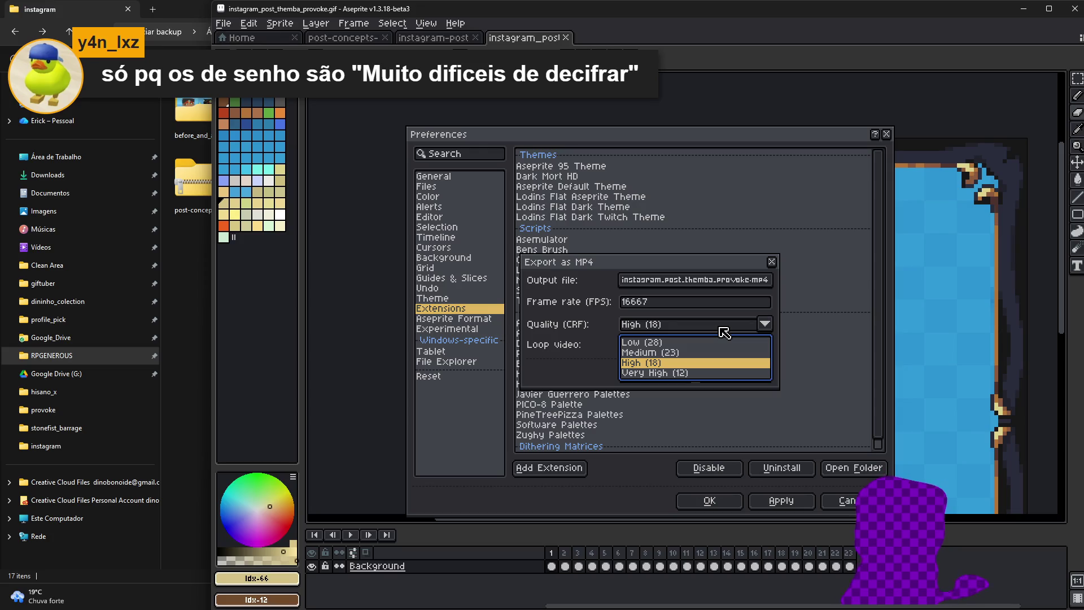
Step: Set MP4 export quality to High (CRF 18) and save the output file in the instagram folder
click(721, 330)
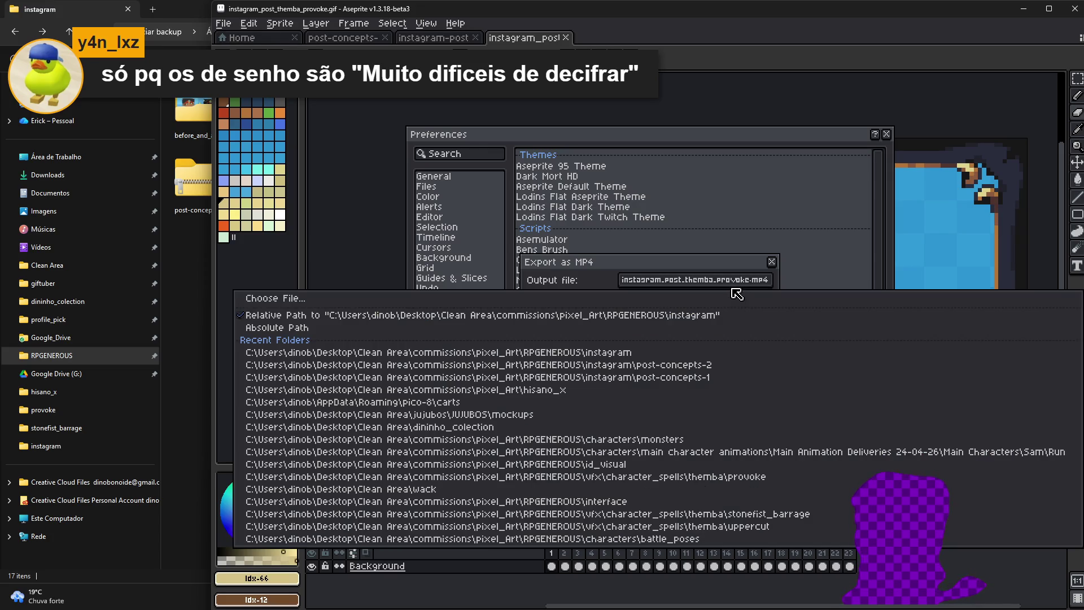
click(703, 281)
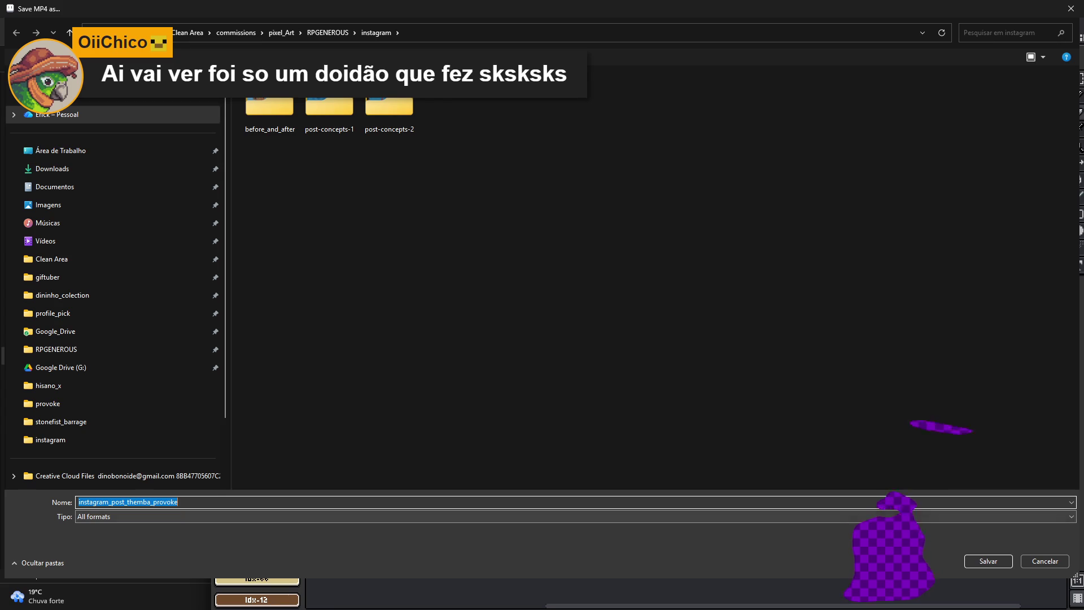
click(983, 561)
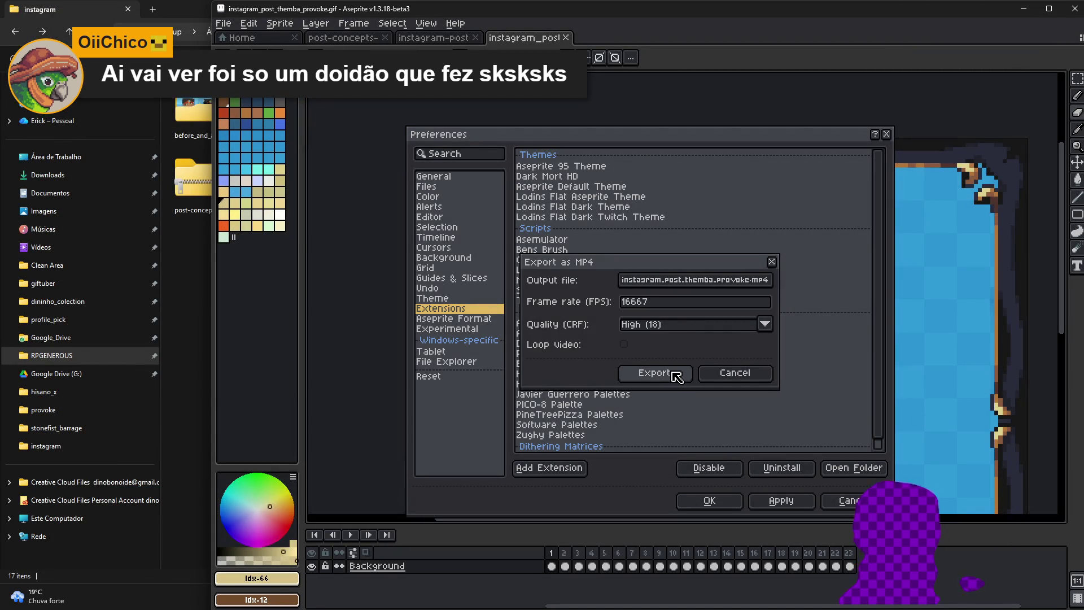
Step: Attempt the MP4 export, then dismiss the script error report and cancel the Preferences dialog
click(653, 374)
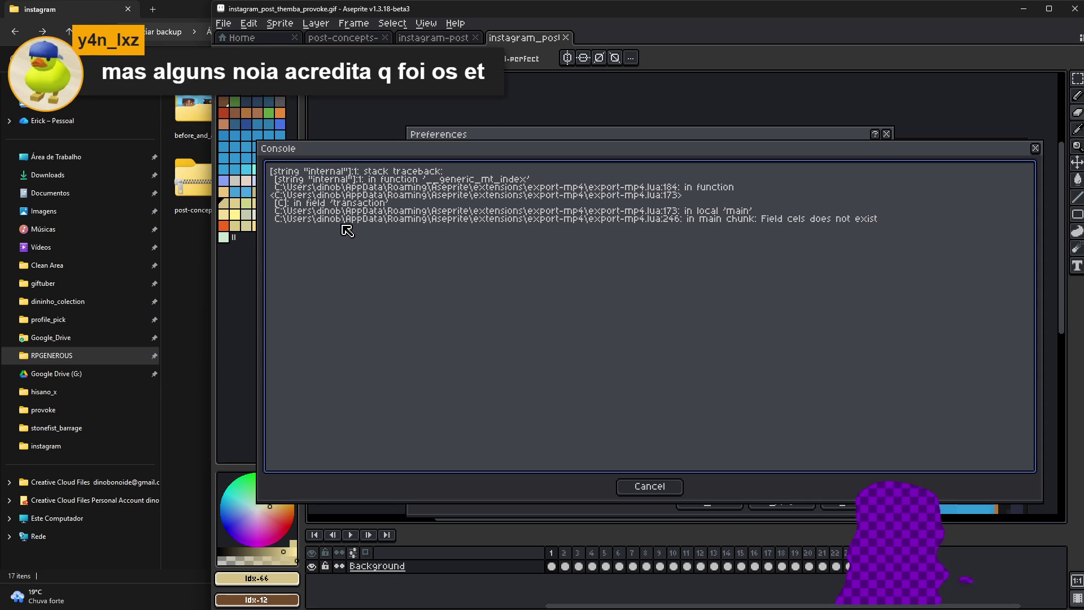
click(661, 482)
click(847, 501)
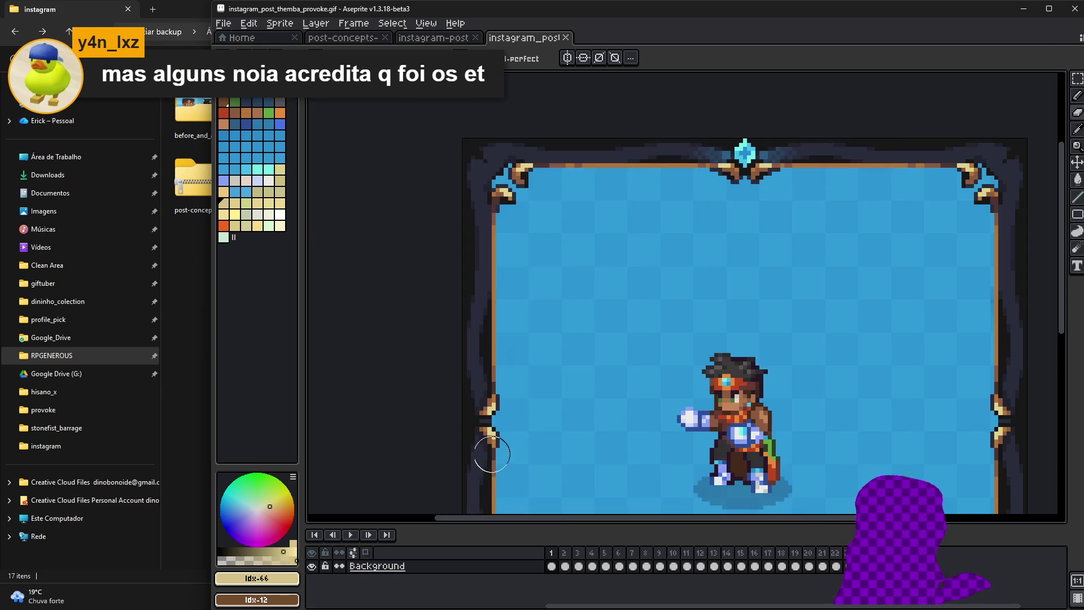
click(190, 350)
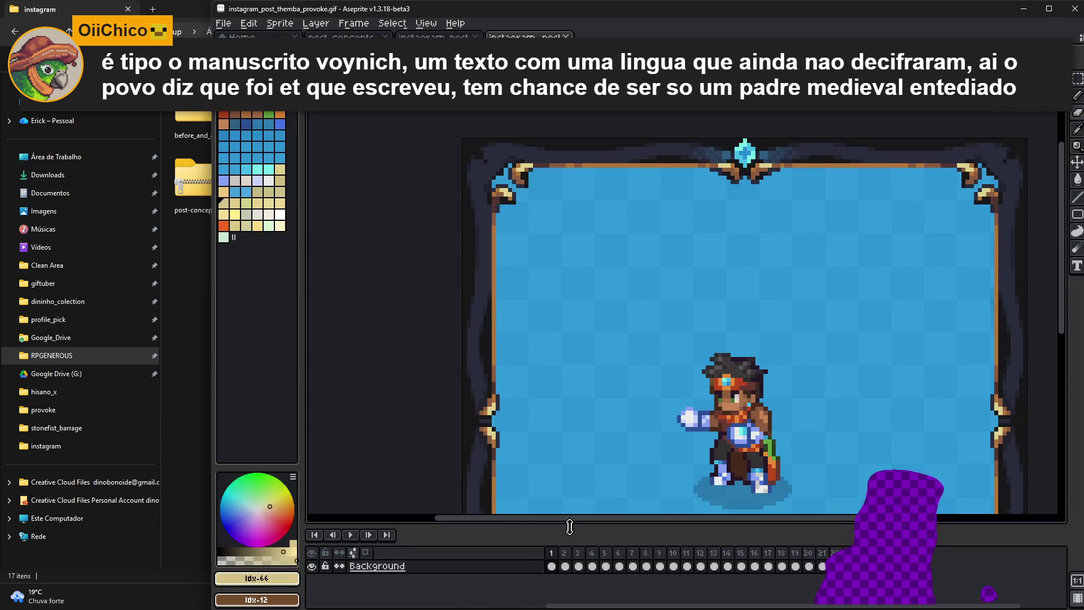
Step: Maximize the editor and pan the zoomed-out Themba provoke sprite across the canvas
click(1049, 11)
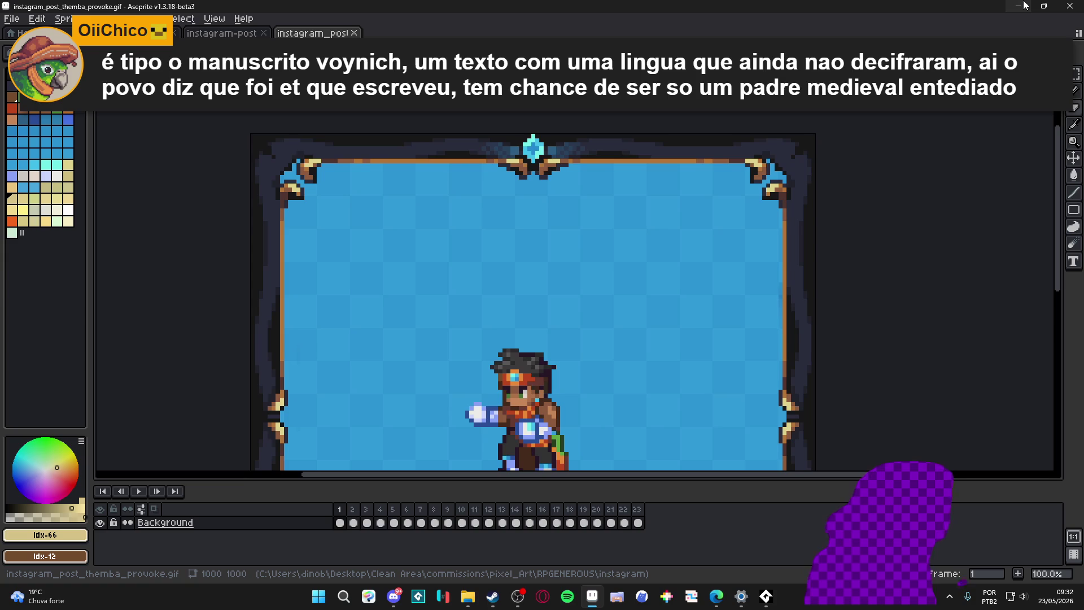
scroll(835, 211, down, 3)
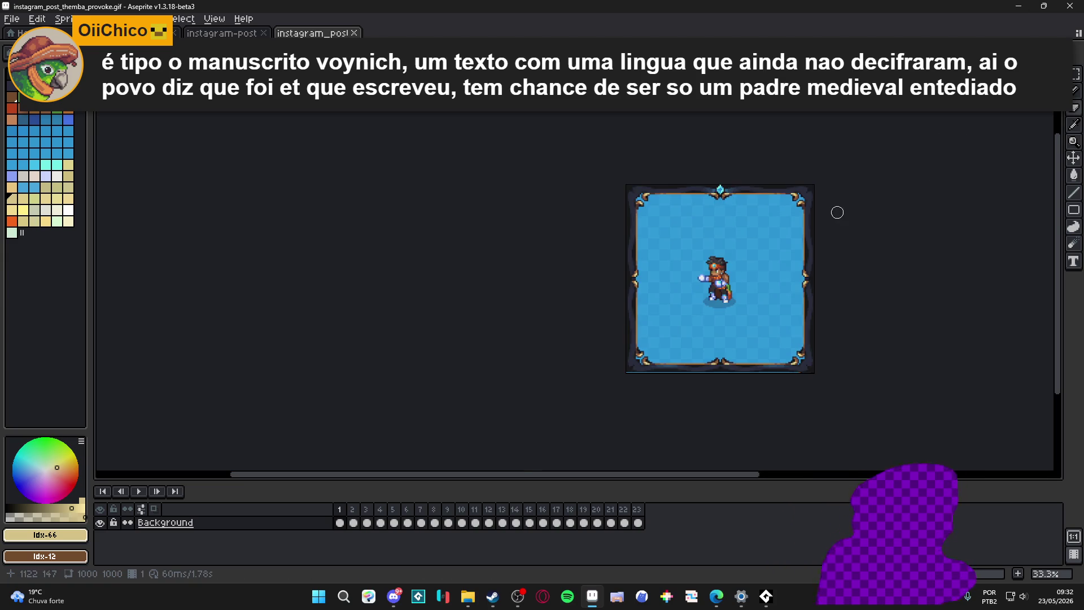
scroll(832, 221, up, 2)
drag(833, 221, 709, 246)
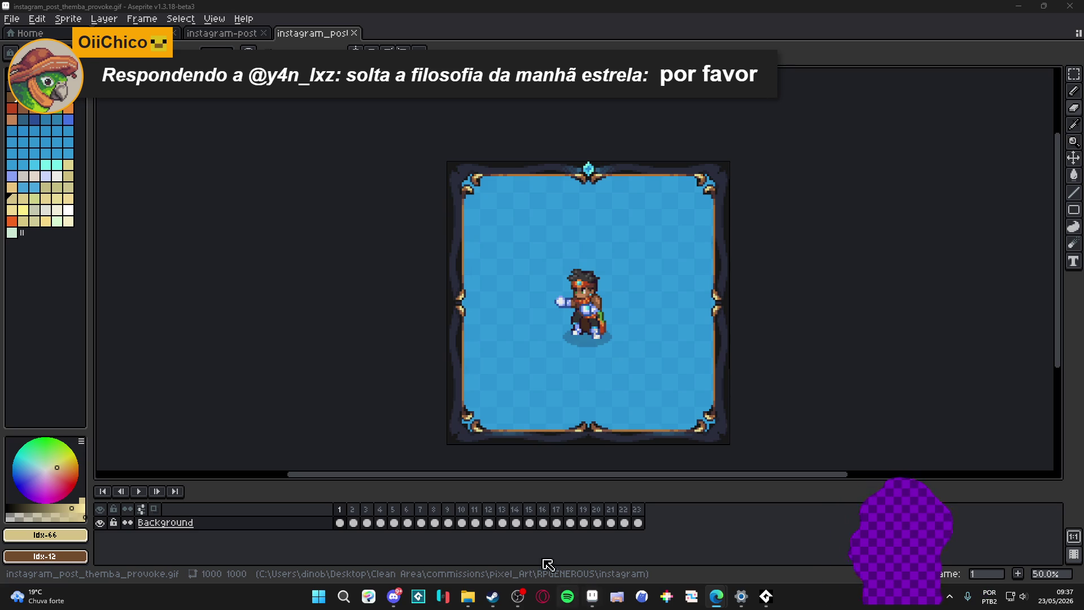
Step: Create a new folder named gif_to_mp4 inside Documentos and enter it
click(467, 596)
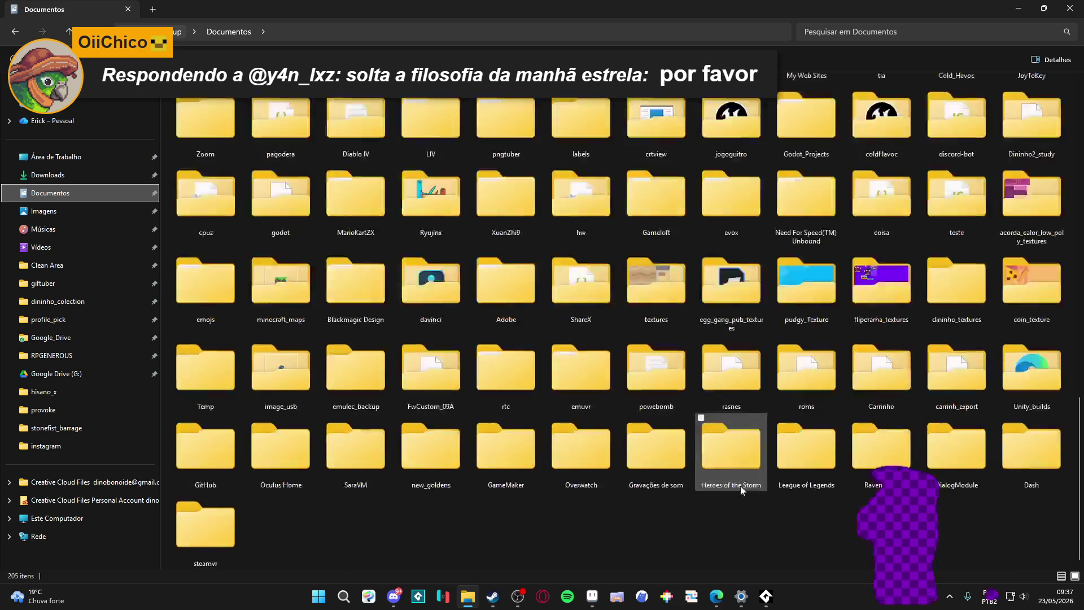
right_click(528, 537)
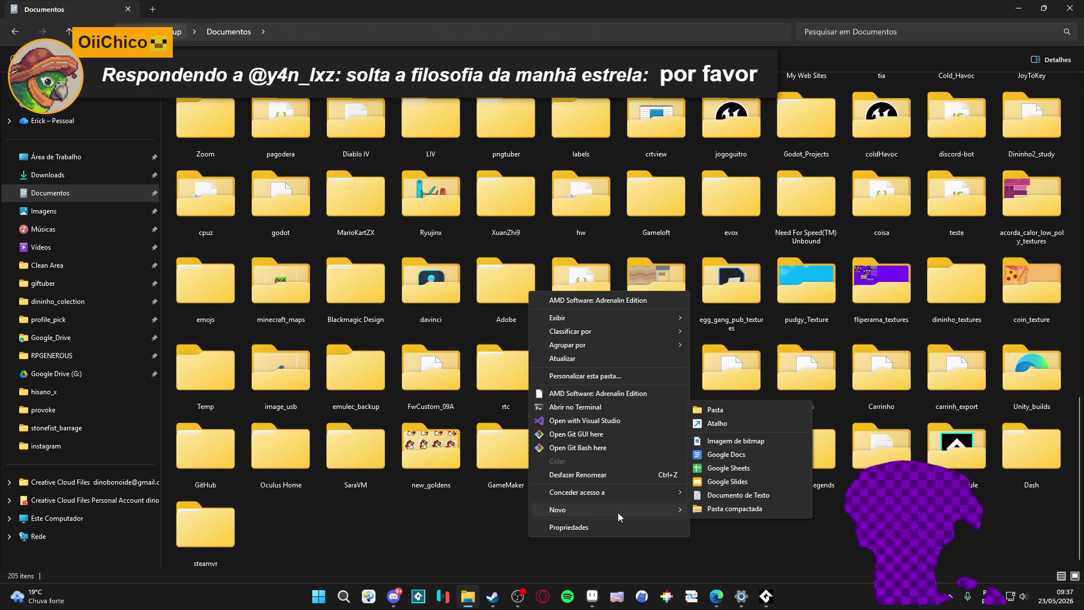
click(734, 402)
text(gif)
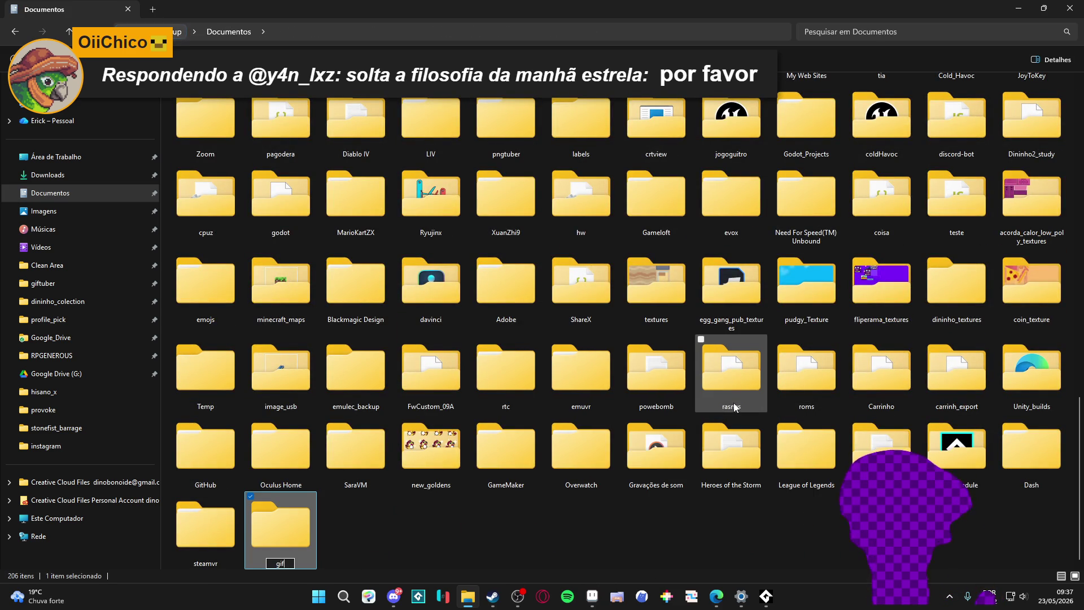
text(_to_mp4)
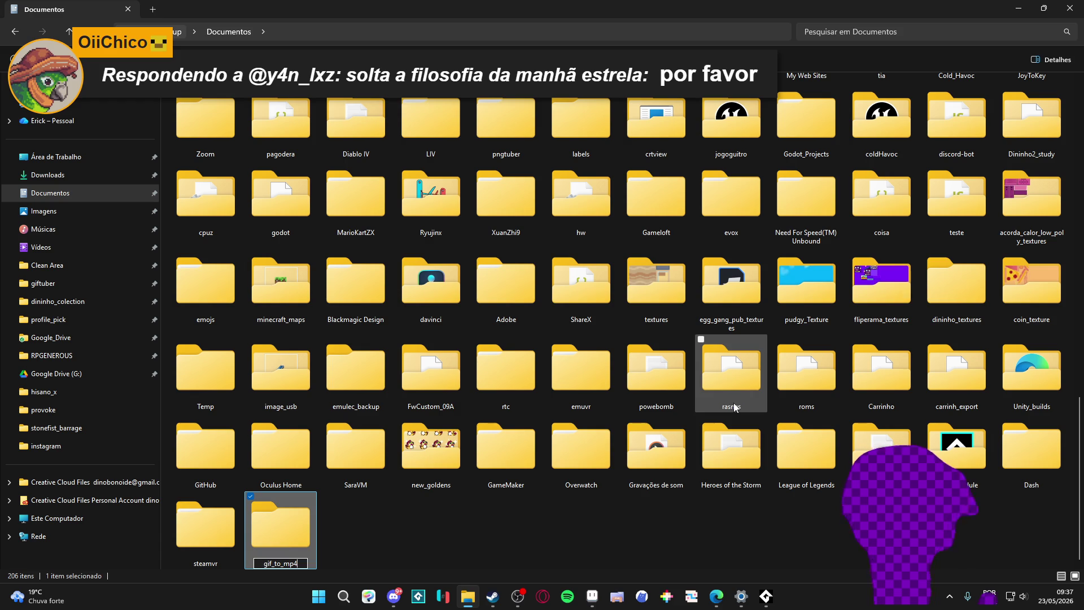
key(Return)
double_click(312, 537)
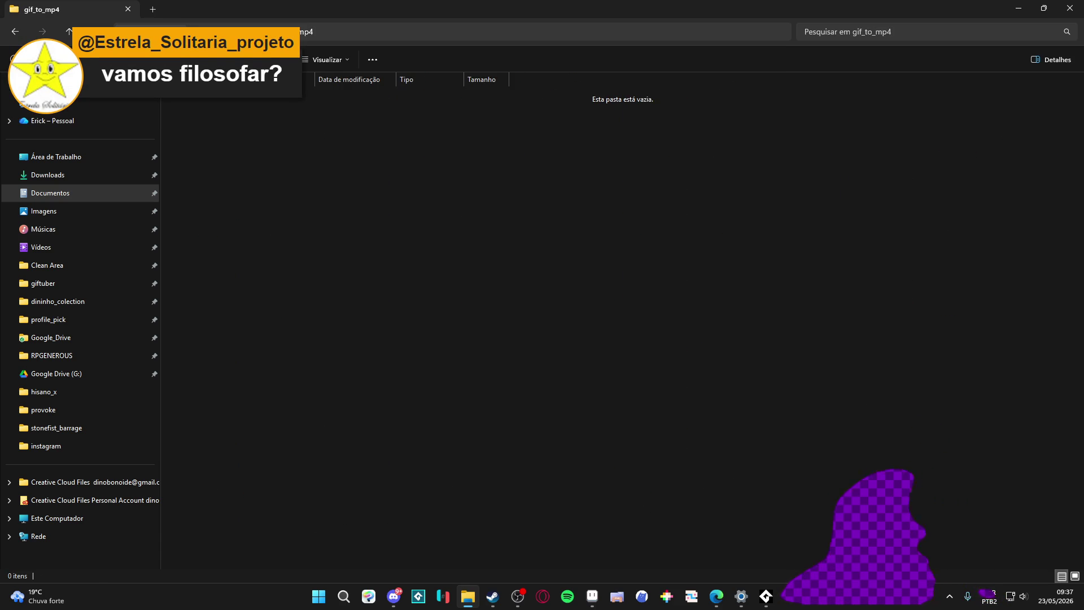
Step: Copy gif-to-mp4-app.zip from Downloads into the gif_to_mp4 folder
key(alt+Tab)
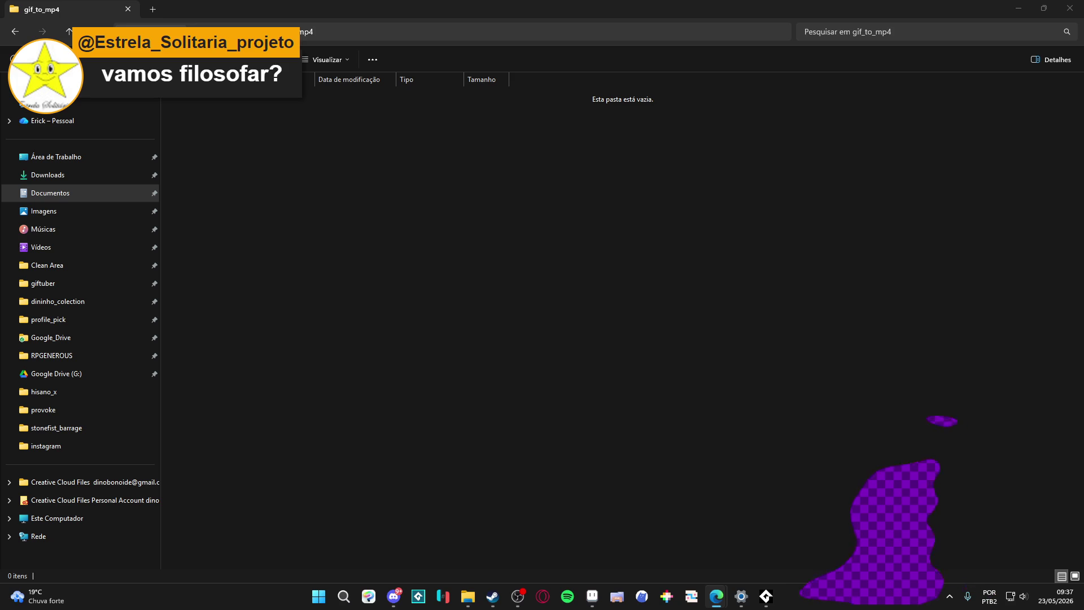
key(alt+Up)
key(alt+Up)
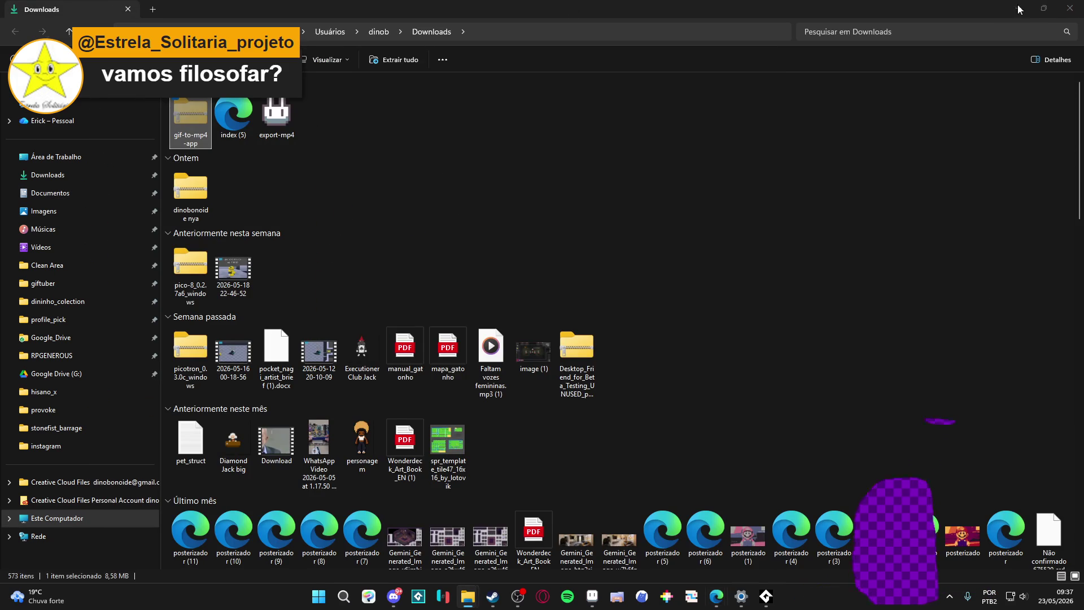
key(alt+Left)
key(ctrl+v)
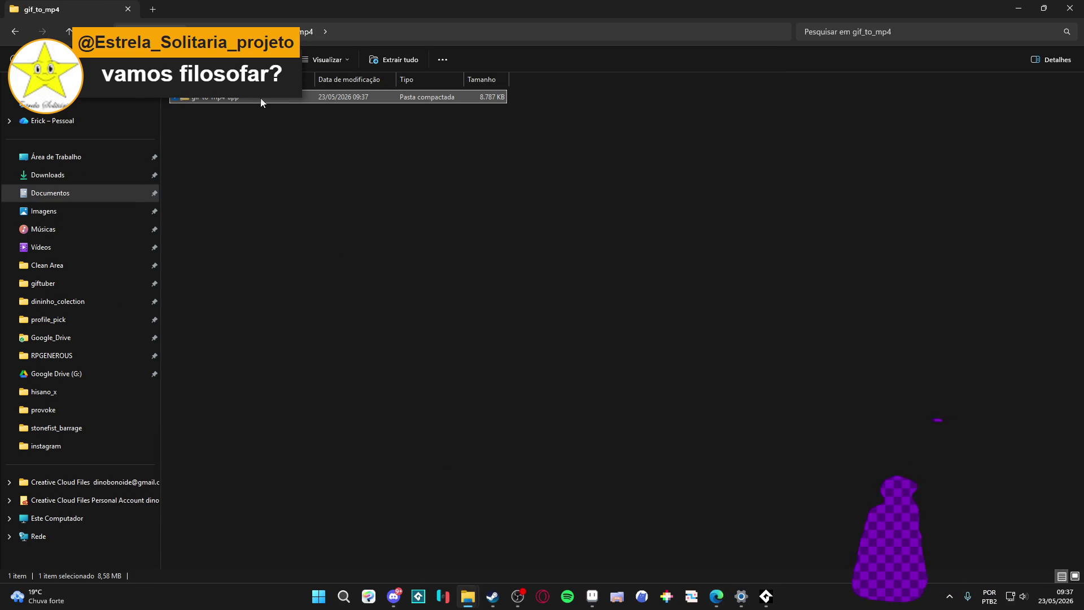
Step: Extract the zip's ffmpeg scripts and index here with 7-Zip, then delete the zip
right_click(262, 98)
mouse_move(290, 206)
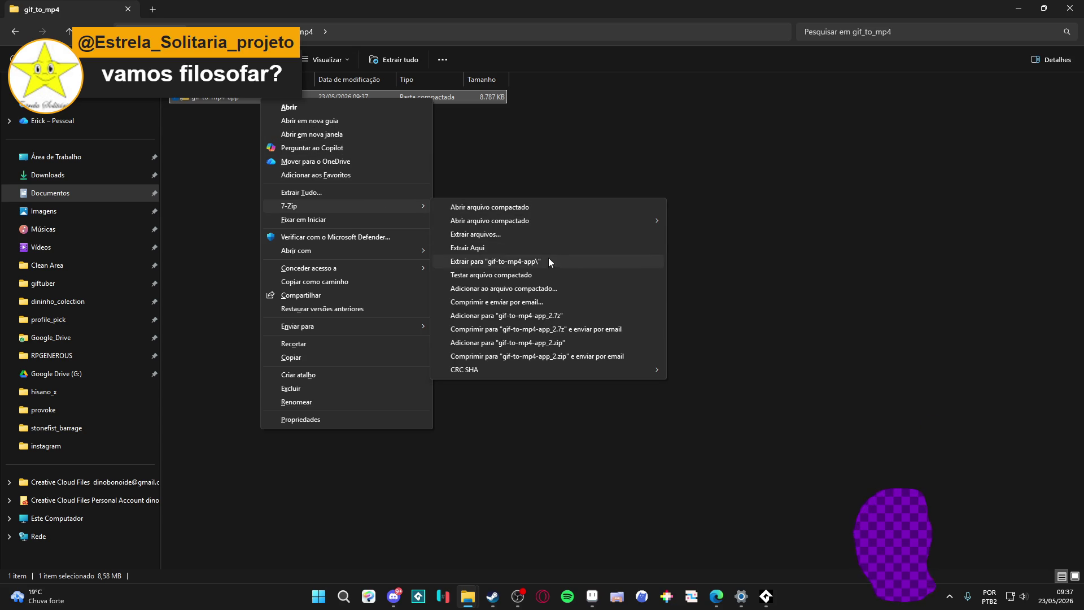
click(528, 248)
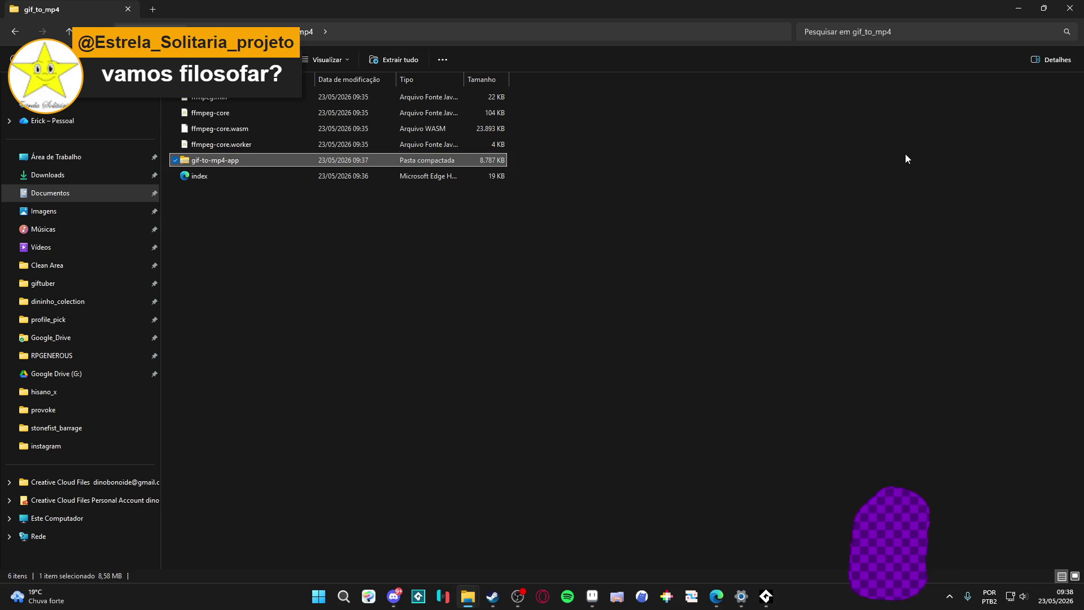
key(Delete)
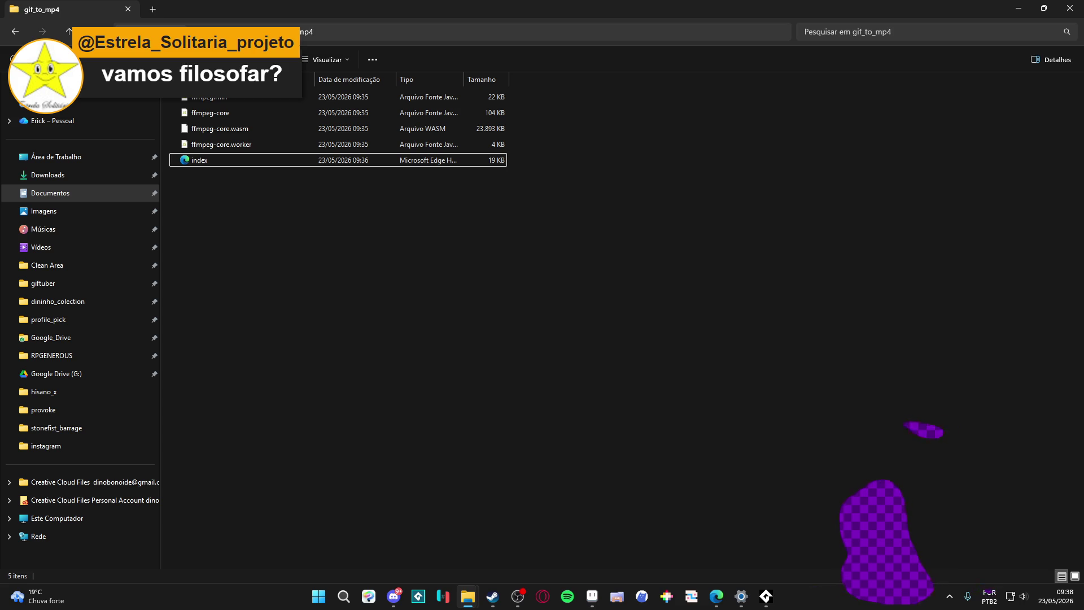
key(Return)
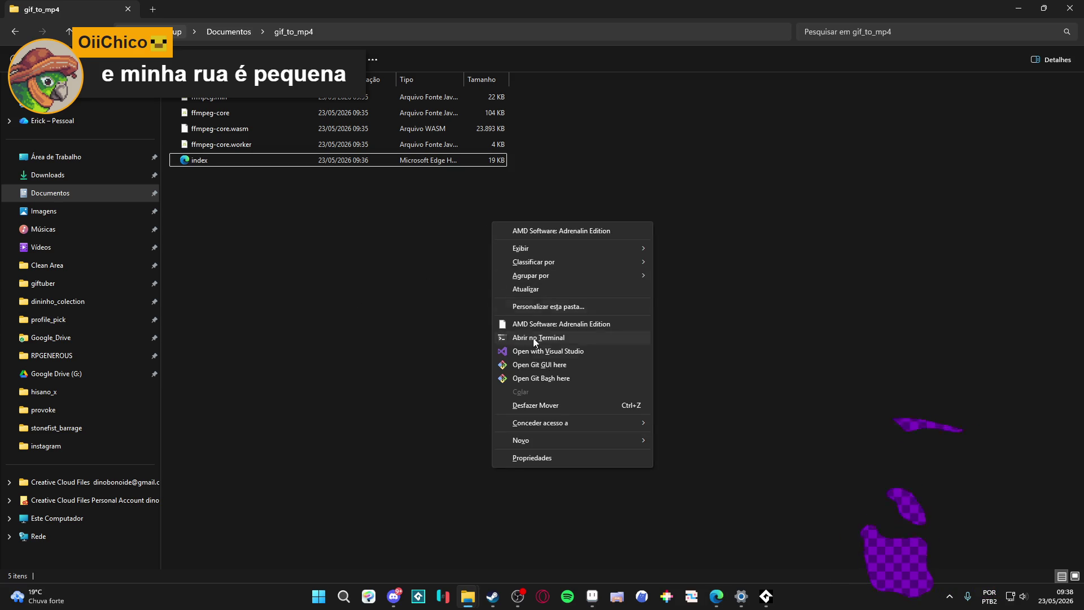
Step: Start a PowerShell terminal in gif_to_mp4 and run 'python3 -m http.server 8080'
right_click(492, 221)
click(559, 338)
right_click(349, 303)
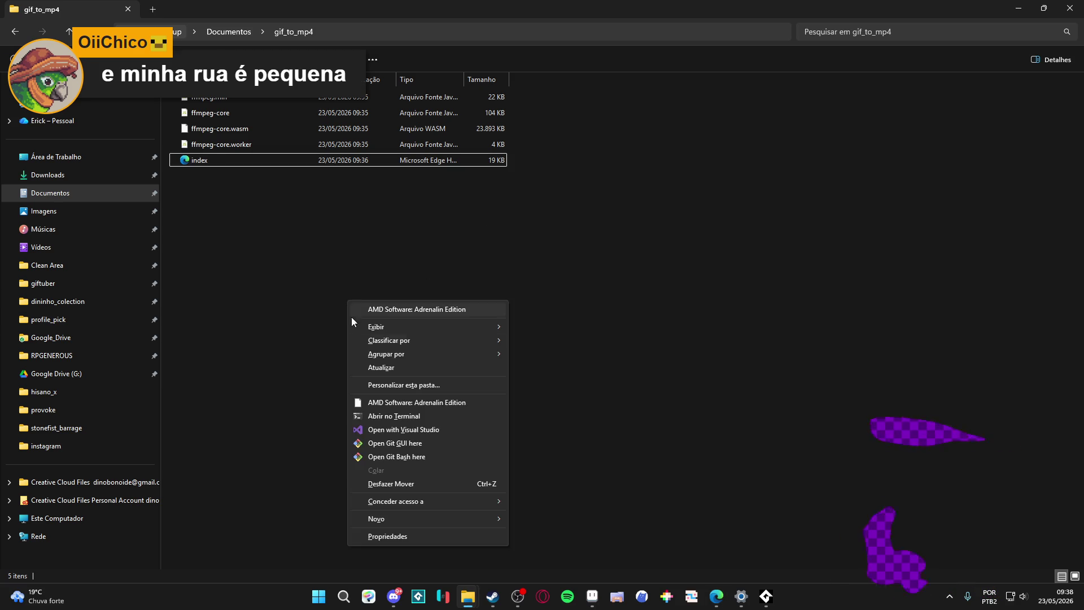
click(400, 418)
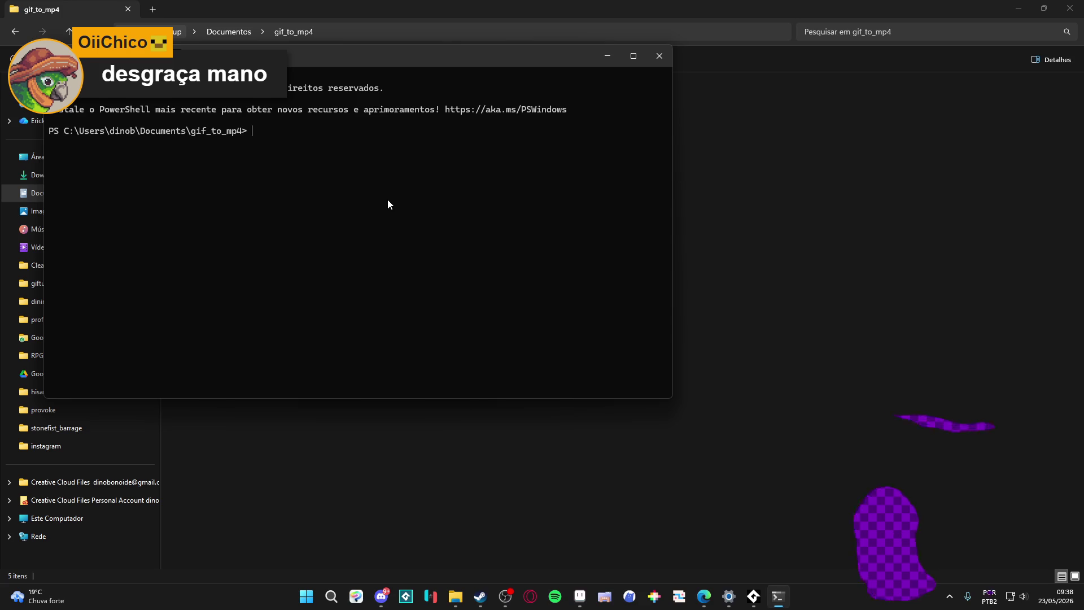
text(python)
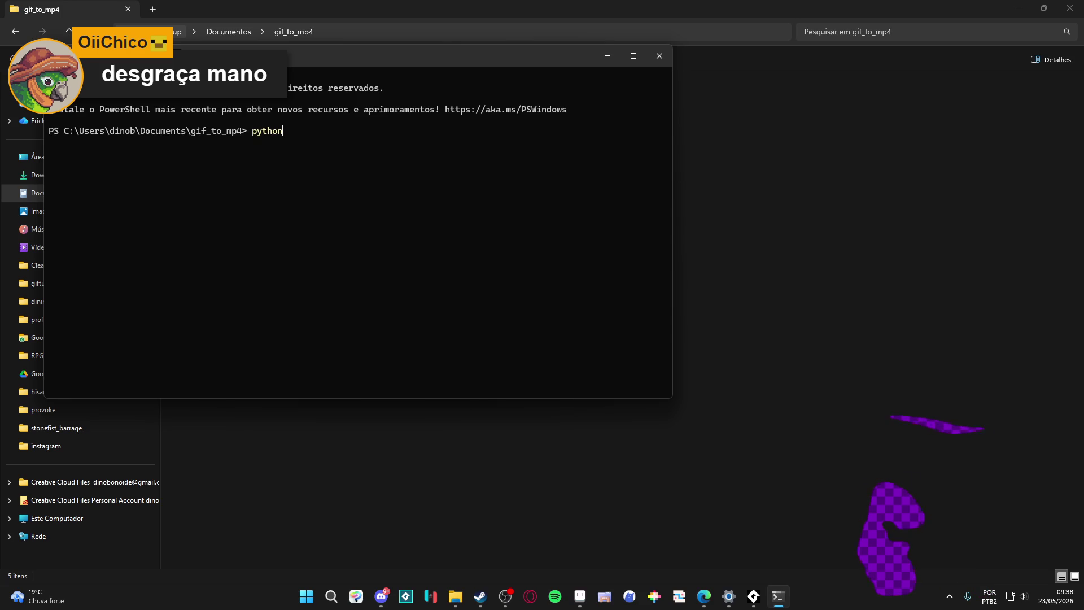
text(3)
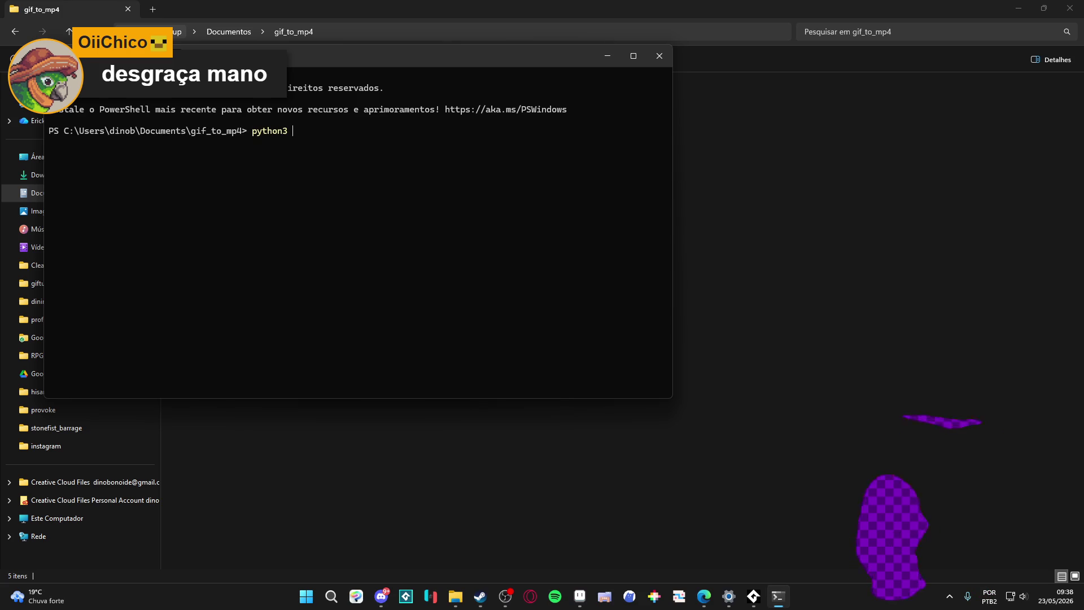
text( -m hhttp)
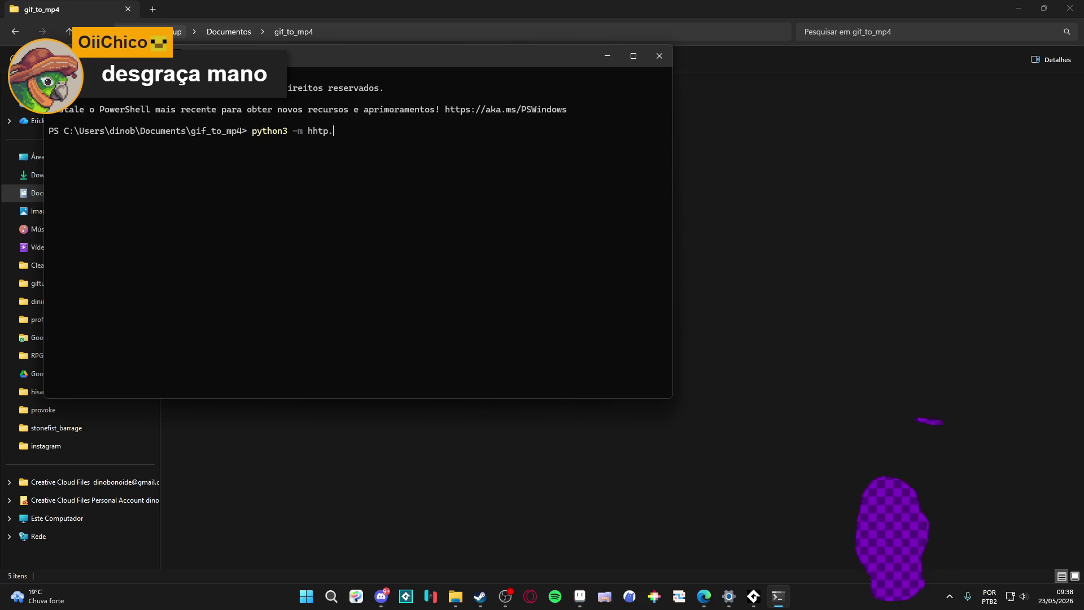
text(.server)
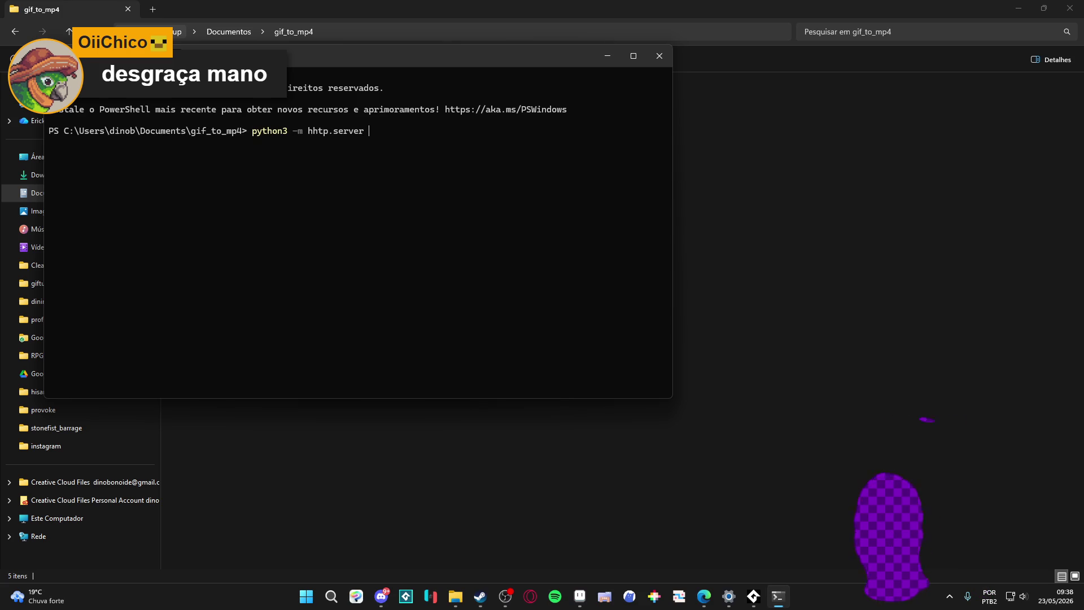
text( 8080)
key(Return)
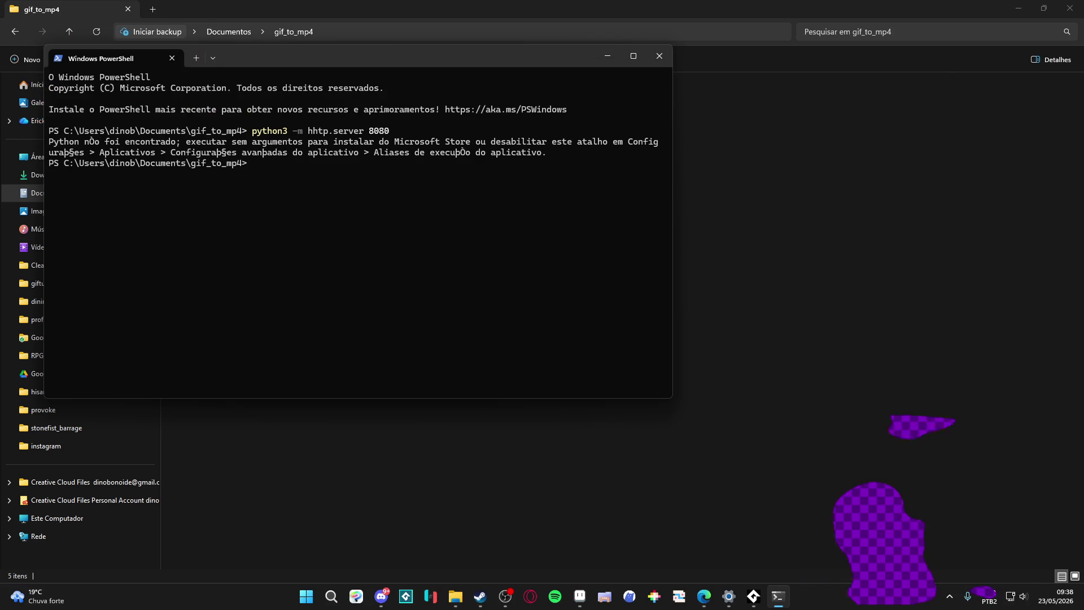
text(python3 -m http.server 8080)
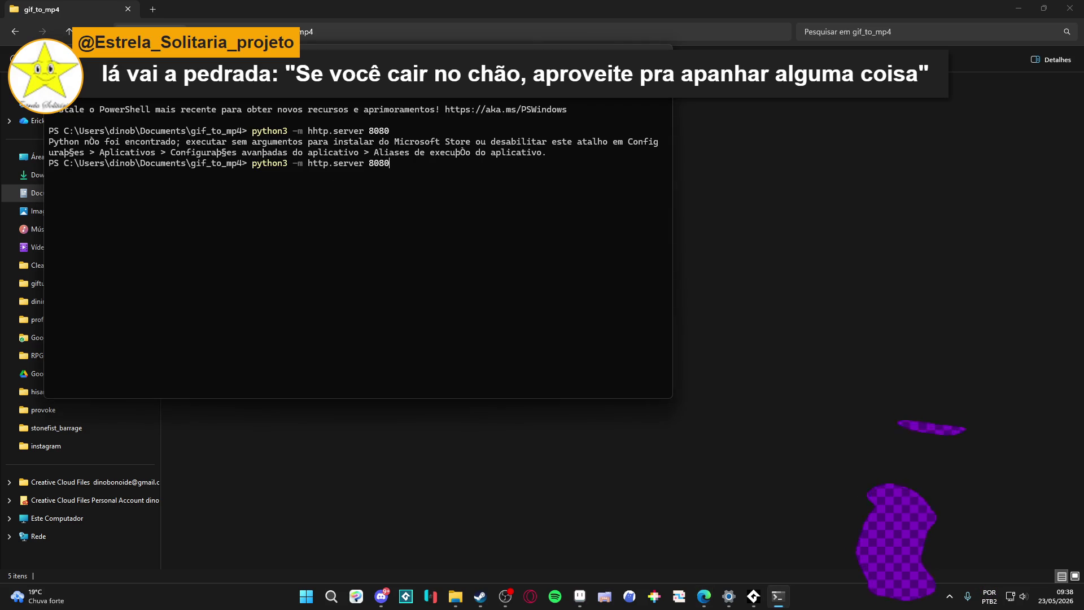
Step: Retry with 'python -m http.server 8080', which also fails, then close the terminal
key(Return)
key(Up)
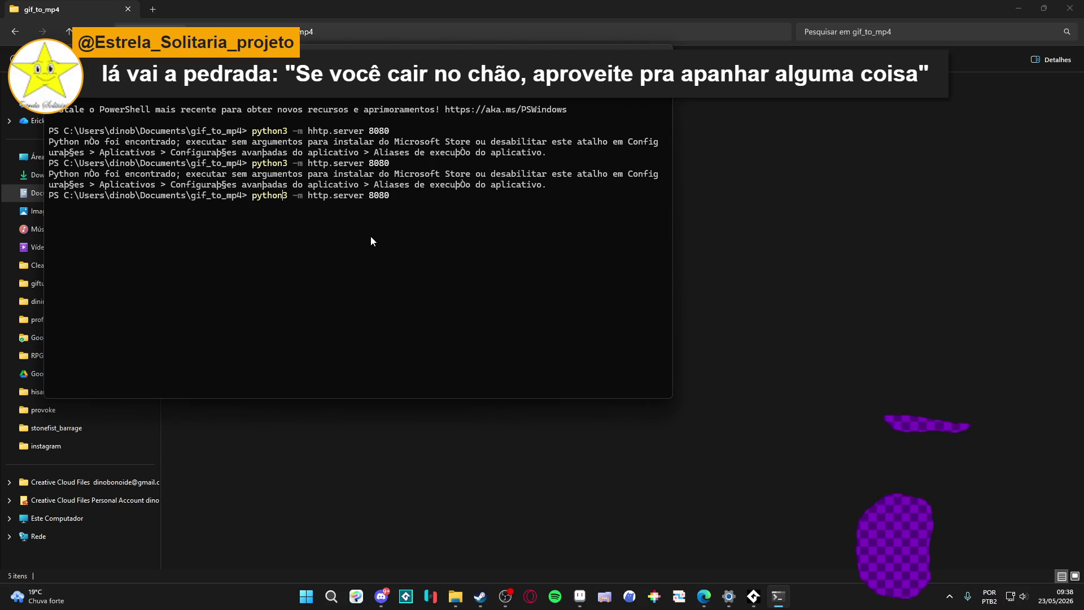
key(Delete)
key(Return)
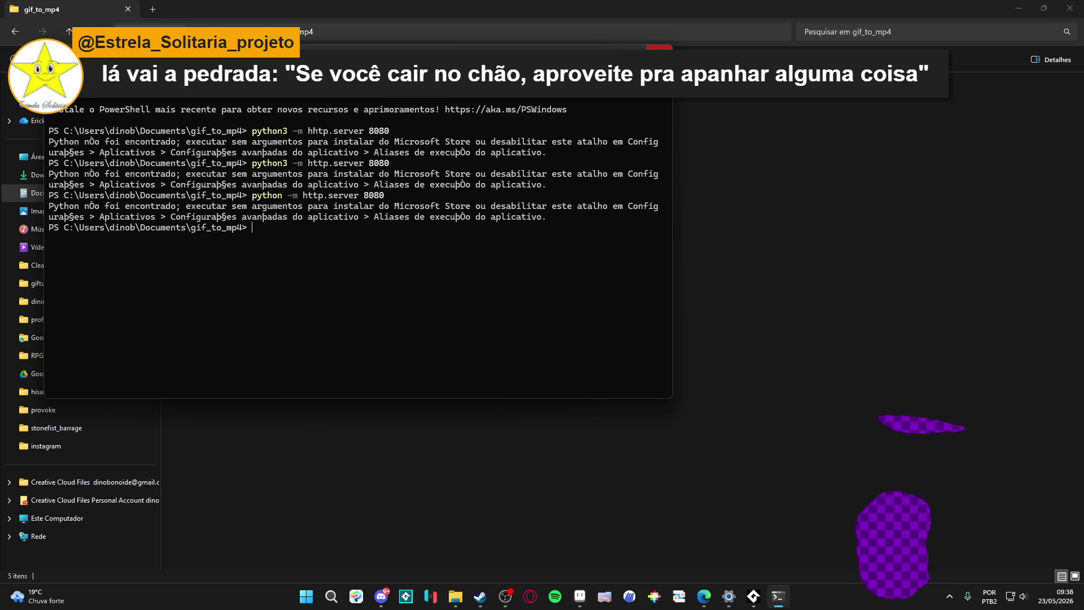
click(659, 49)
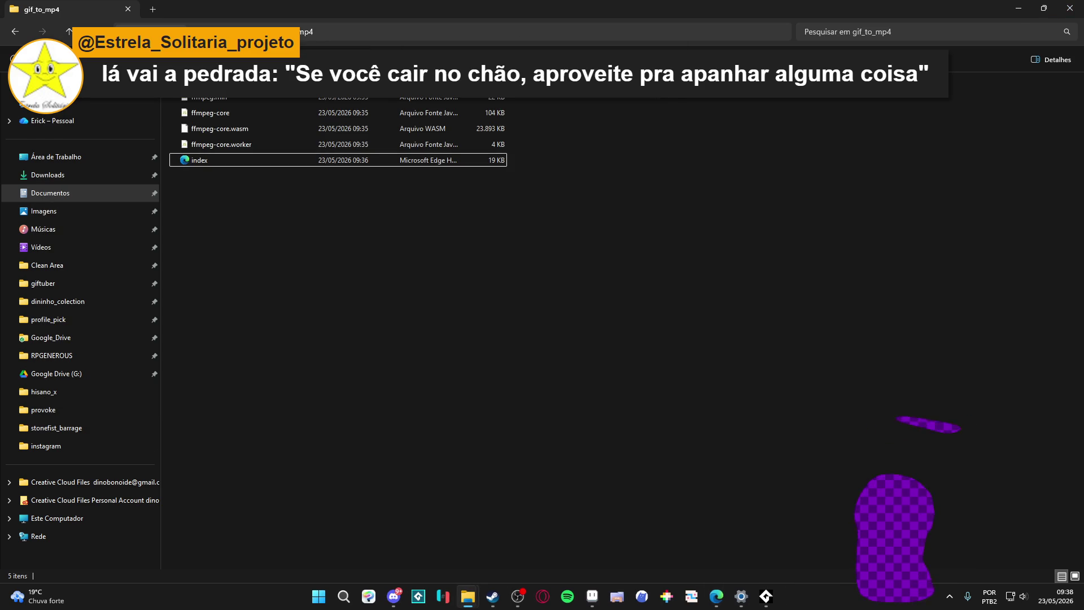
Step: Search Edge for 'gif to mp4' and load the Ezgif GIF to MP4 converter
key(Return)
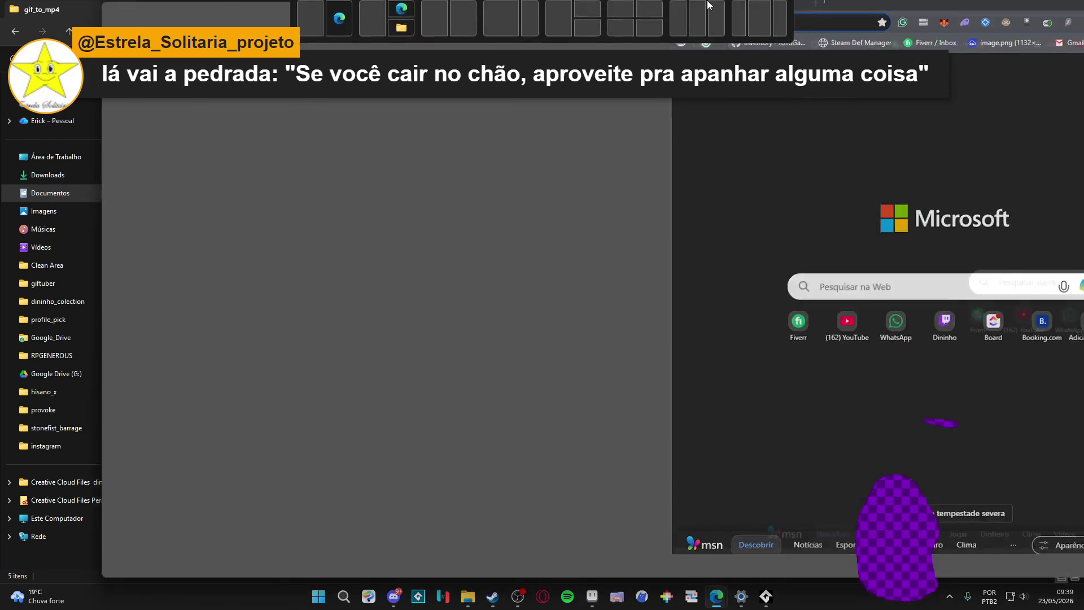
text(gif to)
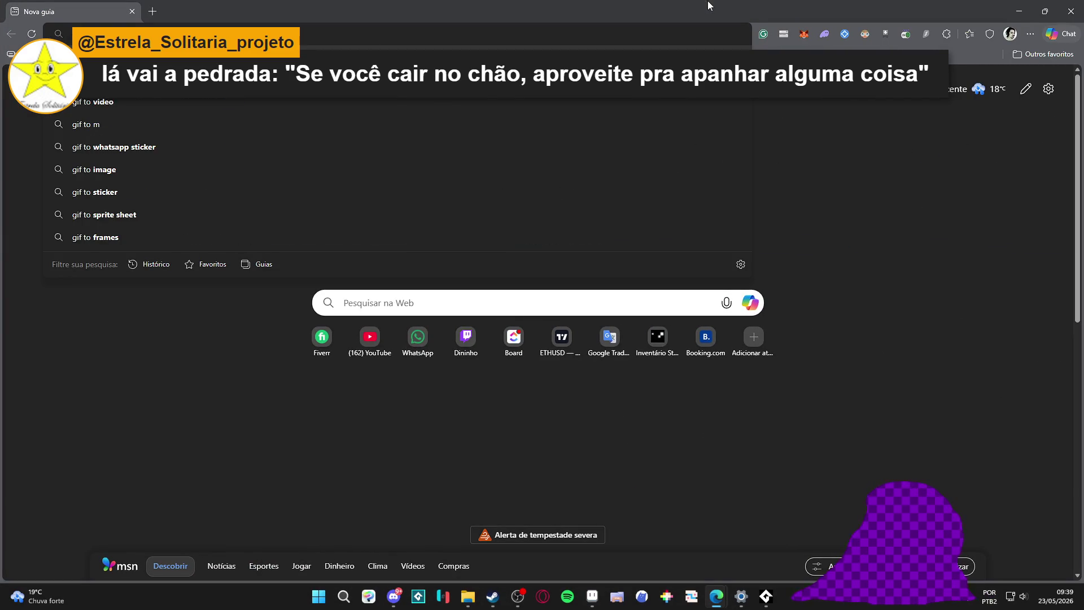
text( mp4)
key(Return)
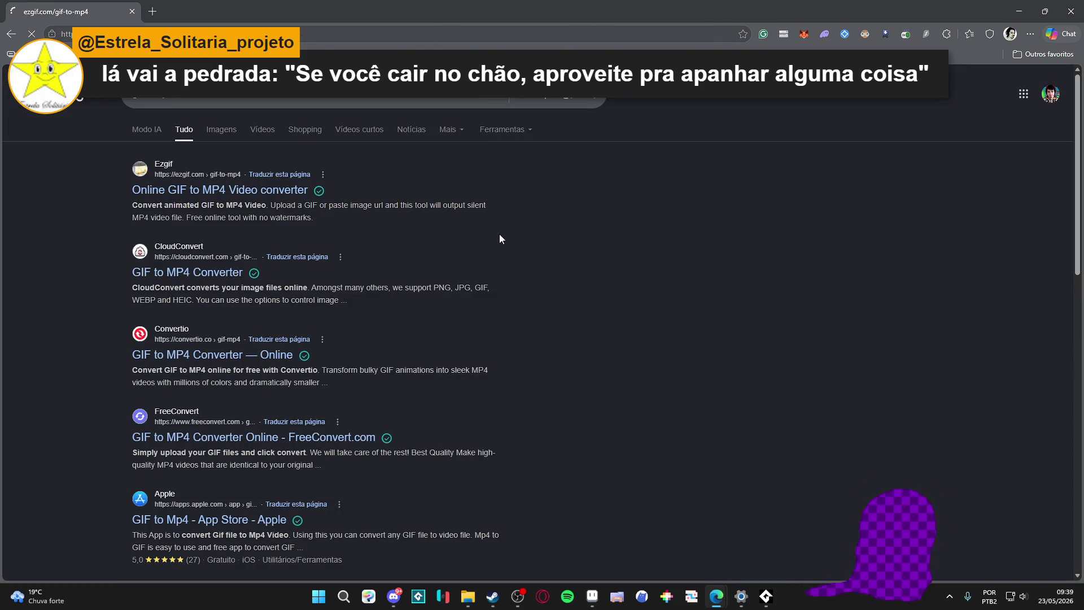
click(408, 355)
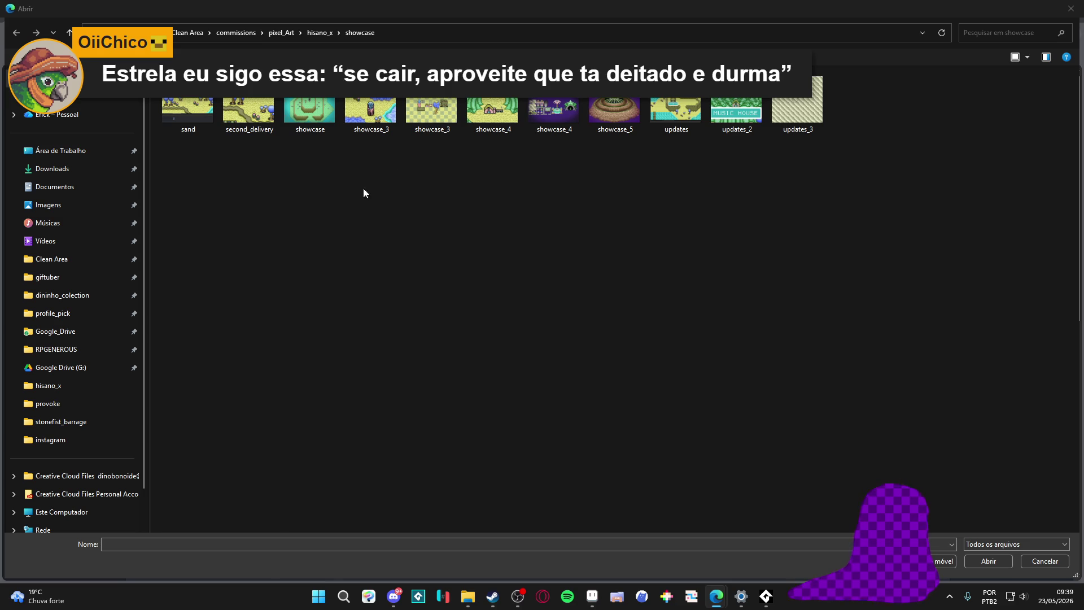
Step: Choose instagram_post_sam_run.gif from the RPGENEROUS instagram folder as the upload file
click(57, 348)
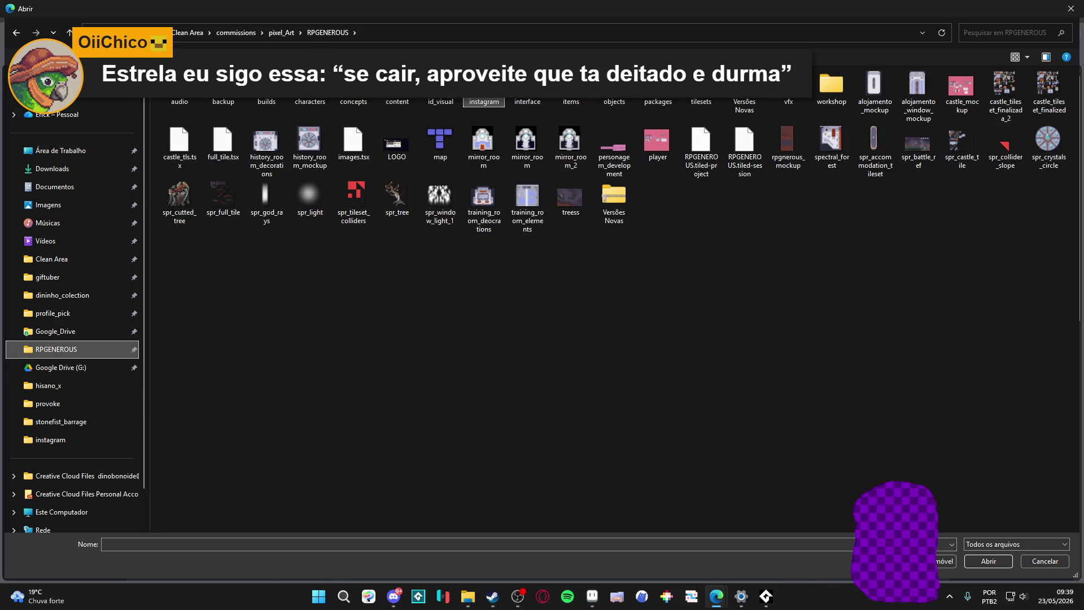
double_click(484, 89)
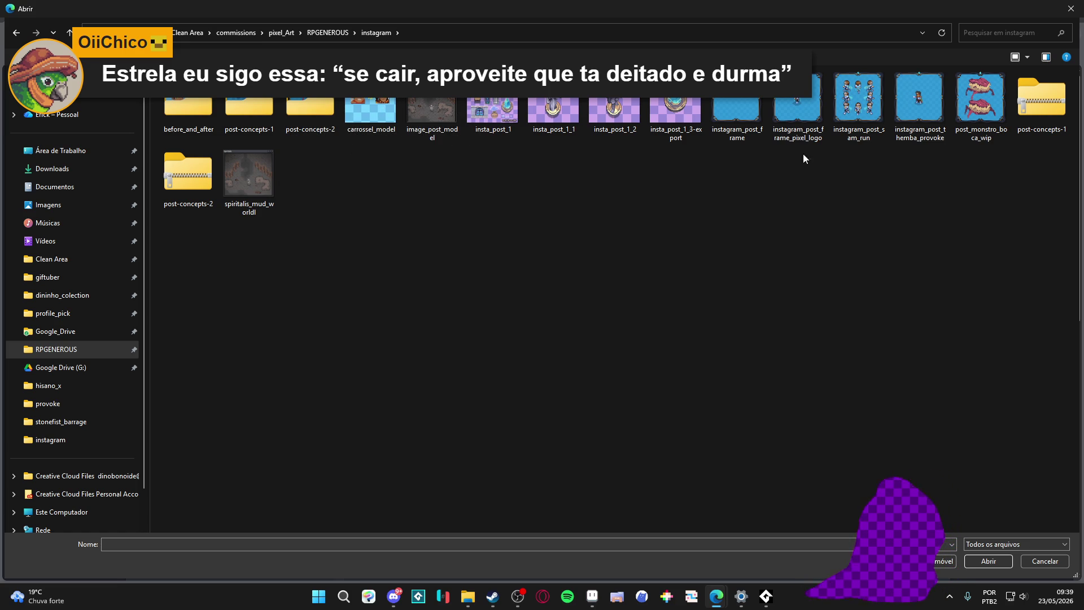
click(859, 108)
click(919, 106)
click(867, 111)
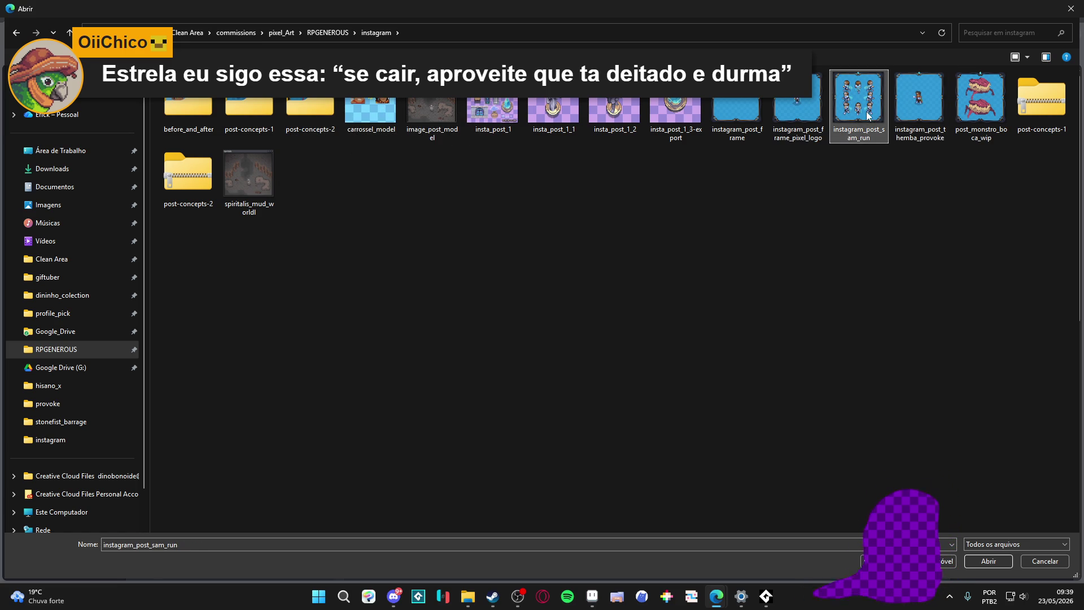
double_click(860, 125)
scroll(265, 374, down, 1)
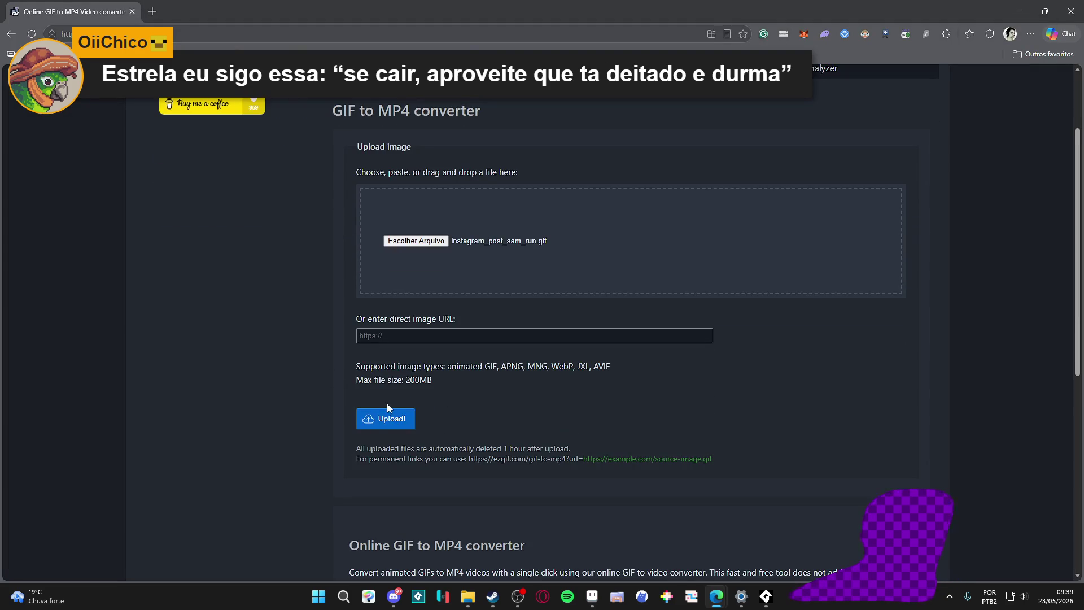
Step: Upload the sam-run GIF, convert it to a 107 KiB MP4, download it and show the extra tools list
click(394, 417)
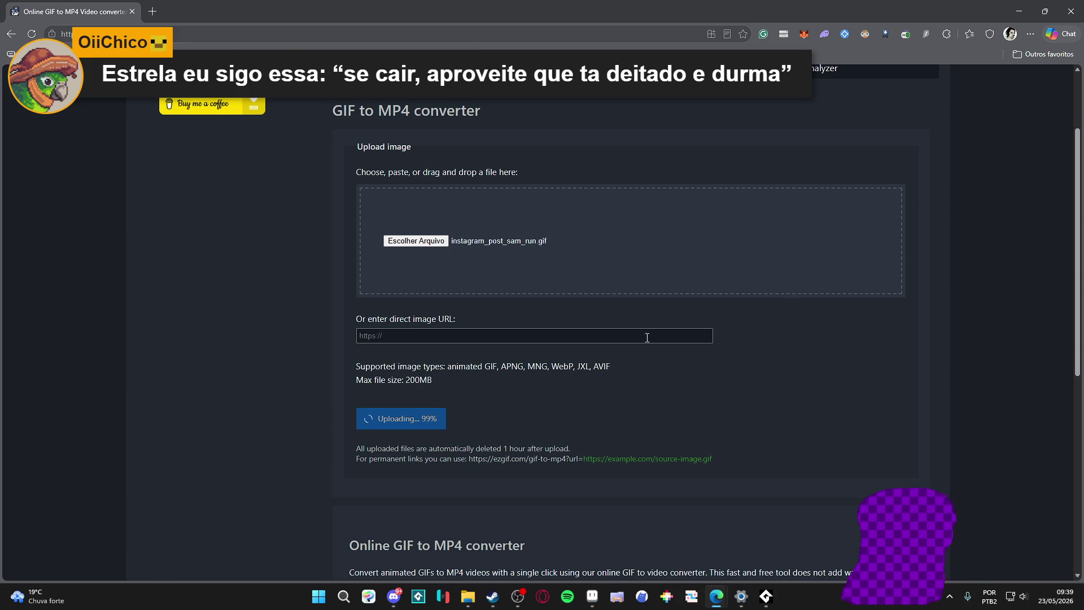
scroll(267, 364, down, 2)
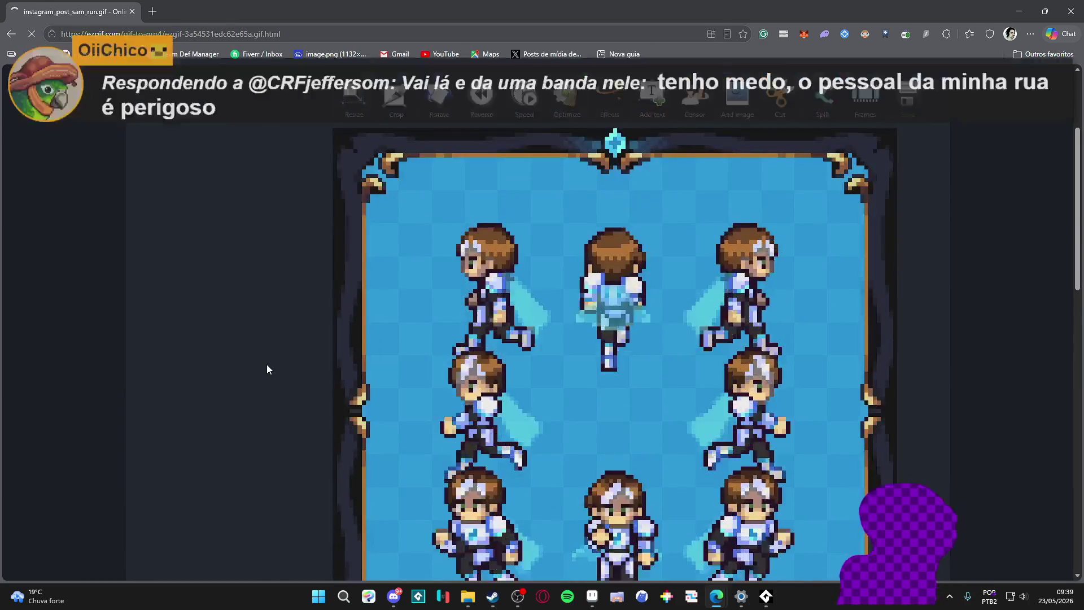
scroll(267, 364, down, 3)
scroll(270, 361, down, 3)
scroll(288, 352, down, 1)
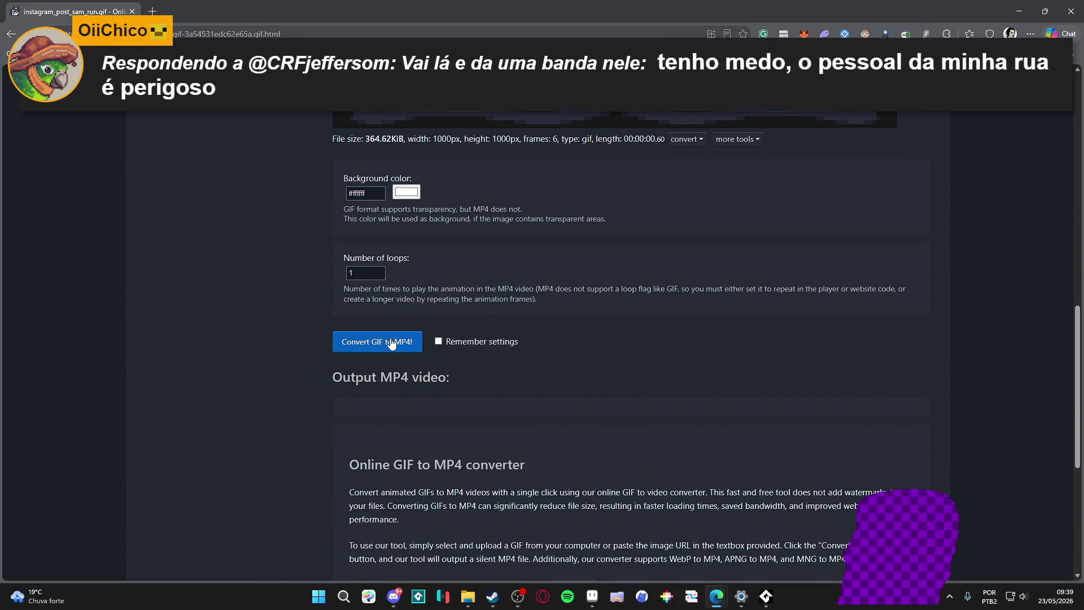
click(363, 343)
scroll(197, 306, down, 2)
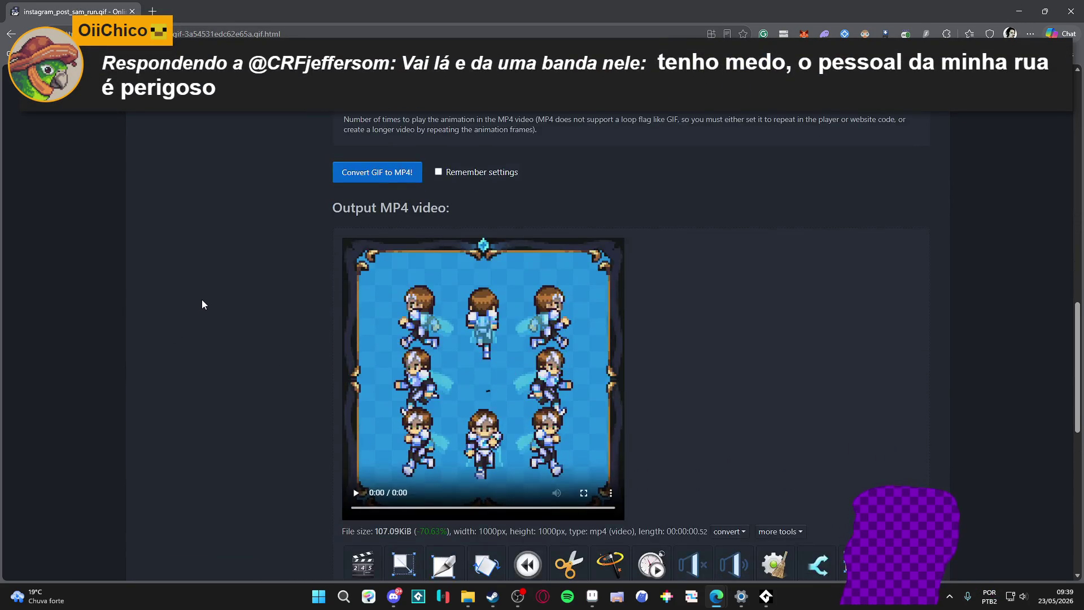
scroll(219, 294, down, 1)
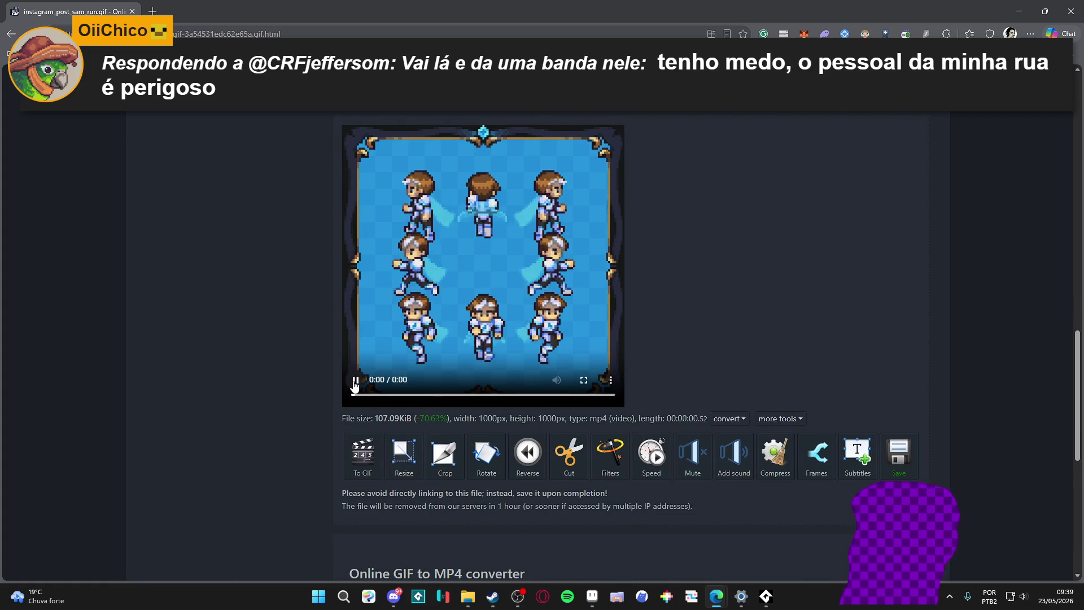
scroll(250, 361, up, 1)
scroll(249, 361, up, 2)
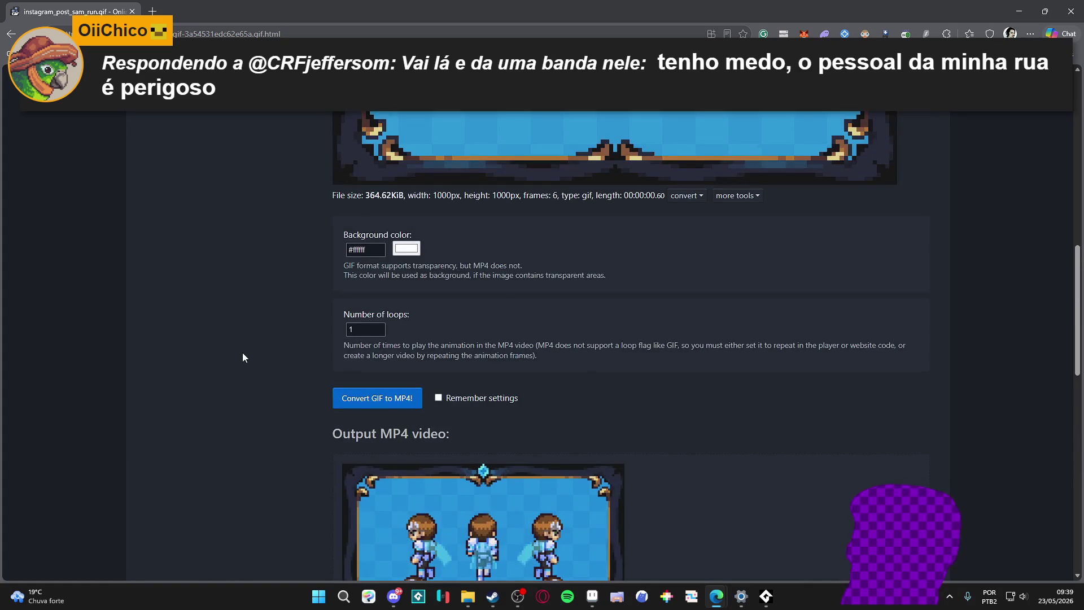
scroll(212, 350, up, 2)
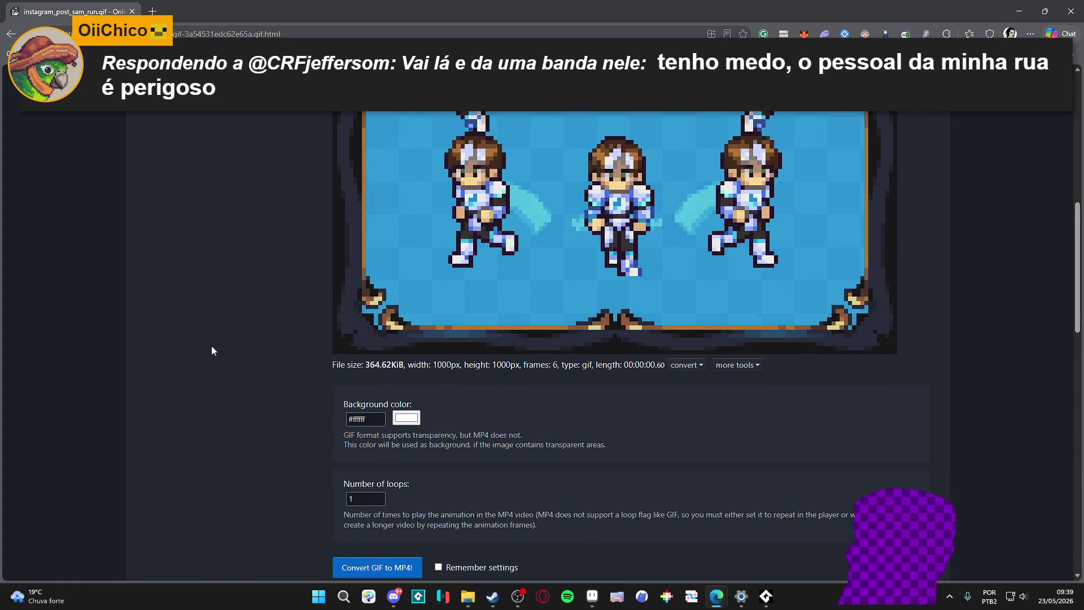
scroll(211, 346, down, 7)
scroll(213, 339, down, 1)
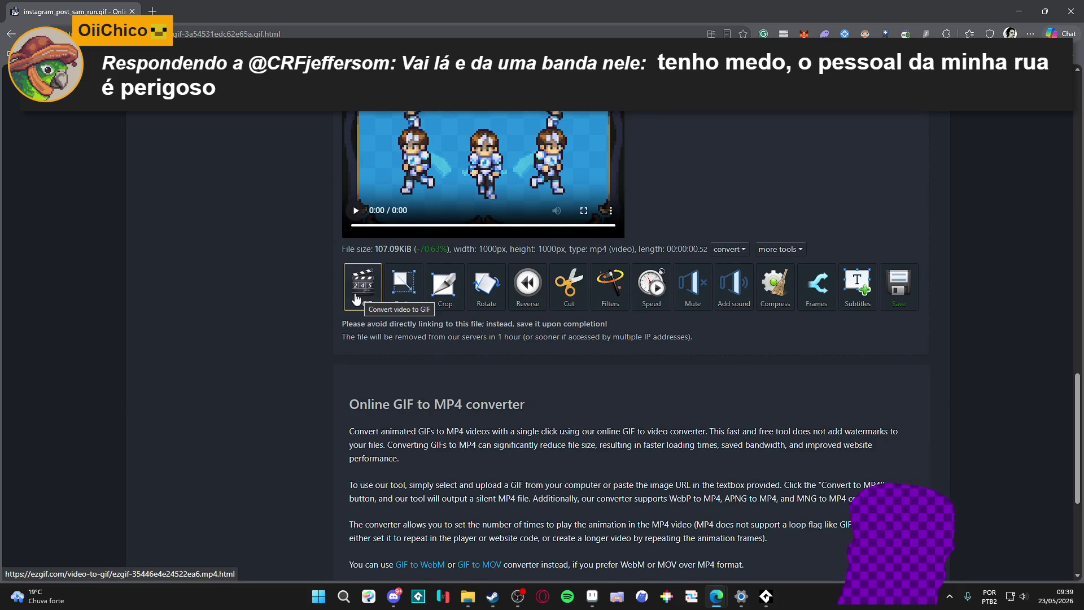
scroll(259, 308, down, 3)
scroll(258, 309, up, 1)
scroll(258, 309, up, 6)
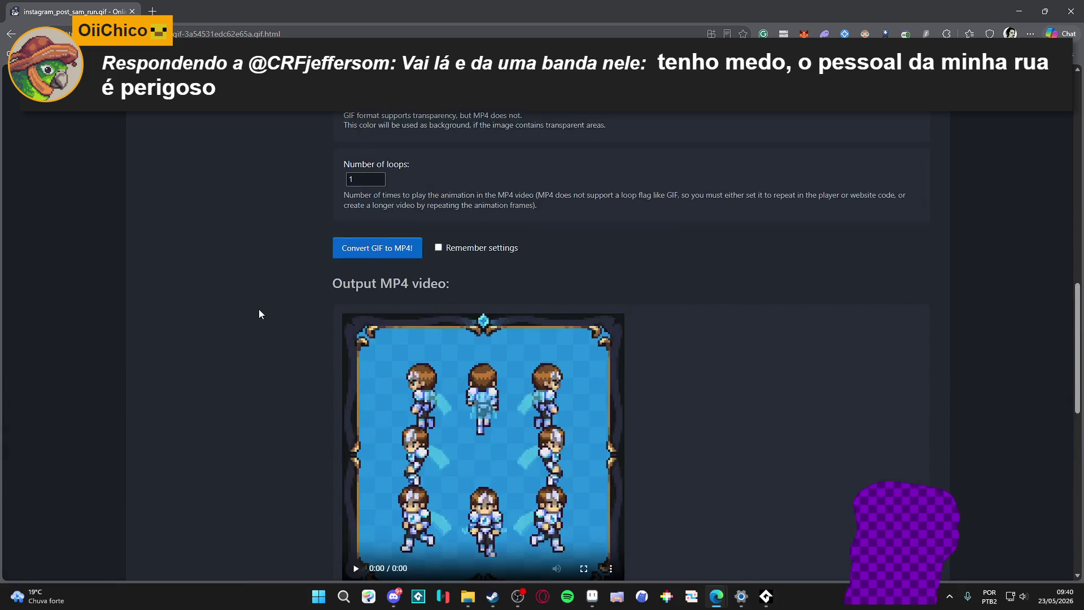
scroll(259, 311, down, 5)
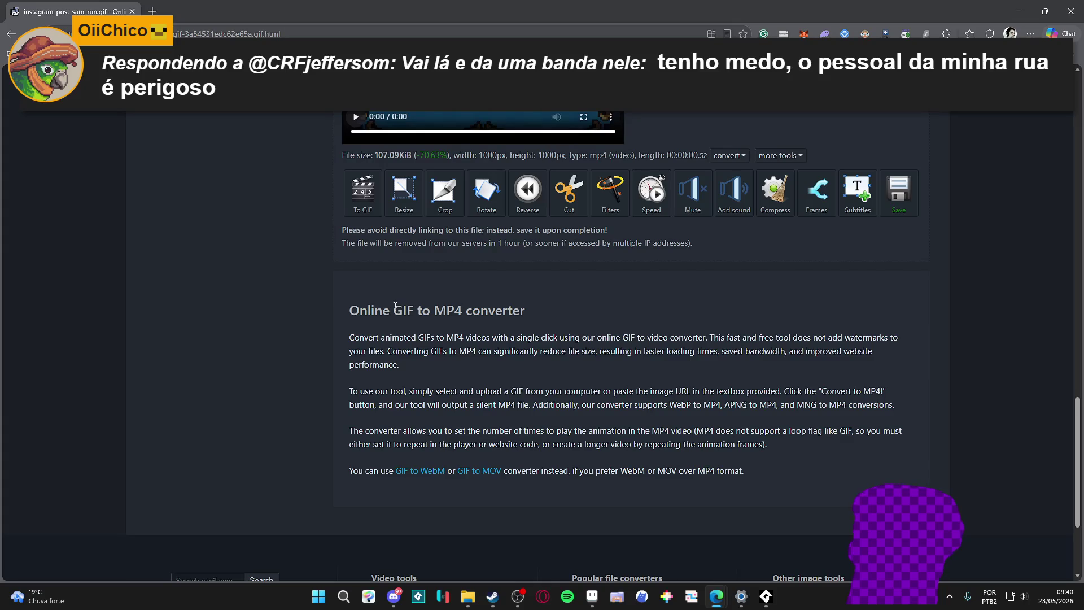
scroll(901, 302, up, 1)
click(901, 302)
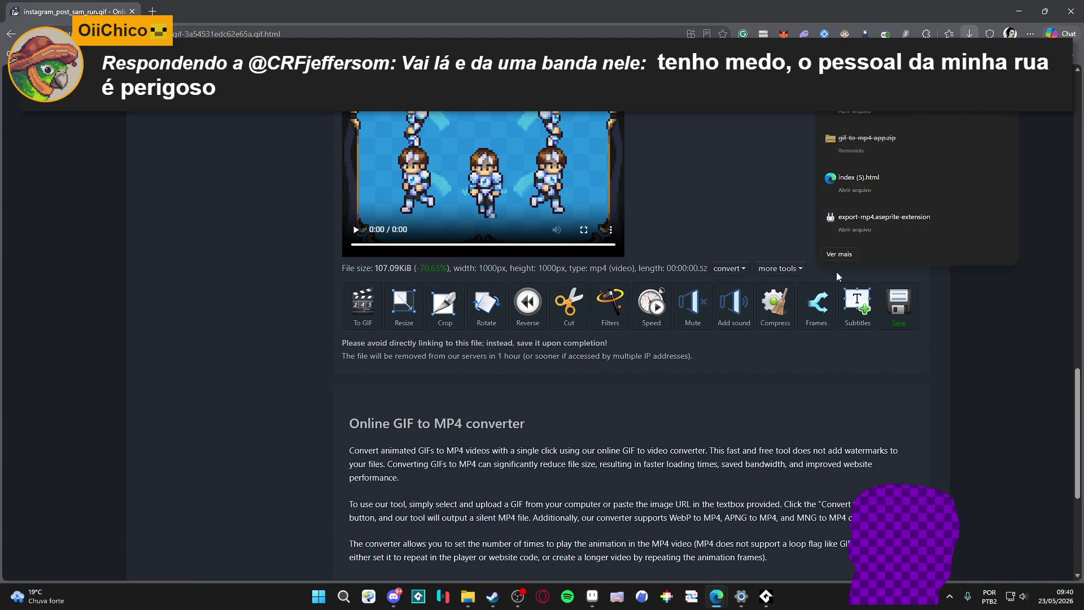
click(794, 268)
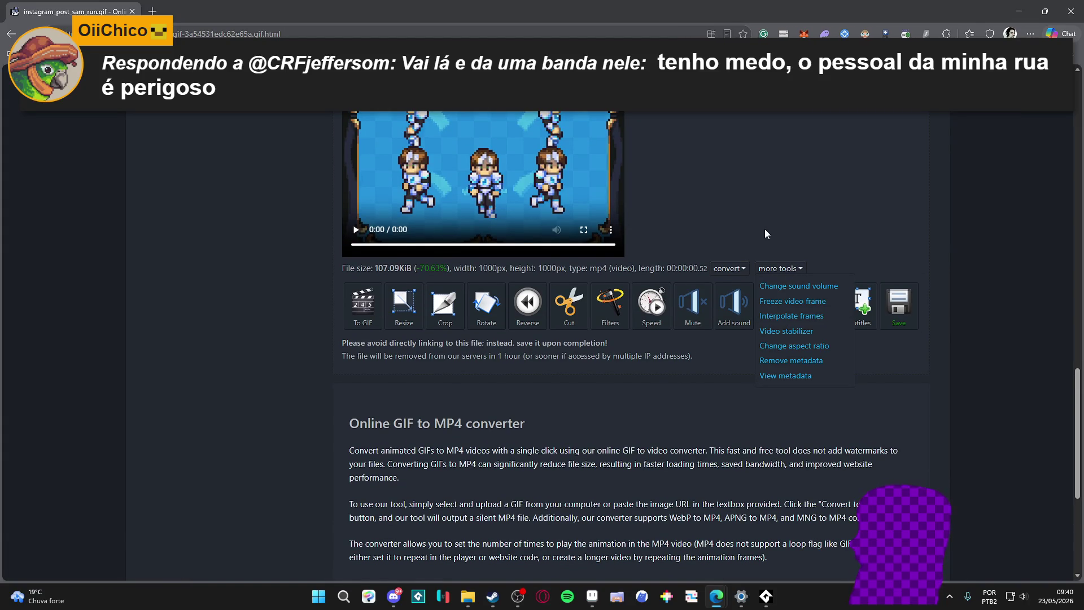
scroll(764, 226, up, 3)
scroll(688, 243, up, 2)
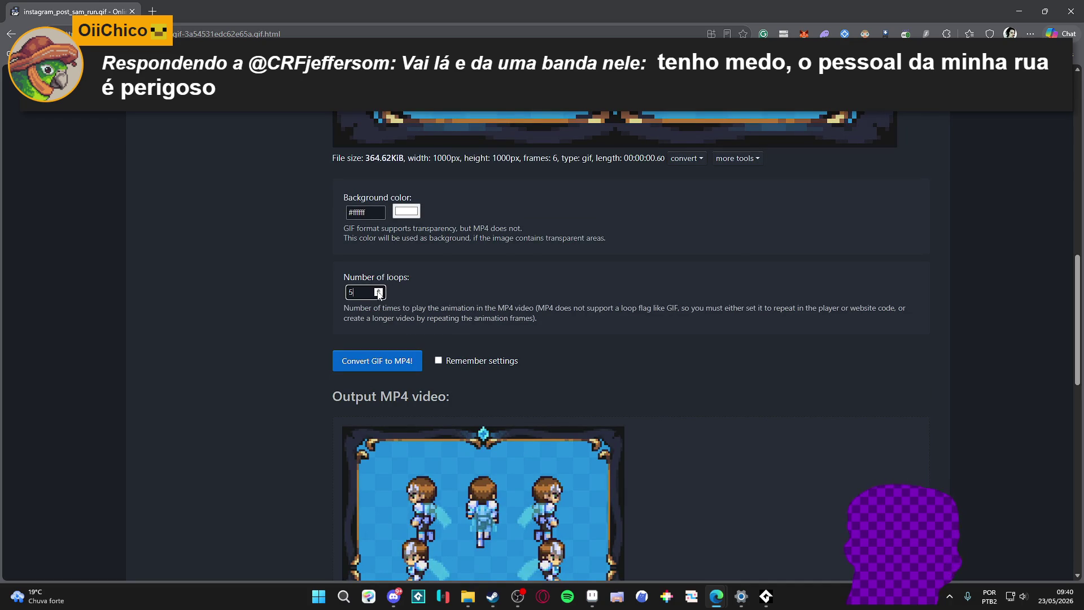
Step: Reconvert the GIF to MP4 with 10 loops and download the 885.6 KiB six-second video
click(379, 362)
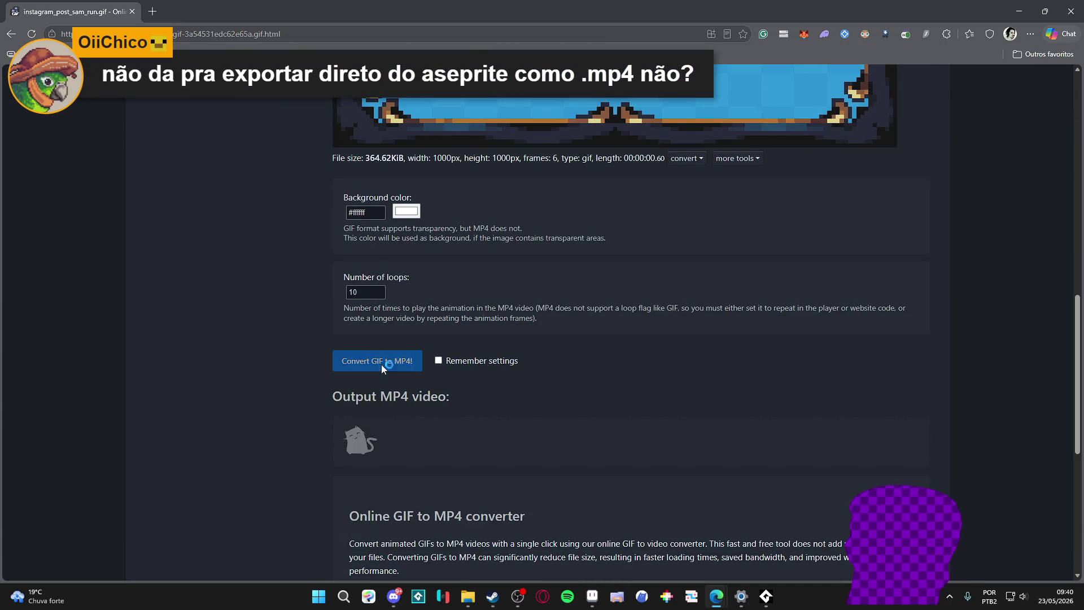
scroll(706, 335, down, 3)
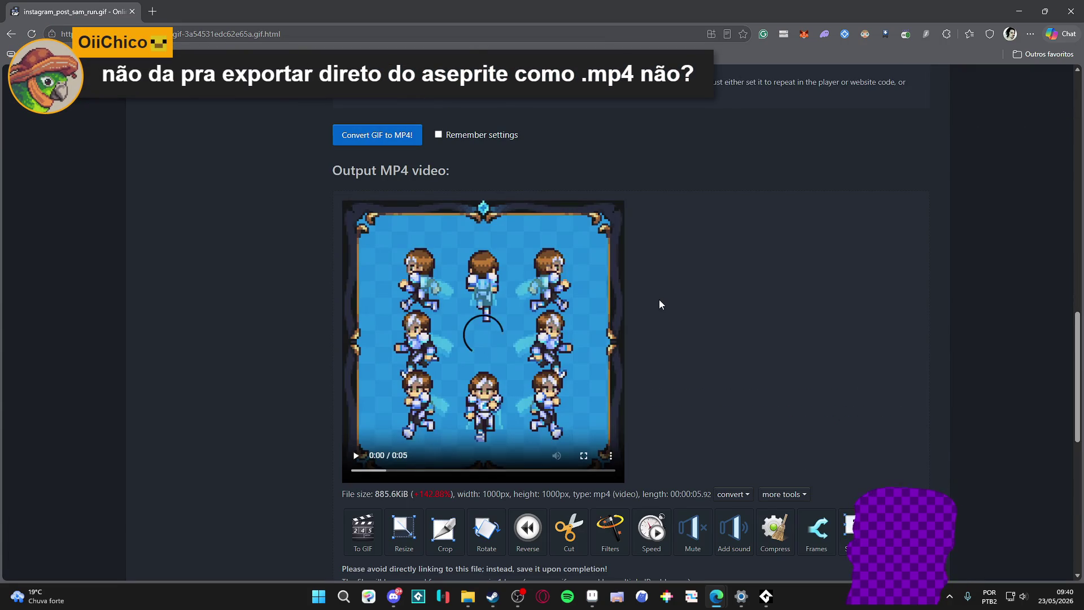
scroll(732, 306, down, 2)
click(898, 428)
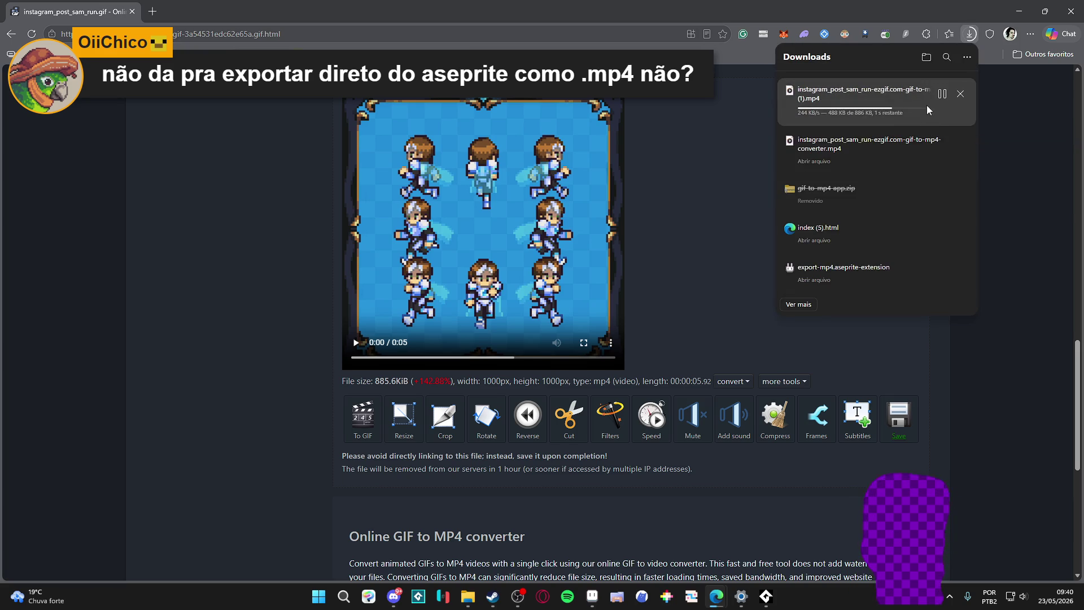
Step: Show the downloaded MP4 in its folder and bring up the instagram folder in another window
click(940, 95)
mouse_move(466, 597)
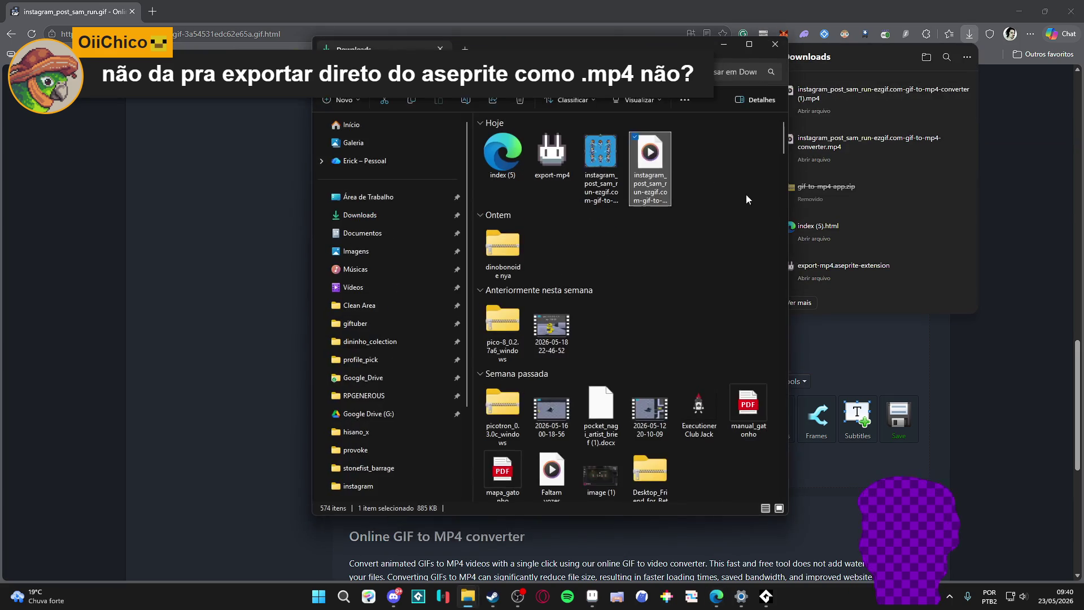
click(424, 542)
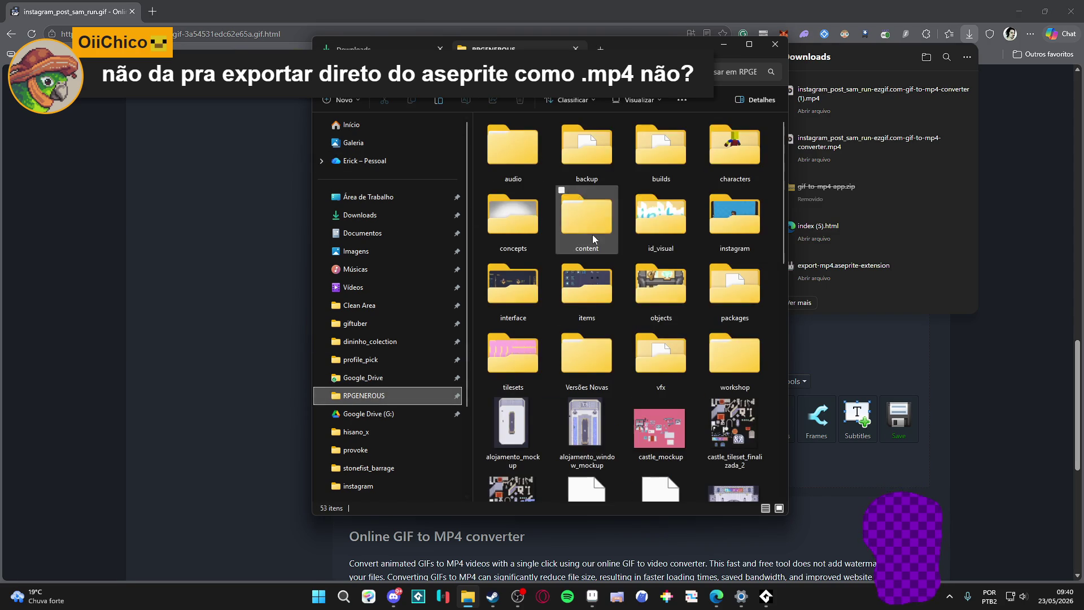
middle_click(706, 243)
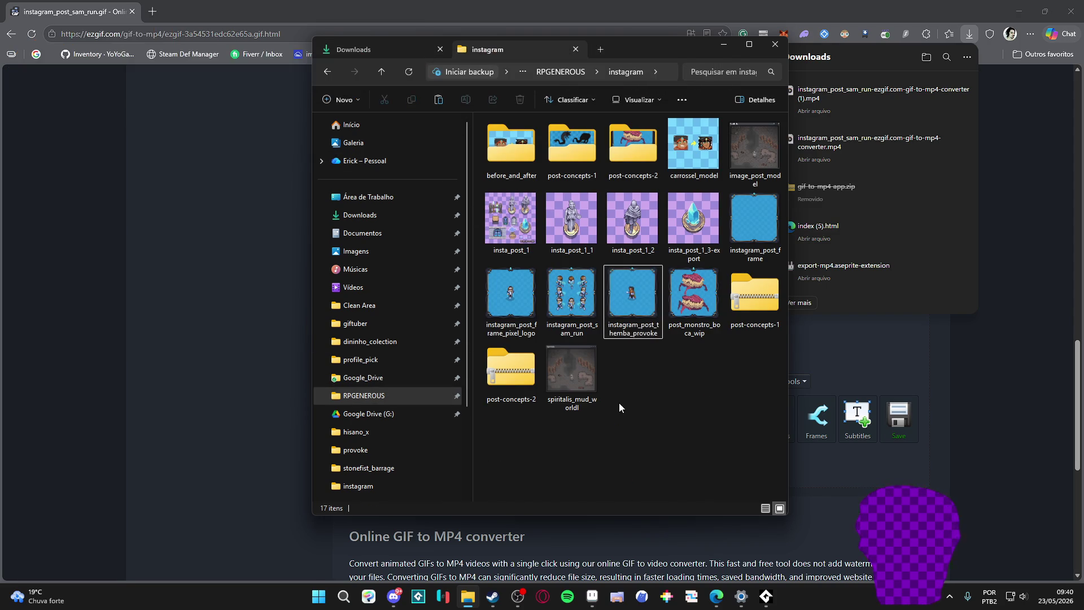
Step: Create a new folder named mp4 inside instagram and enter it
right_click(643, 396)
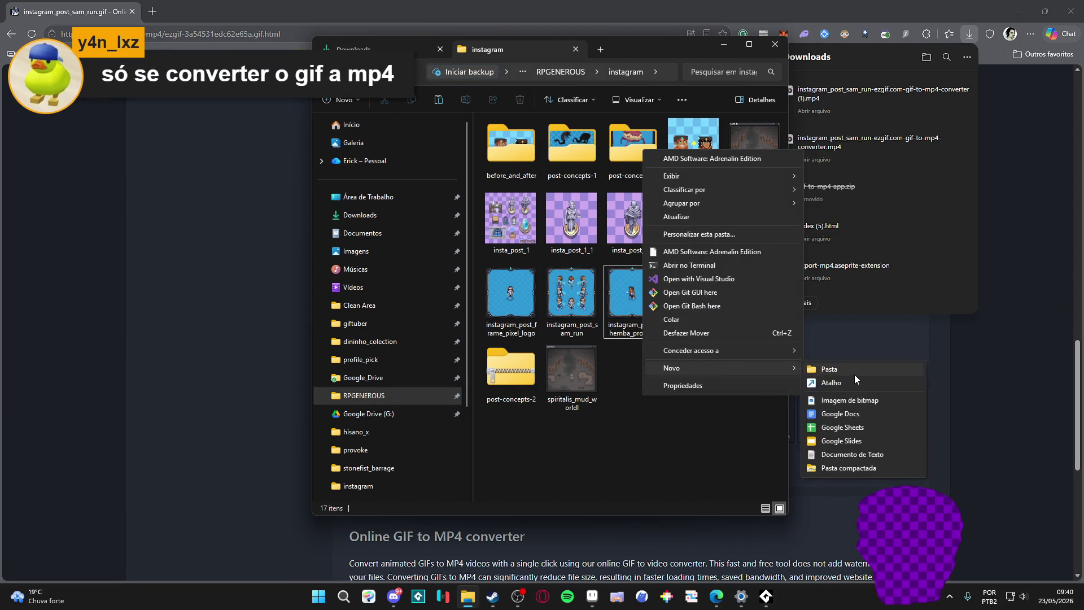
click(854, 374)
text(mpp4)
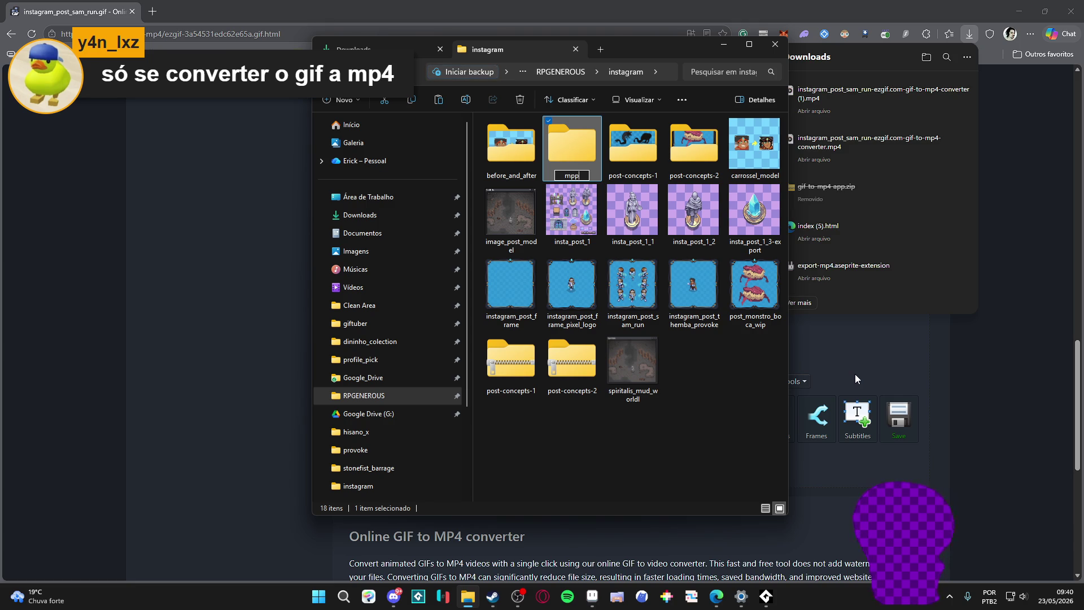
text(4)
key(Return)
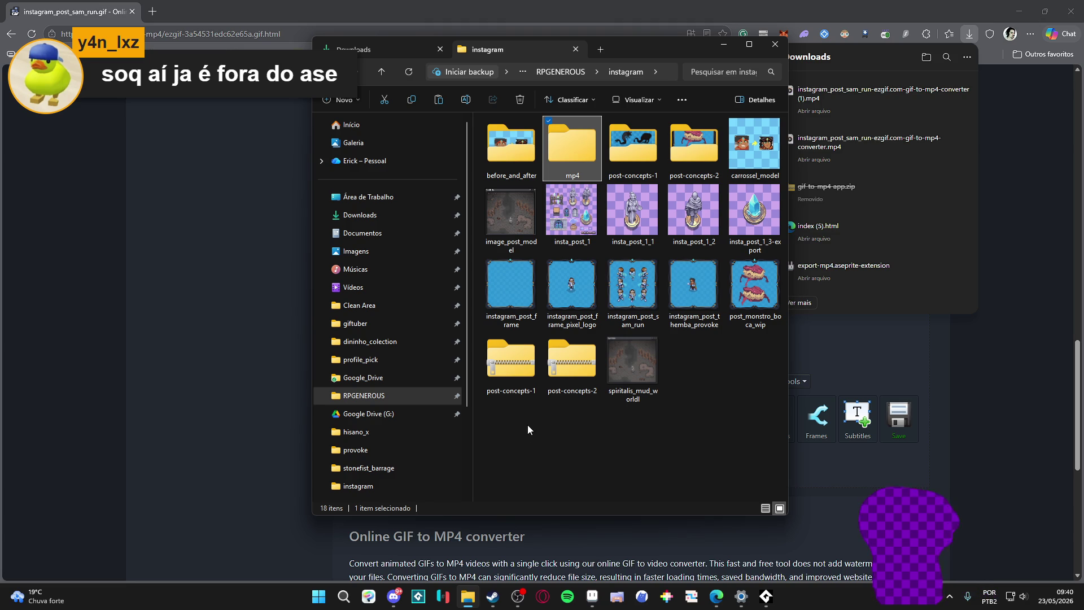
double_click(550, 178)
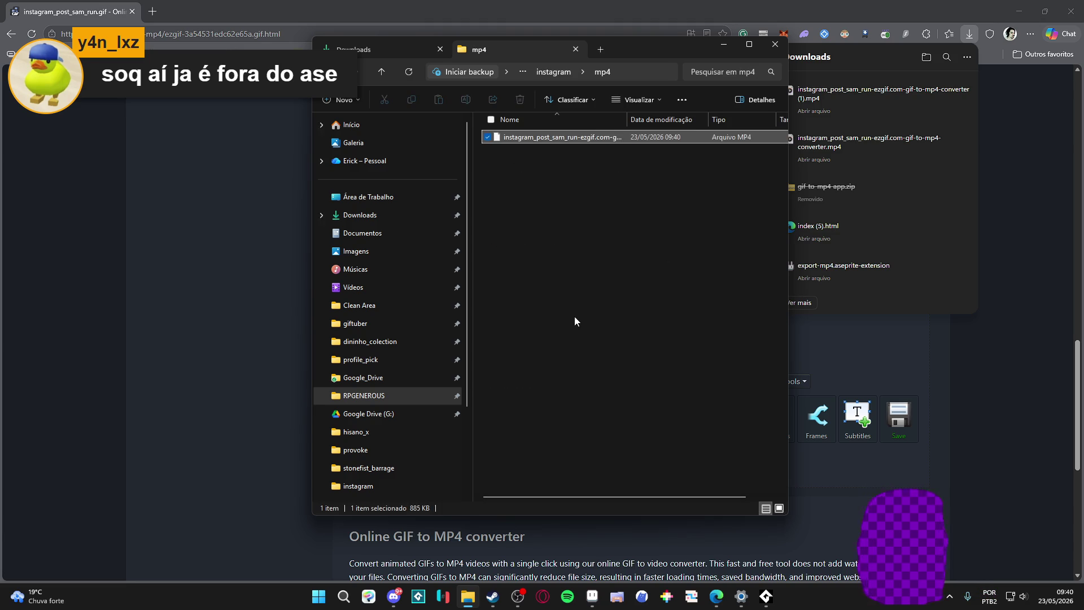
Step: Rename the MP4 in the mp4 folder to instagram-sam-run and start playing it
click(568, 144)
key(F2)
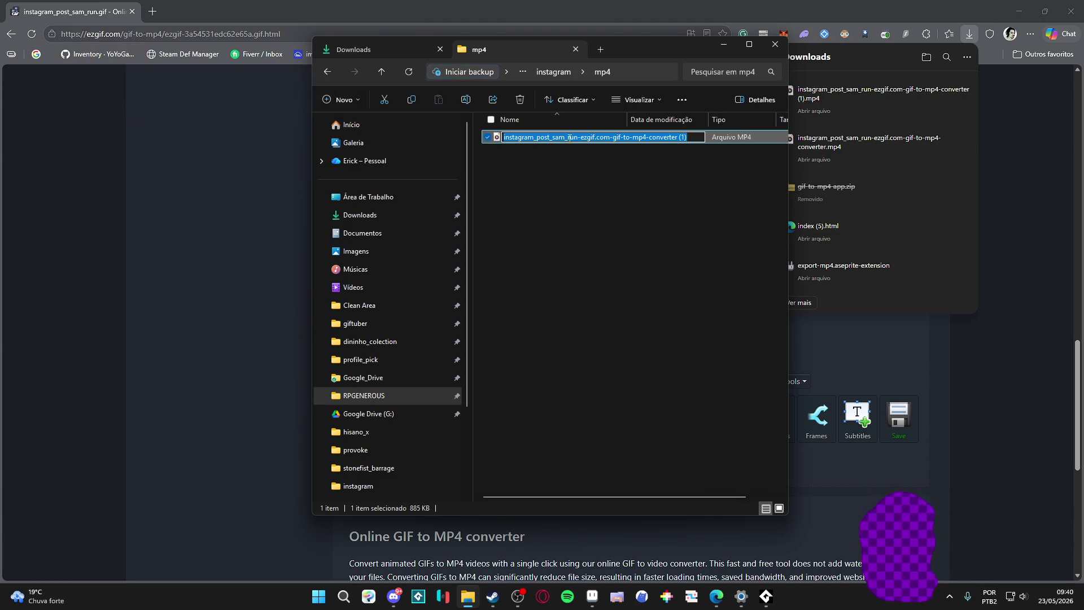
text(i)
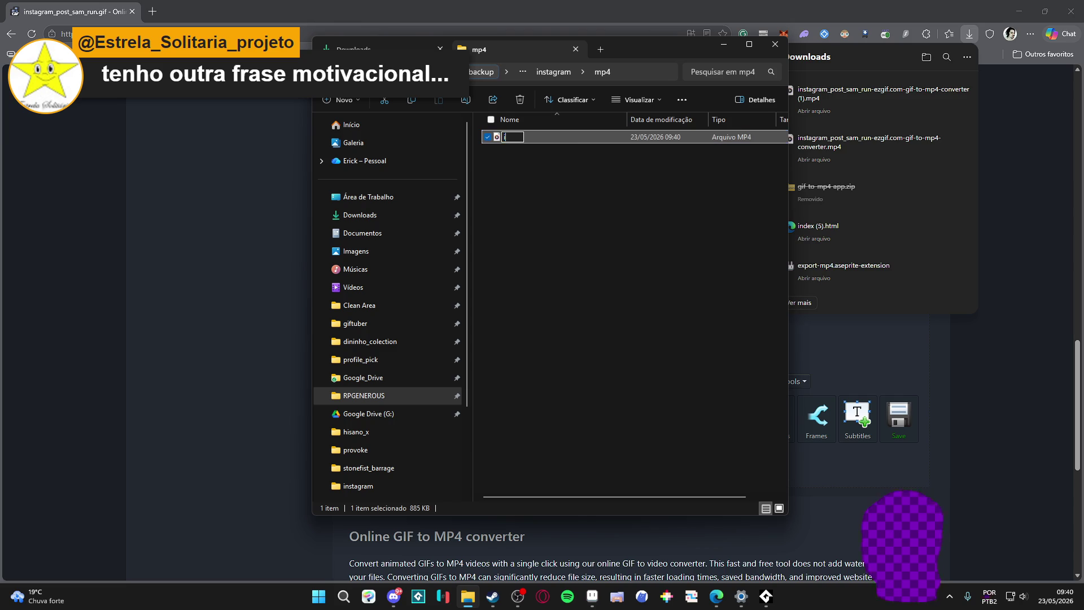
text(nstagram-)
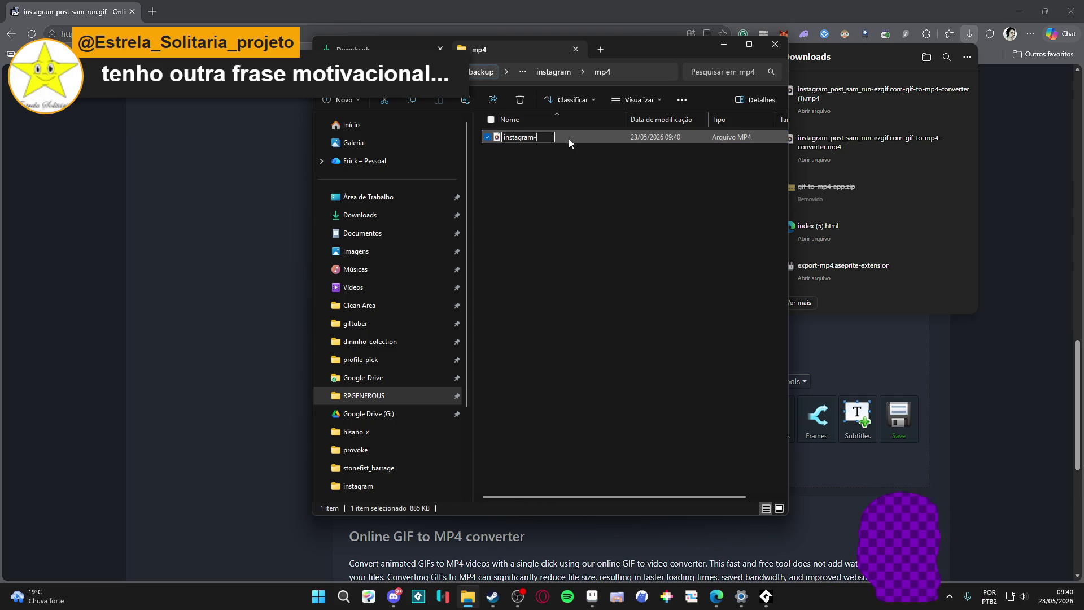
text(sam-run)
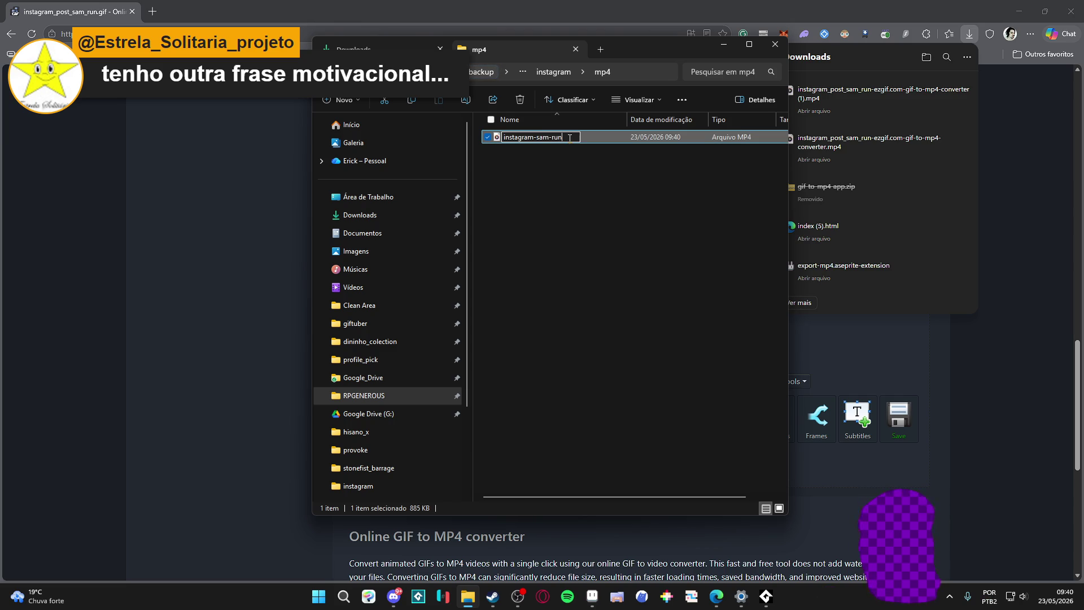
key(Return)
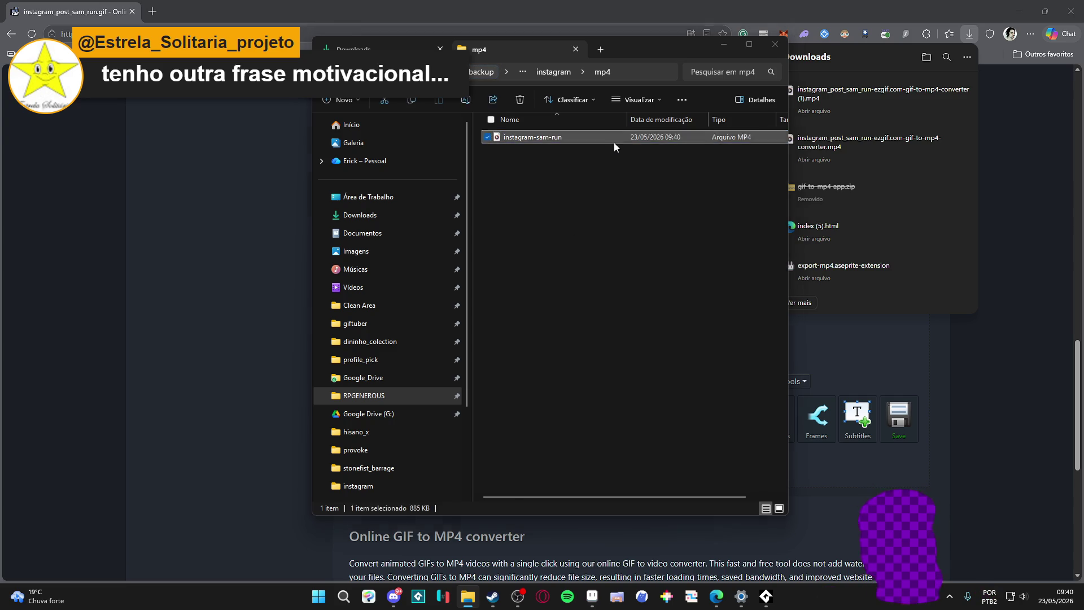
double_click(613, 142)
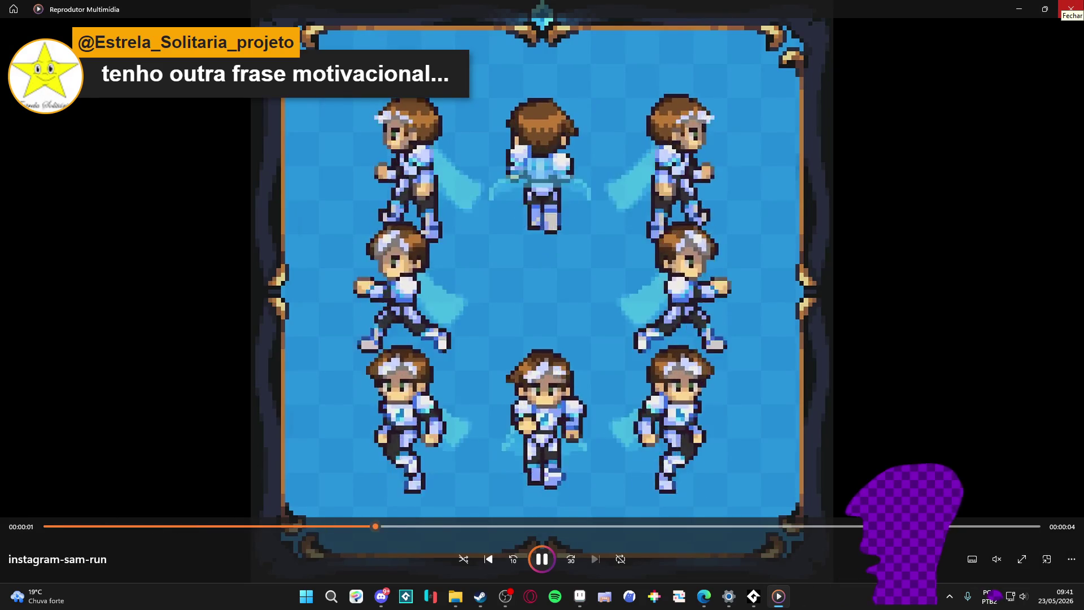
Step: Close the Media Player preview and return to the ezgif converter page in Edge
click(1071, 8)
click(356, 49)
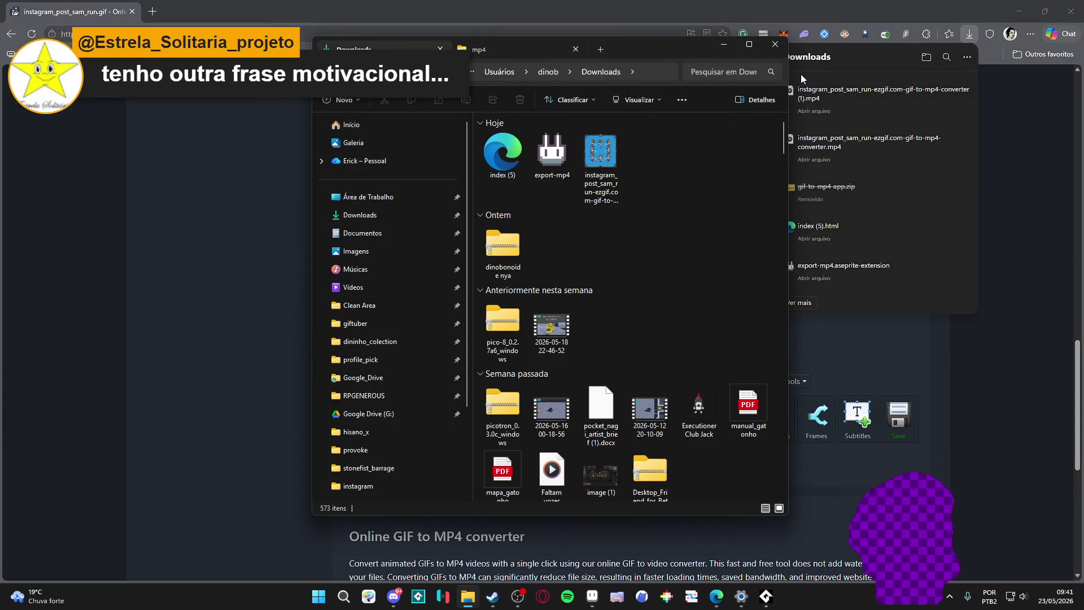
click(852, 5)
scroll(644, 345, up, 5)
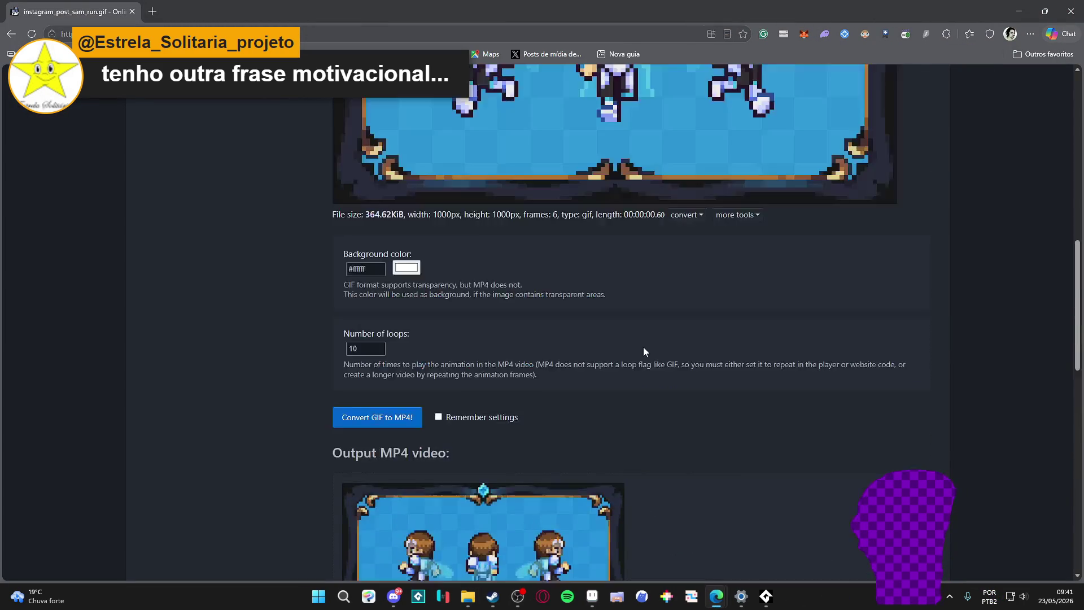
scroll(657, 339, up, 5)
scroll(539, 375, up, 5)
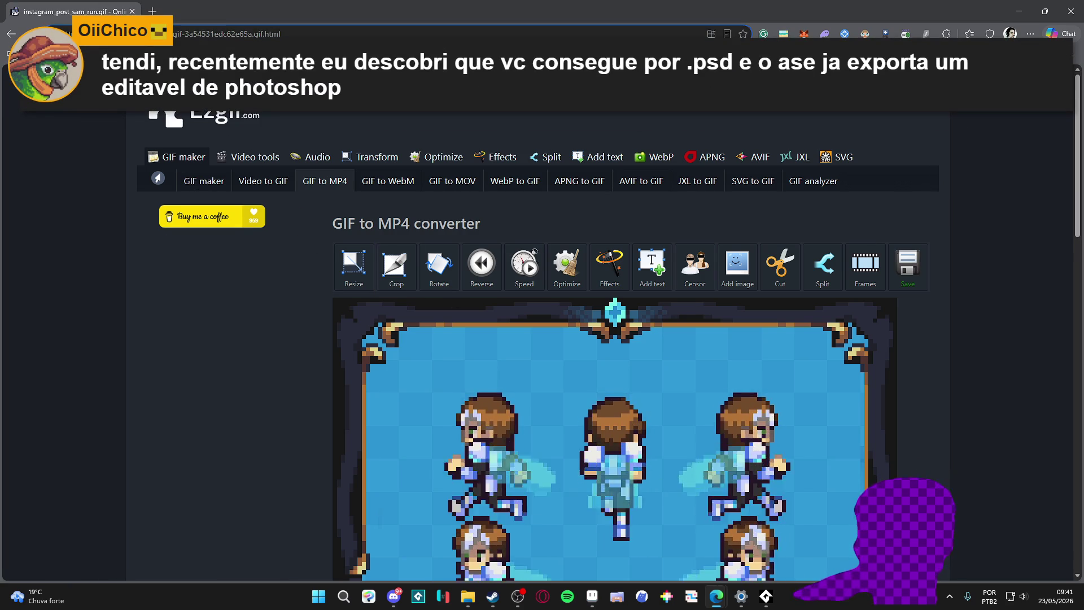
Step: Choose instagram_post_themba_provoke.gif from the instagram folder and upload it to GIF to MP4
click(5, 32)
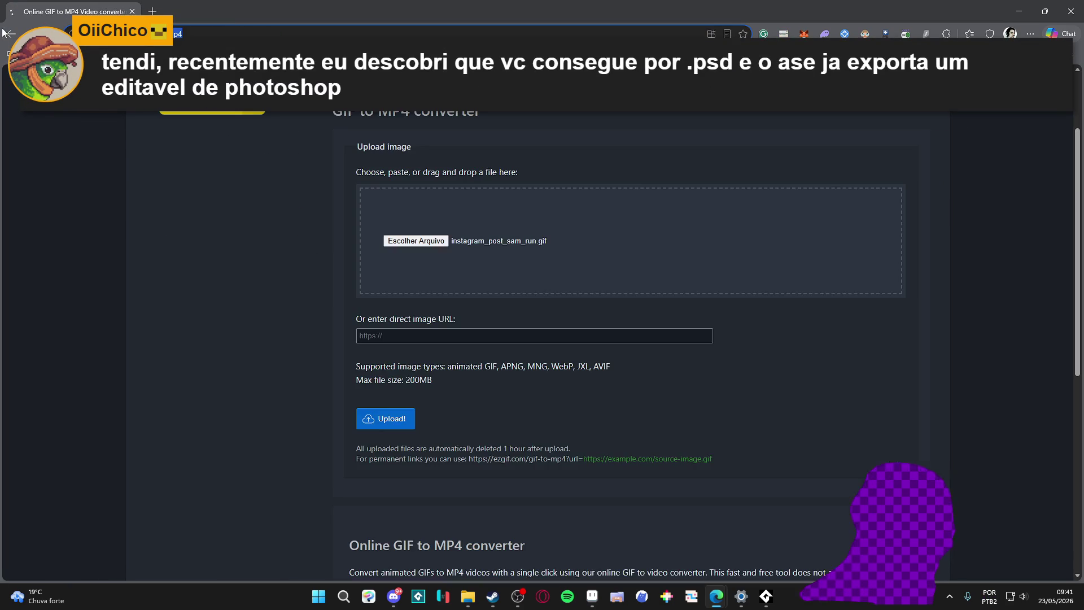
click(388, 241)
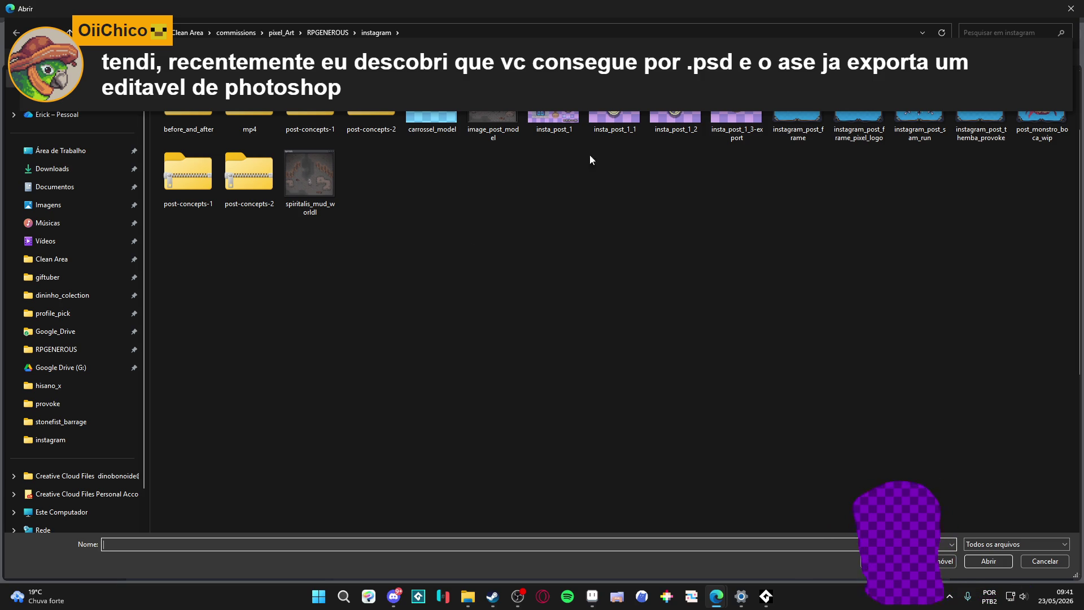
click(681, 177)
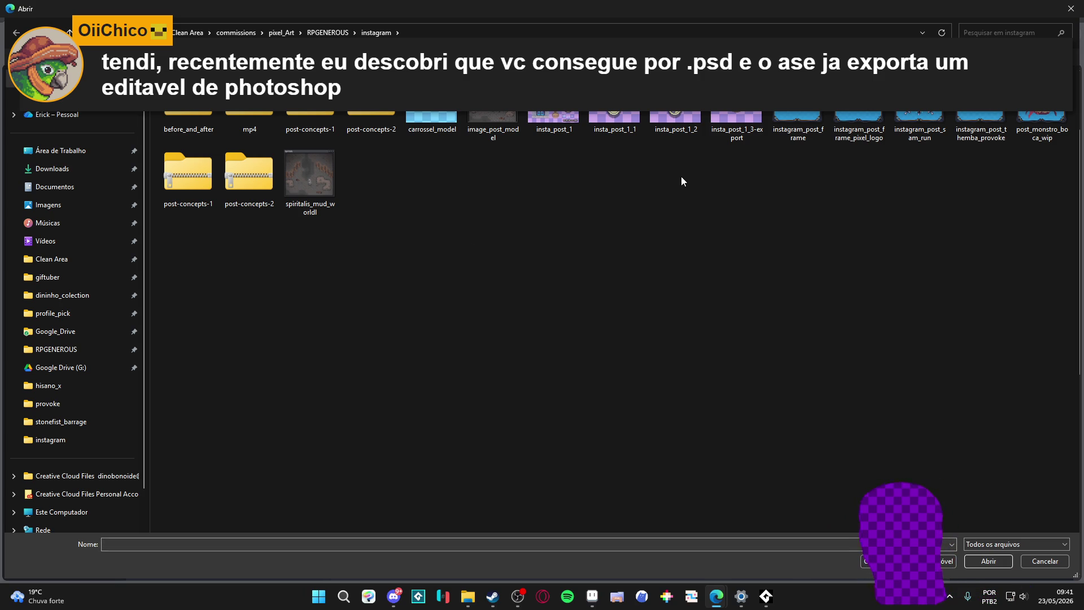
double_click(967, 121)
click(371, 423)
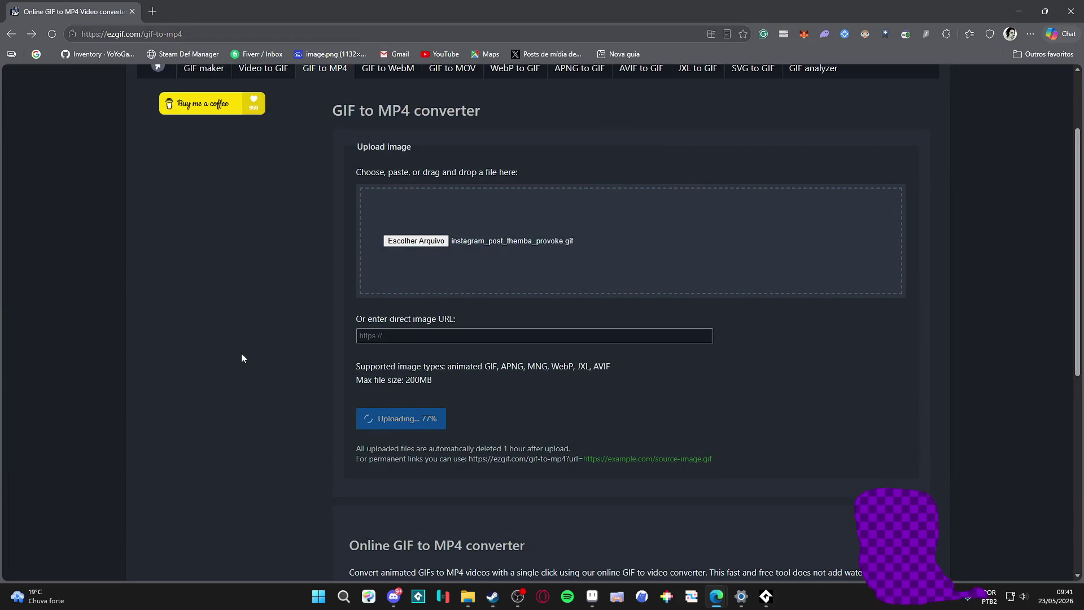
scroll(279, 349, down, 2)
scroll(286, 347, down, 1)
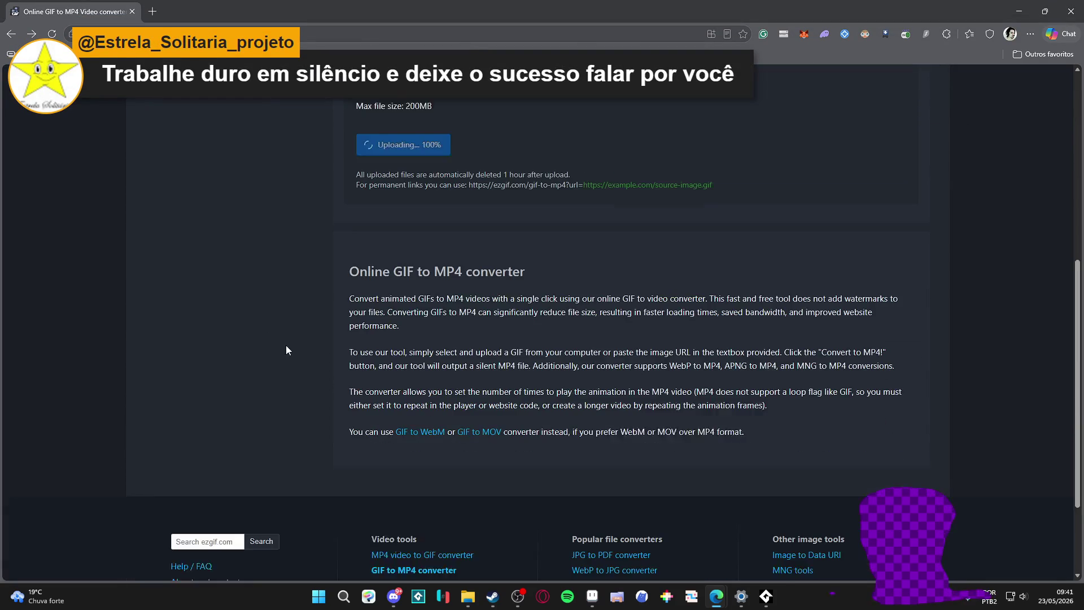
scroll(288, 305, down, 2)
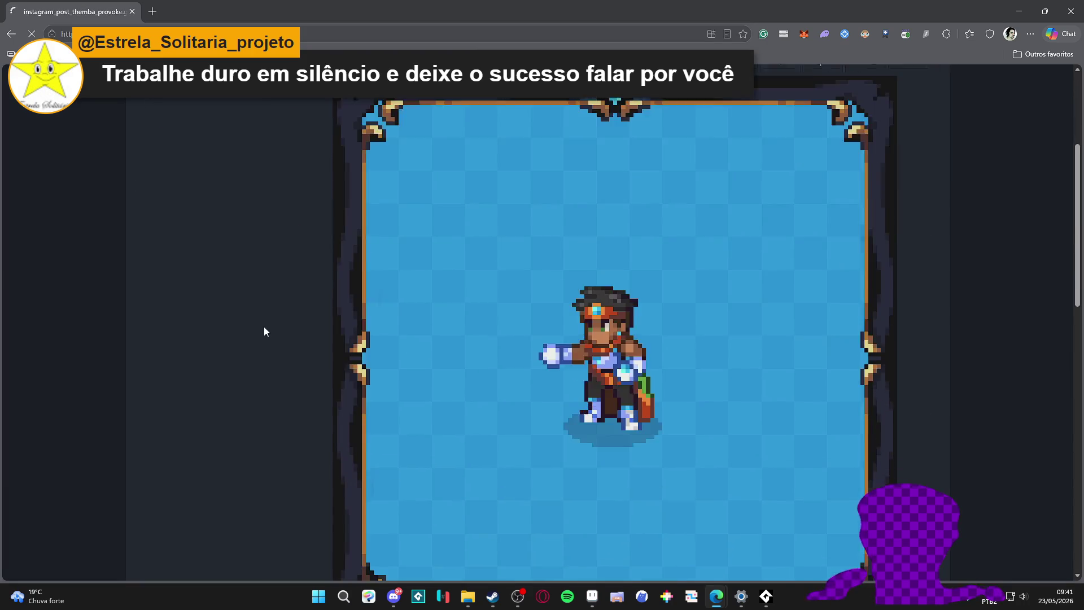
scroll(264, 332, down, 3)
scroll(282, 312, down, 2)
Step: Convert the Themba GIF to an MP4 with 5 loops, save it and show it in Downloads
click(379, 327)
text(5)
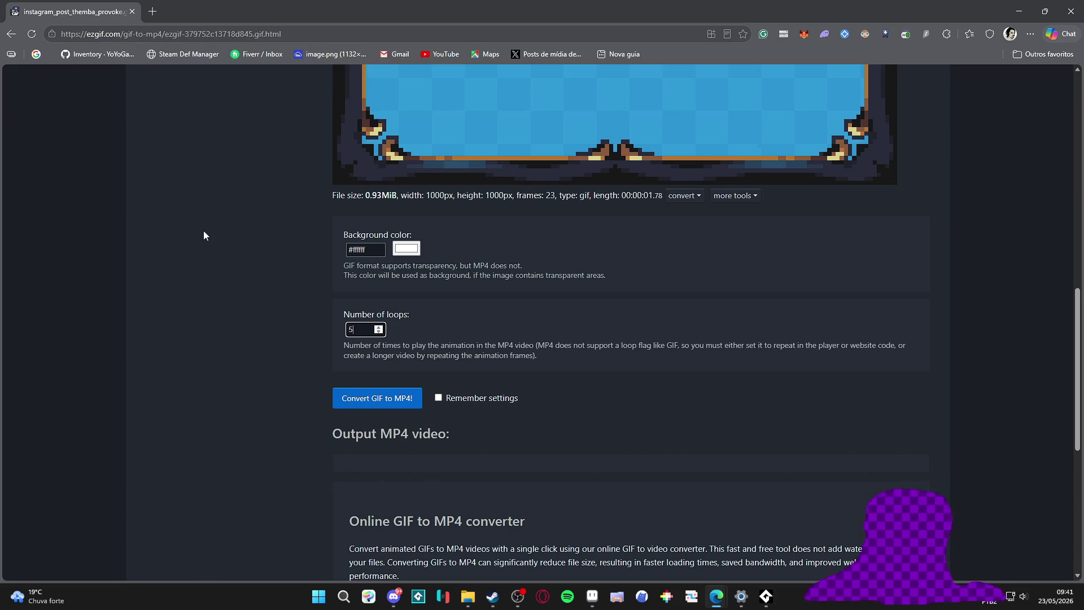
scroll(212, 266, down, 2)
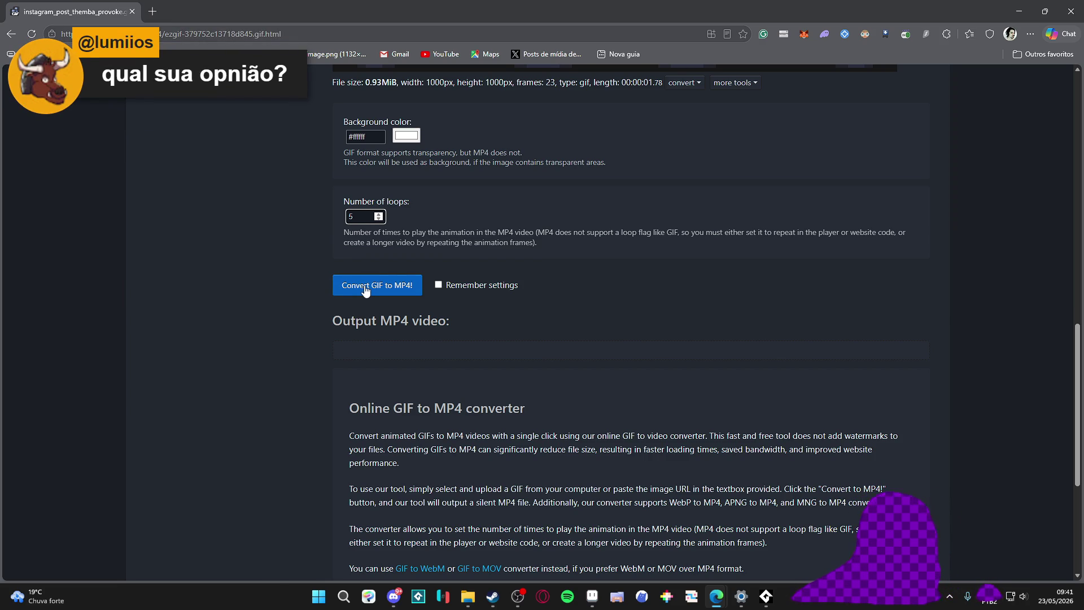
click(365, 289)
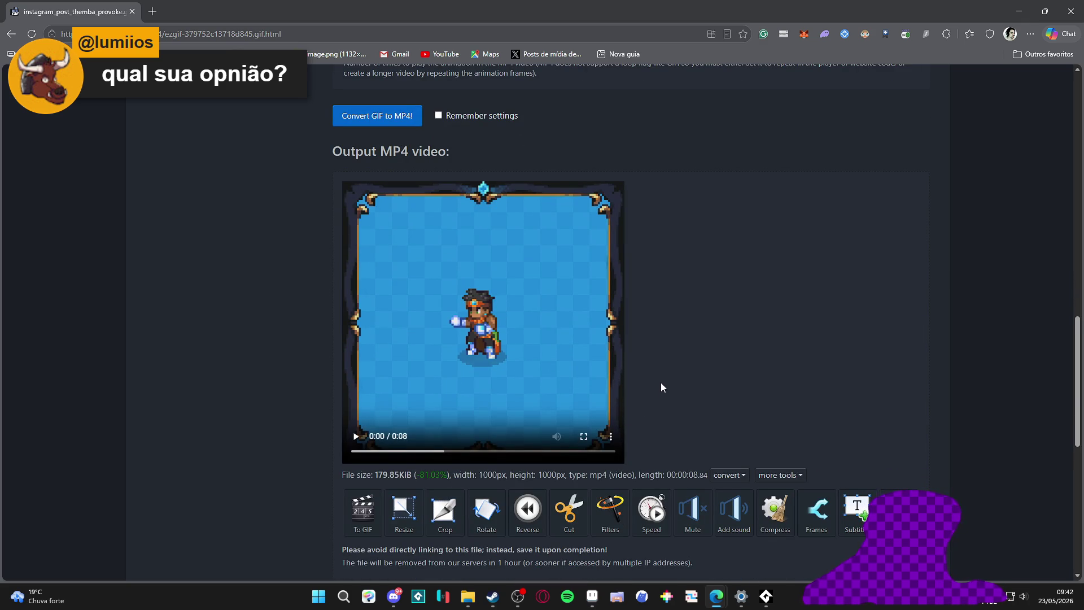
click(897, 507)
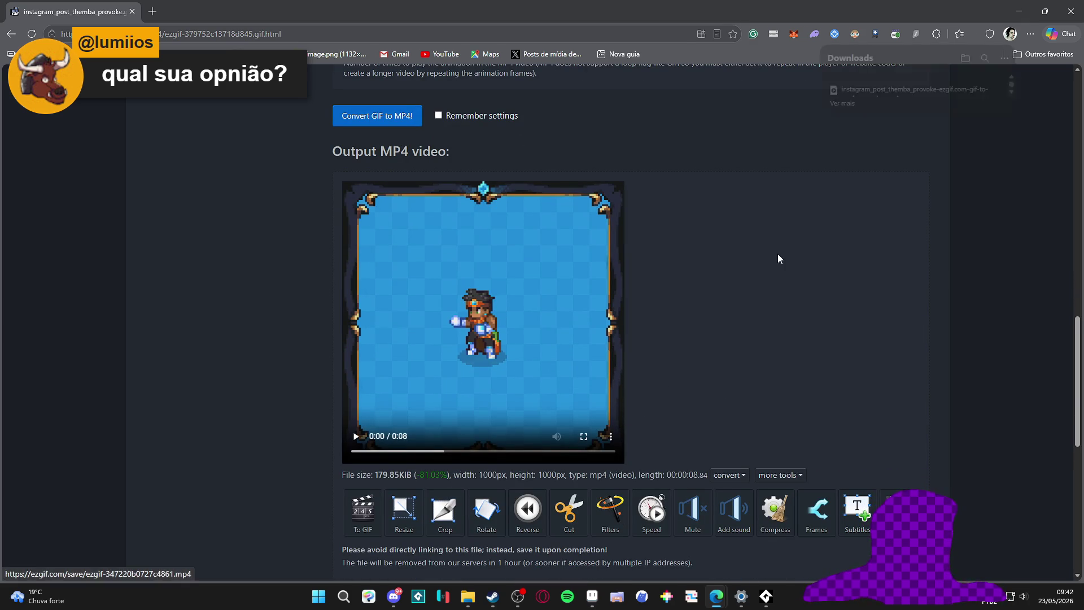
click(983, 101)
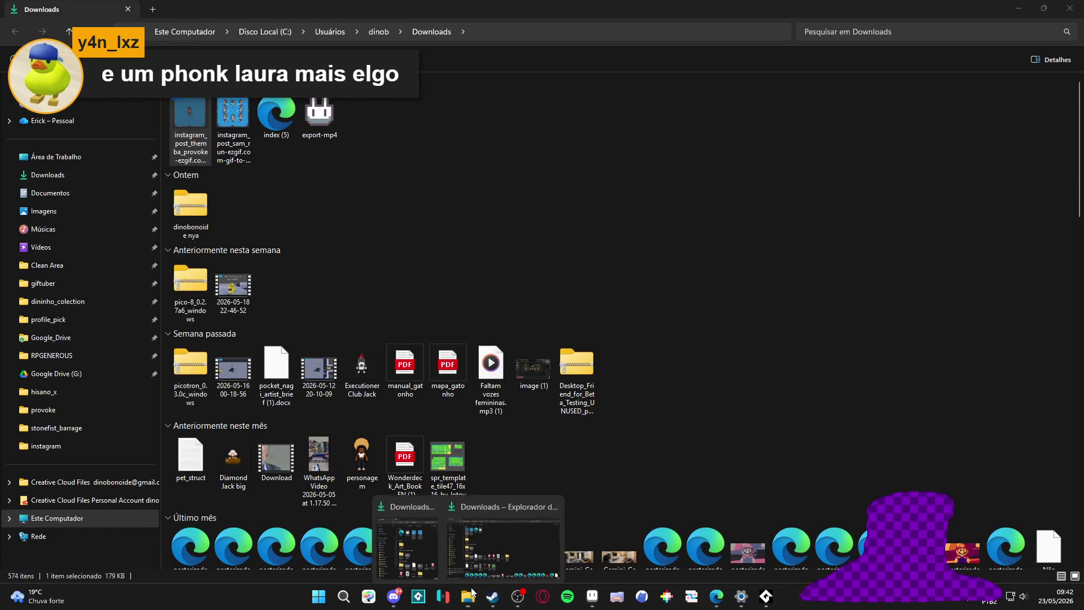
mouse_move(467, 596)
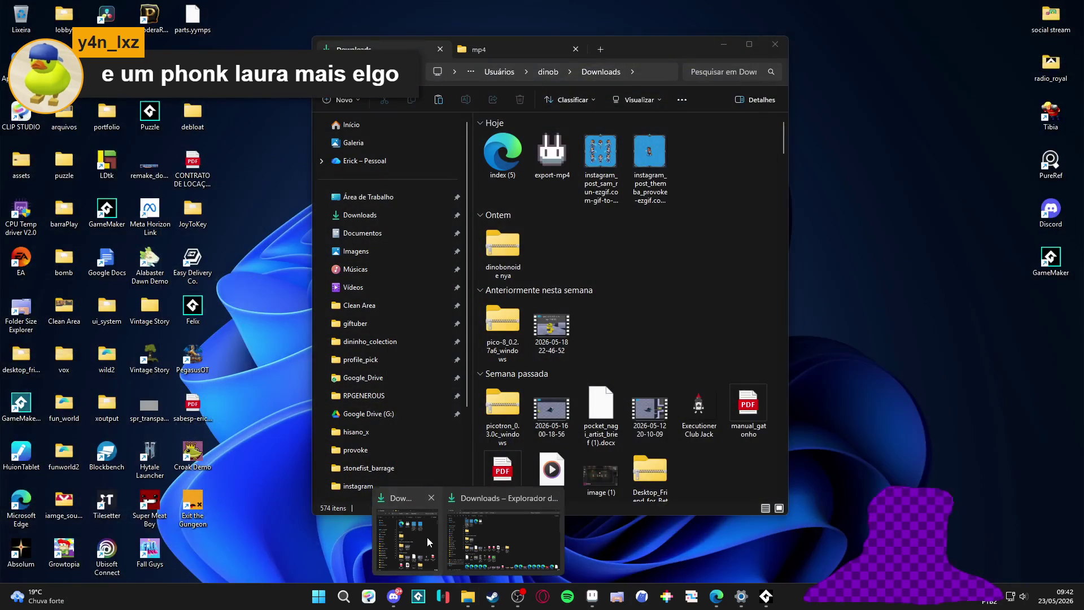
Step: Paste the Themba MP4 into the mp4 folder tab of the other Explorer window
click(427, 538)
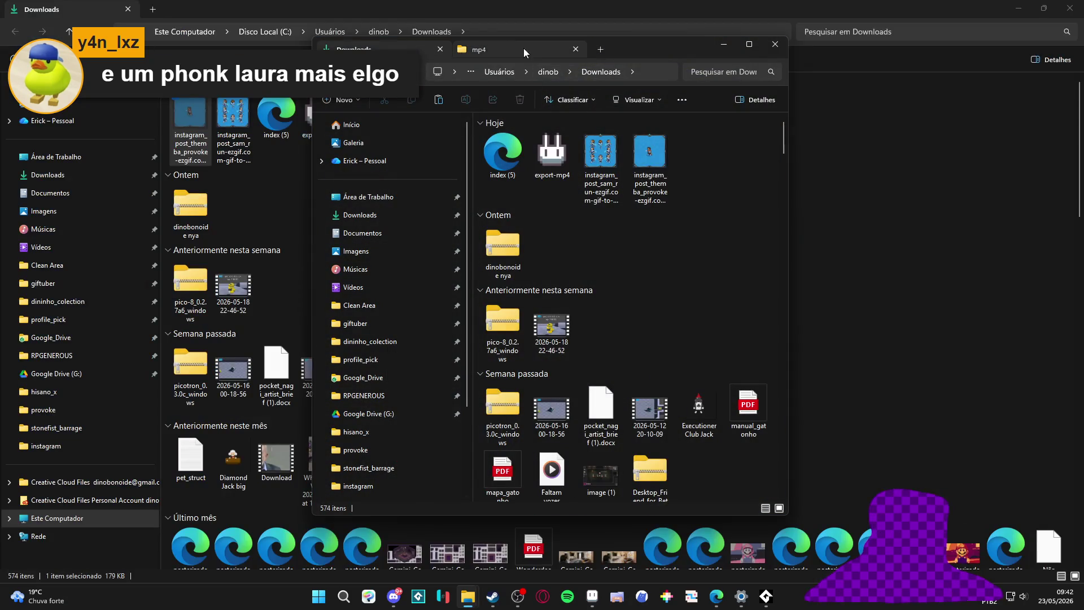
click(524, 48)
key(ctrl+v)
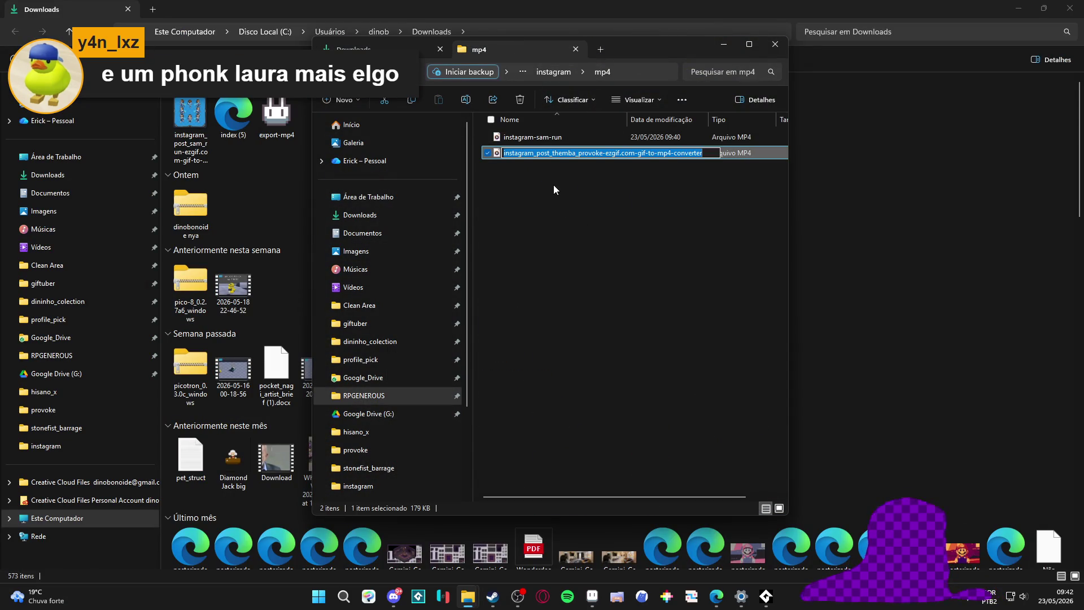
Step: Rename the pasted video instagram-themba-provoke and start playing it
key(F2)
text(instangram)
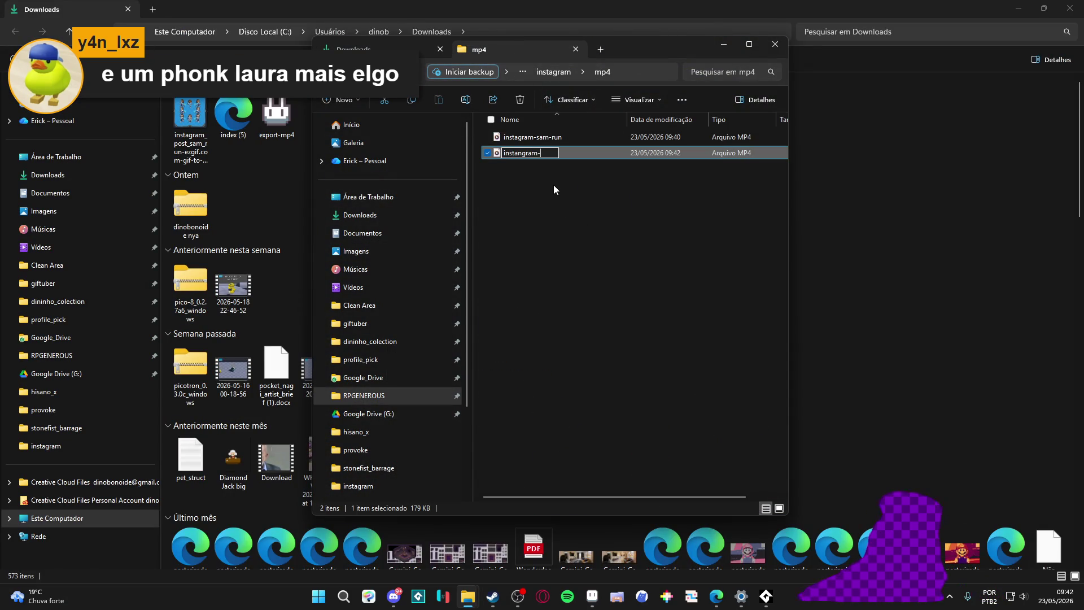
text(-themba-pr)
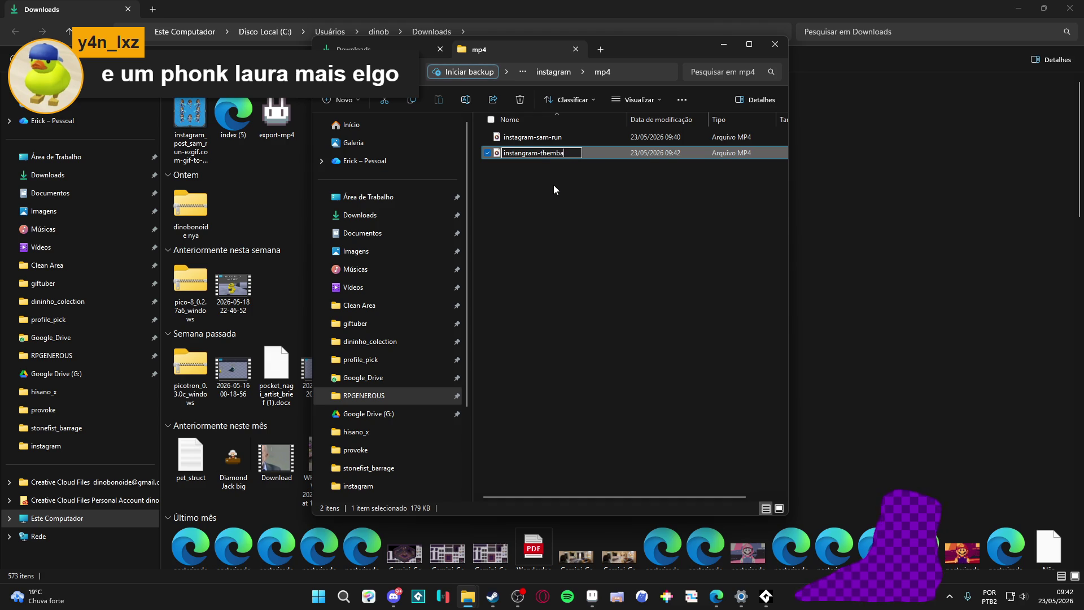
text(ovoke)
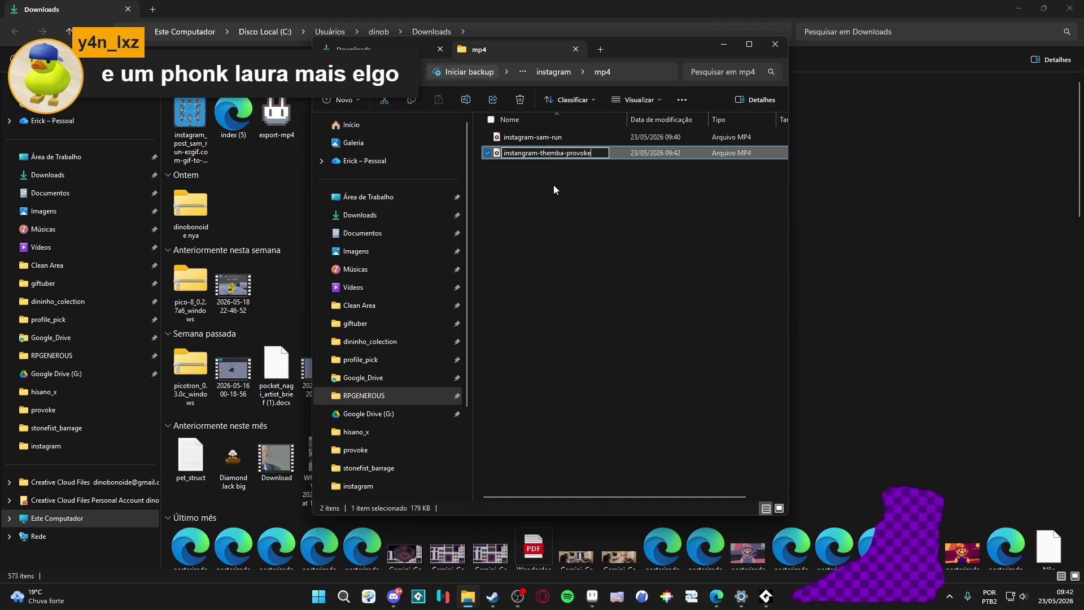
click(569, 336)
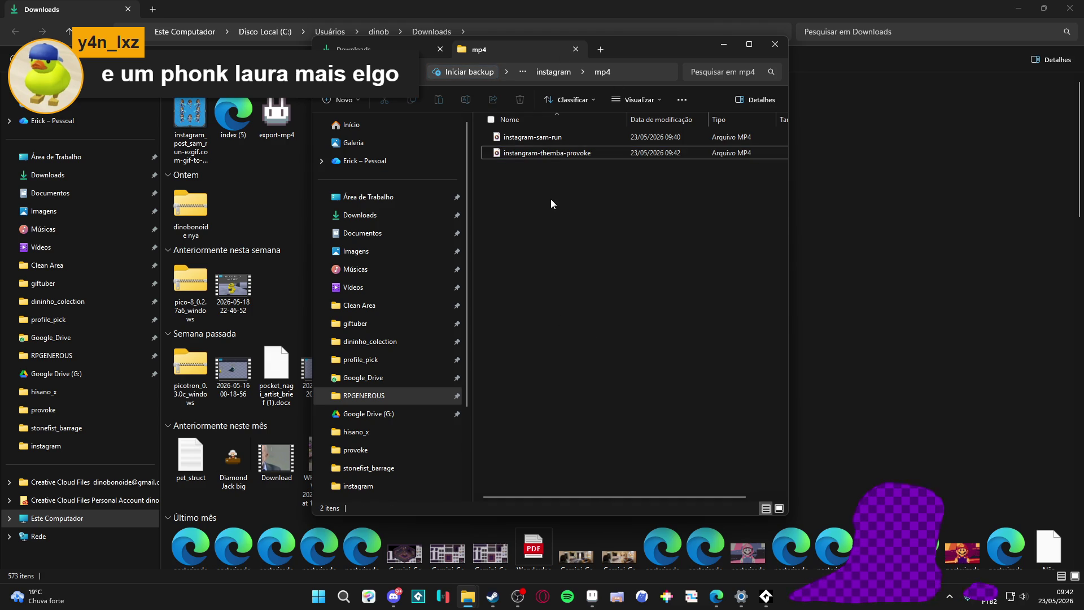
double_click(551, 160)
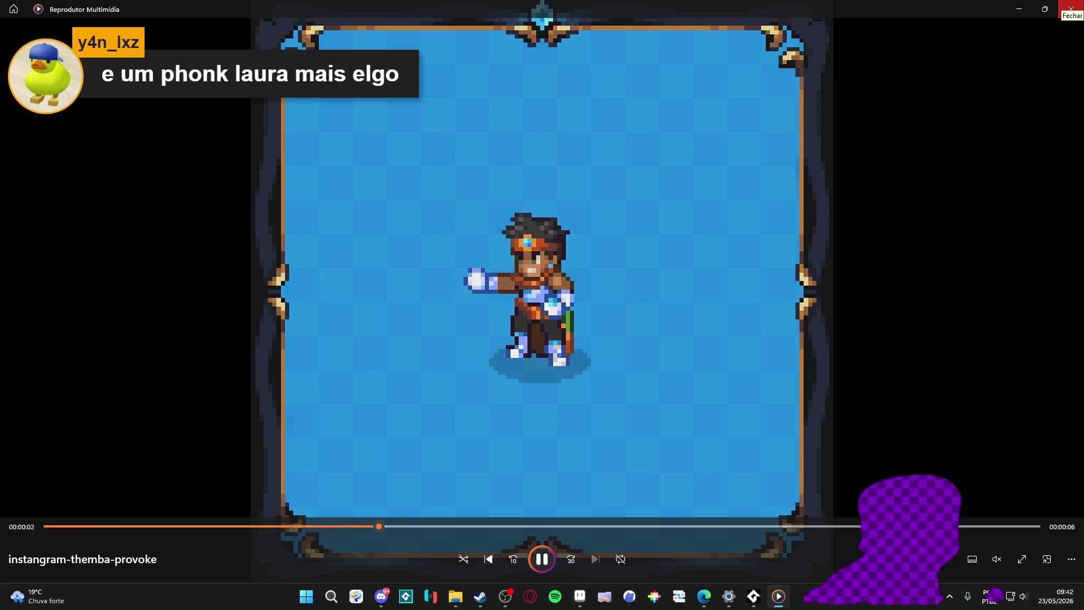
Step: Close Media Player, then minimize the Downloads window and Edge to reveal Aseprite
key(alt+F4)
click(507, 290)
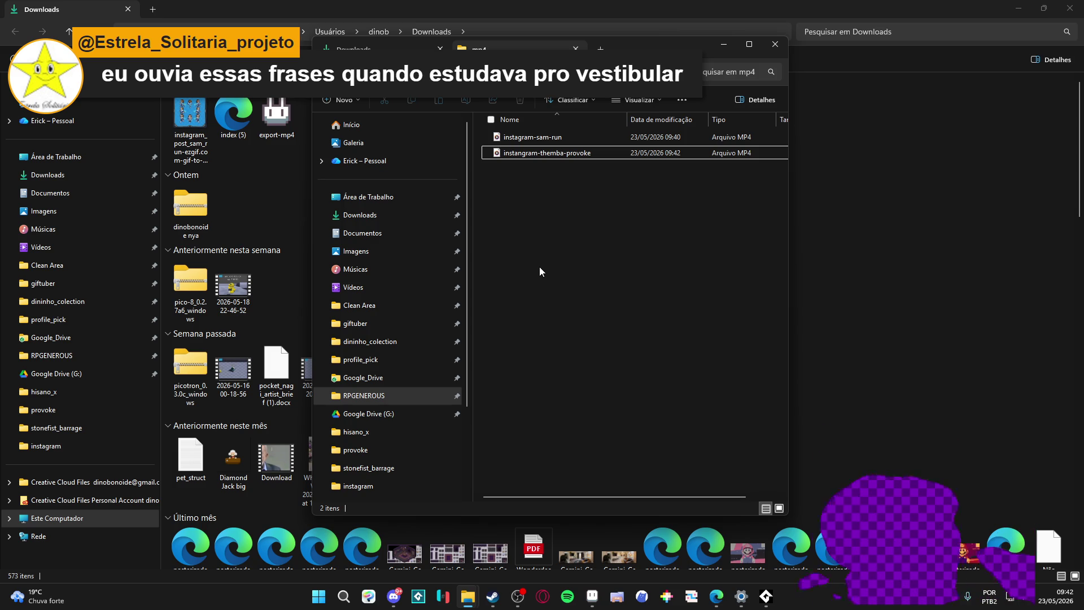
click(1067, 8)
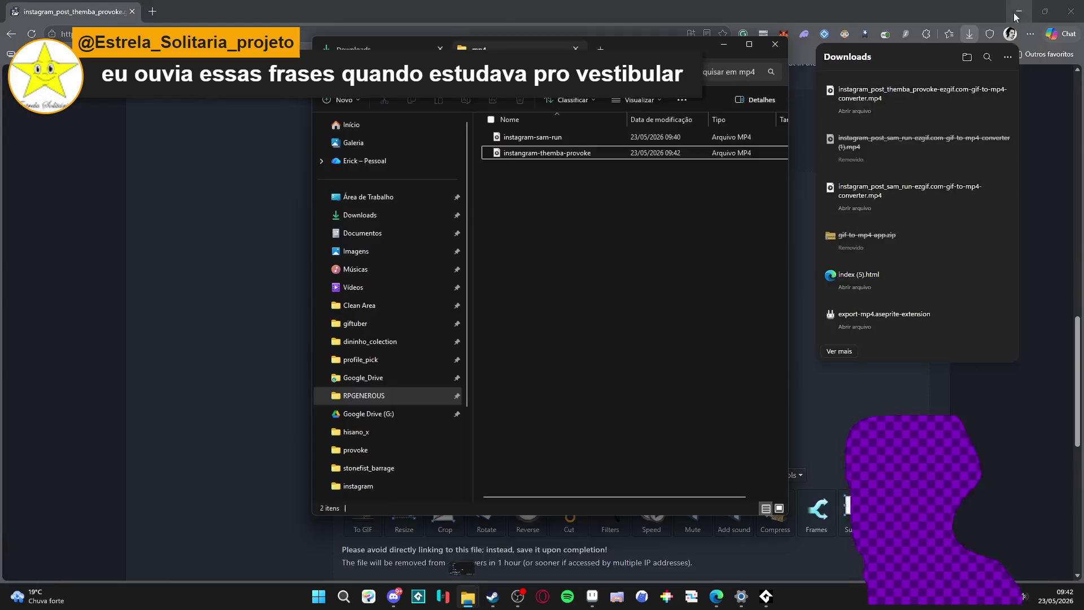
click(1066, 11)
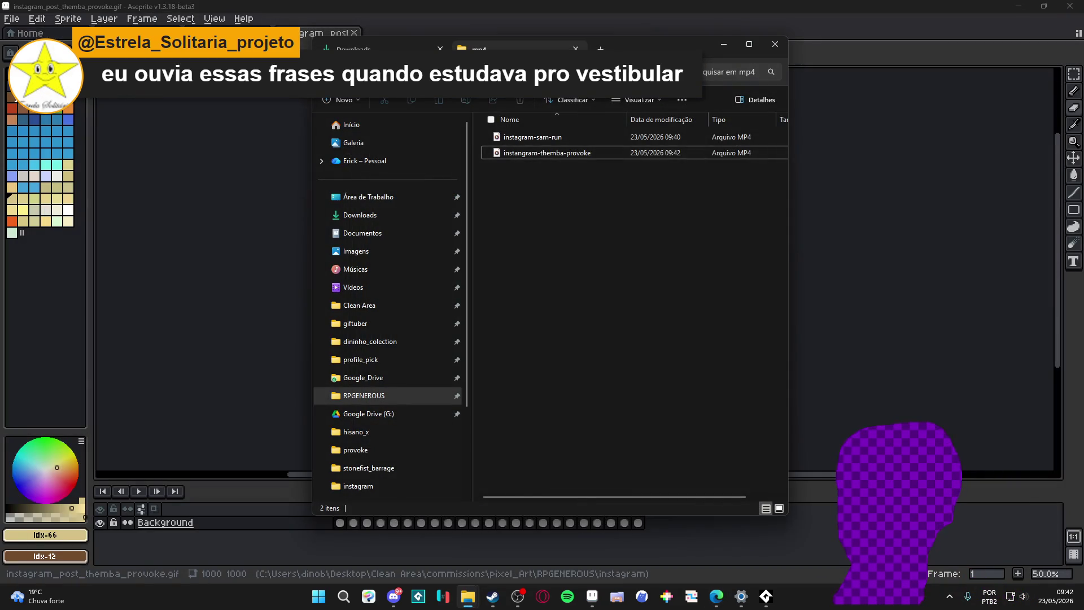
Step: Focus Aseprite briefly, then switch over to Discord's dinolandia_geral channel
click(395, 598)
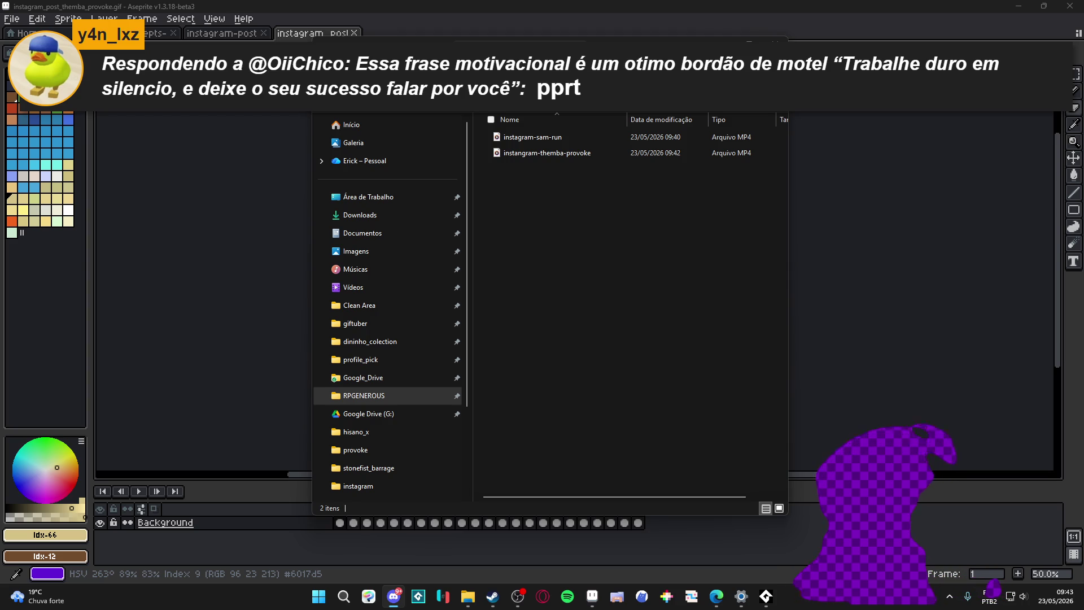
key(alt+Tab)
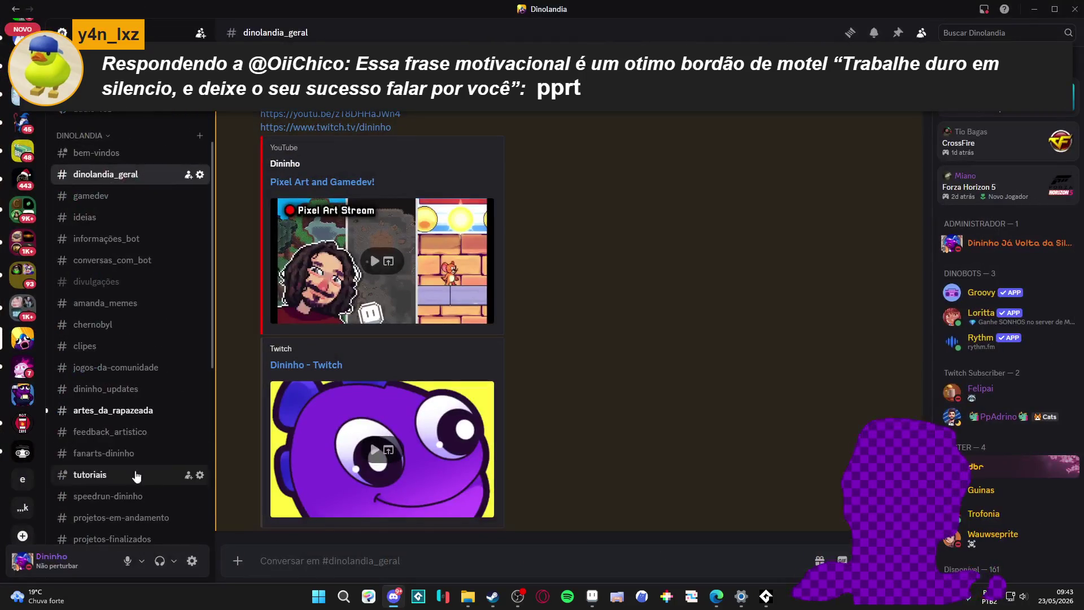
Step: Save Furia's animated sticker from #artes_da_rapazeada to Downloads as pessoa.gif
click(170, 411)
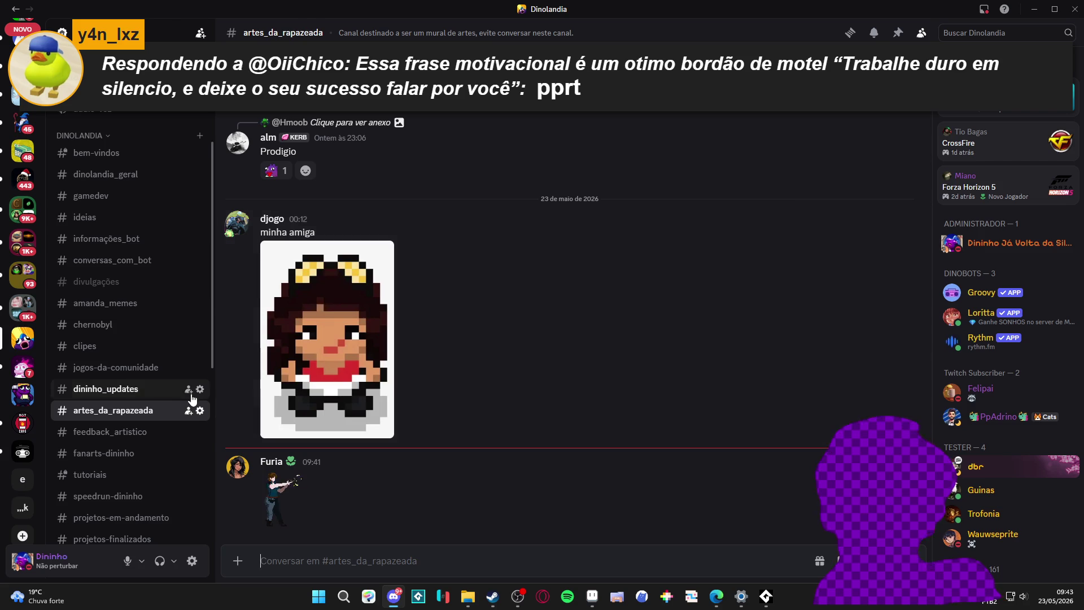
scroll(132, 385, down, 3)
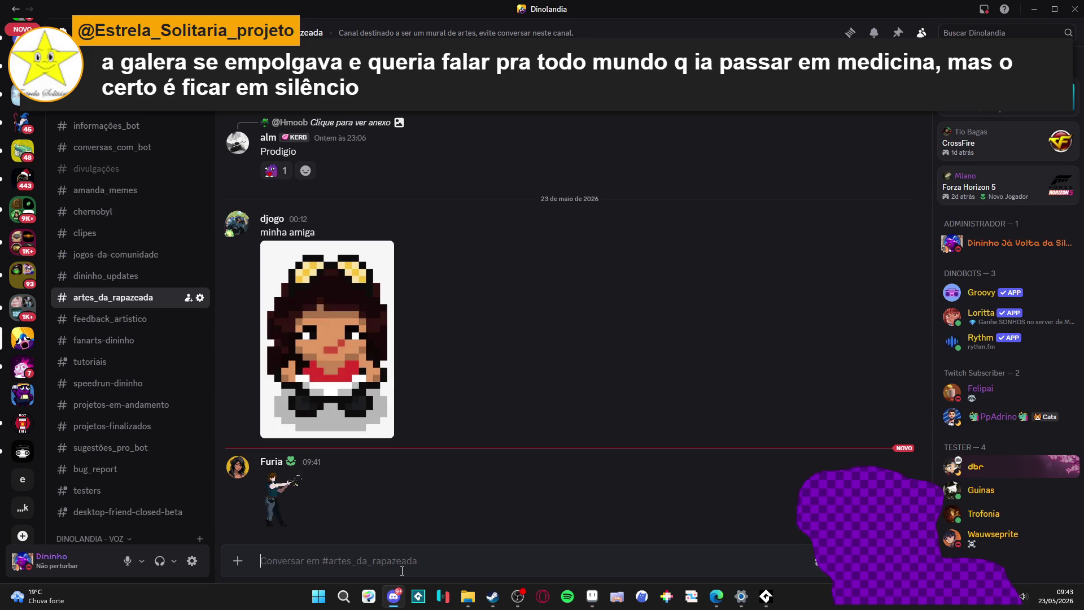
click(279, 501)
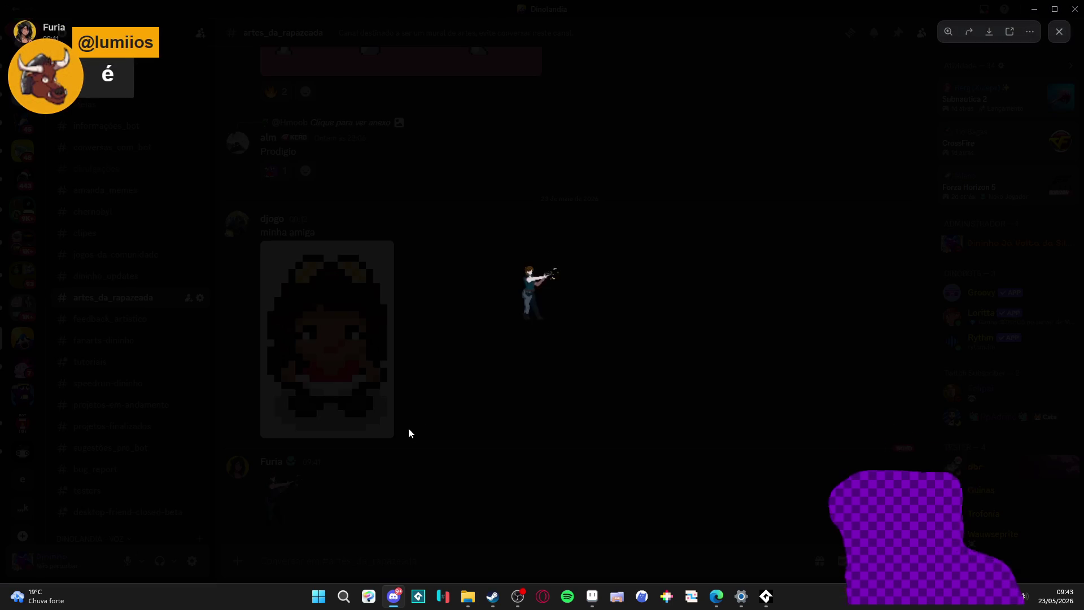
right_click(528, 285)
click(554, 297)
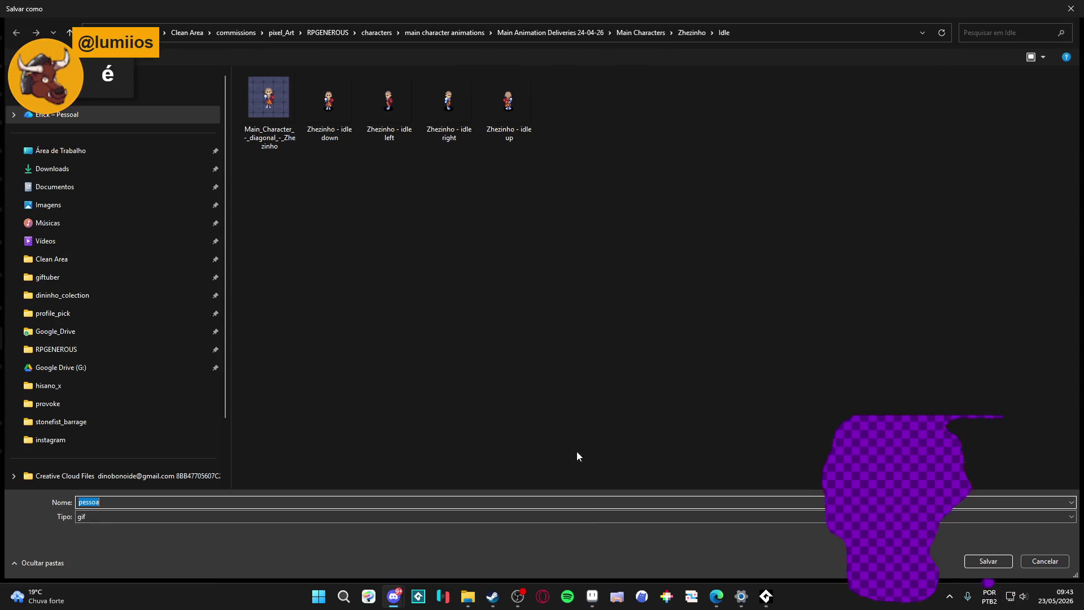
click(94, 163)
key(Return)
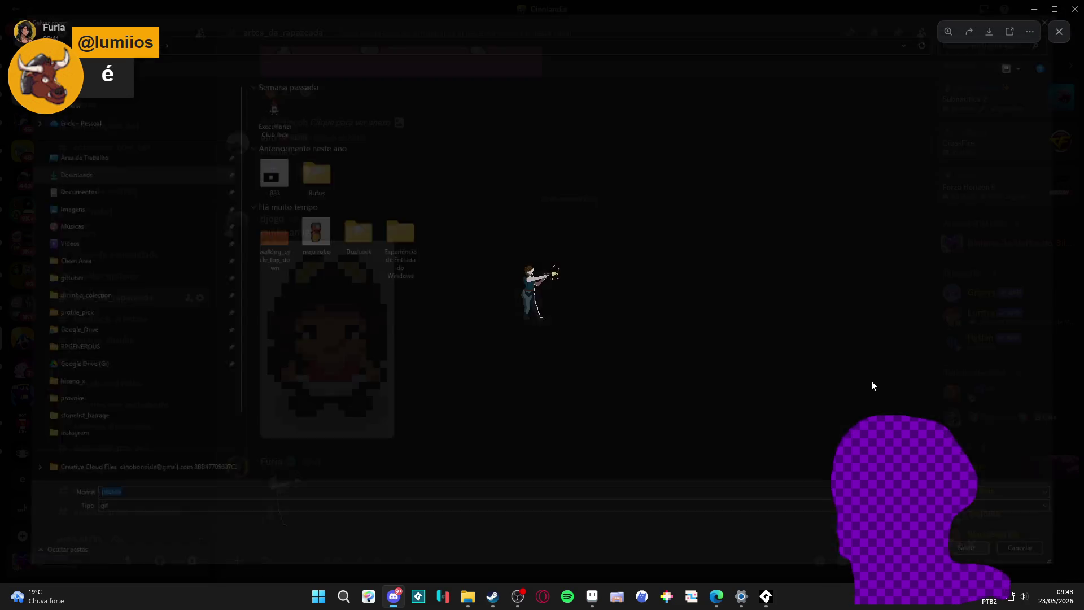
Step: Close the image viewer, switch back to Aseprite and restore the file window
click(703, 60)
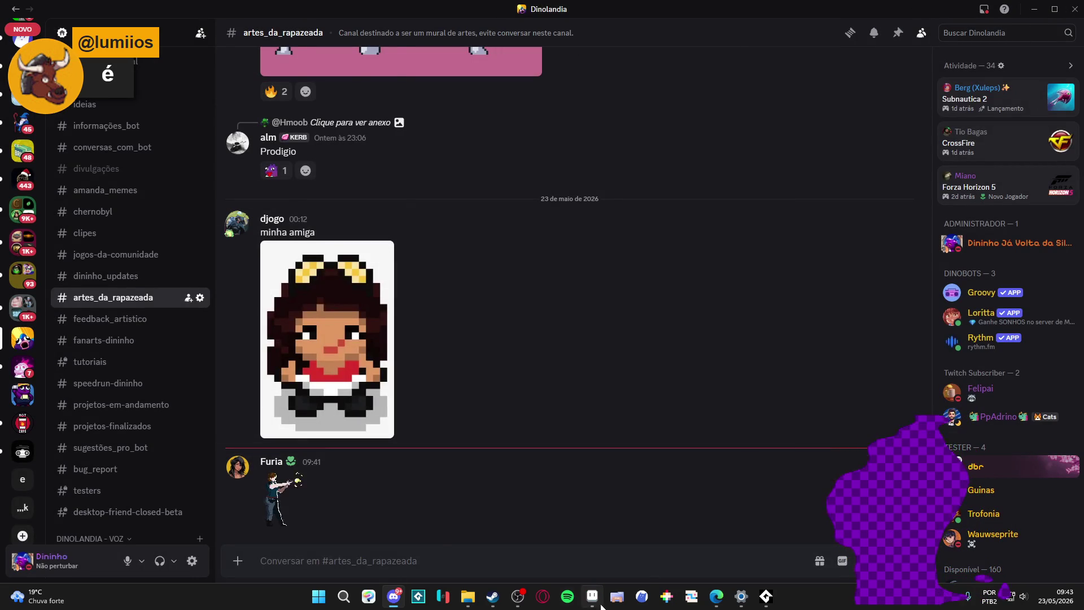
key(alt+Tab)
click(407, 554)
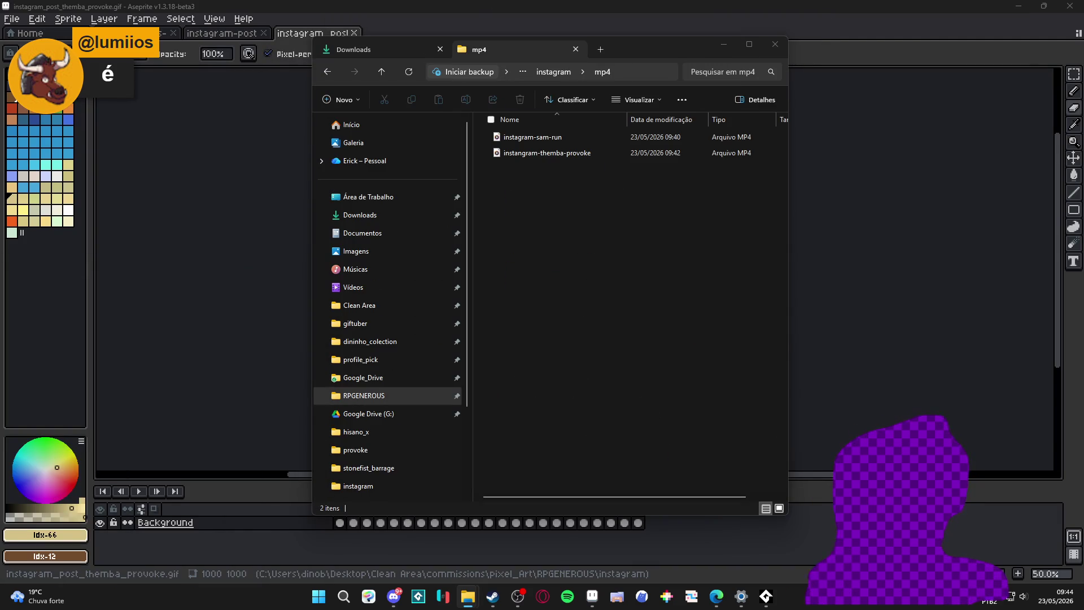
Step: Drag pessoa.gif from Downloads into Aseprite and play through its animation frames
click(381, 49)
drag(652, 150, 430, 32)
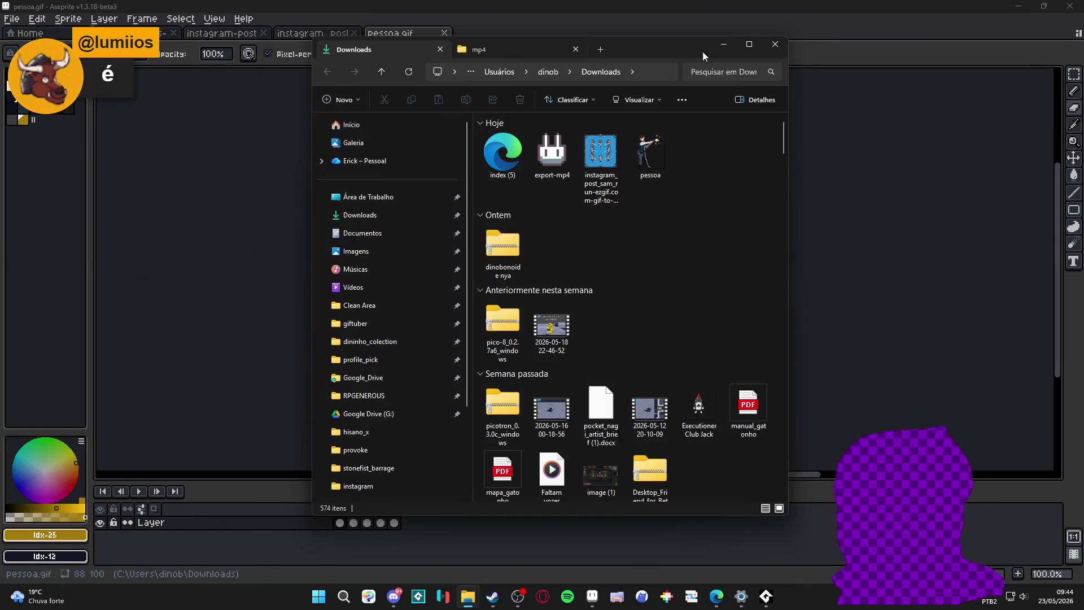
click(722, 44)
scroll(593, 271, up, 3)
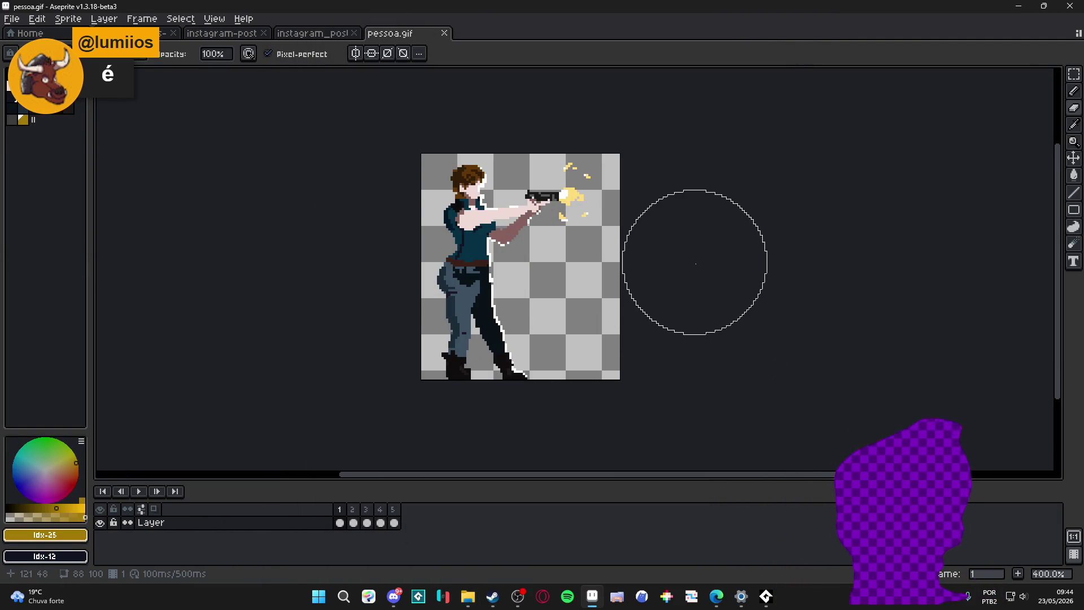
click(137, 492)
click(137, 491)
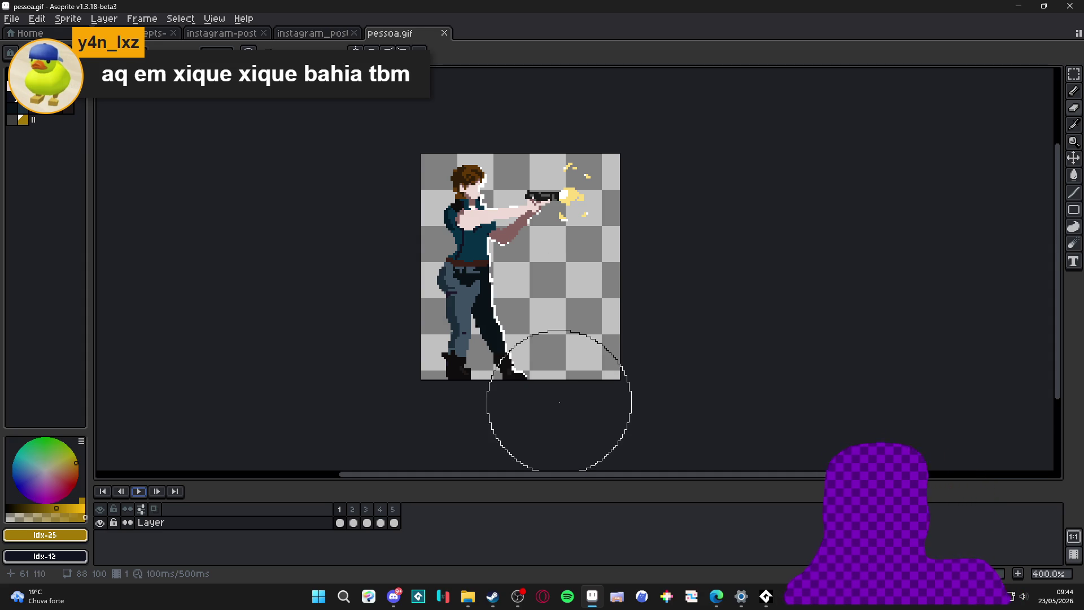
Step: Pick a dark palette colour and shrink the brush twice for touch-ups, glancing at the Sprite menu
alt+click(496, 276)
key(minus)
key(minus)
key(minus)
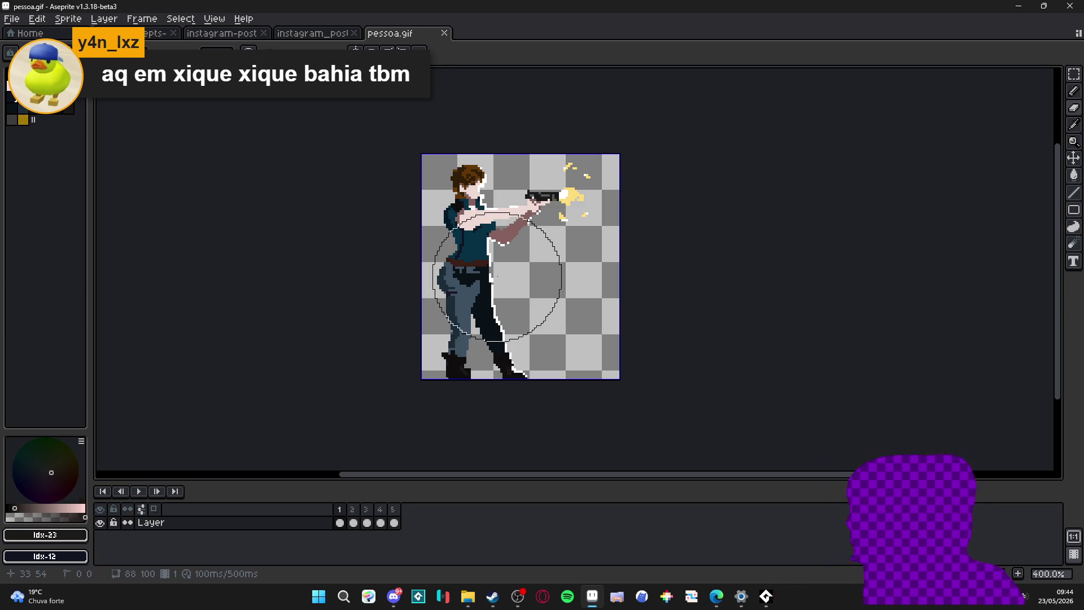
key(minus)
key(minus)
key(minus)
key(minus)
key(minus)
key(minus)
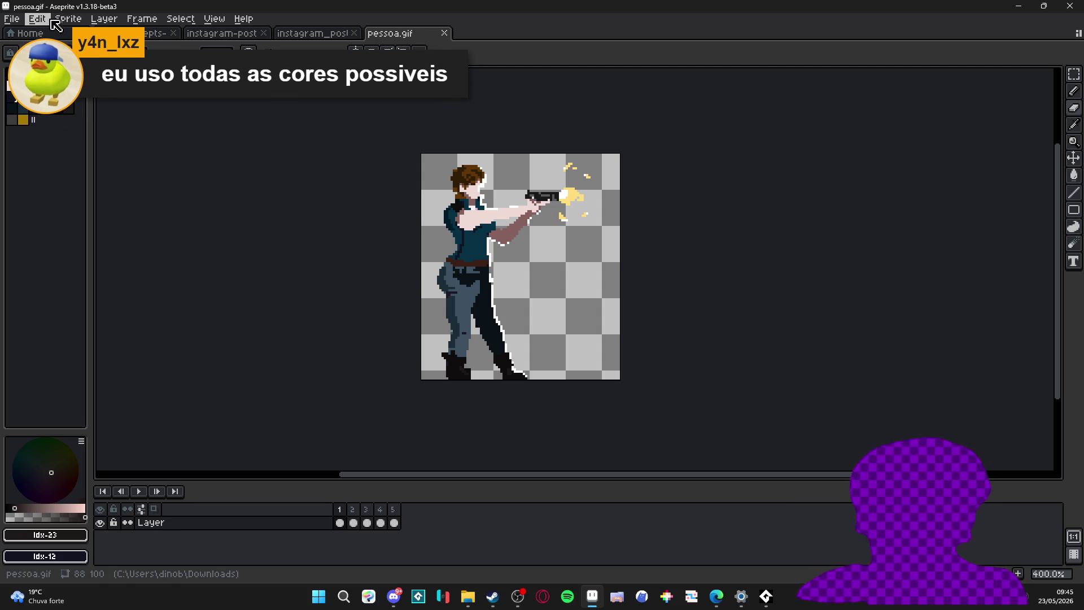
click(68, 17)
click(64, 234)
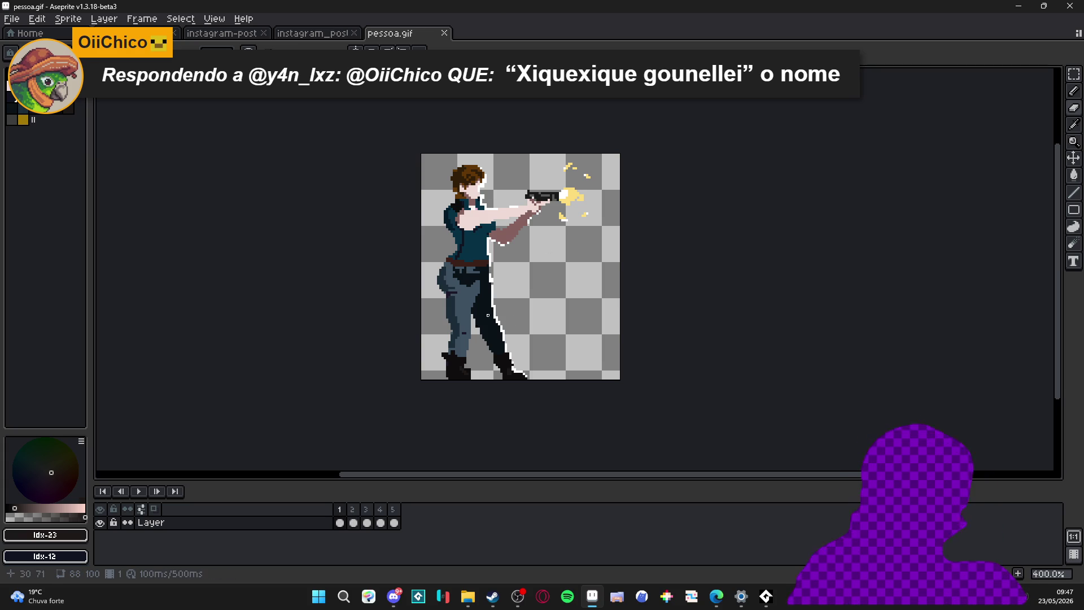
scroll(470, 317, up, 1)
scroll(471, 317, up, 2)
scroll(472, 316, up, 3)
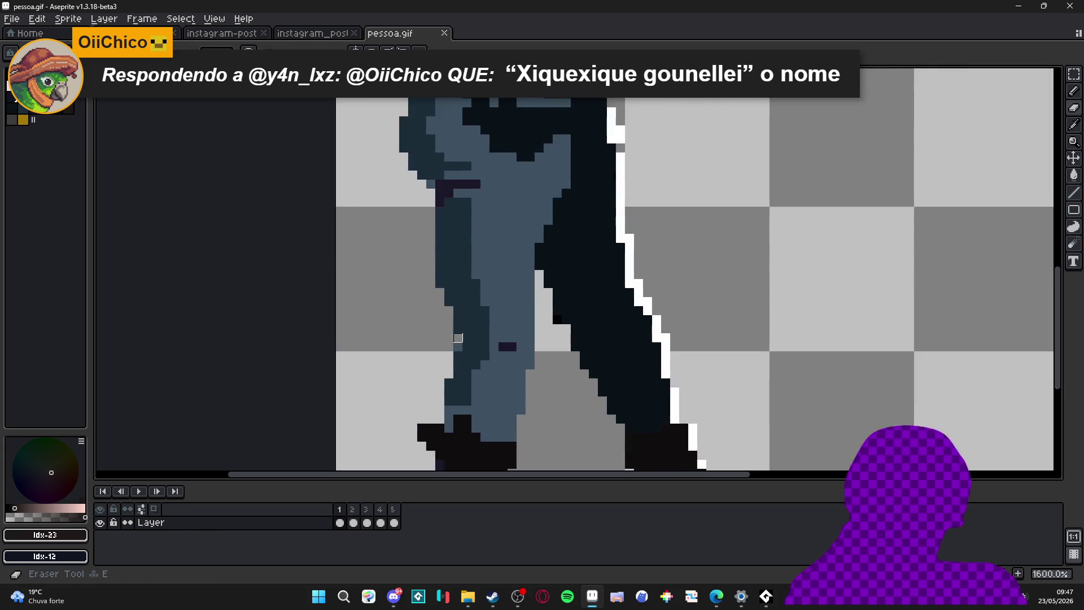
scroll(471, 316, down, 3)
Step: Repaint the purple stripe on the lighter trouser leg with blue-grey and refine its light/dark blue shading
key(alt+n)
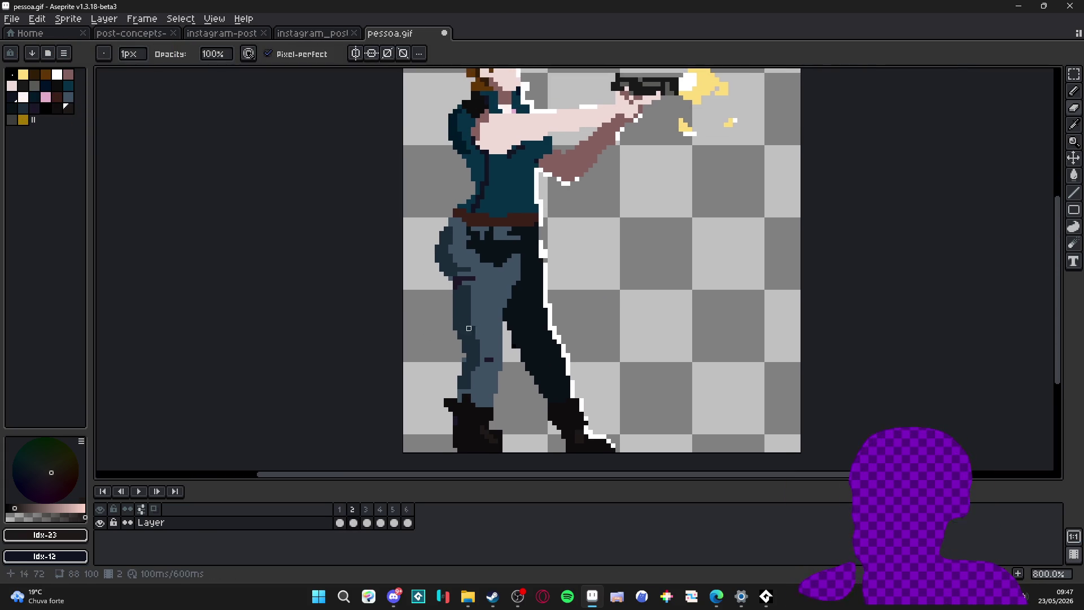
scroll(462, 369, down, 1)
scroll(462, 369, up, 3)
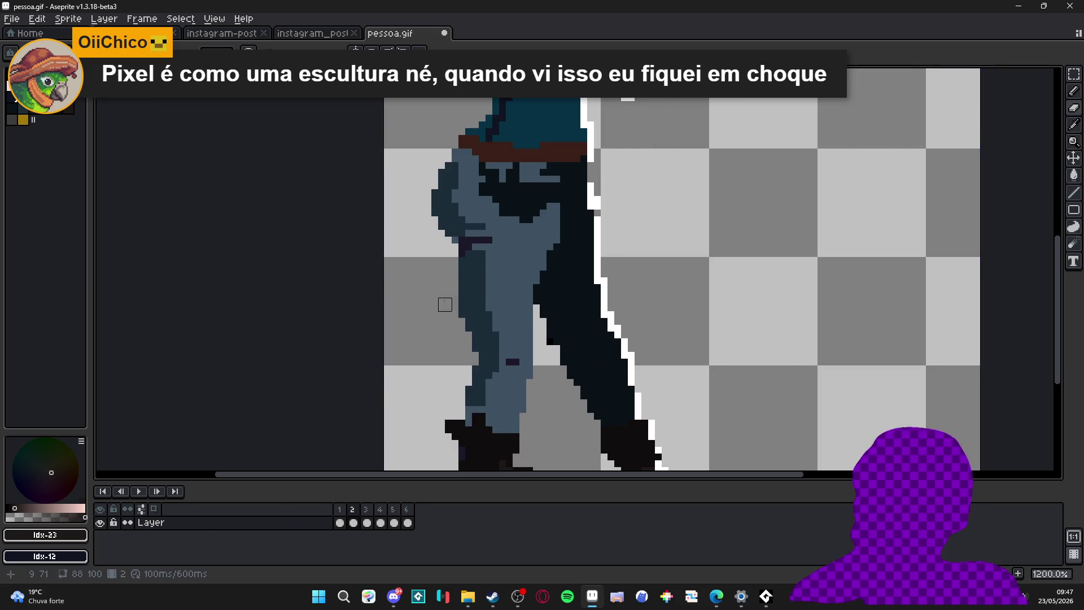
scroll(443, 302, down, 4)
scroll(465, 355, up, 5)
alt+click(465, 356)
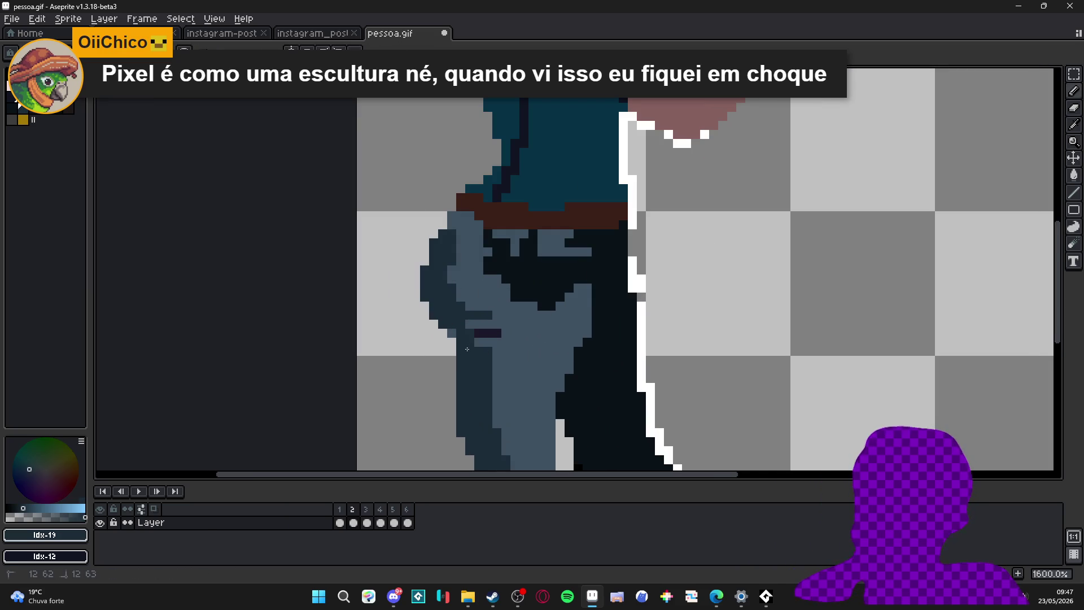
drag(508, 333, 476, 334)
alt+click(474, 335)
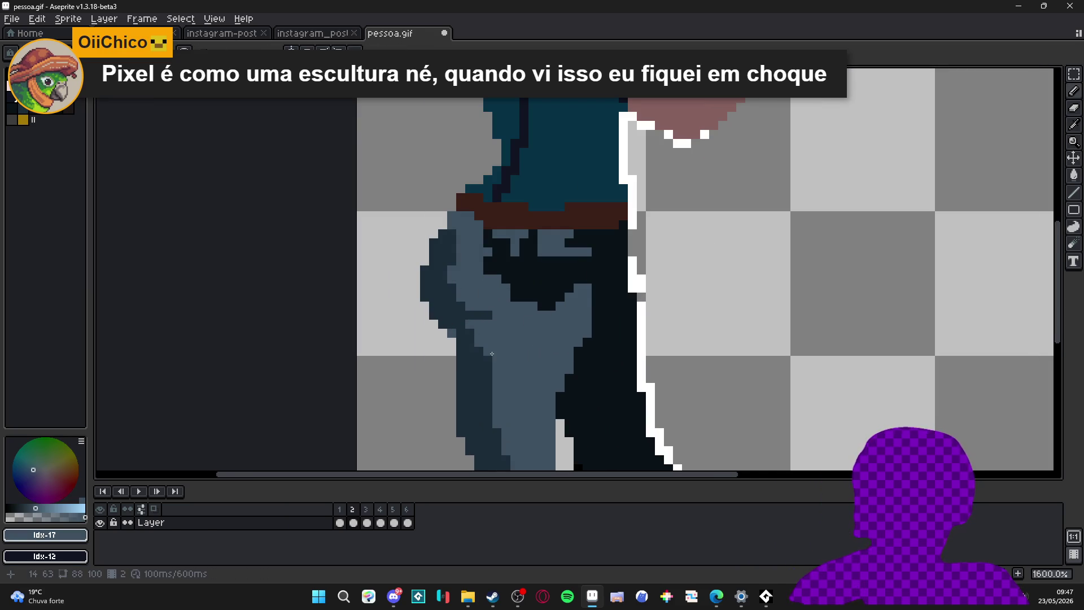
drag(498, 443, 485, 347)
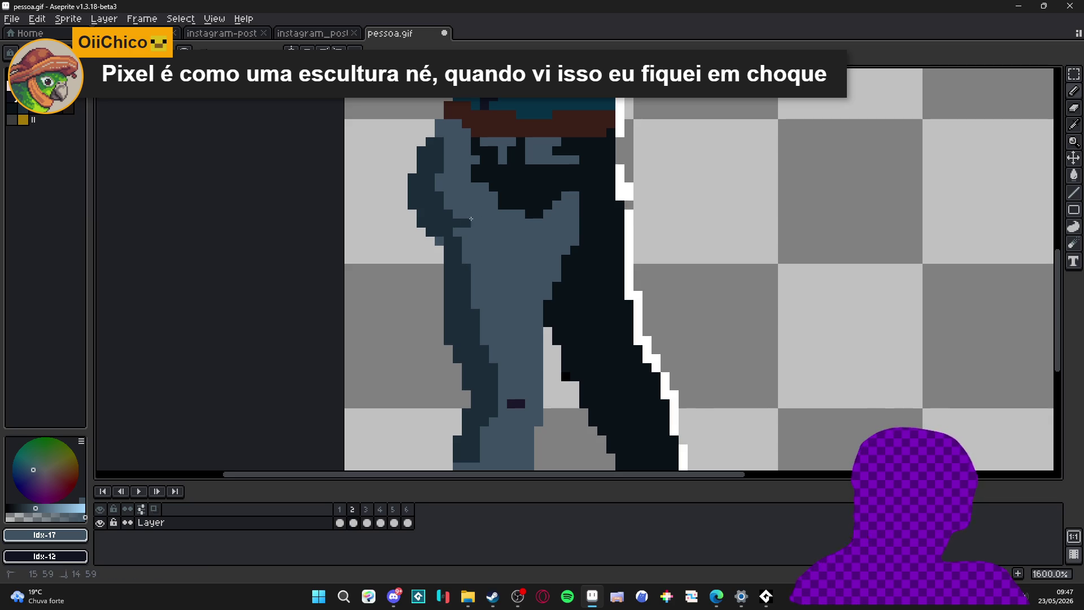
alt+click(434, 131)
alt+click(442, 140)
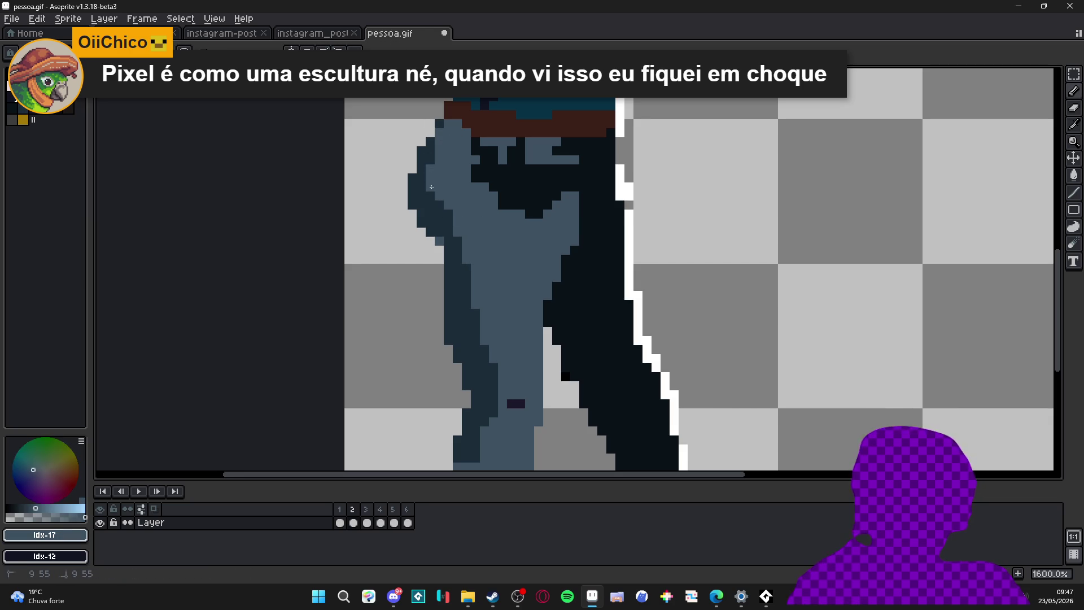
alt+click(427, 147)
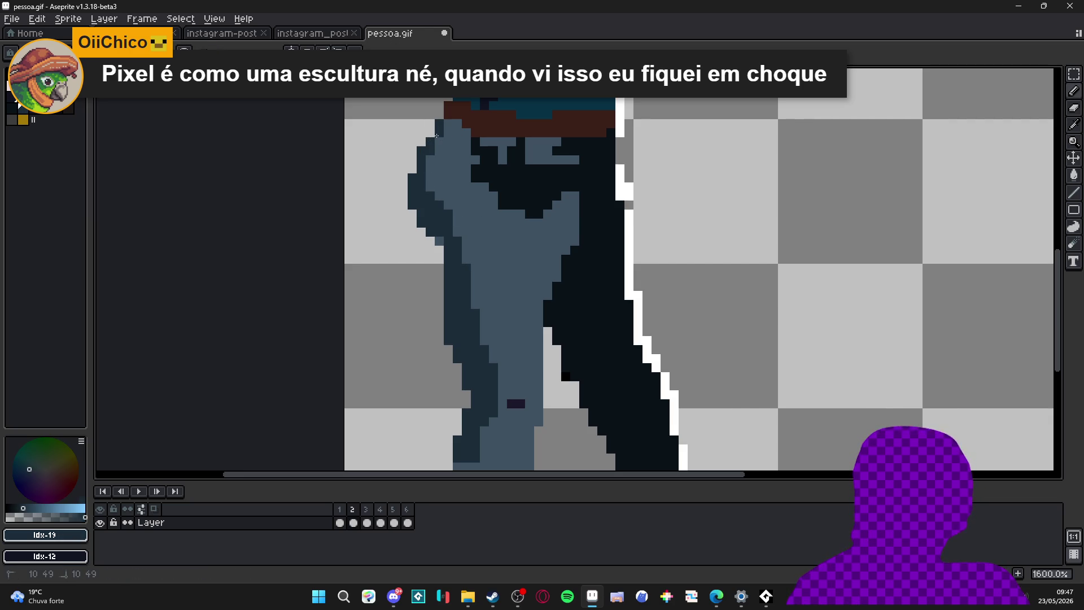
alt+click(440, 213)
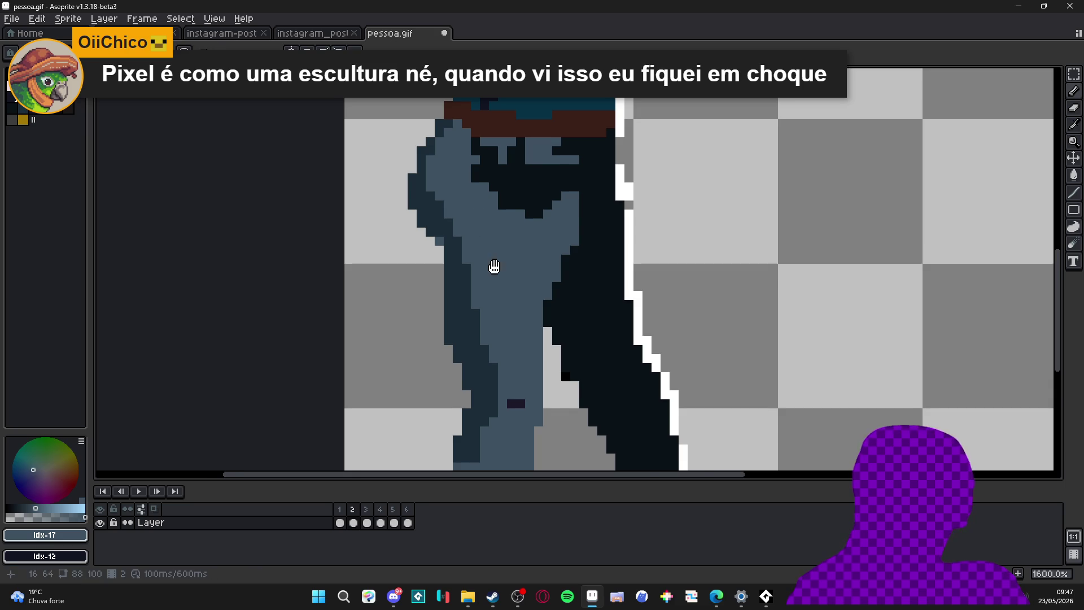
scroll(494, 267, down, 2)
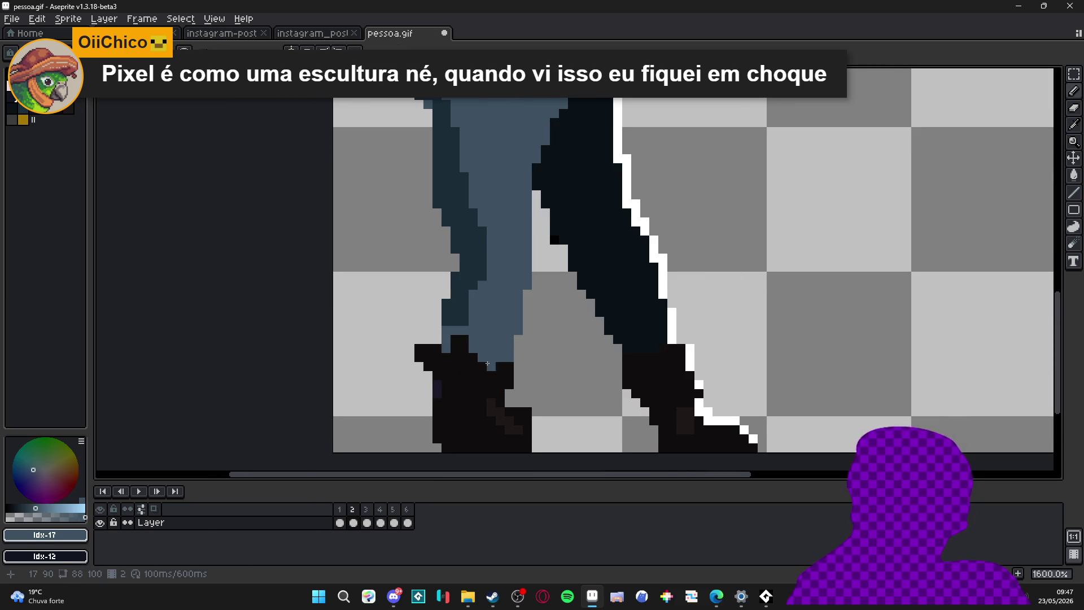
scroll(500, 330, down, 2)
Step: Fill the left boot solid with the near-black boot colour, cleaning its stray pixels
alt+click(510, 360)
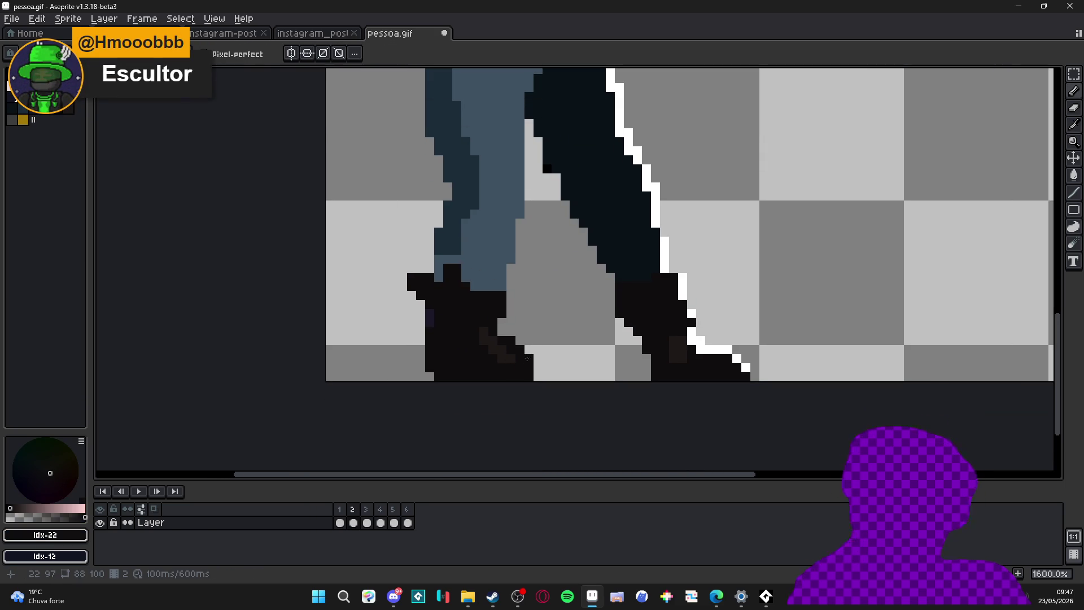
key(e)
key(b)
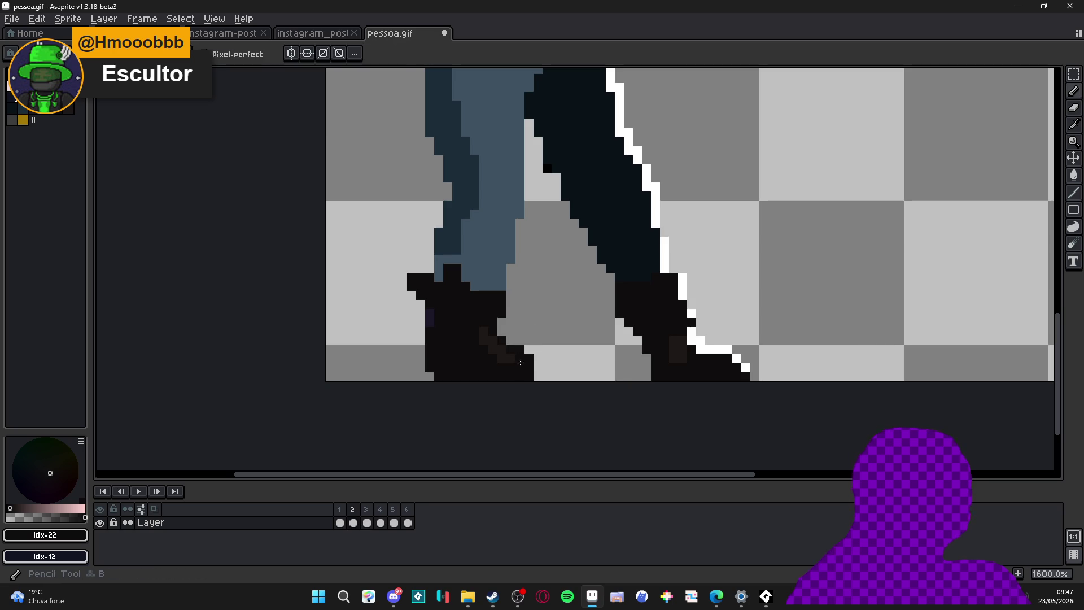
drag(483, 341, 496, 350)
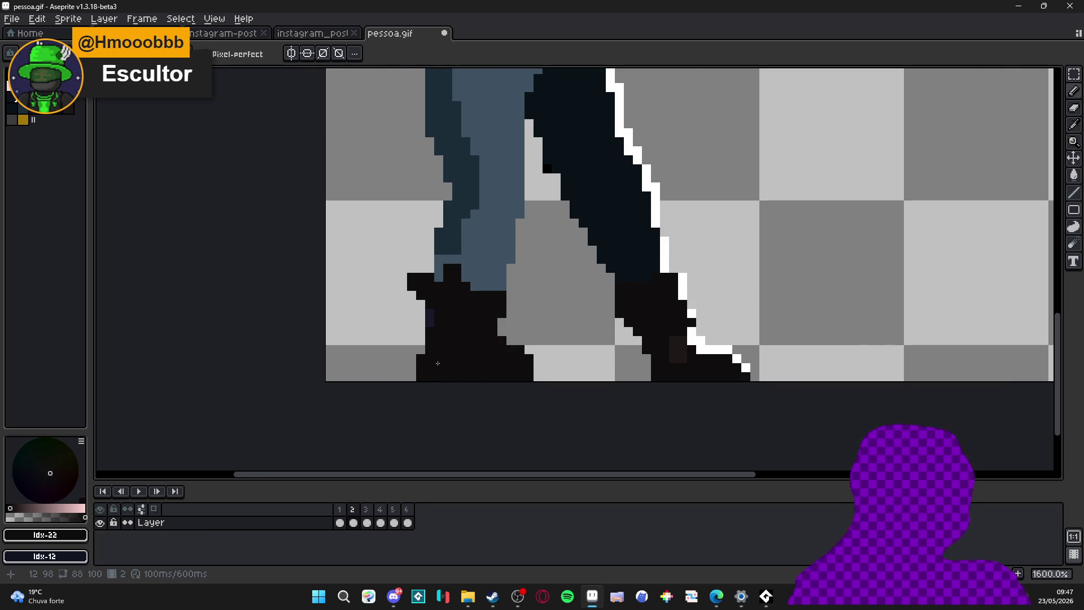
key(e)
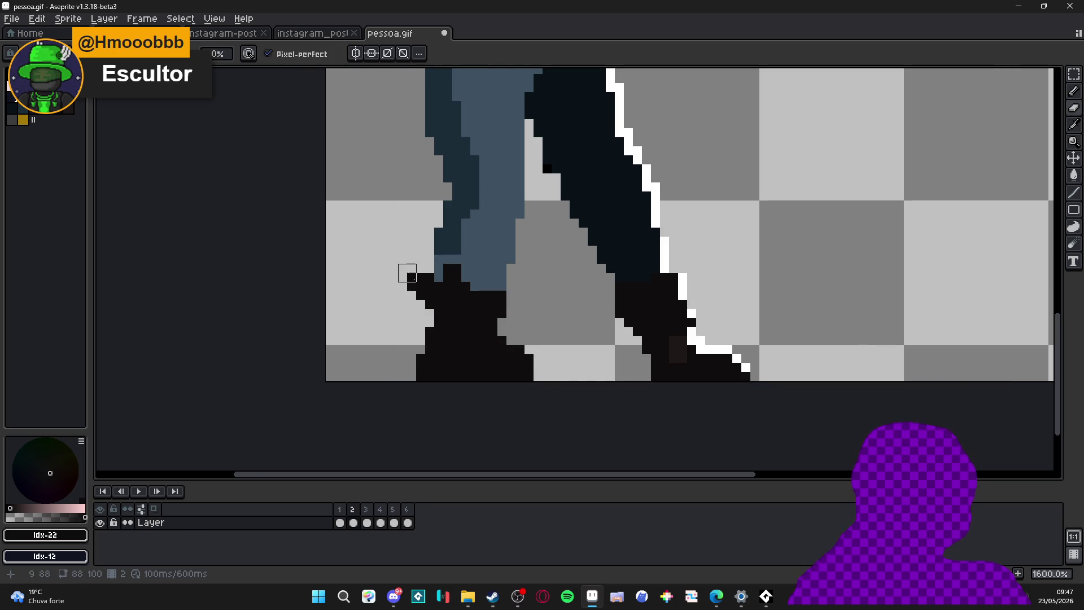
Step: Paint a dark detail stroke across the left boot with the Pencil
key(b)
scroll(453, 300, down, 1)
scroll(465, 338, down, 3)
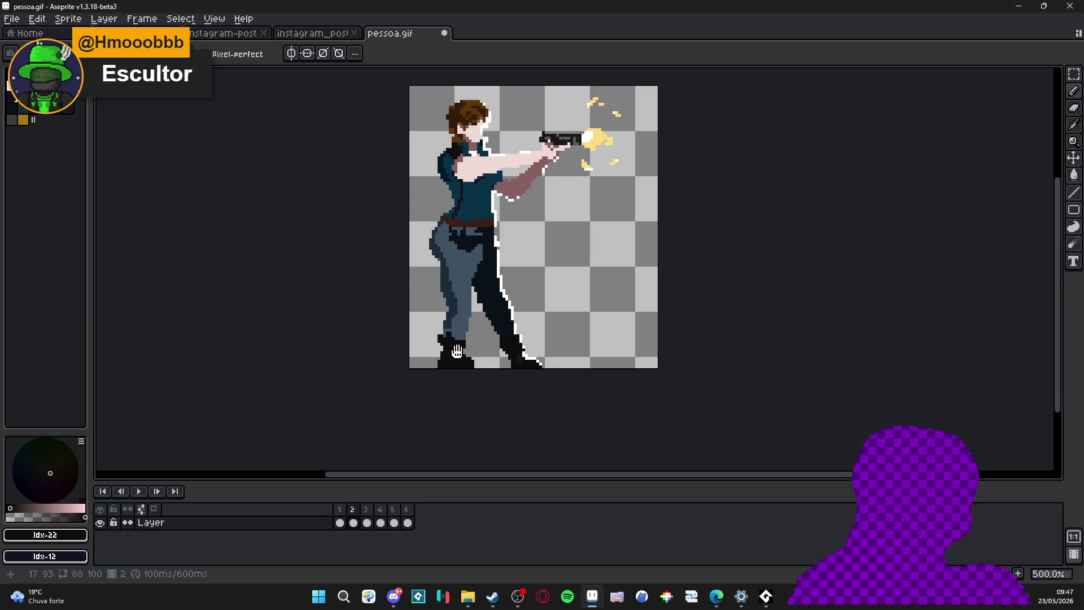
scroll(487, 370, up, 3)
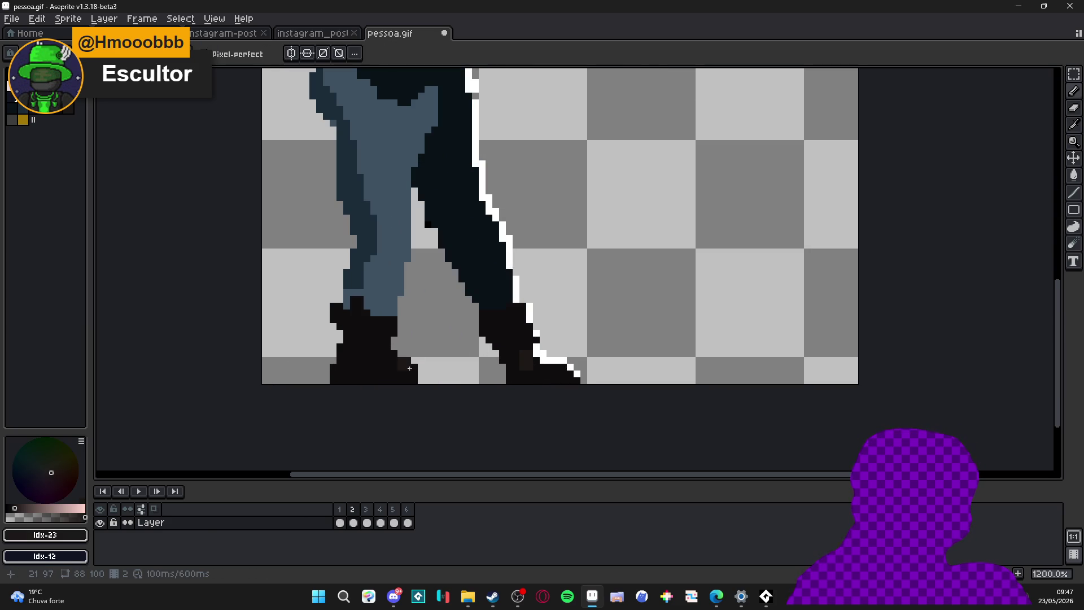
drag(408, 368, 382, 364)
alt+click(369, 360)
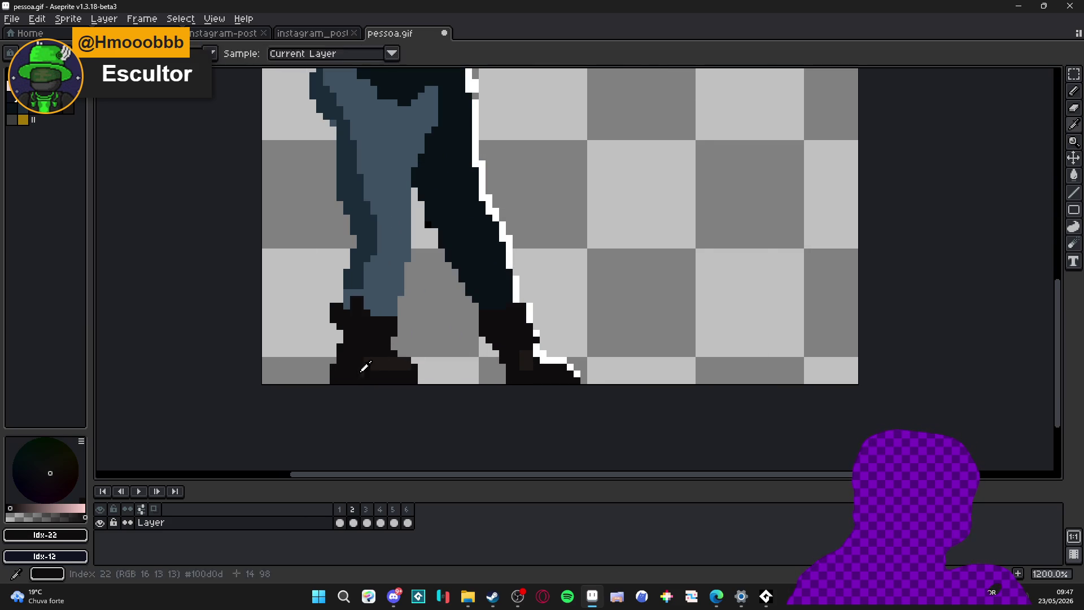
scroll(381, 365, down, 5)
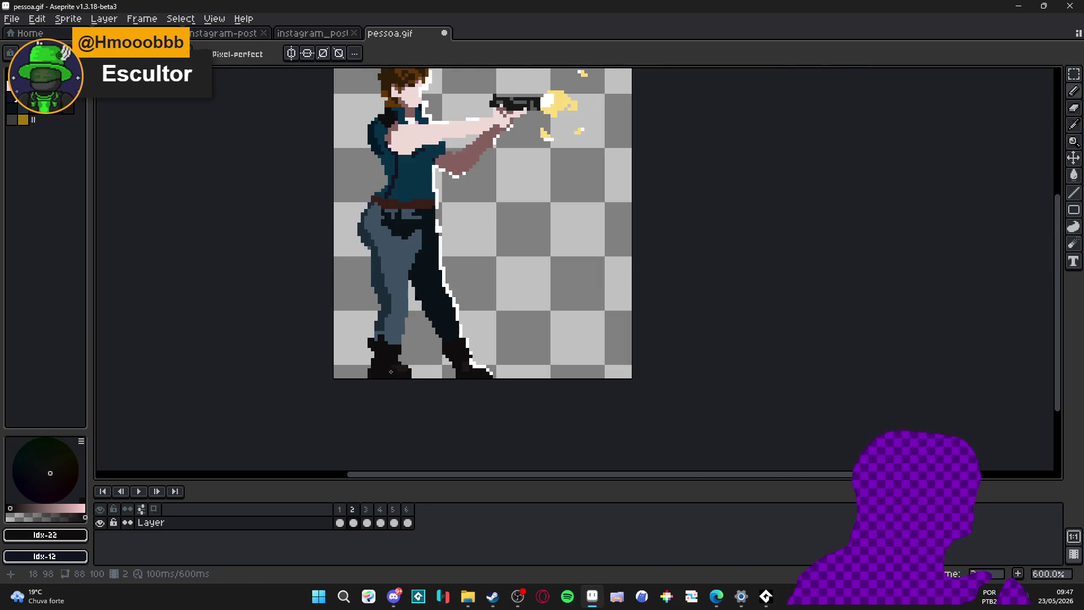
scroll(407, 378, up, 5)
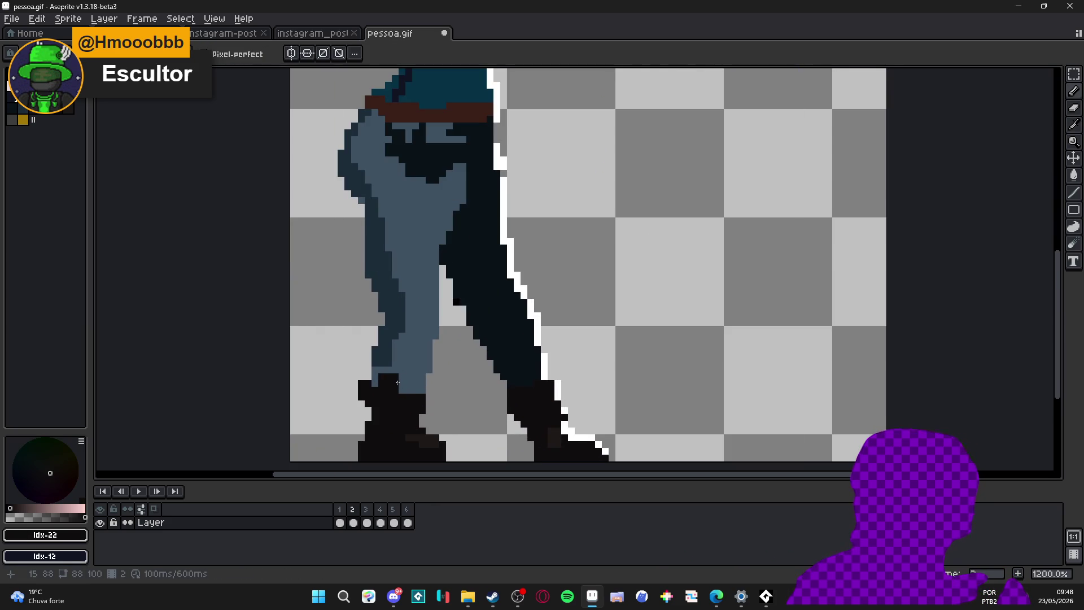
Step: Sample the leg blues and add a dark pixel along the lighter leg's edge
alt+click(396, 390)
alt+click(397, 396)
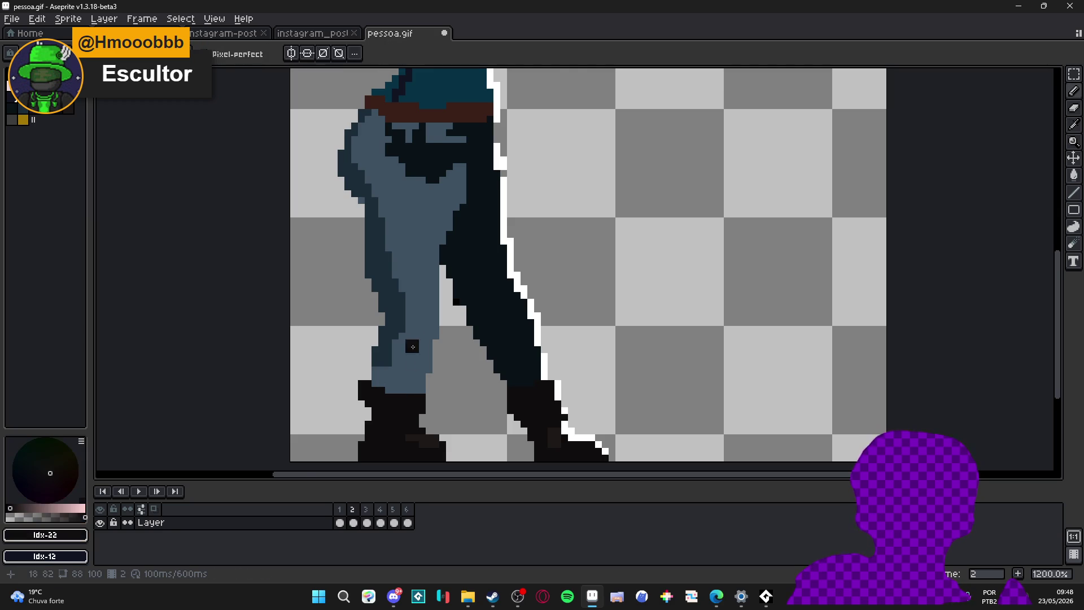
scroll(397, 397, down, 5)
scroll(391, 404, up, 5)
alt+click(391, 404)
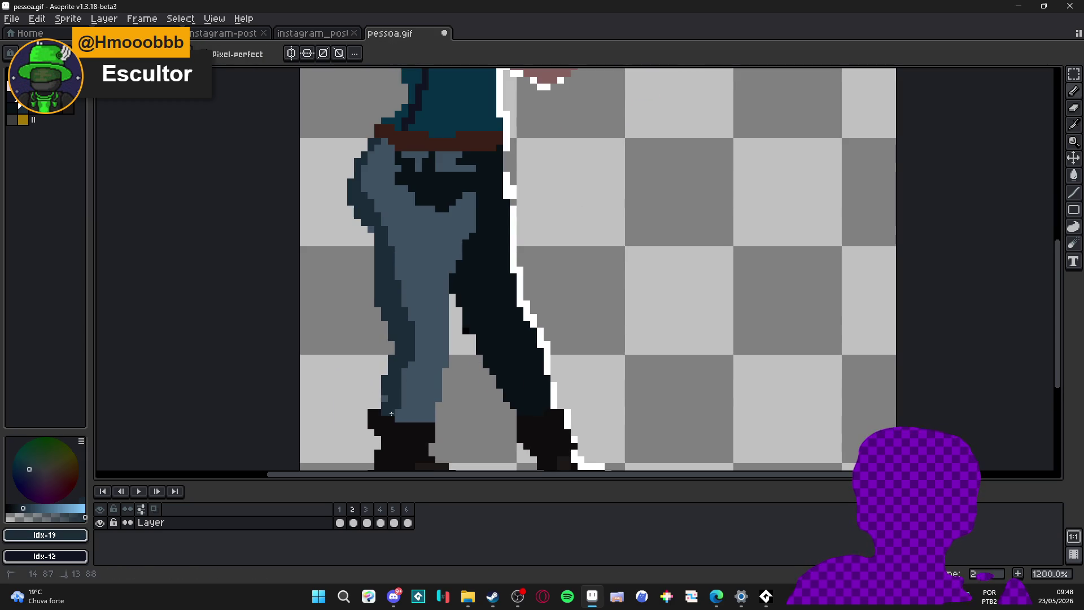
click(438, 398)
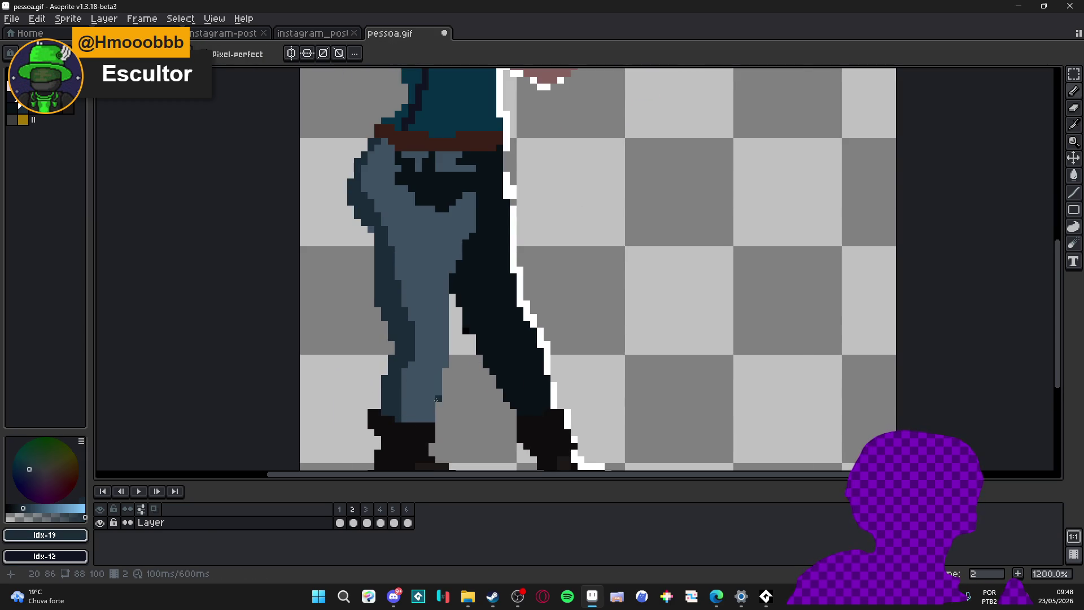
scroll(444, 360, down, 1)
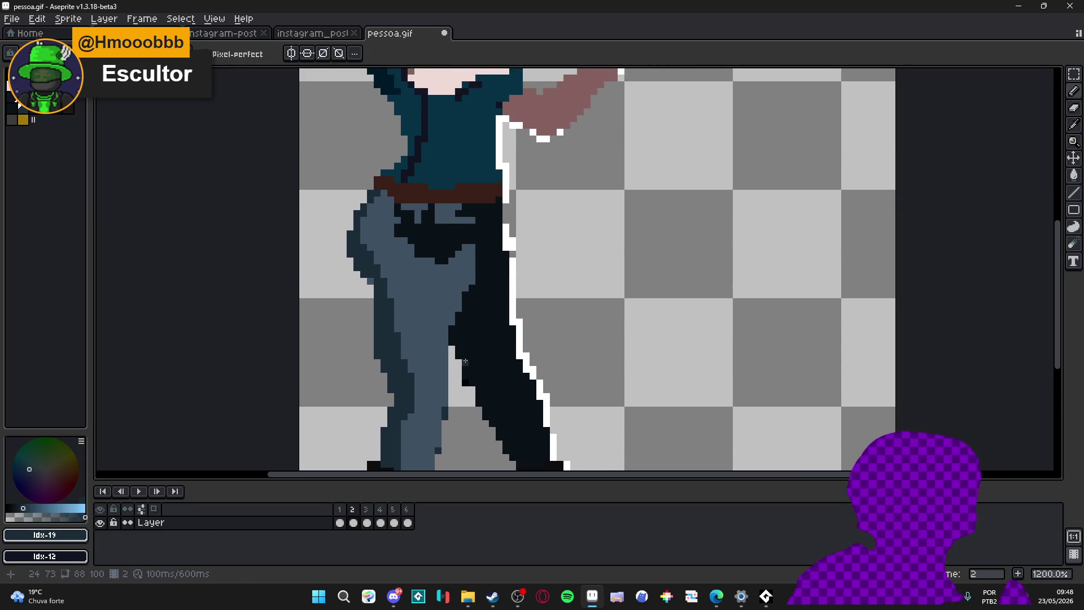
scroll(436, 297, up, 2)
mouse_move(434, 277)
mouse_down()
mouse_move(435, 289)
mouse_move(363, 223)
mouse_move(472, 258)
mouse_move(445, 260)
mouse_move(446, 297)
mouse_up()
scroll(441, 297, up, 1)
scroll(423, 272, up, 2)
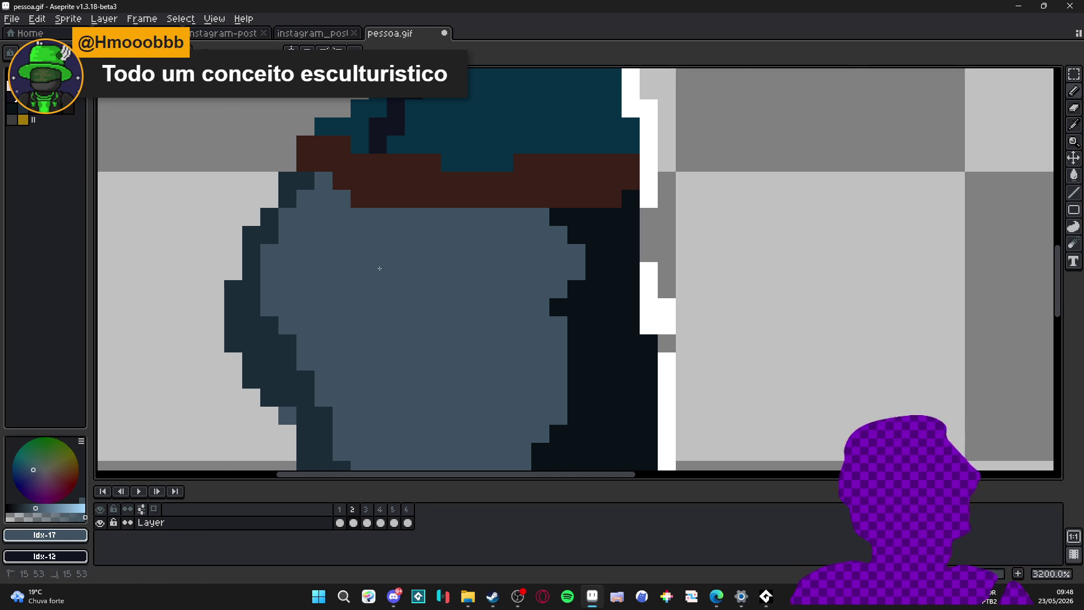
scroll(489, 319, down, 4)
scroll(512, 340, down, 4)
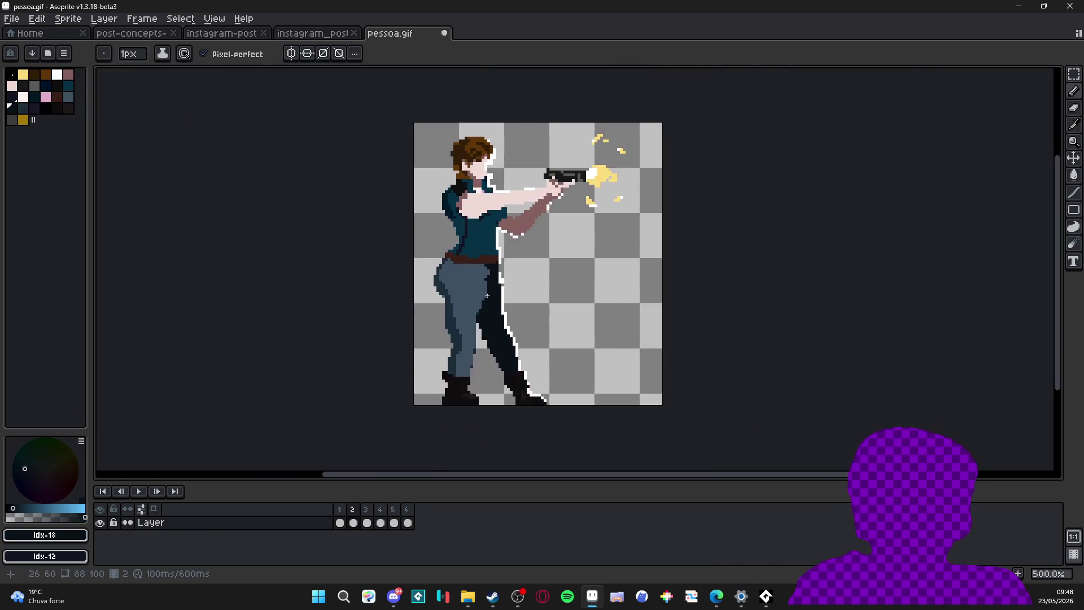
scroll(513, 339, up, 4)
scroll(481, 356, up, 2)
scroll(486, 355, up, 1)
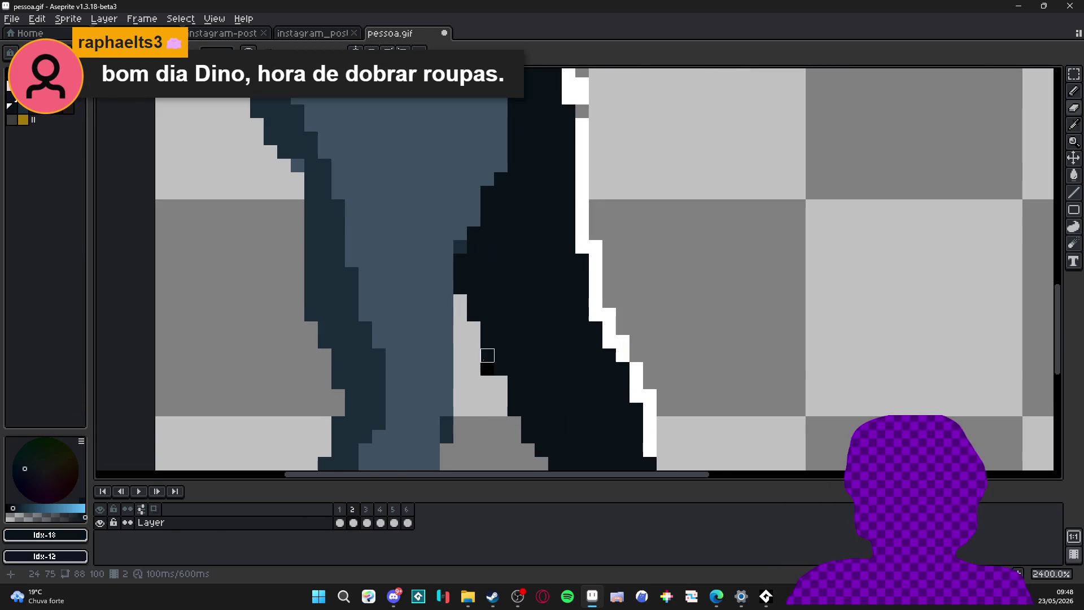
Step: Paint the blue-grey jeans colour over the dark area to the right of the jeans
drag(500, 383, 468, 258)
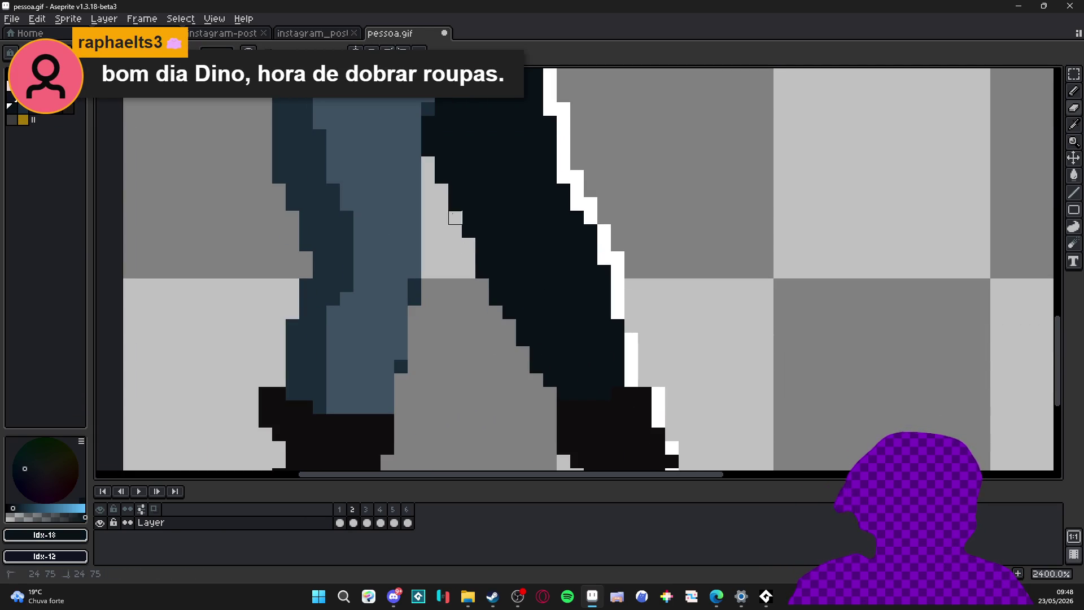
scroll(544, 356, down, 3)
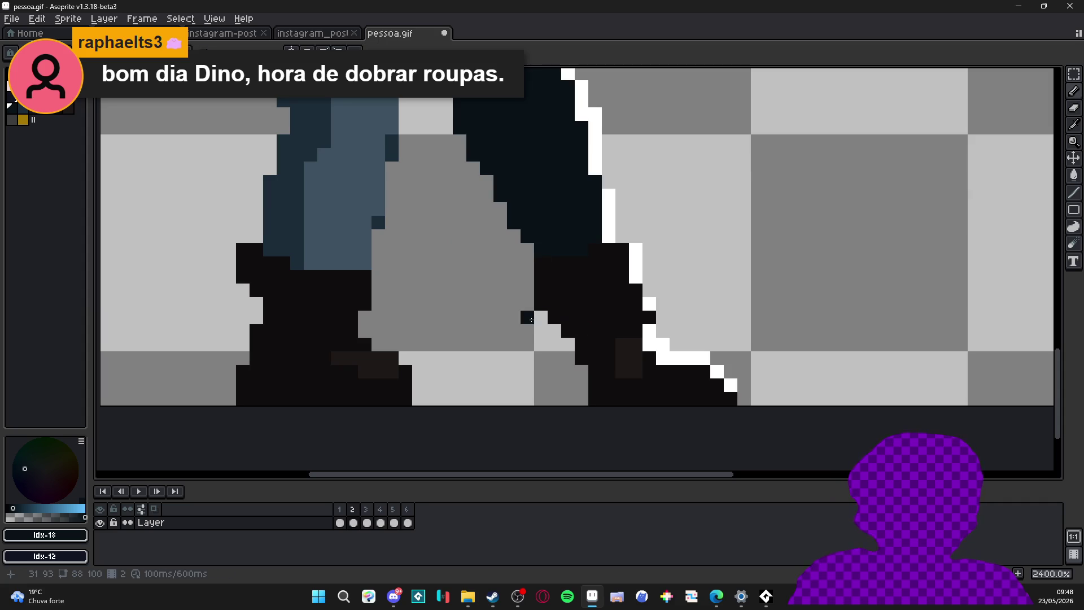
alt+click(593, 310)
key(e)
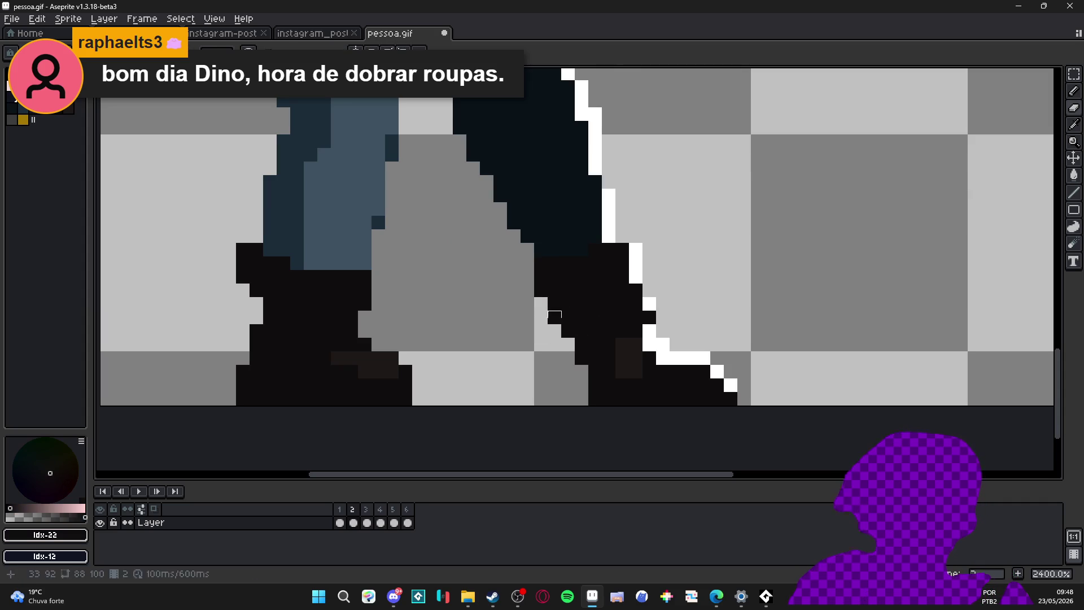
scroll(592, 313, left, 2)
scroll(627, 318, right, 2)
alt+click(639, 318)
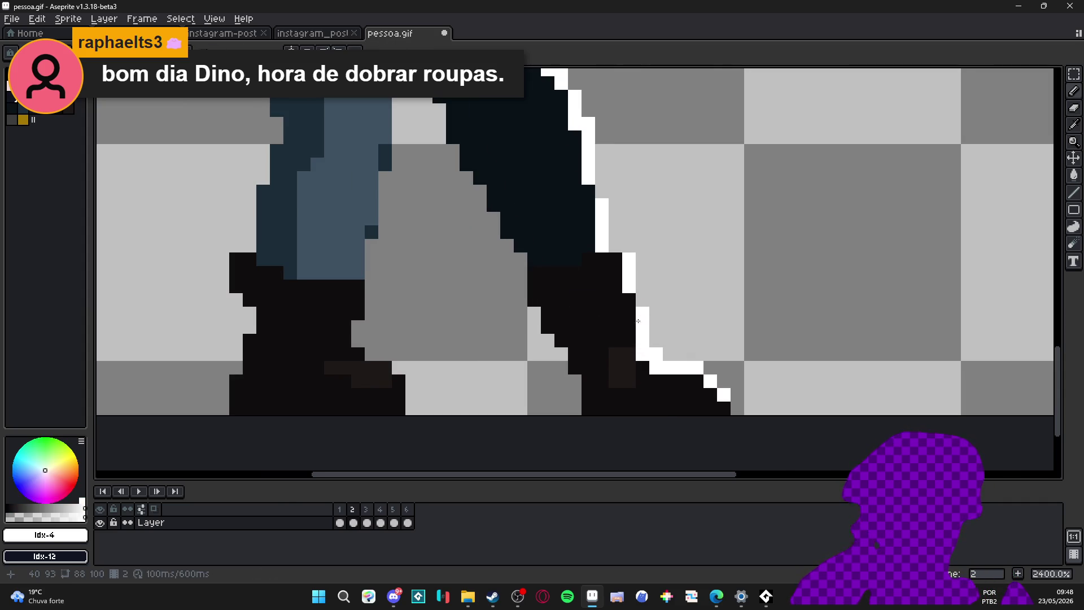
scroll(550, 356, down, 4)
scroll(476, 348, up, 2)
scroll(476, 349, down, 2)
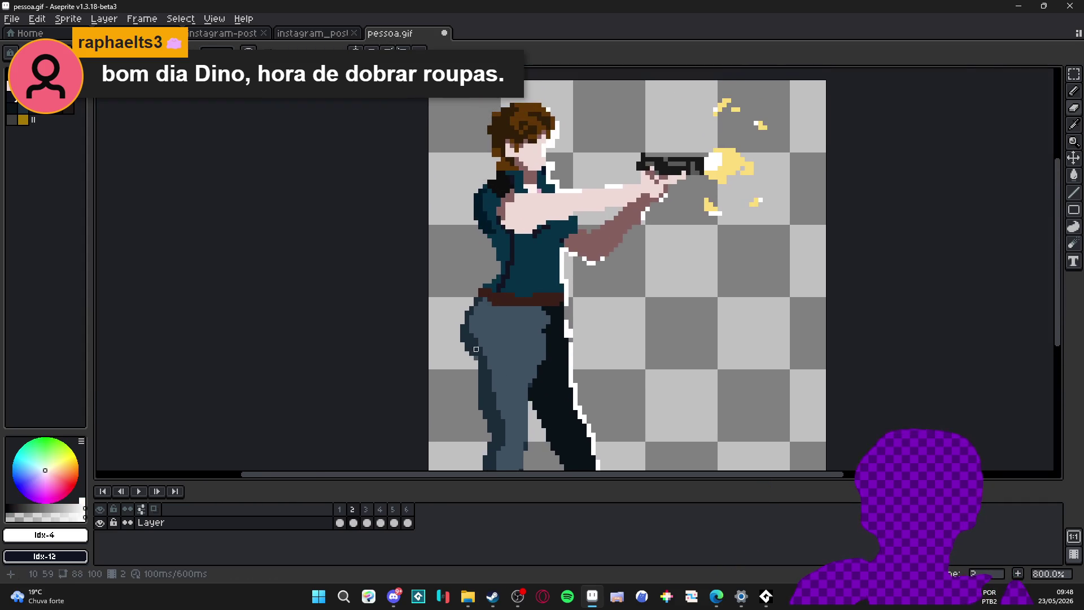
scroll(476, 350, up, 1)
alt+click(526, 385)
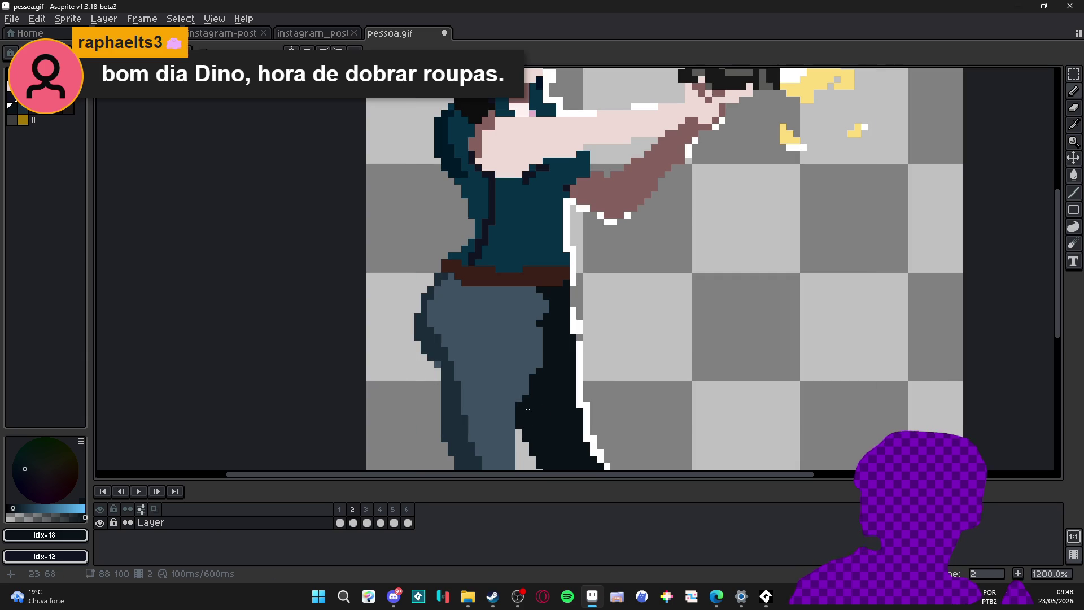
alt+click(529, 311)
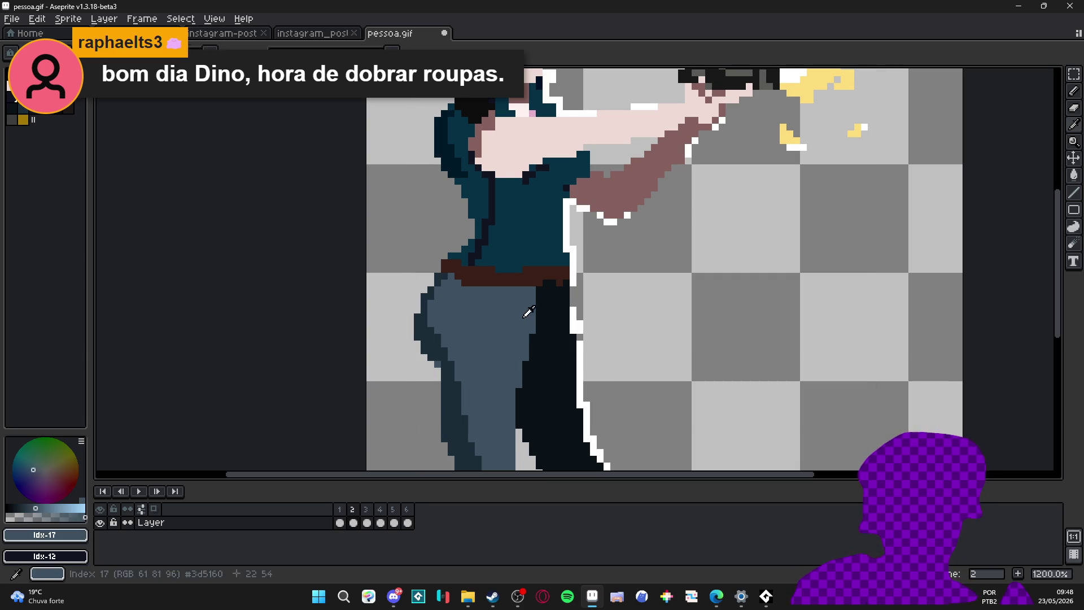
drag(549, 292, 560, 329)
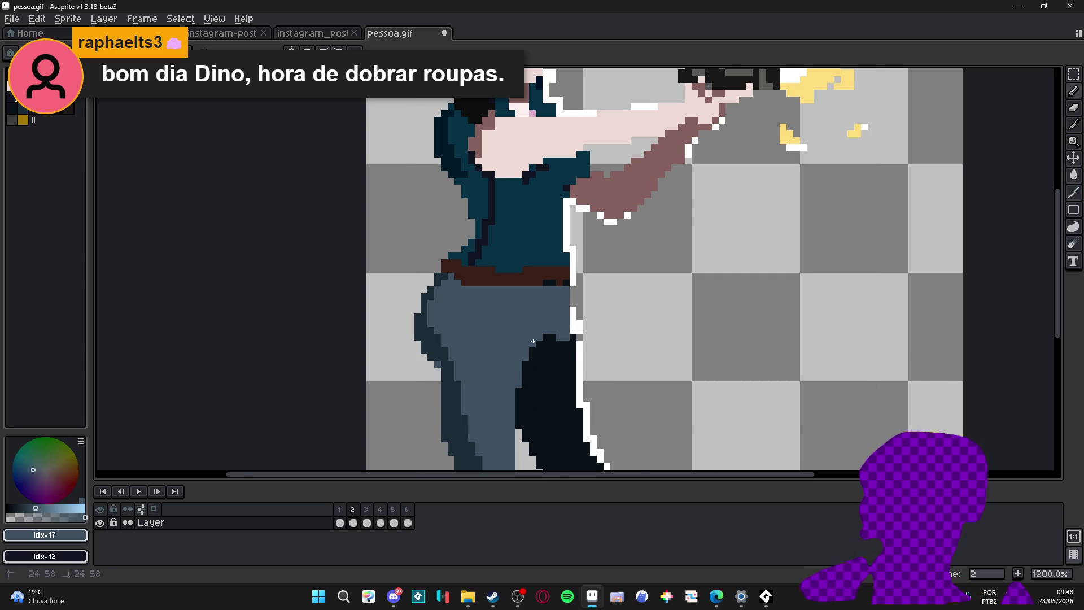
scroll(556, 332, down, 2)
scroll(500, 336, down, 1)
scroll(483, 335, up, 1)
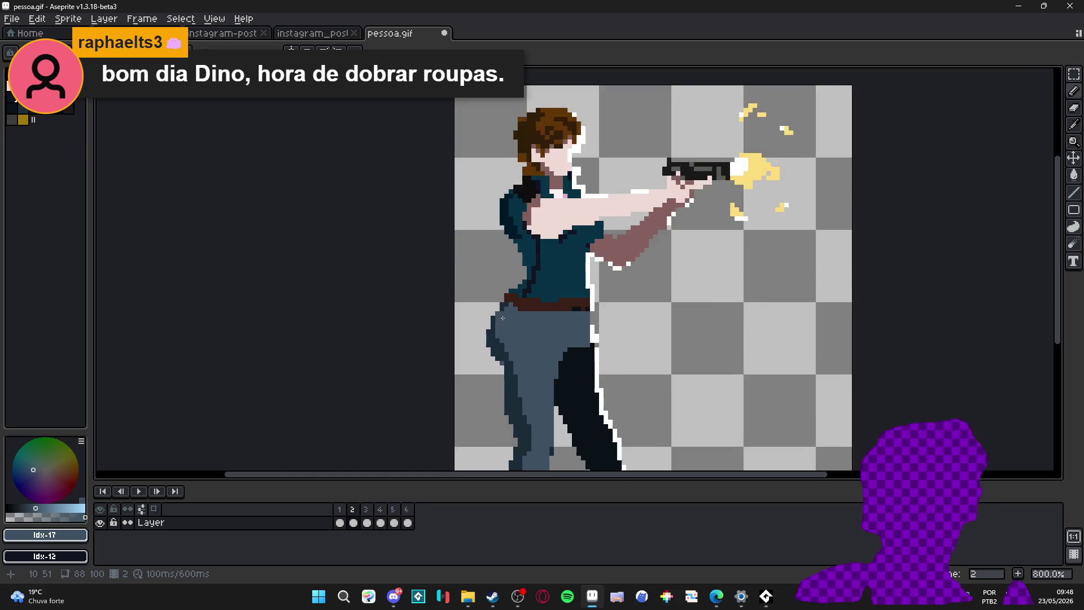
scroll(489, 316, down, 1)
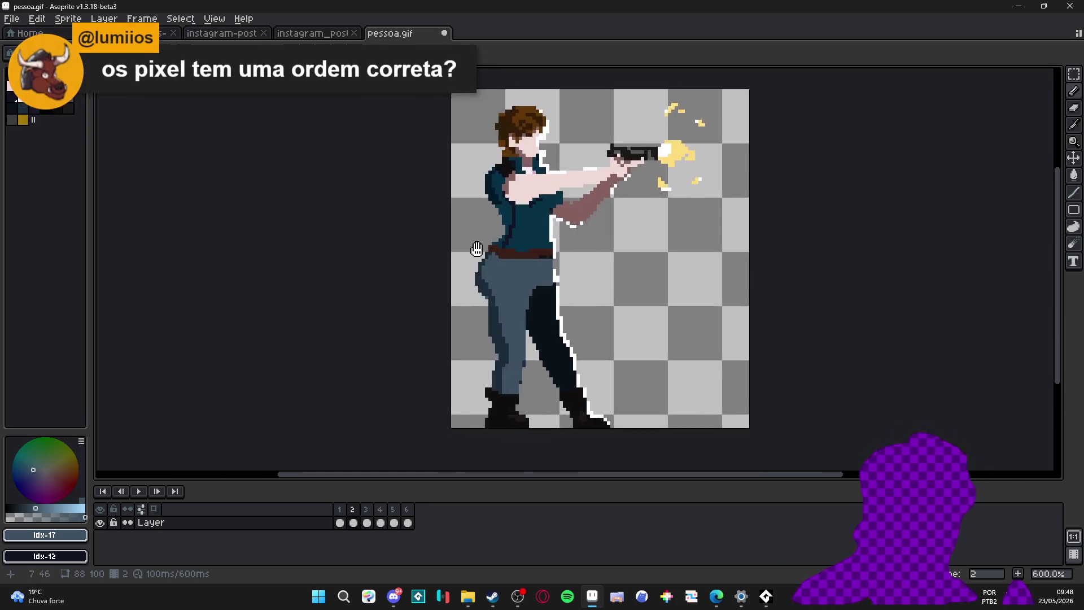
scroll(559, 352, up, 3)
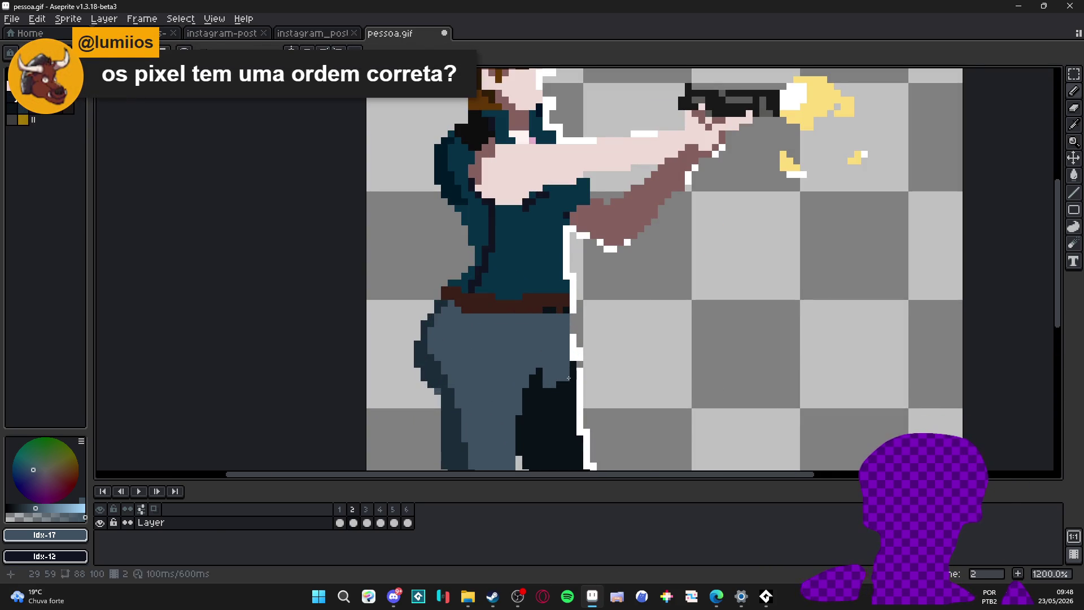
scroll(562, 391, down, 2)
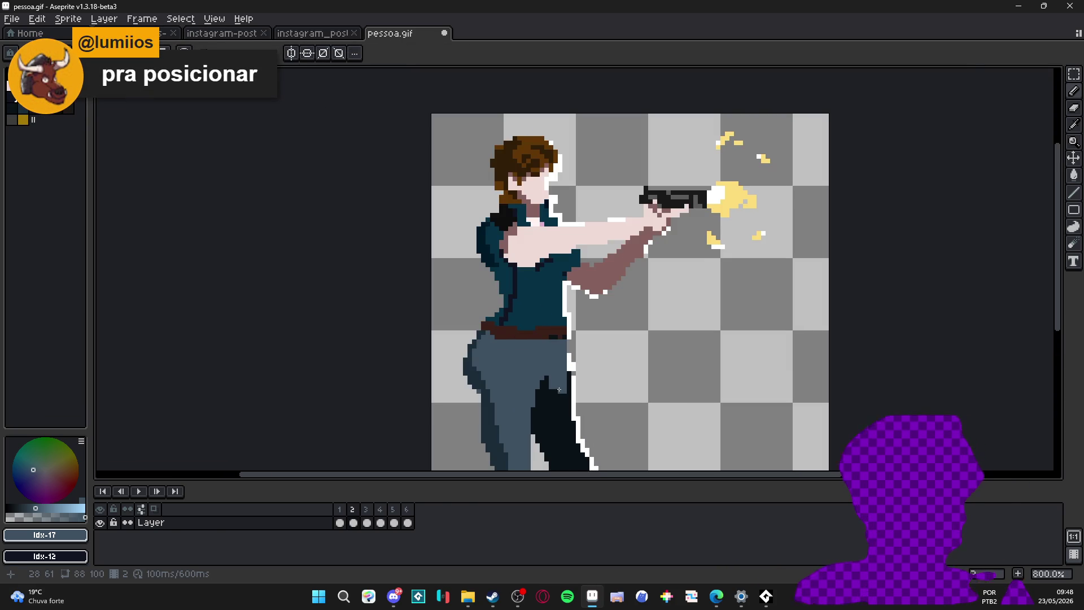
Step: Sample darker, hair-brown and white shades and place a white pixel on the shirt
drag(516, 349, 516, 345)
scroll(513, 347, up, 2)
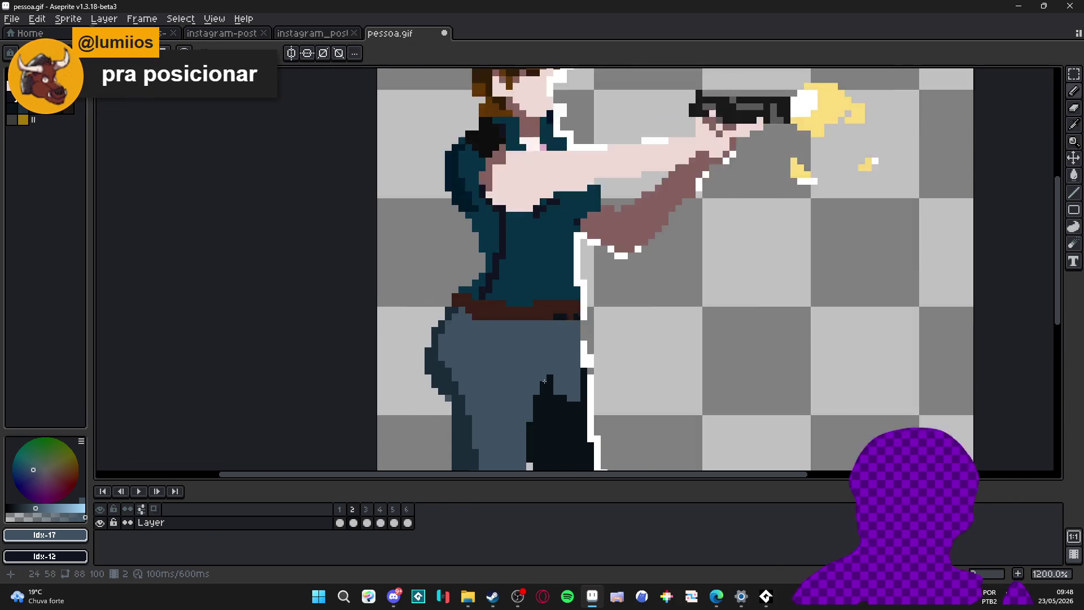
scroll(514, 347, up, 2)
scroll(514, 339, down, 5)
scroll(514, 328, up, 2)
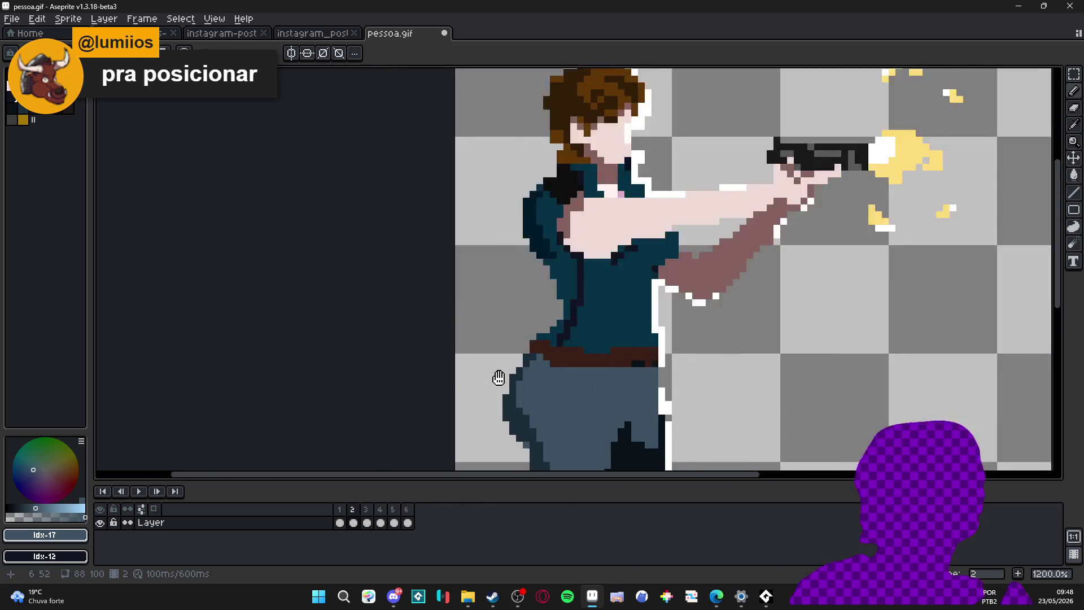
scroll(499, 375, up, 2)
alt+click(534, 335)
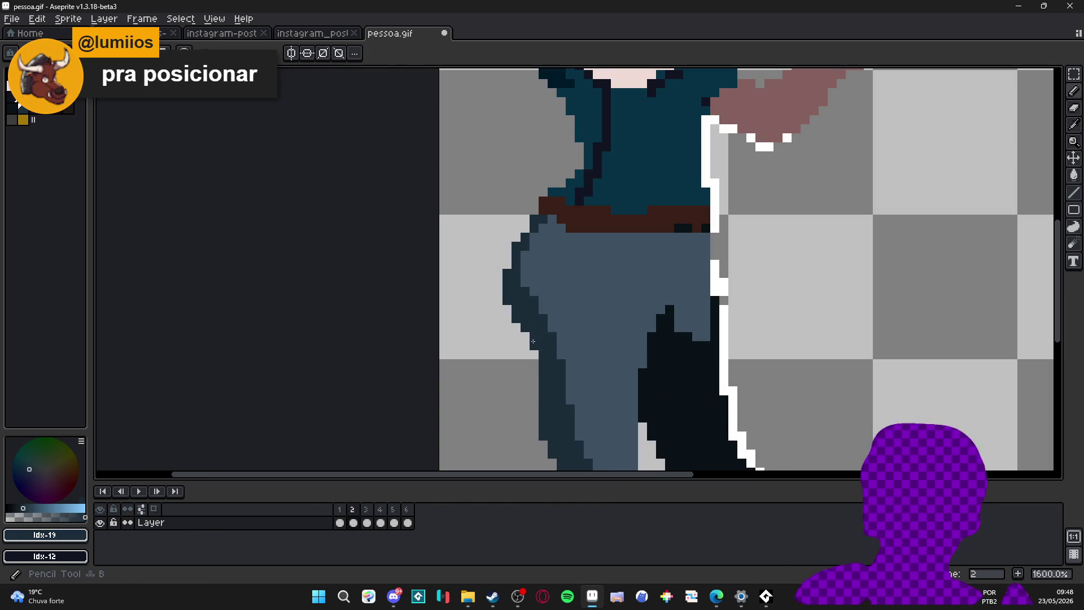
scroll(542, 343, down, 5)
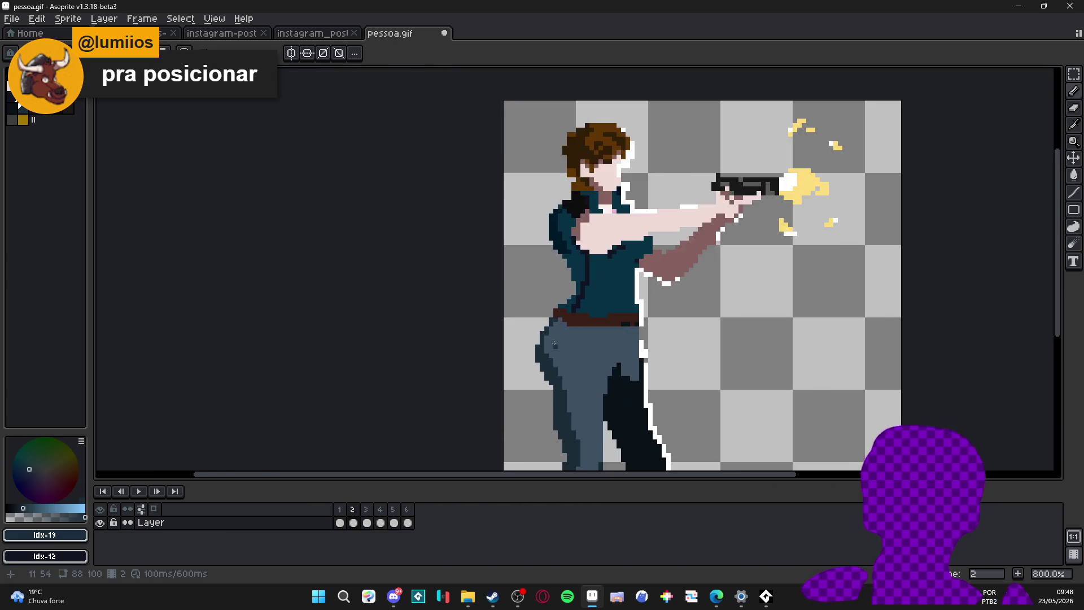
scroll(542, 343, down, 1)
scroll(565, 231, up, 5)
scroll(564, 230, up, 1)
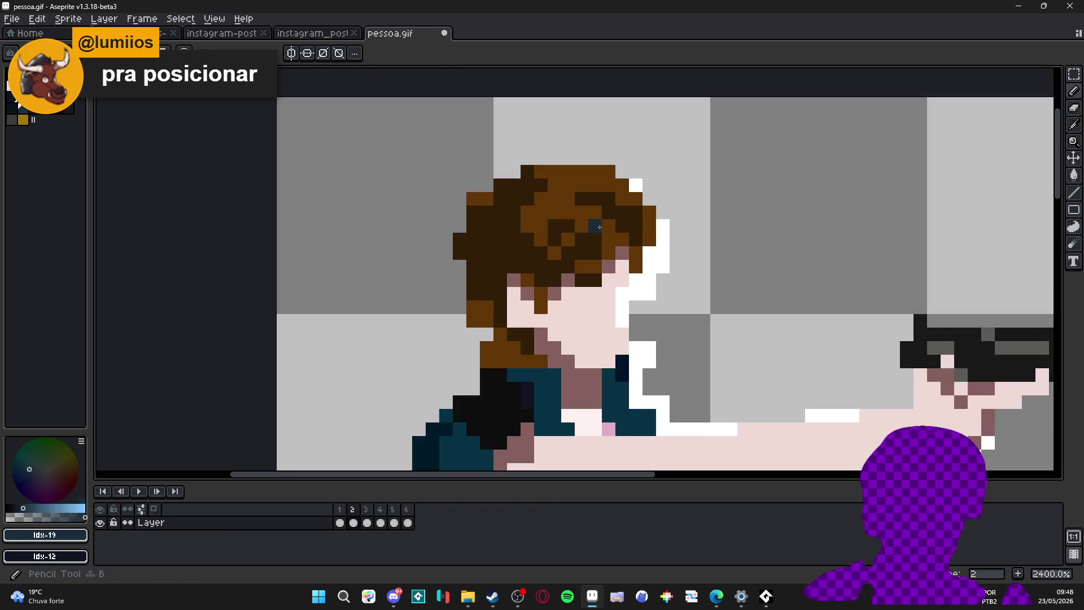
alt+click(564, 229)
scroll(560, 227, down, 2)
scroll(558, 224, down, 1)
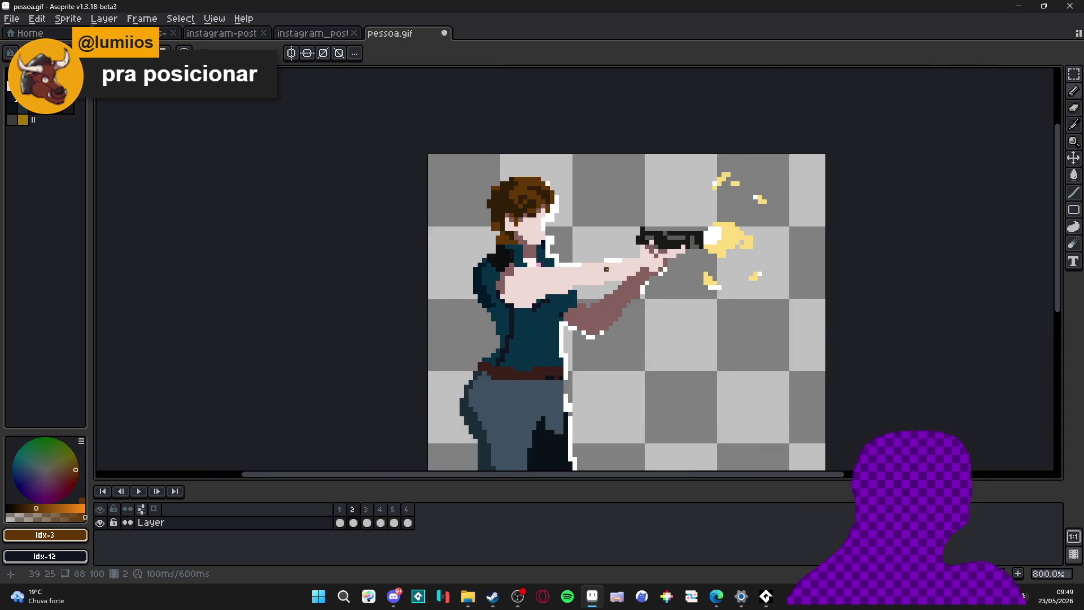
scroll(559, 255, up, 1)
scroll(559, 279, down, 1)
scroll(559, 309, up, 1)
scroll(559, 316, up, 1)
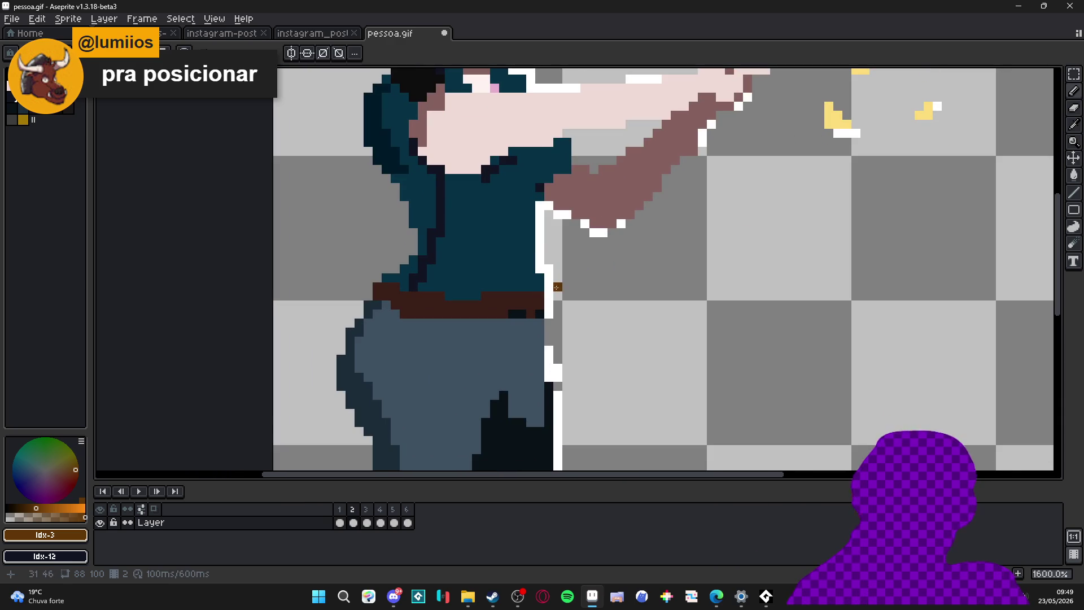
alt+click(546, 280)
click(448, 268)
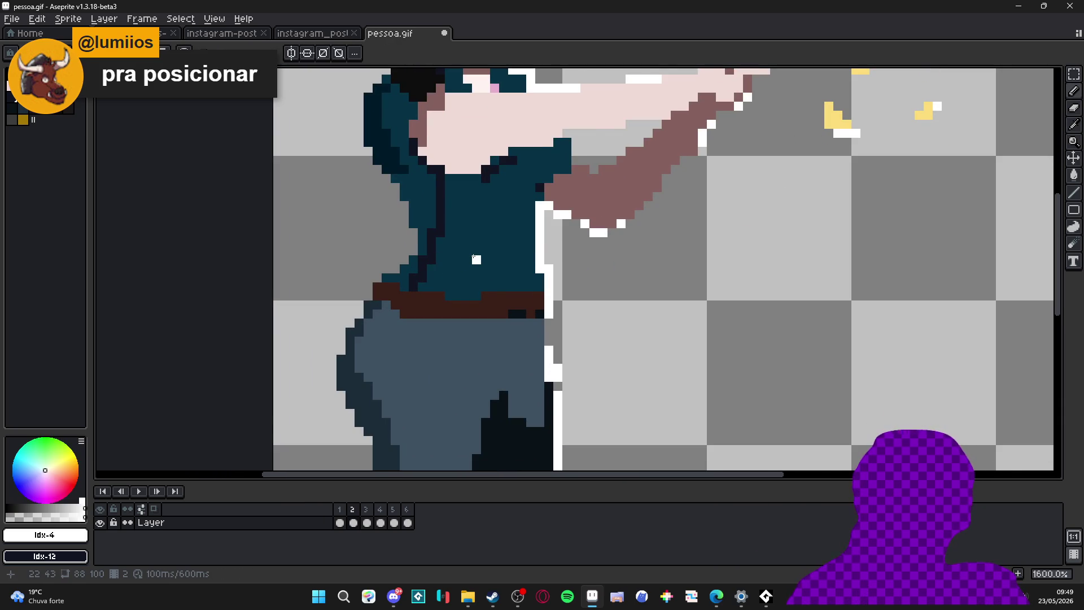
scroll(476, 260, down, 1)
scroll(540, 262, up, 1)
scroll(525, 271, down, 3)
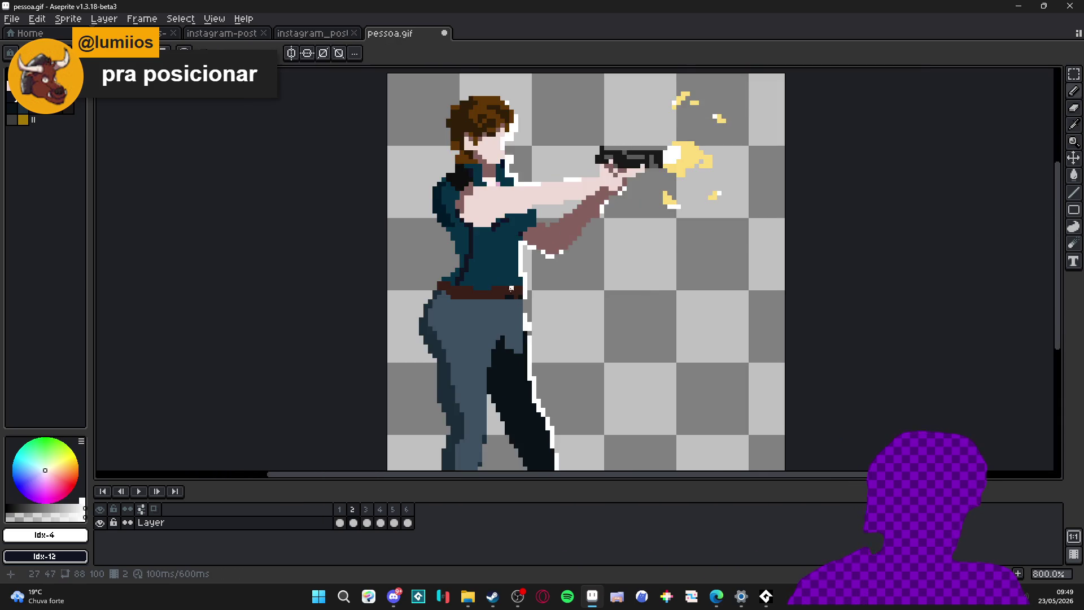
scroll(496, 290, up, 1)
scroll(506, 296, up, 1)
Step: Alternate between the belt's brown and the jeans blue-grey to touch up the belt line
alt+click(507, 297)
alt+click(508, 360)
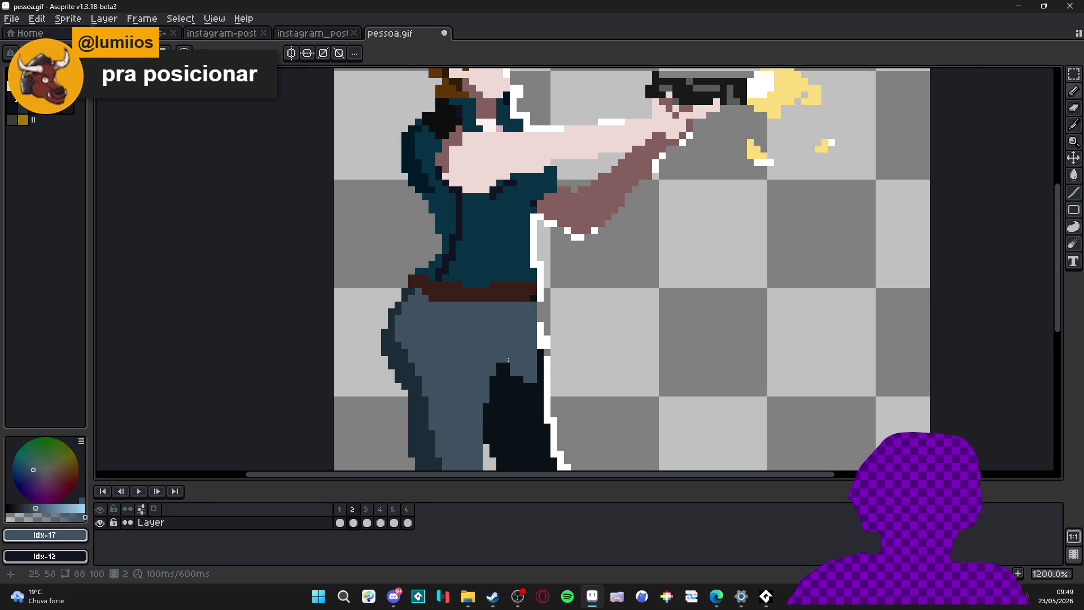
alt+click(495, 290)
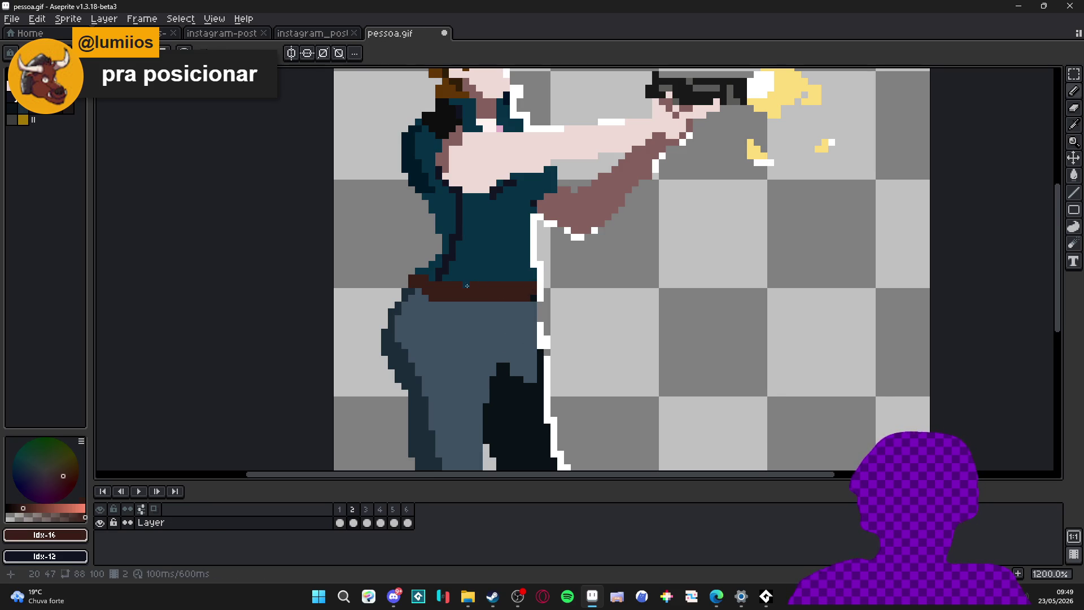
alt+click(434, 292)
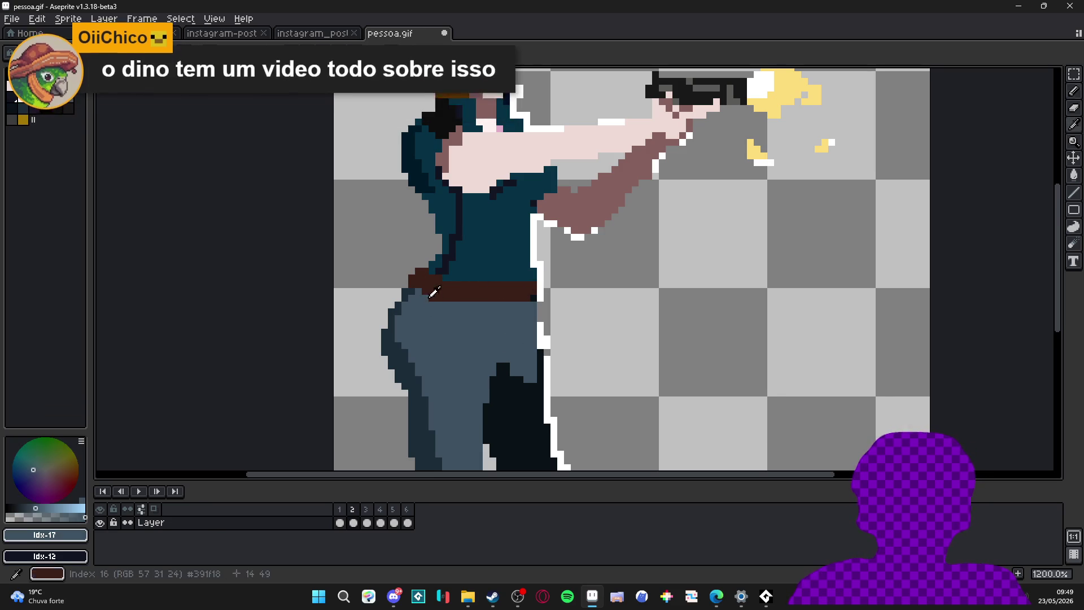
scroll(475, 319, down, 2)
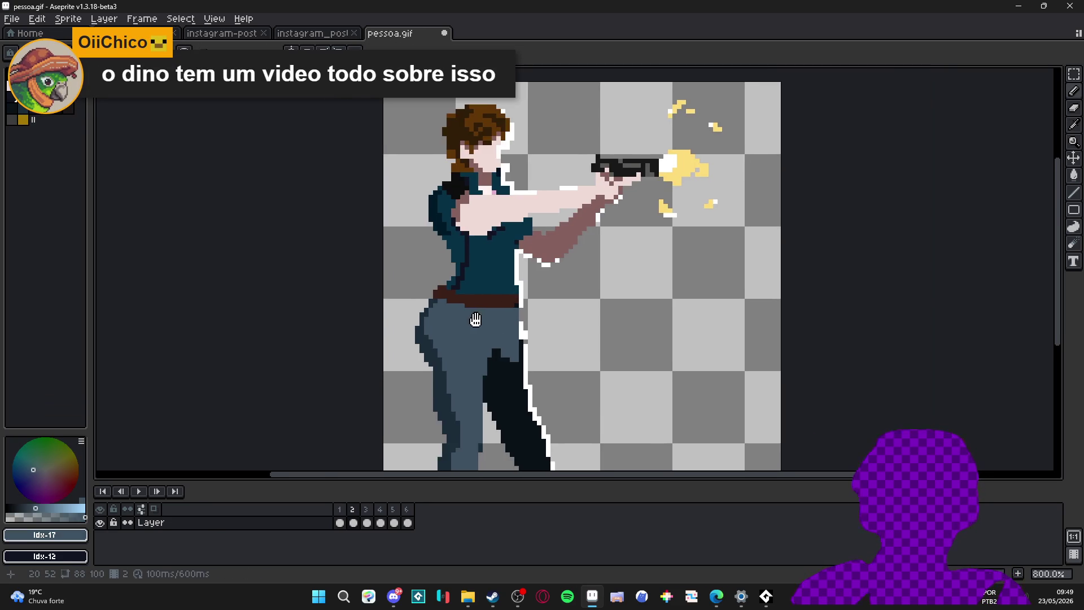
scroll(475, 319, down, 1)
alt+click(523, 197)
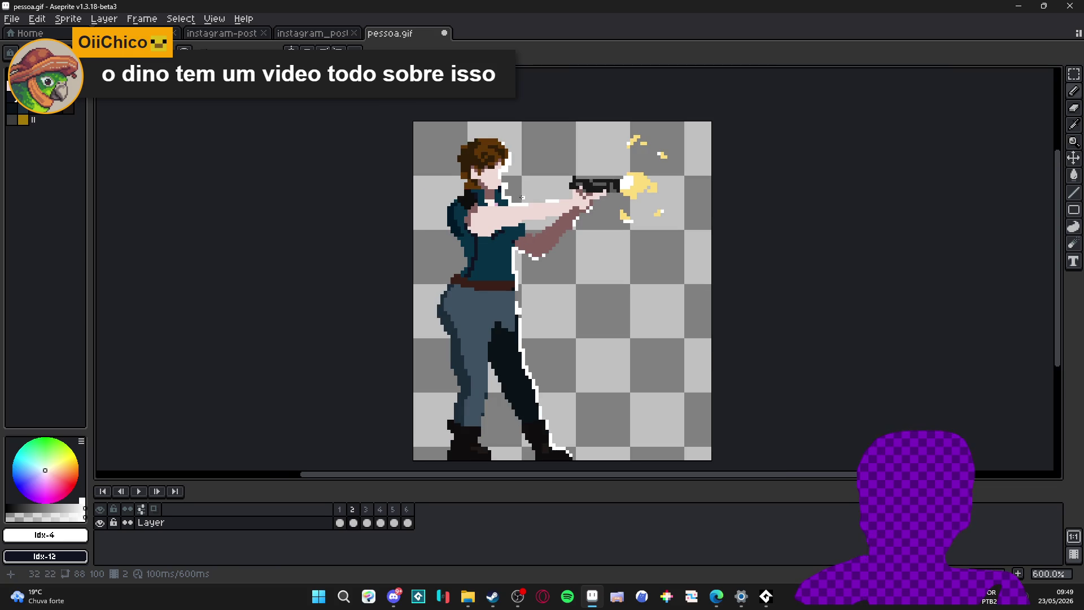
scroll(521, 198, up, 1)
scroll(550, 217, up, 2)
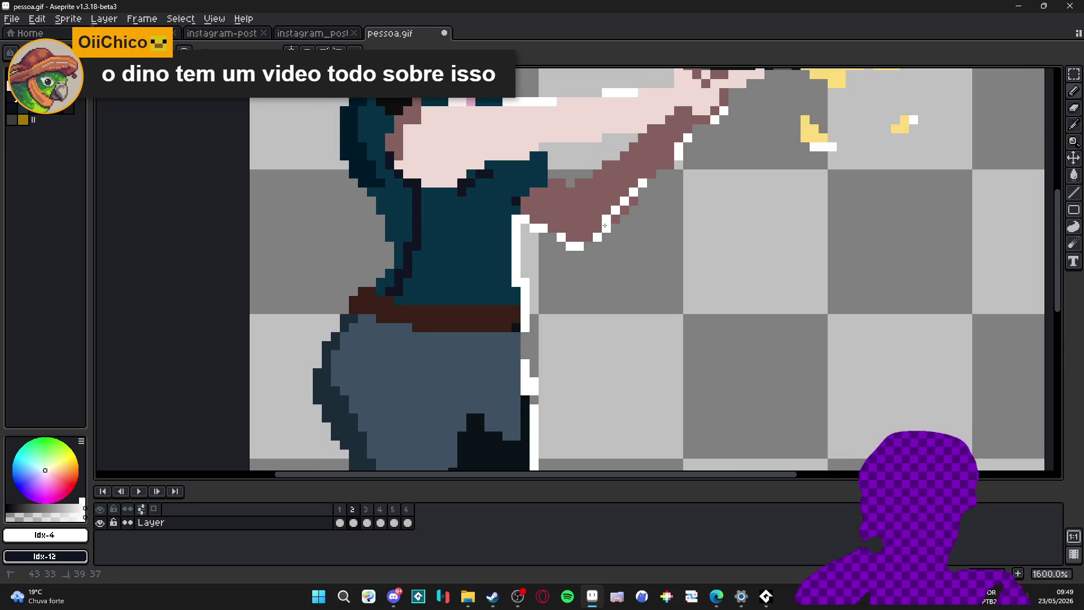
Step: Undo the two accidental white pencil strokes on the background near the arm
drag(556, 289, 465, 351)
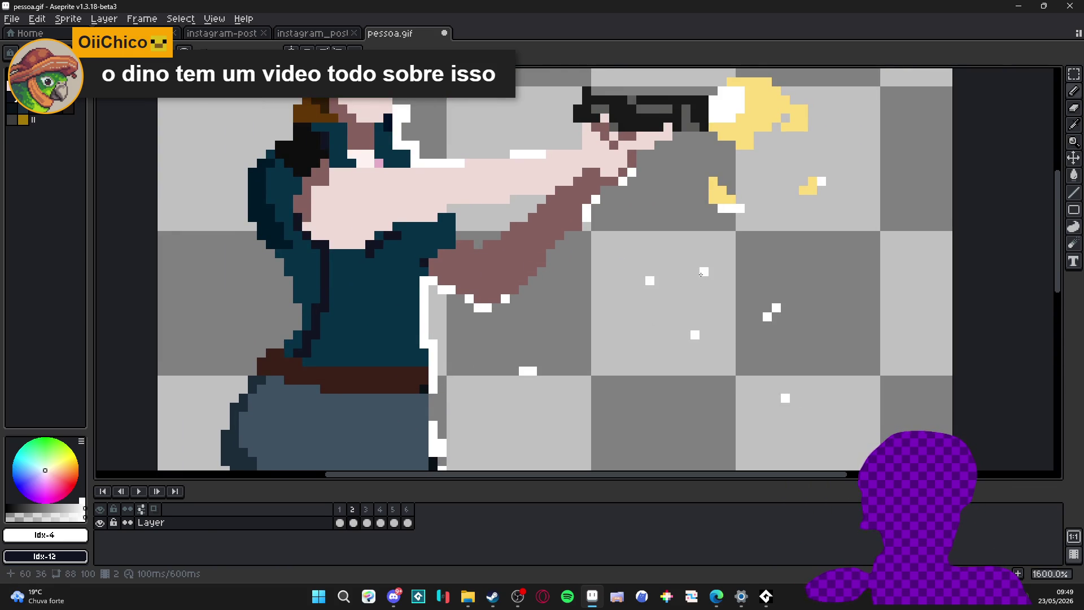
drag(523, 434, 502, 358)
key(ctrl+z)
key(ctrl+z)
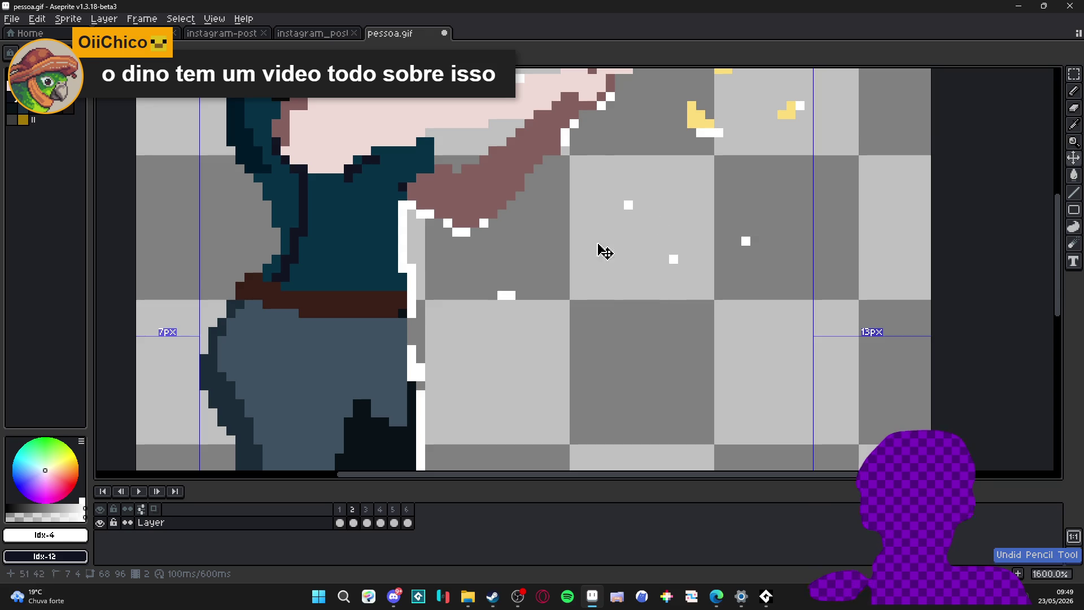
key(ctrl+z)
scroll(539, 333, down, 1)
scroll(539, 333, down, 1)
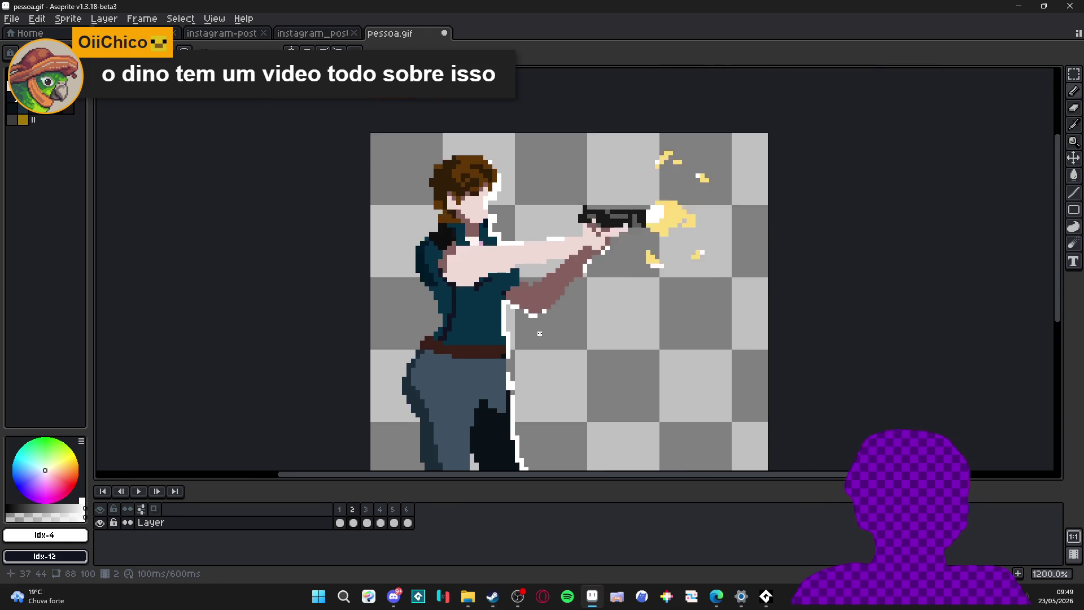
scroll(538, 333, down, 3)
scroll(458, 226, up, 2)
scroll(408, 221, up, 1)
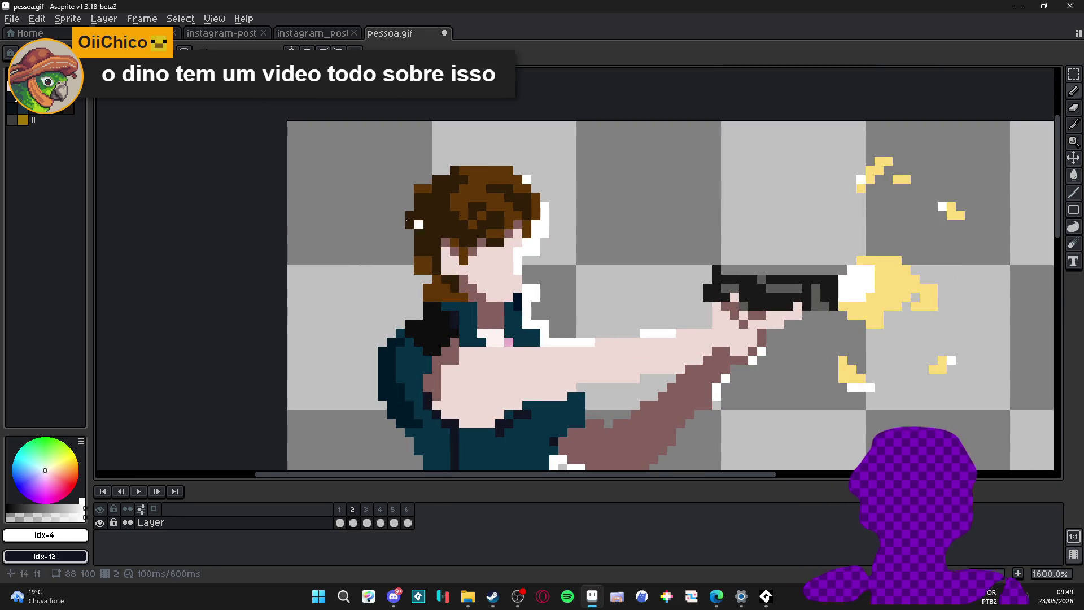
alt+click(437, 197)
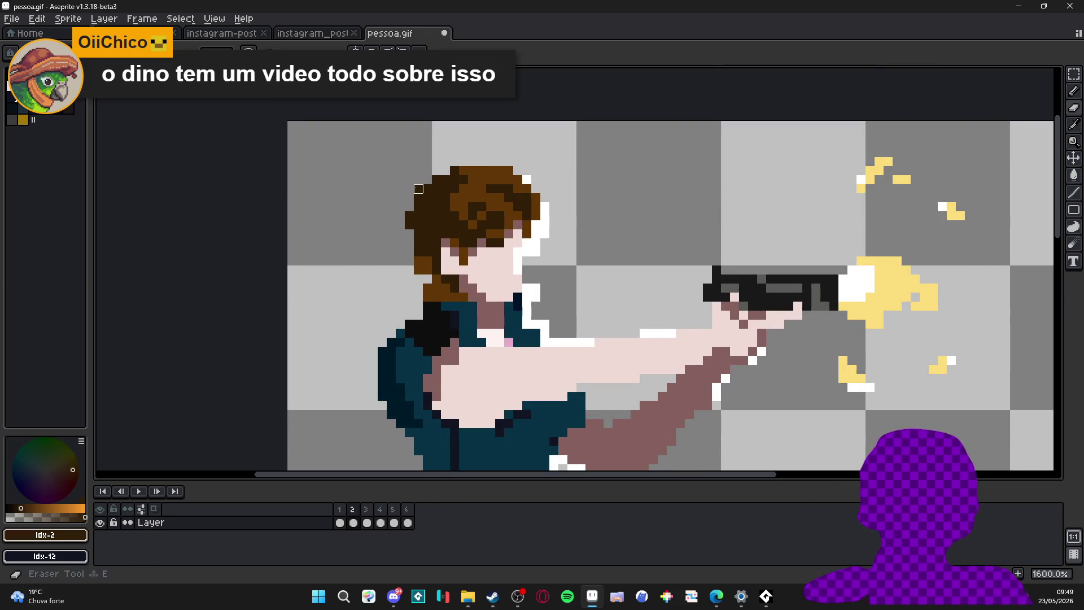
key(e)
drag(409, 216, 409, 227)
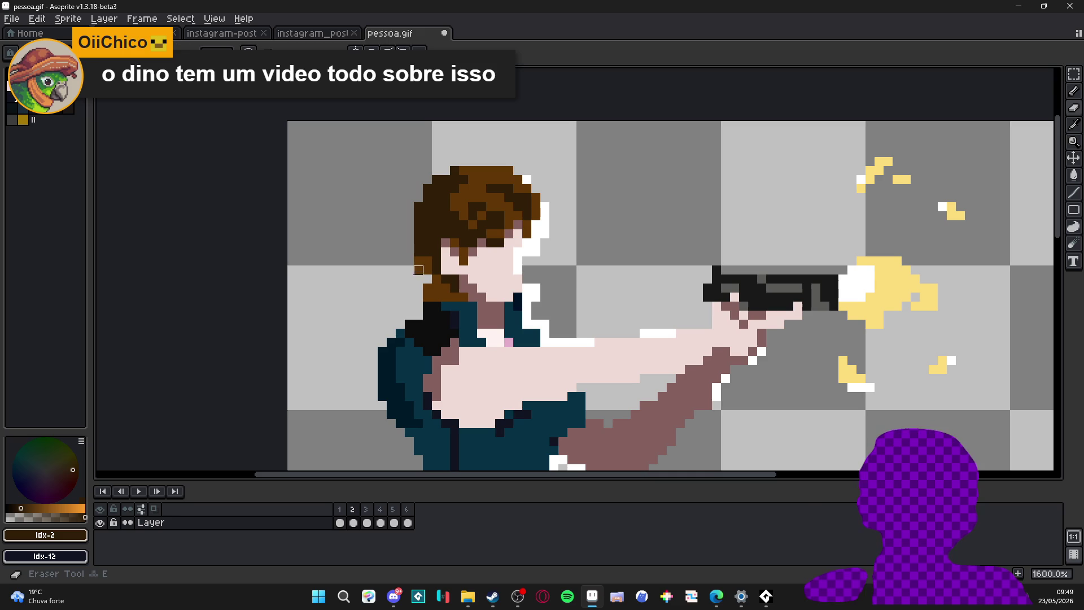
key(b)
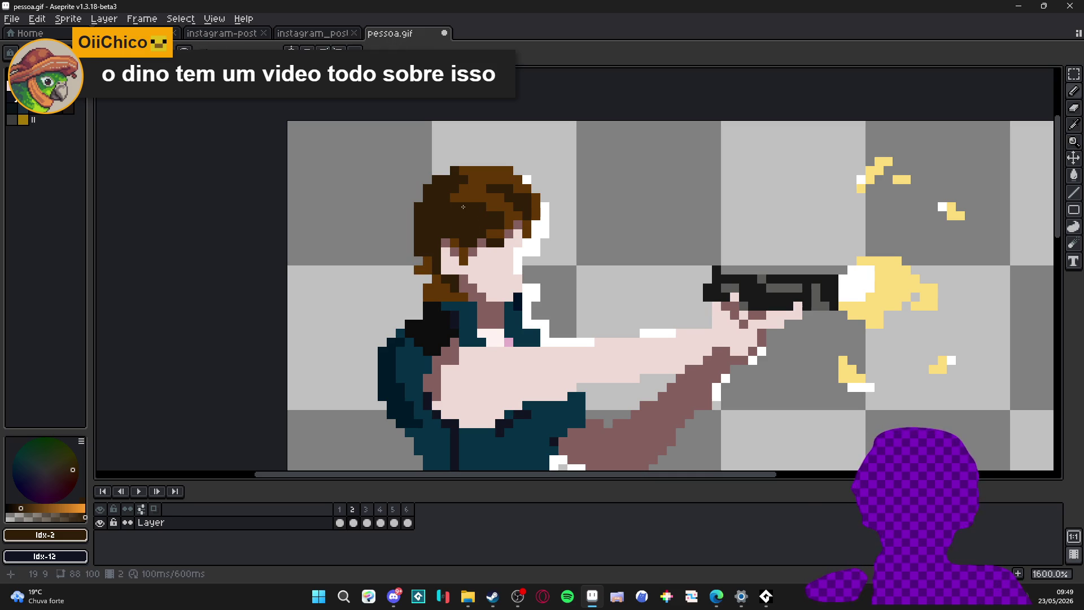
alt+click(468, 186)
alt+click(520, 208)
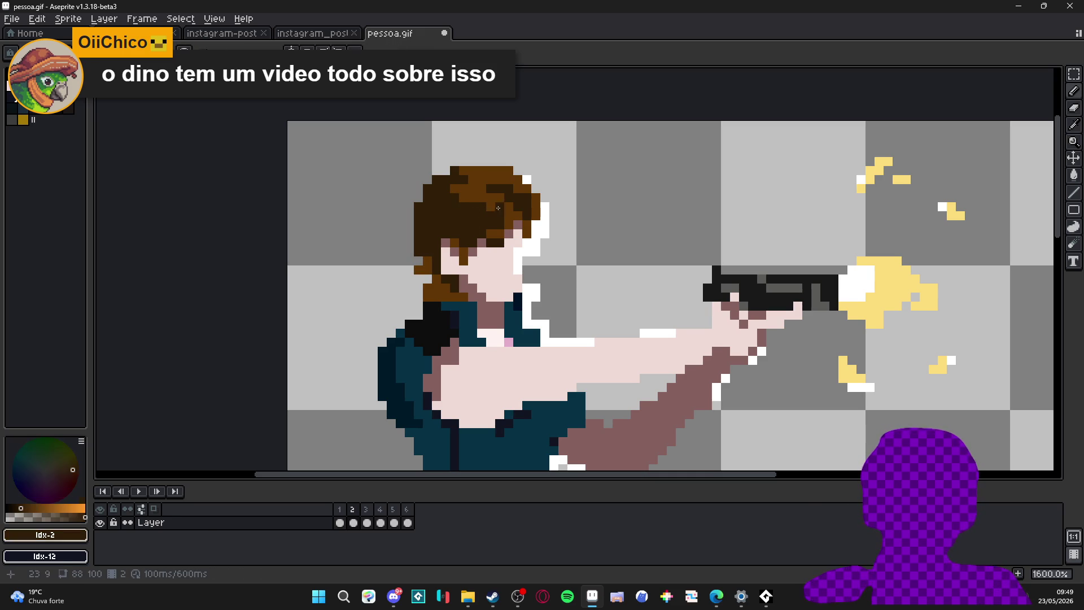
alt+click(500, 246)
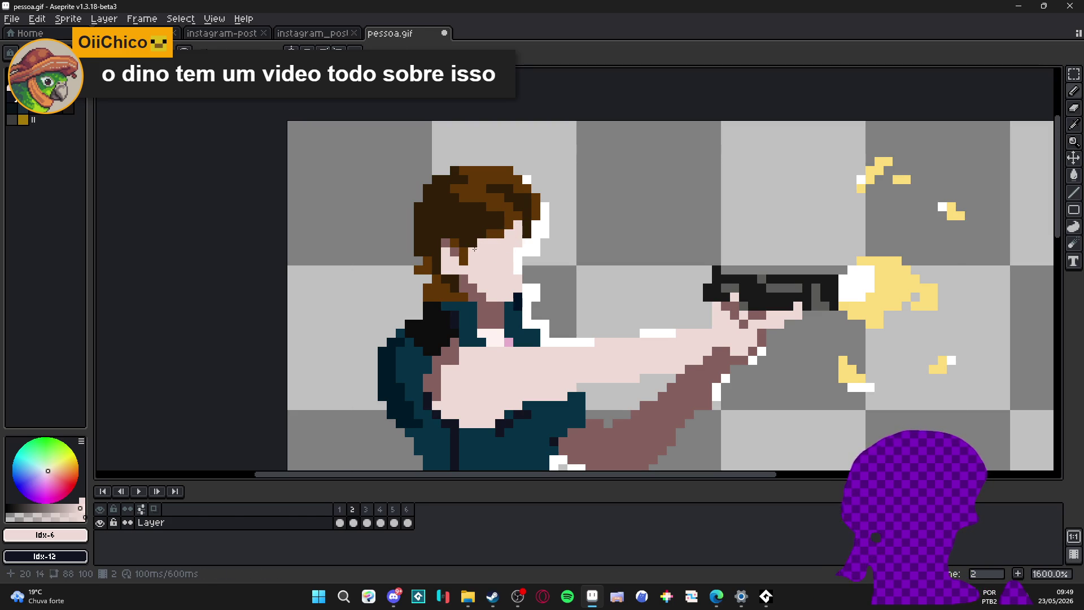
alt+click(454, 263)
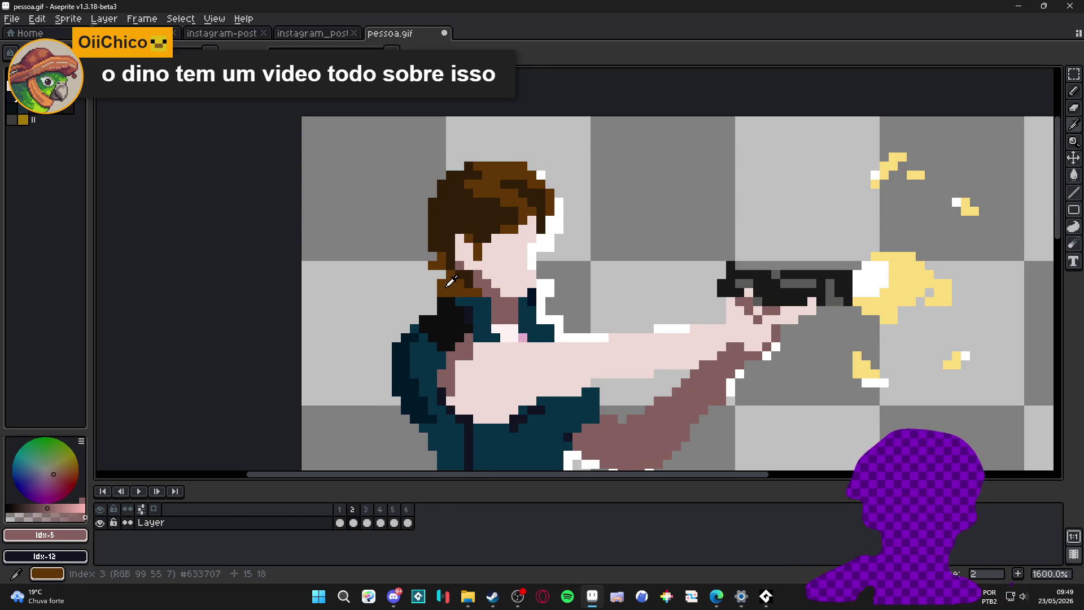
alt+click(425, 292)
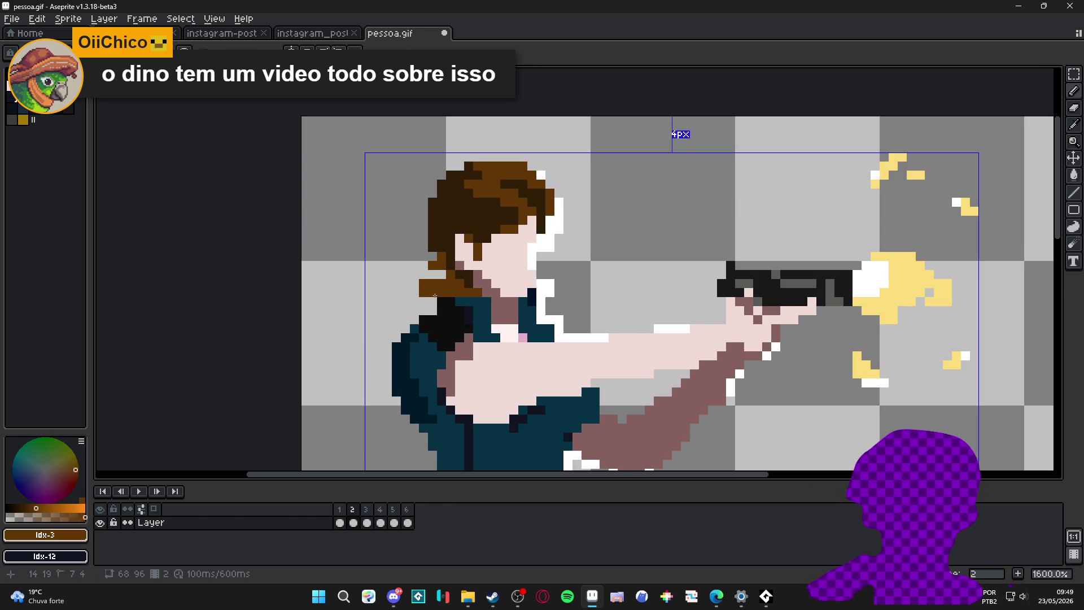
key(ctrl+d)
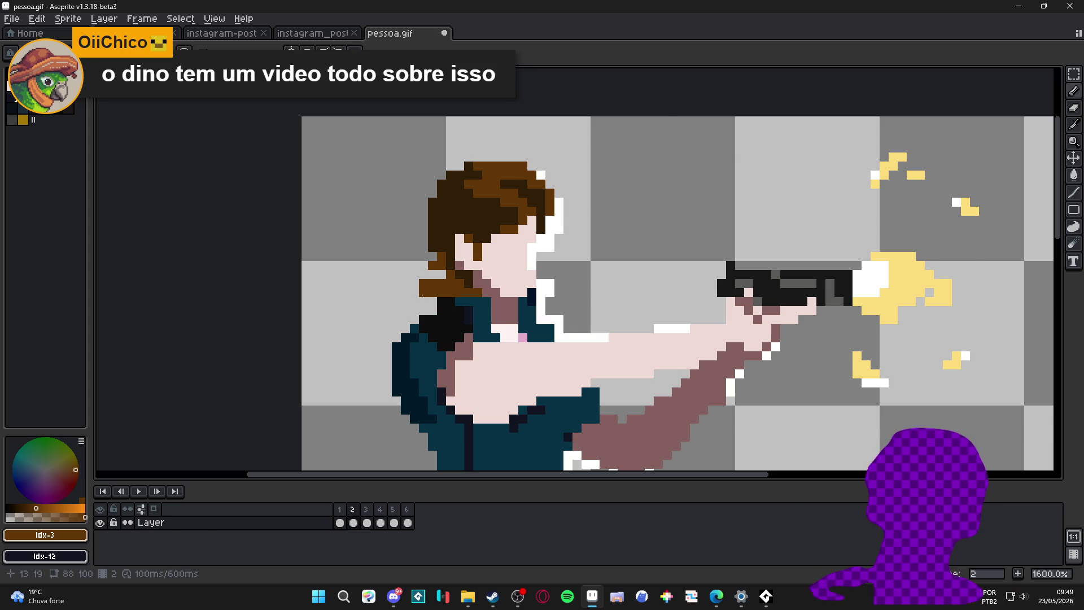
scroll(423, 298, down, 3)
scroll(454, 319, up, 2)
Step: Sample the mauve skin shade and add a mauve pixel to the woman's chest
alt+click(454, 318)
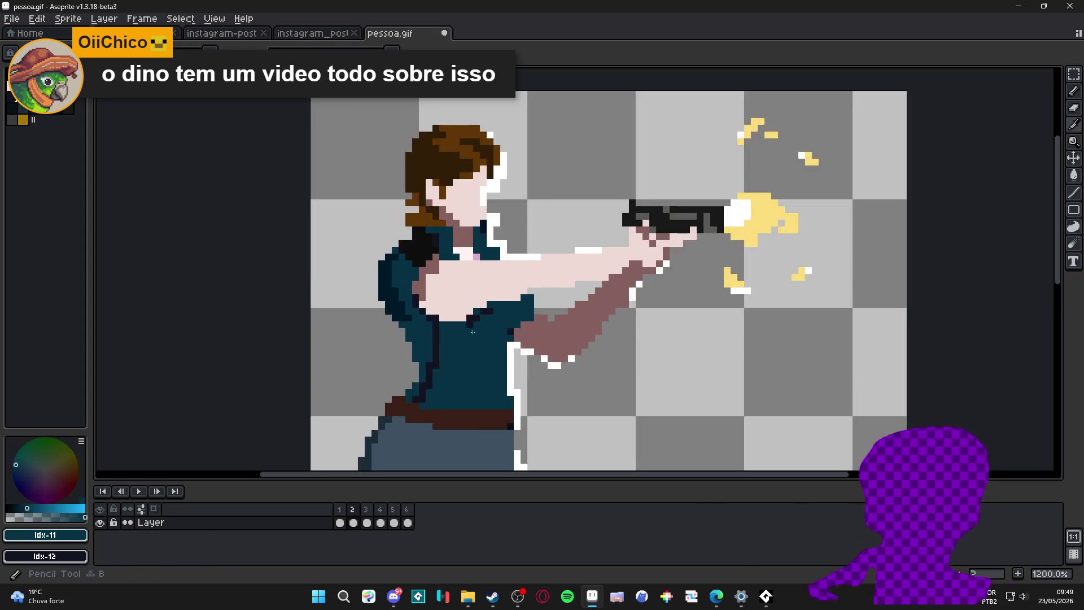
alt+click(428, 275)
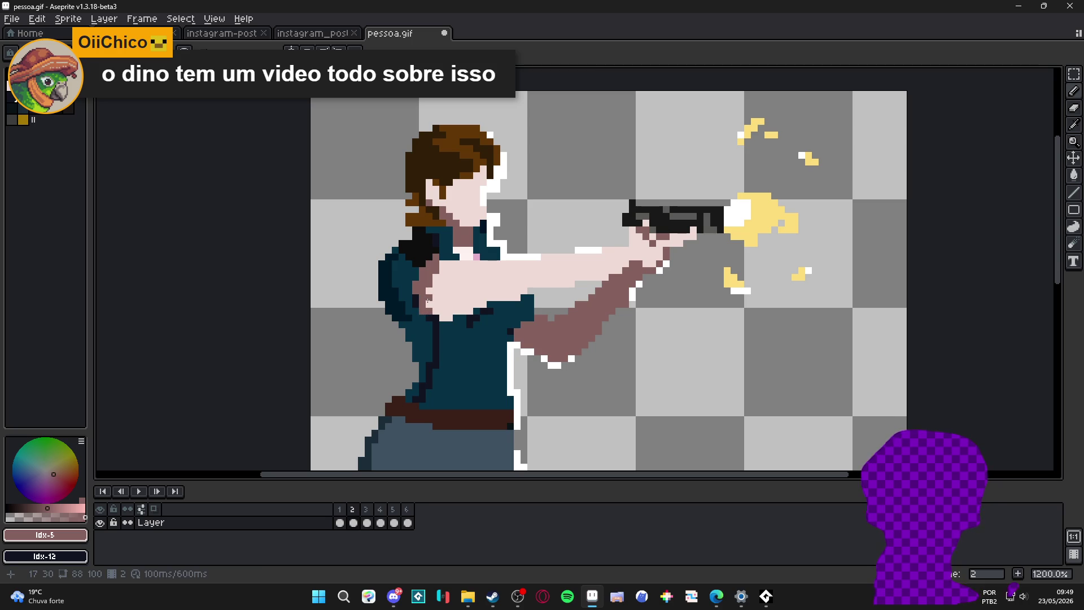
alt+click(426, 312)
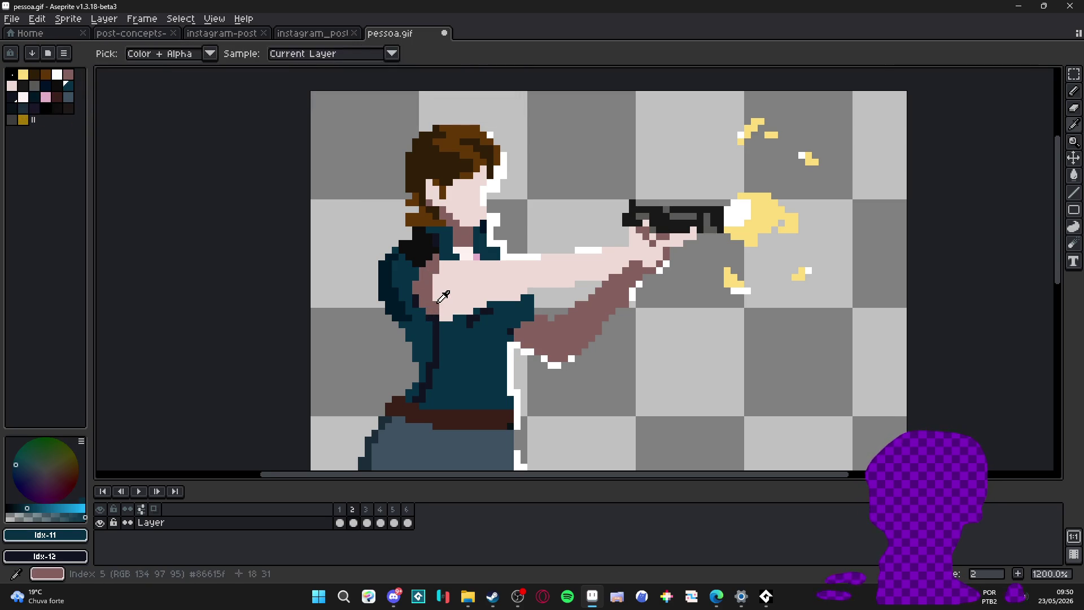
alt+click(427, 279)
click(462, 311)
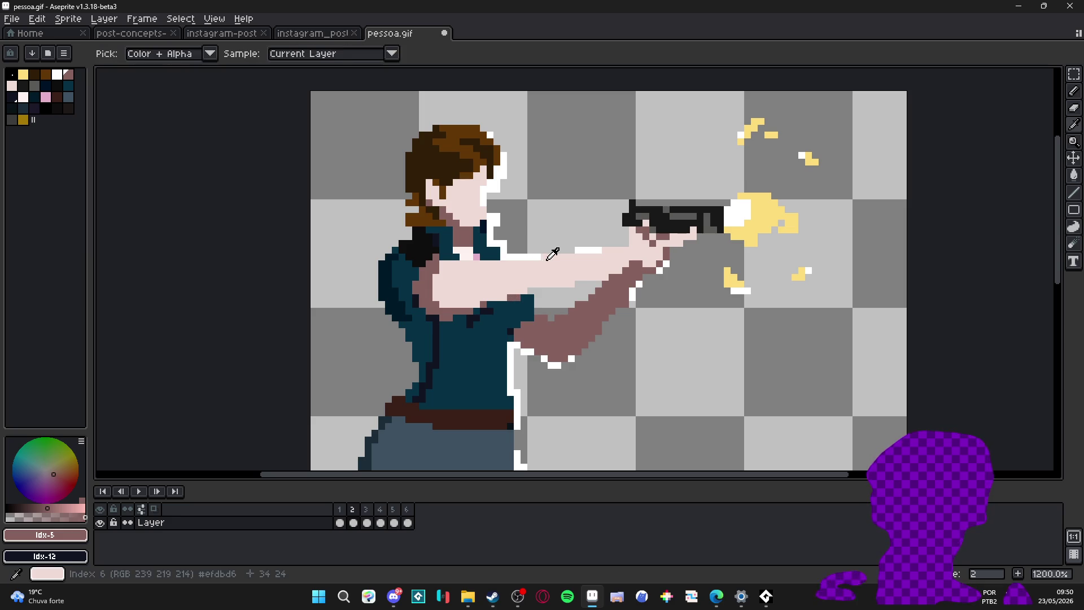
alt+click(514, 298)
scroll(514, 298, down, 4)
scroll(492, 268, up, 2)
scroll(491, 269, down, 3)
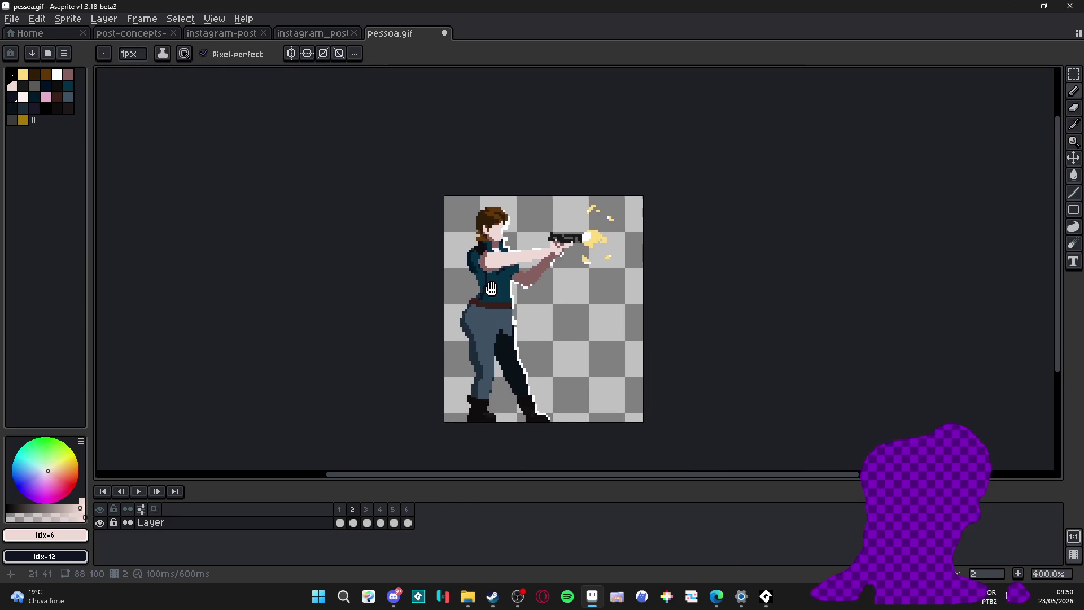
scroll(512, 299, up, 1)
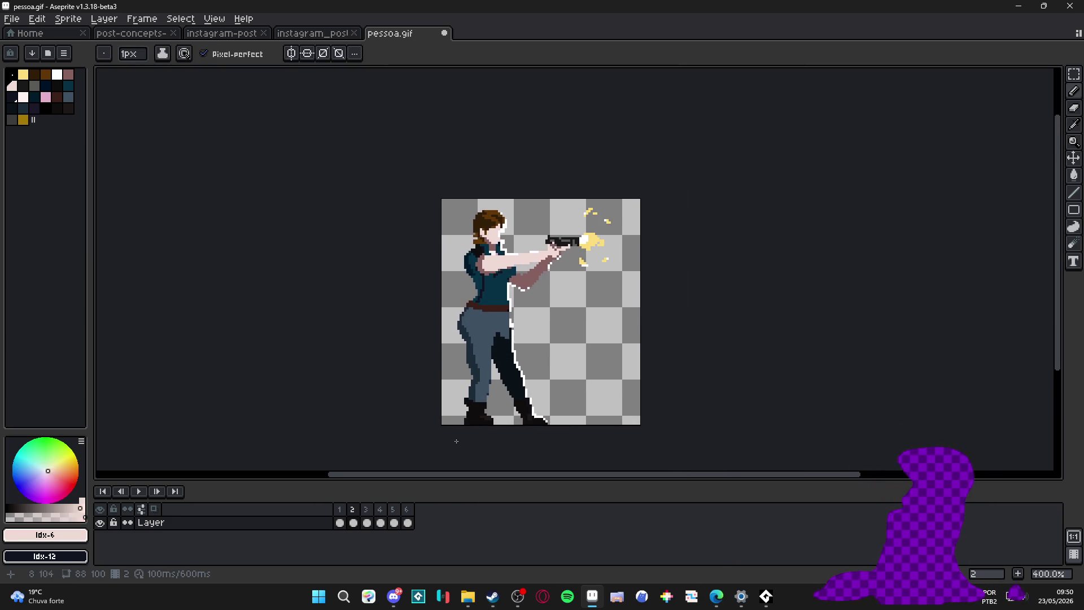
Step: Flip between frames 1 and 2 to check the edit, sampling trouser and forearm colours
key(Left)
scroll(468, 342, up, 1)
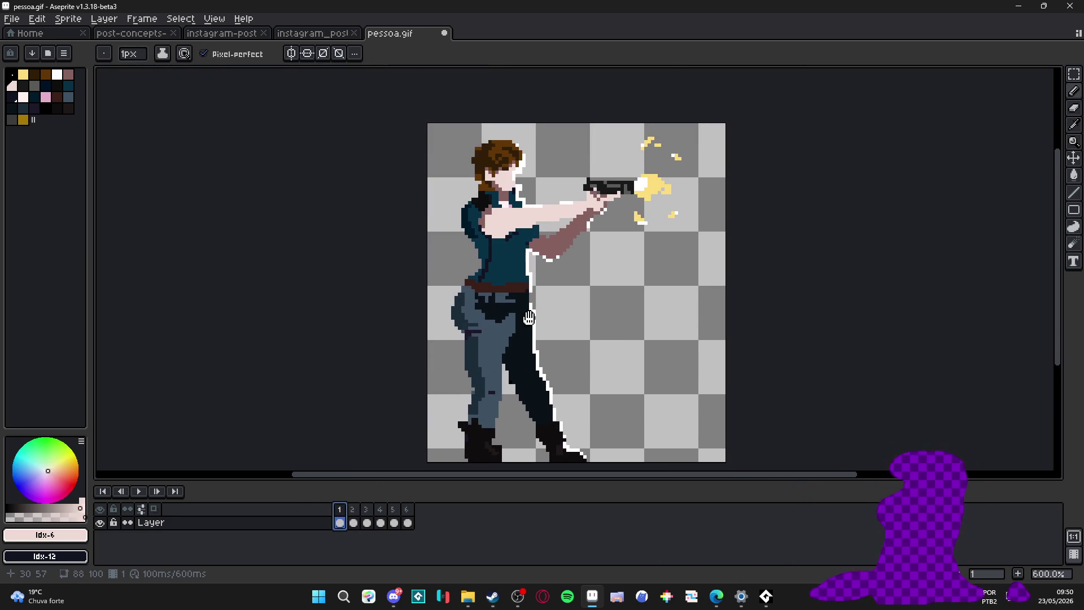
click(353, 521)
click(339, 517)
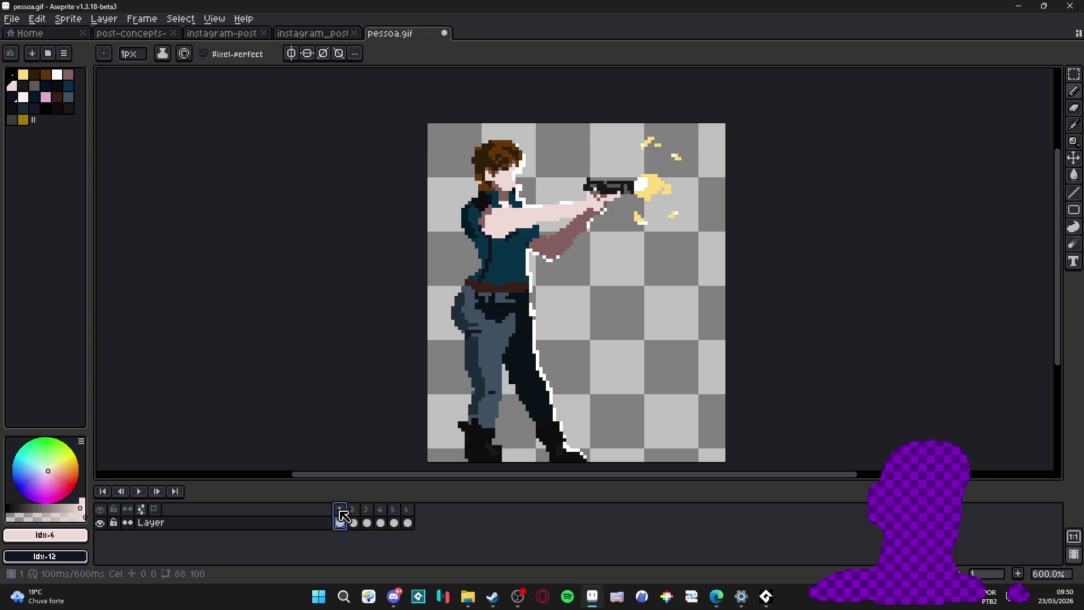
click(353, 515)
scroll(463, 332, up, 3)
alt+click(464, 331)
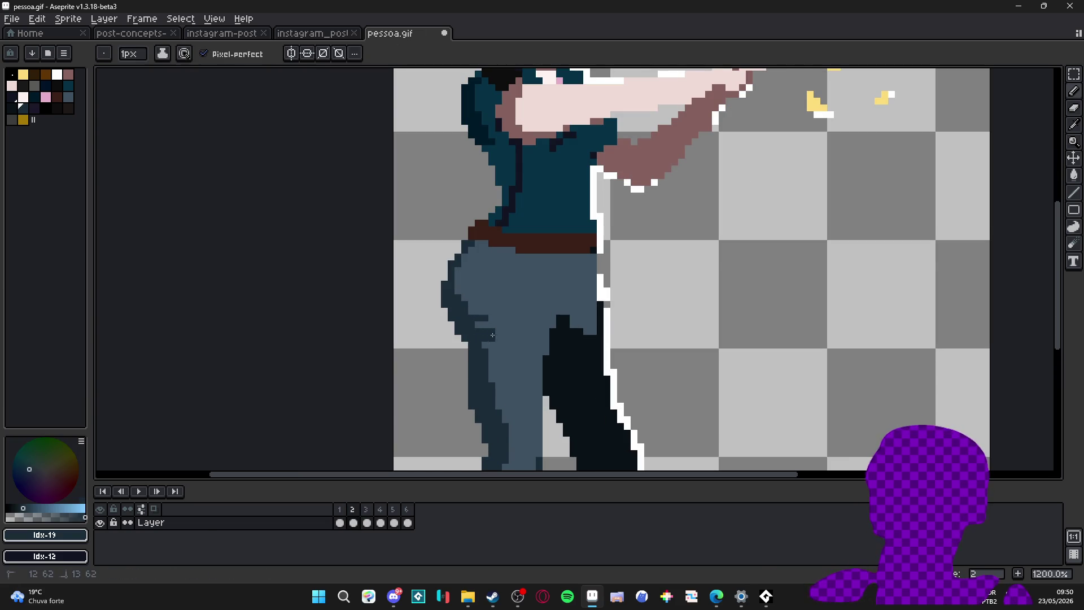
alt+click(510, 338)
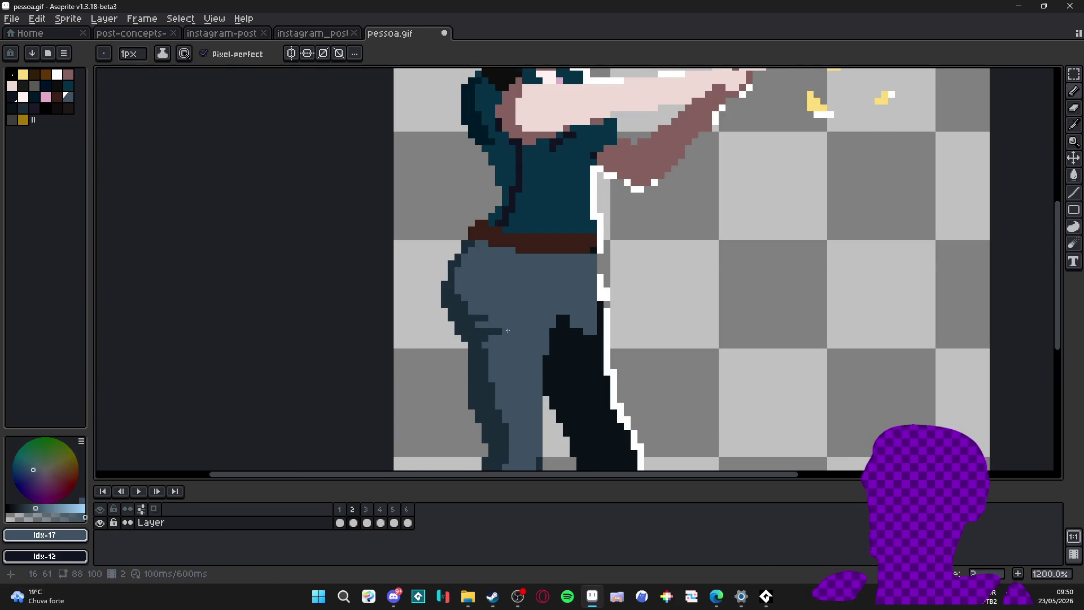
scroll(512, 338, down, 4)
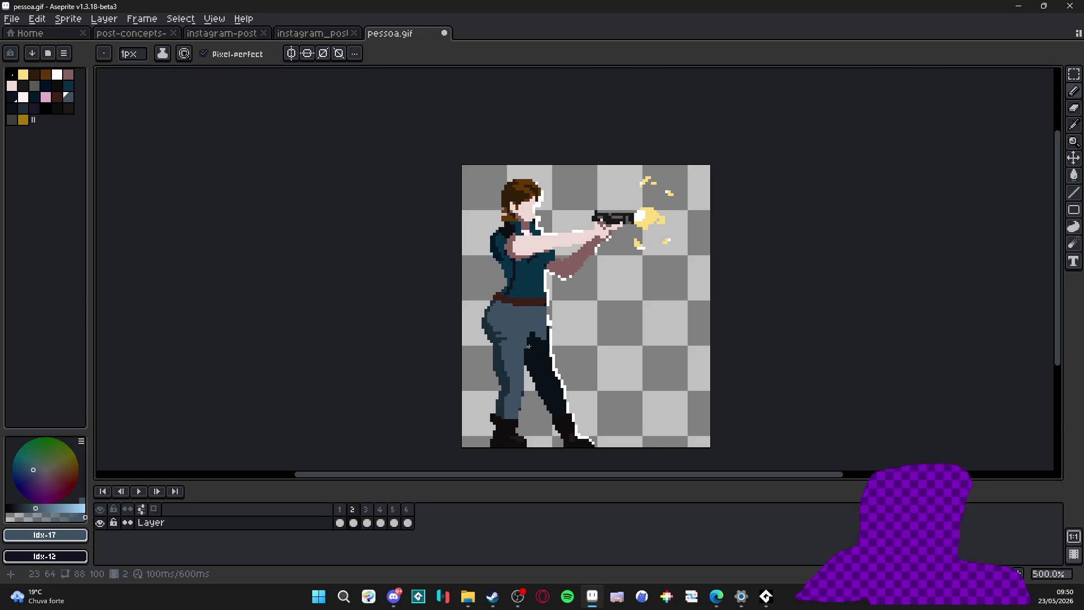
scroll(549, 377, down, 1)
scroll(505, 301, up, 1)
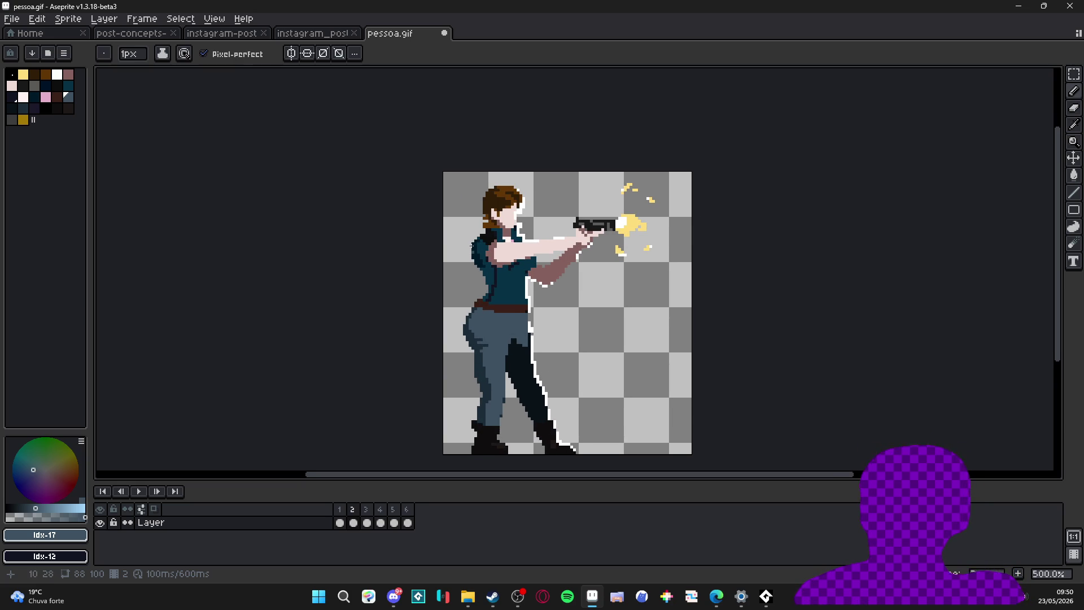
scroll(584, 245, up, 4)
scroll(580, 250, up, 1)
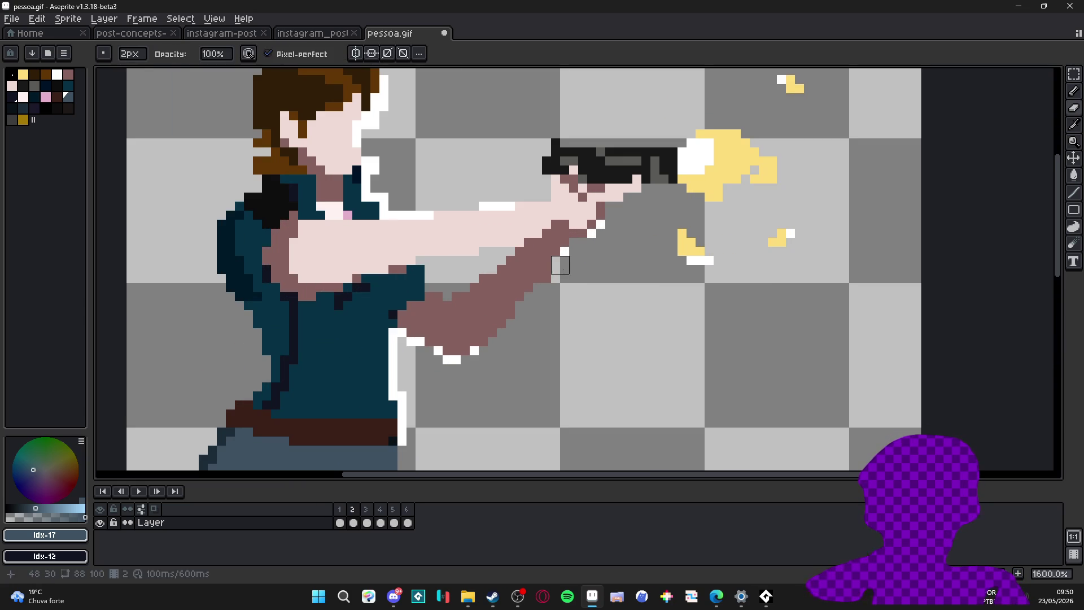
alt+click(557, 269)
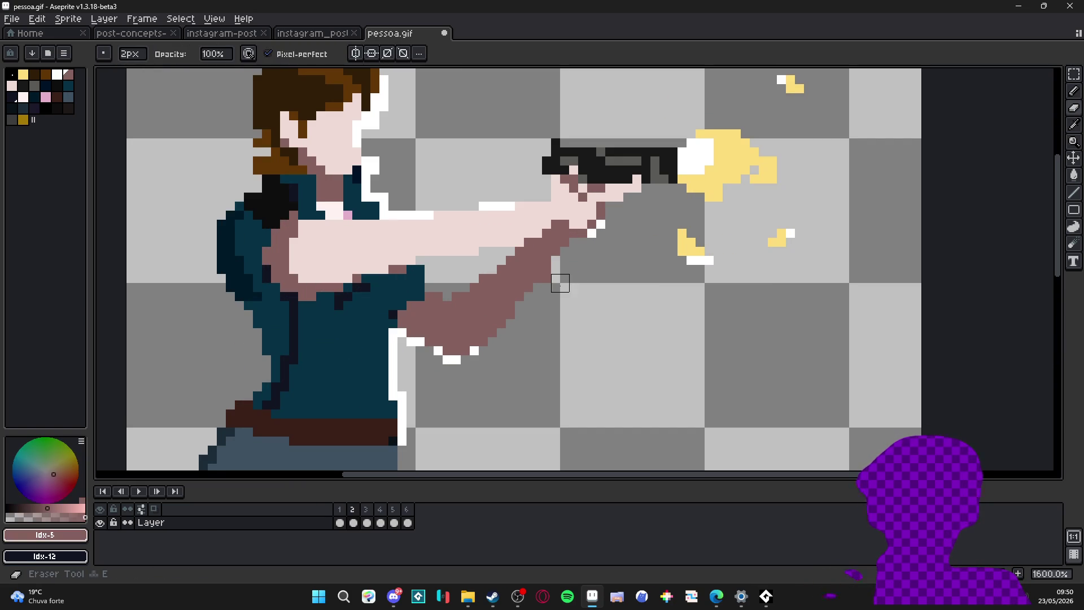
scroll(560, 283, down, 5)
scroll(568, 272, up, 5)
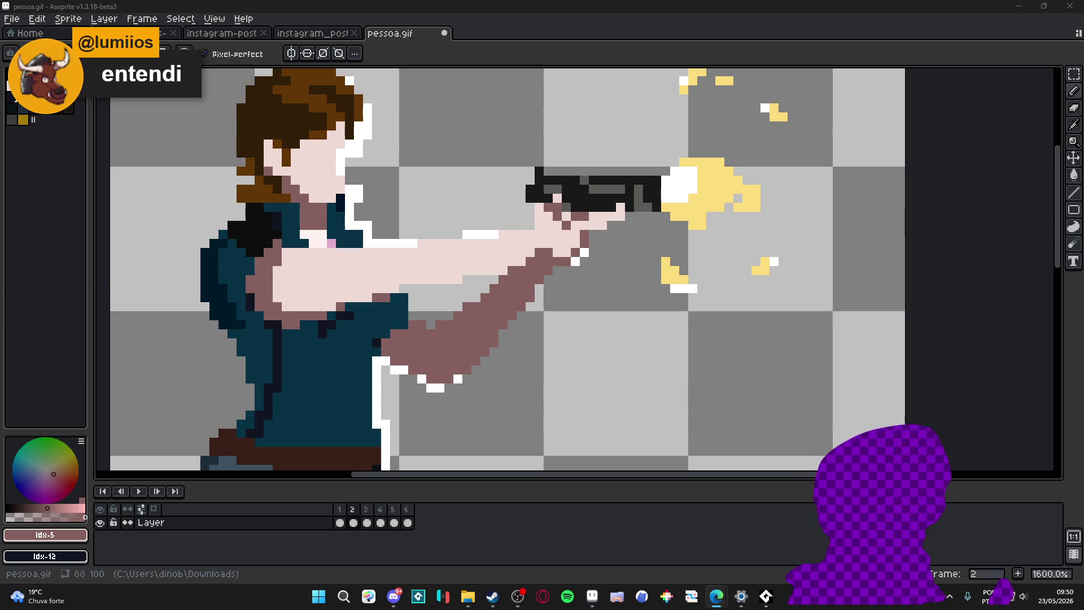
drag(366, 305, 368, 235)
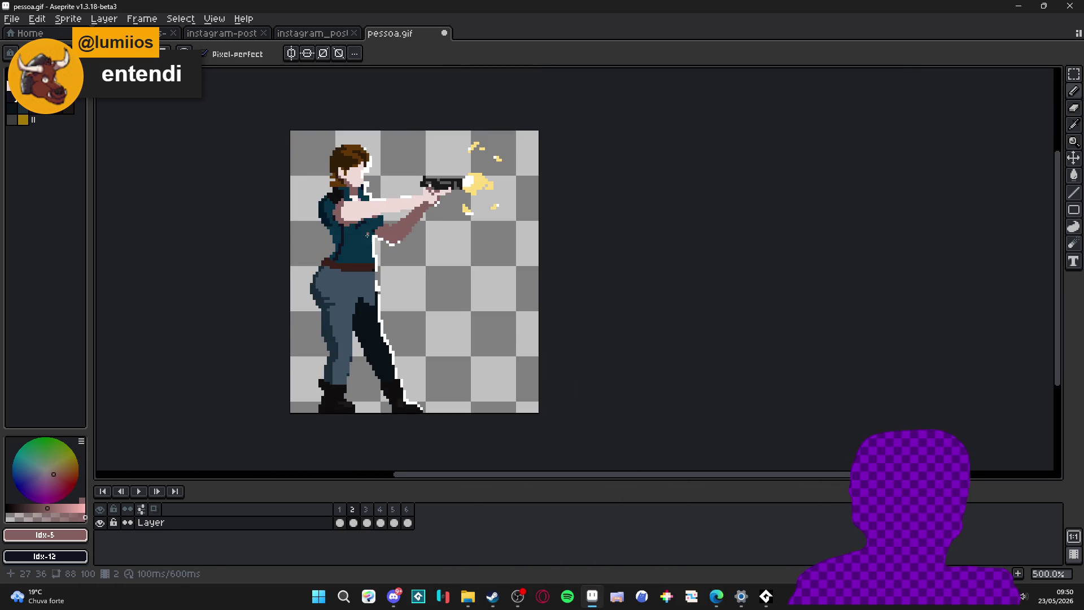
Step: Create a new sprite with default settings and paste the copied artwork into it
click(12, 17)
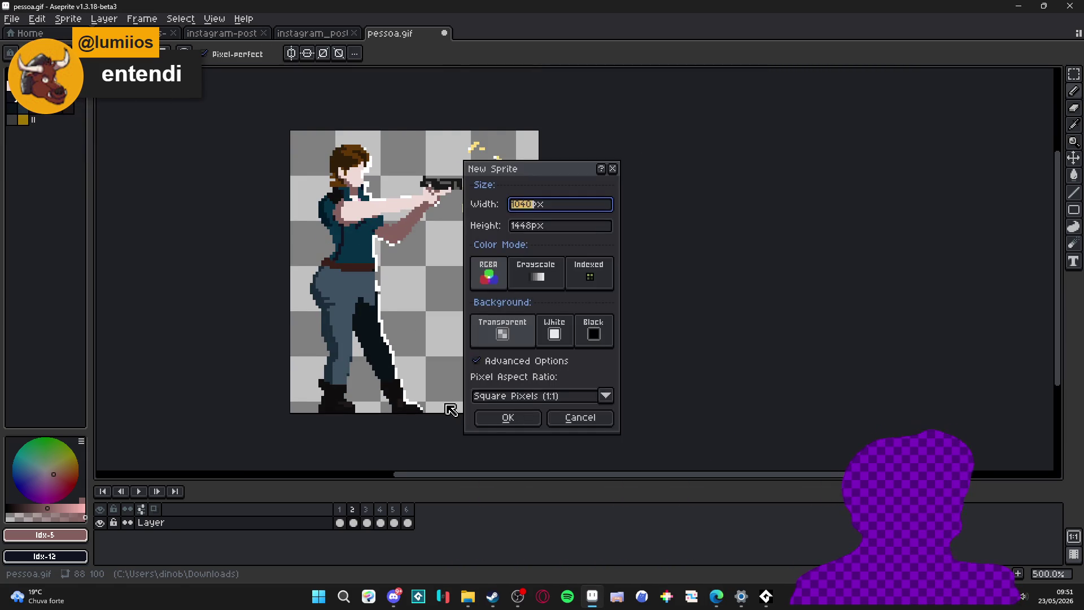
click(508, 423)
key(ctrl+v)
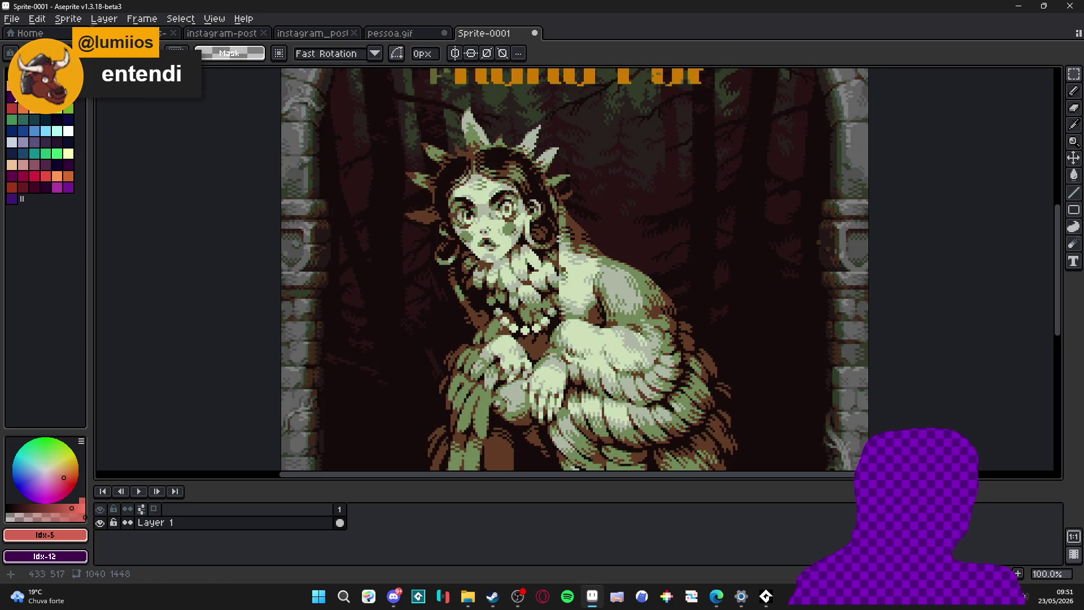
scroll(526, 152, up, 2)
scroll(526, 151, down, 2)
scroll(500, 178, down, 2)
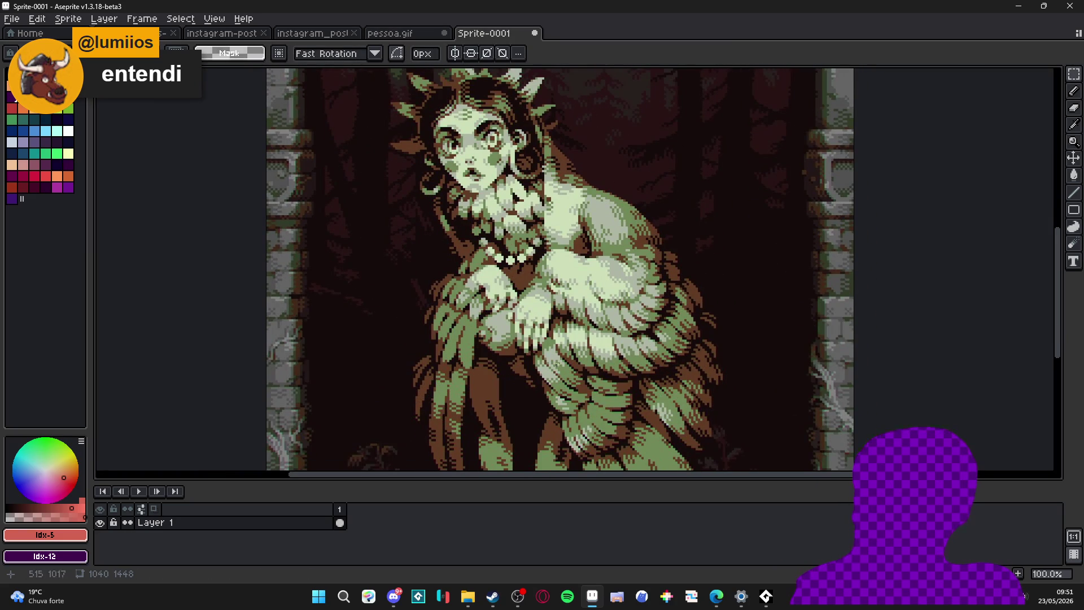
scroll(585, 326, down, 1)
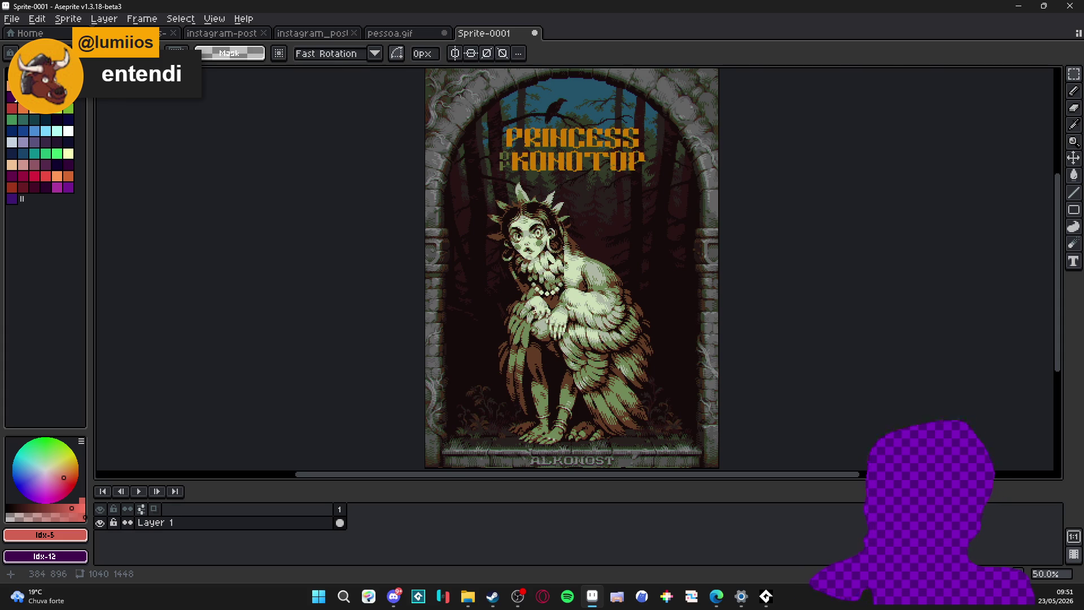
scroll(533, 323, up, 6)
Step: Back on pessoa.gif, undo a brown test scribble, then make Sprite-0001 the active document
alt+click(527, 359)
key(ctrl+shift+Tab)
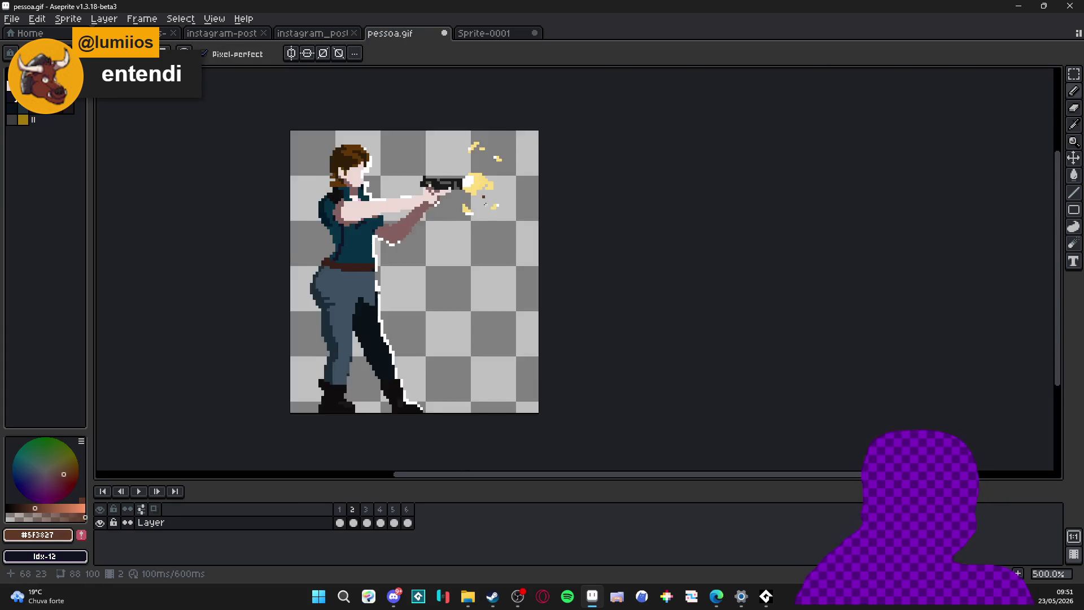
scroll(485, 201, up, 2)
scroll(484, 202, up, 1)
drag(434, 273, 487, 279)
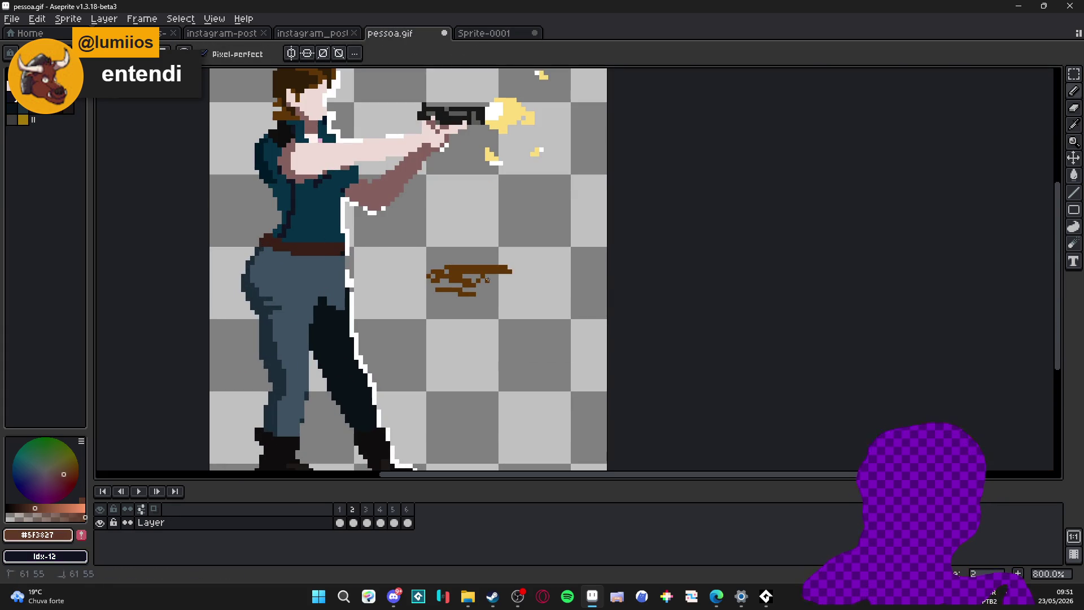
key(ctrl+z)
key(ctrl+z)
key(ctrl+z)
key(ctrl+z)
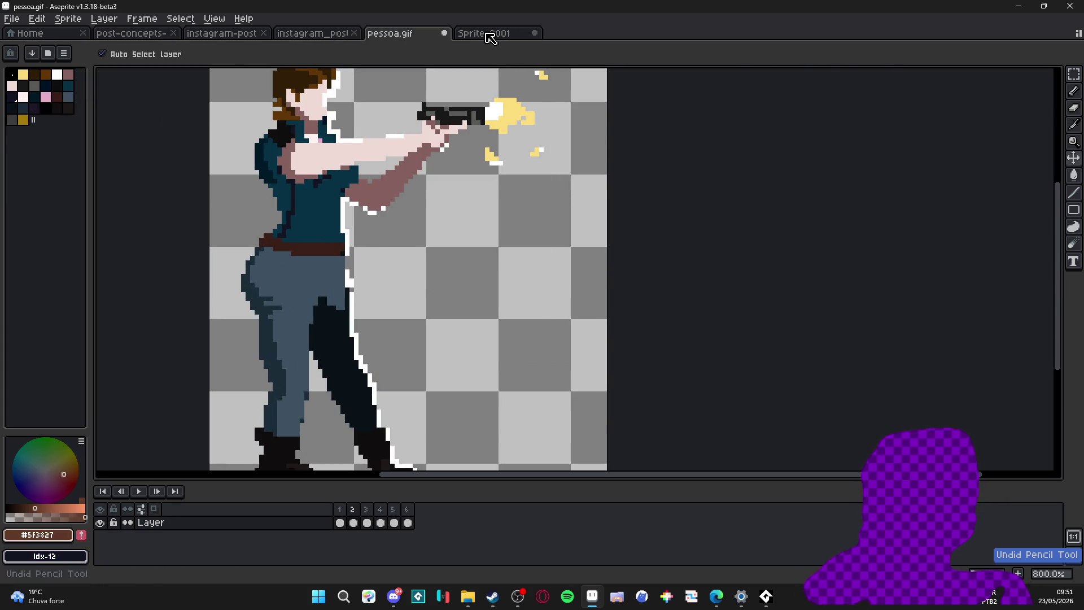
click(488, 34)
scroll(534, 242, down, 2)
scroll(556, 286, down, 3)
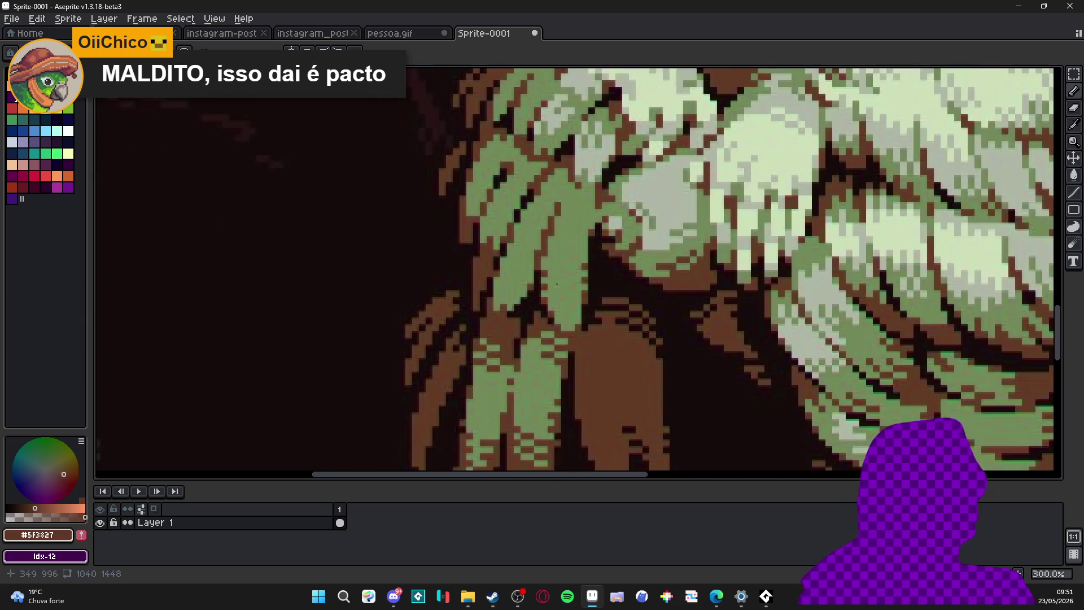
drag(557, 286, 536, 245)
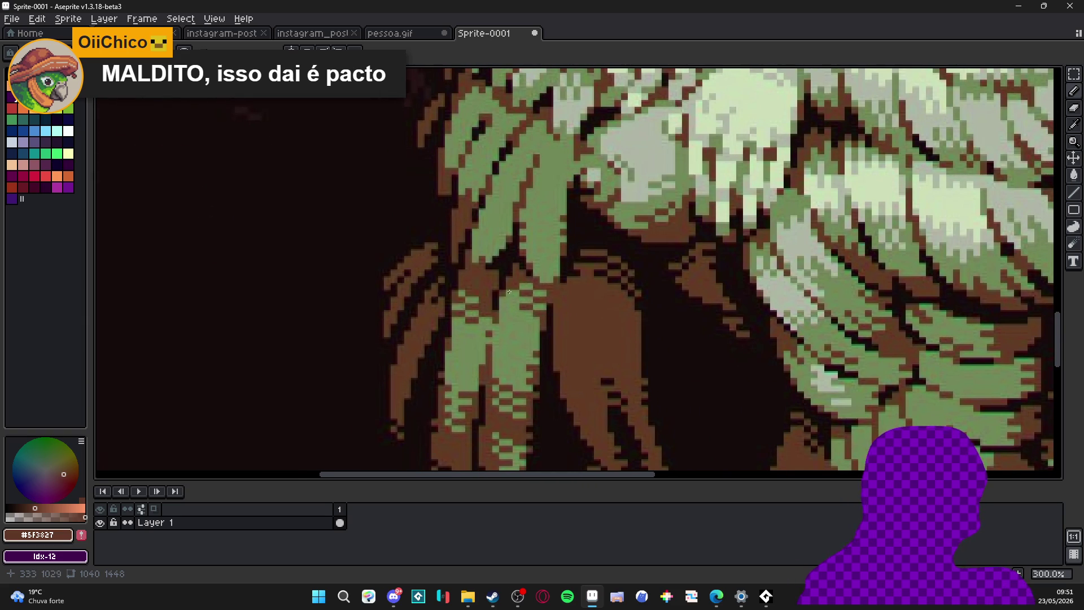
scroll(560, 247, up, 1)
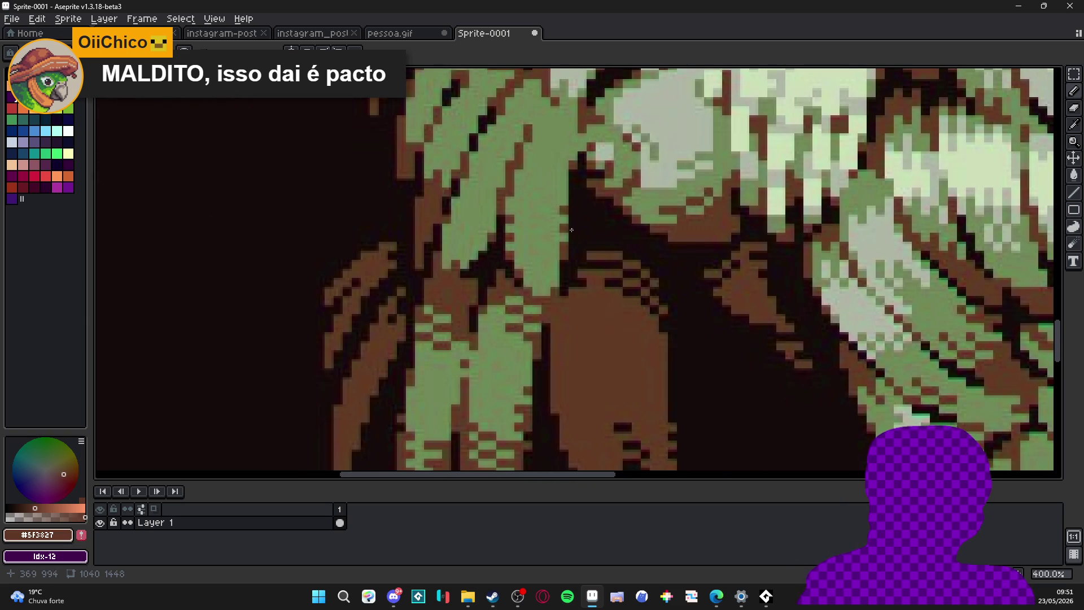
scroll(542, 157, down, 1)
scroll(568, 195, down, 2)
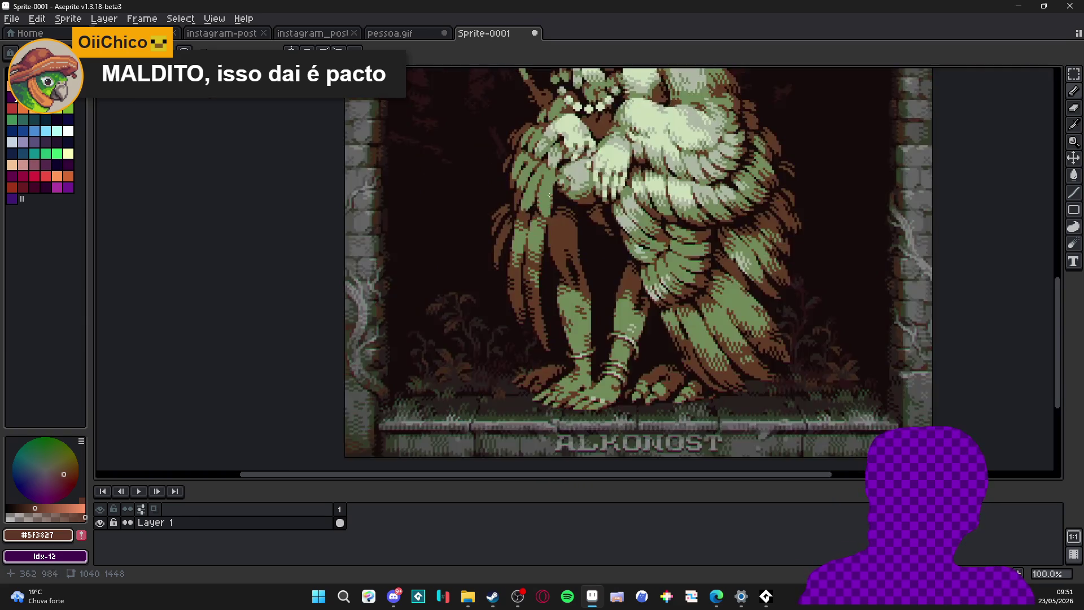
scroll(593, 224, up, 1)
scroll(595, 230, up, 1)
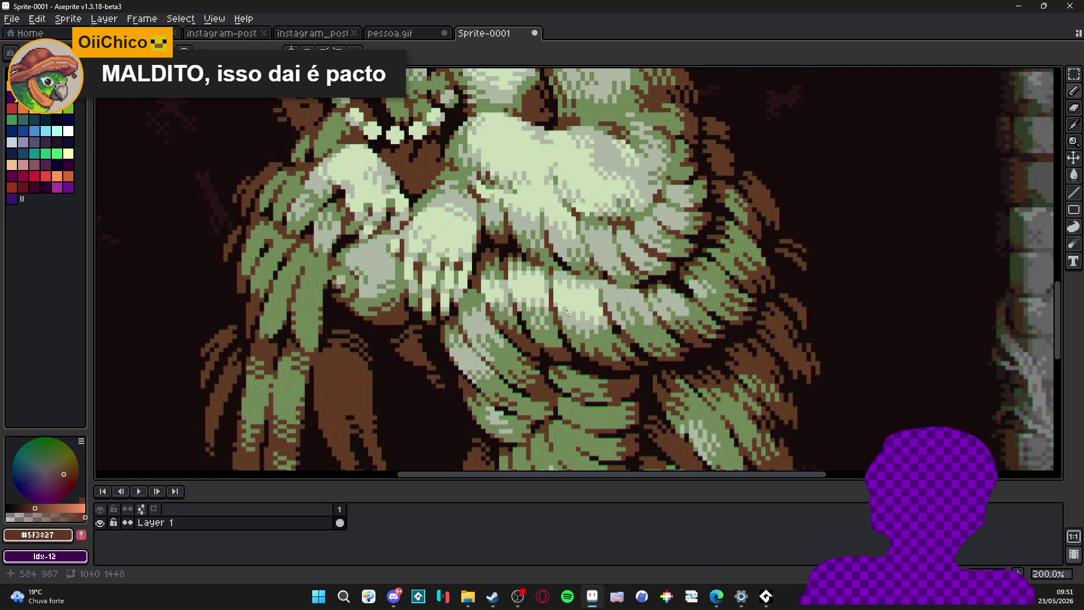
scroll(568, 313, up, 1)
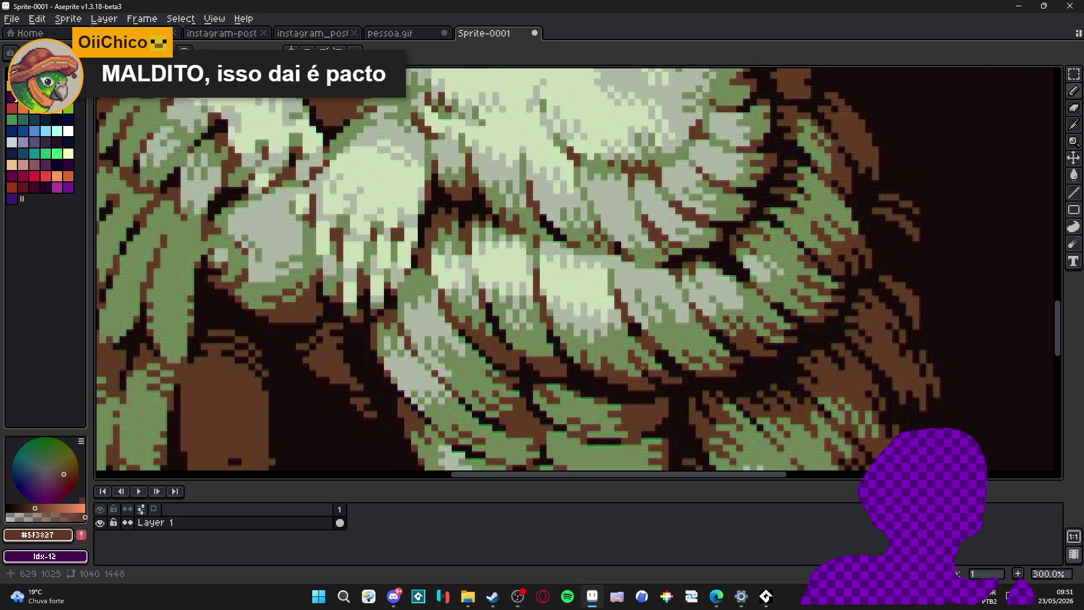
scroll(635, 327, down, 1)
scroll(594, 288, down, 2)
scroll(508, 238, up, 1)
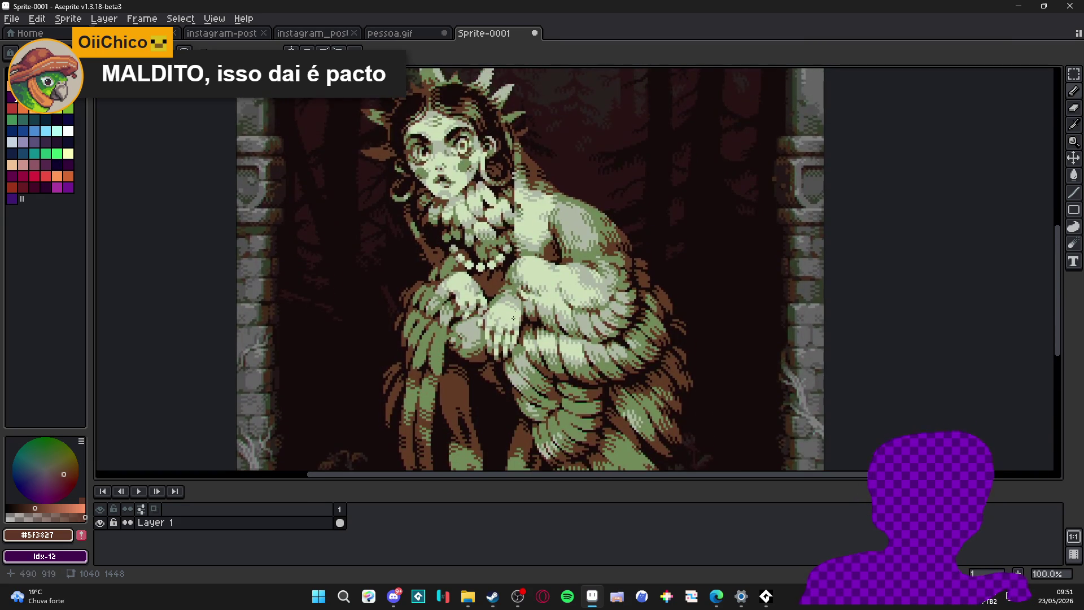
scroll(478, 218, up, 1)
scroll(478, 219, down, 1)
scroll(482, 224, down, 1)
scroll(486, 237, up, 2)
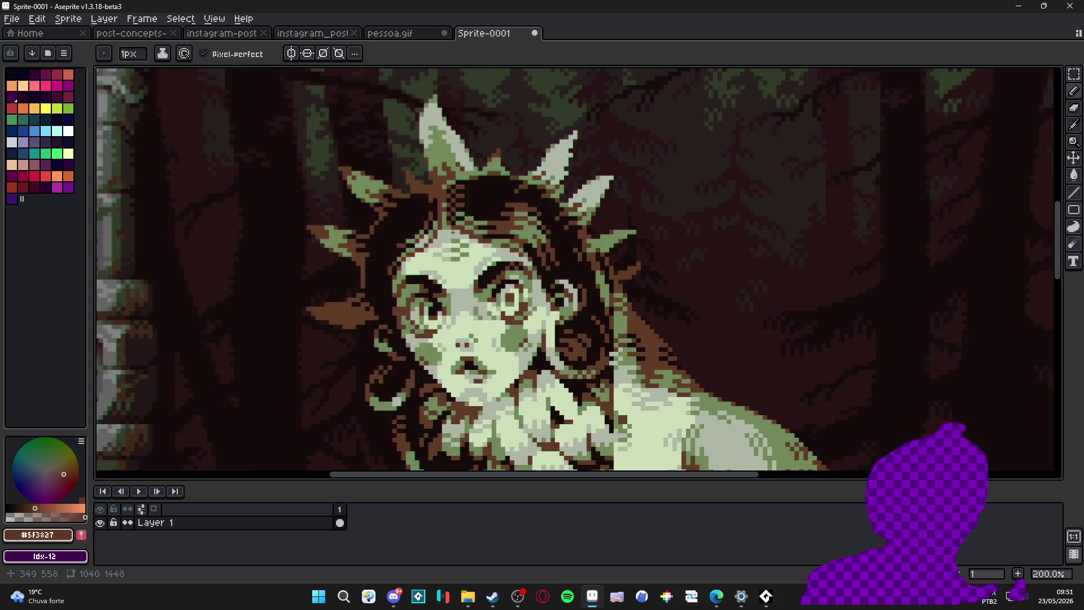
scroll(471, 220, down, 1)
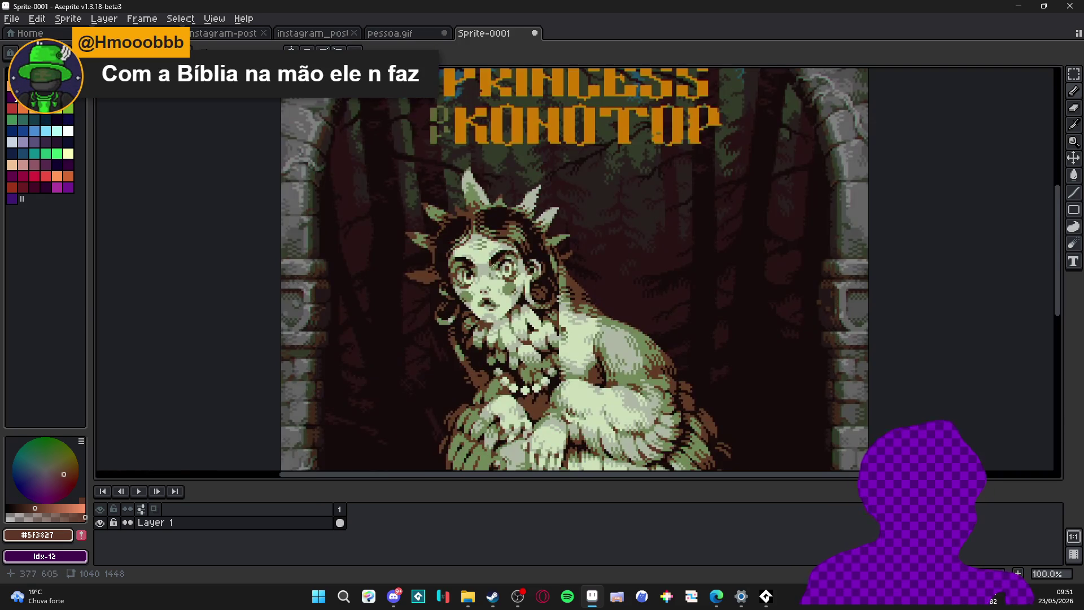
scroll(432, 339, up, 1)
scroll(441, 339, down, 1)
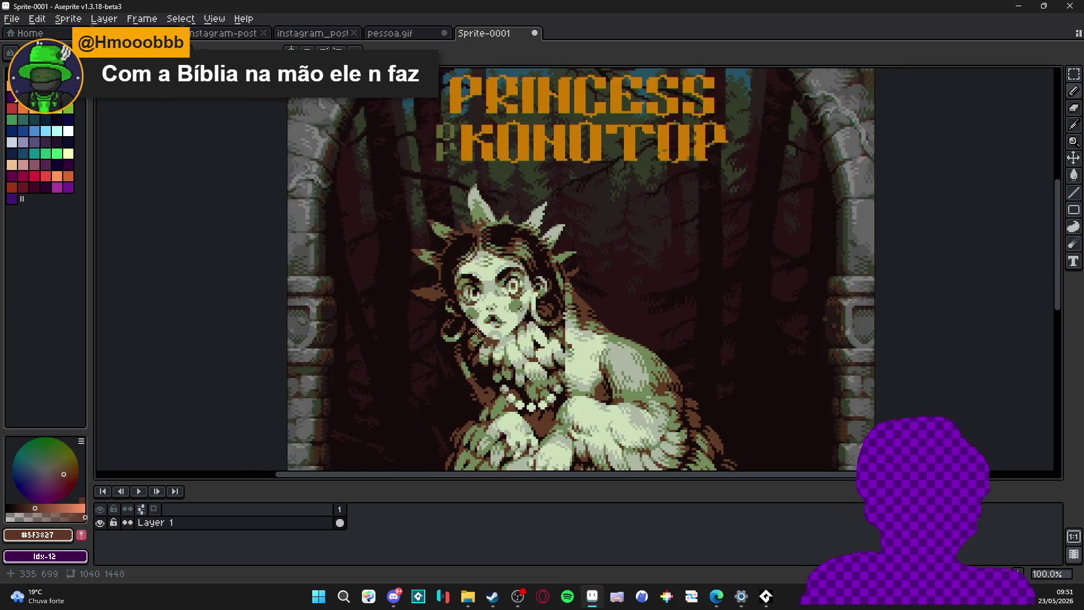
scroll(567, 337, up, 1)
scroll(616, 273, up, 1)
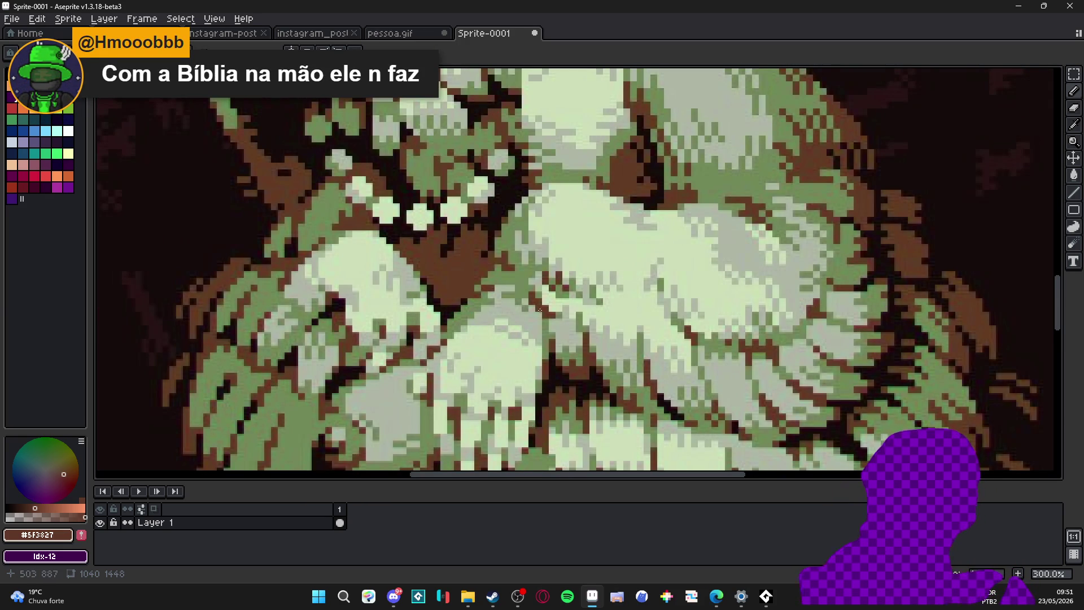
scroll(539, 309, down, 1)
scroll(529, 254, down, 1)
scroll(520, 195, down, 1)
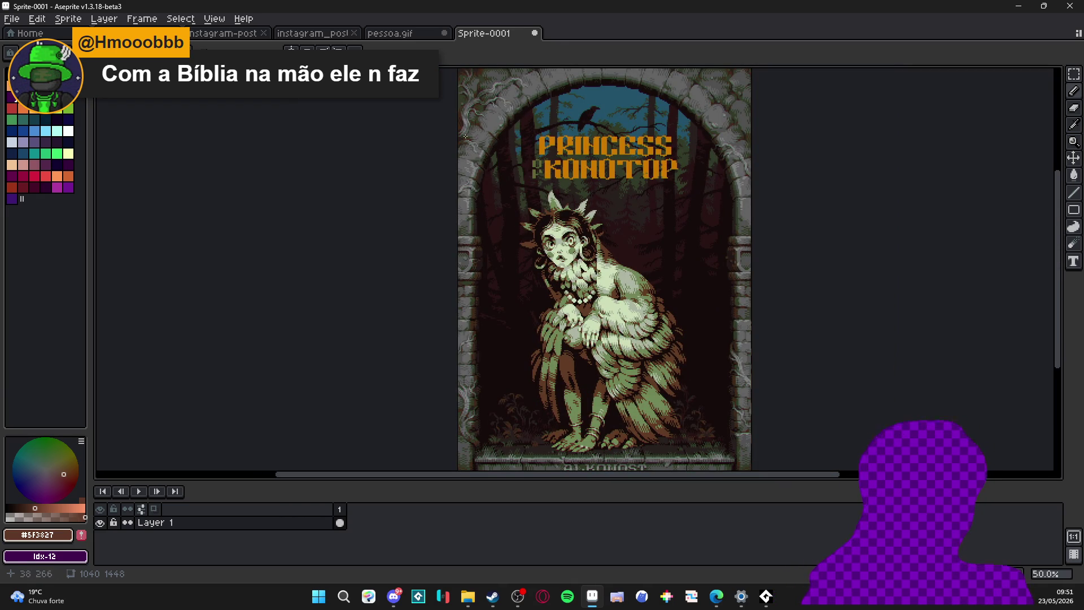
Step: Close the Sprite-0001 document, triggering the save-changes prompt
click(534, 33)
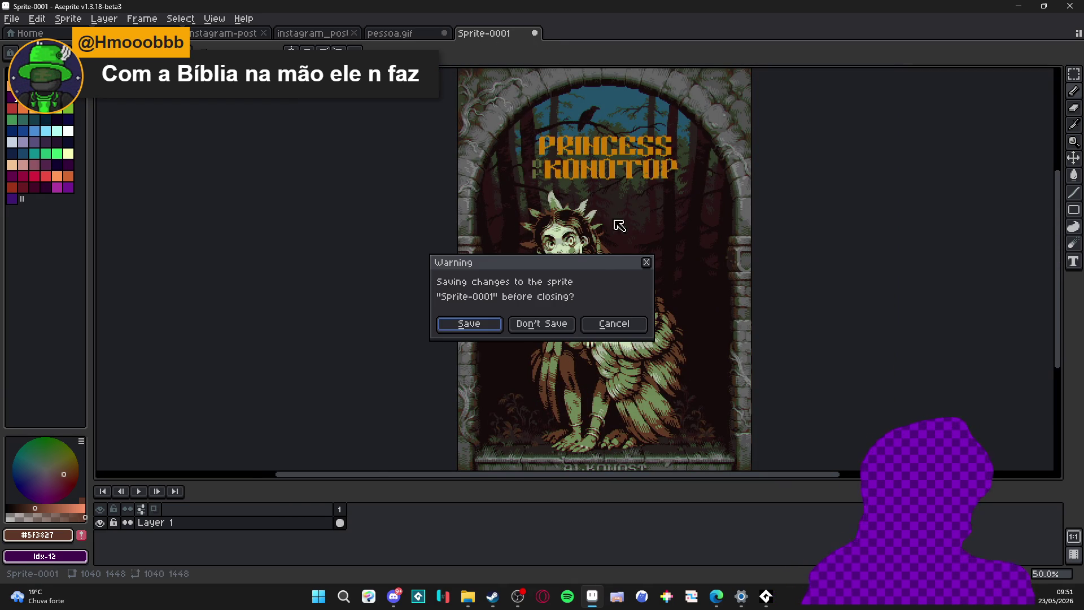
Step: Discard Sprite-0001's changes and undo a stray test stroke on pessoa.gif
click(541, 323)
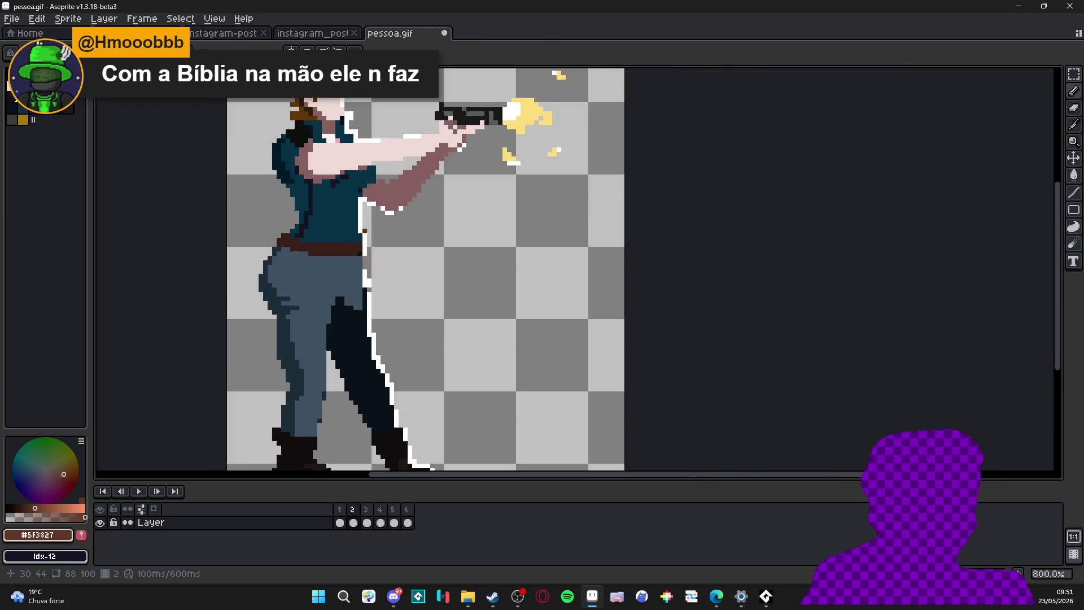
scroll(322, 234, up, 1)
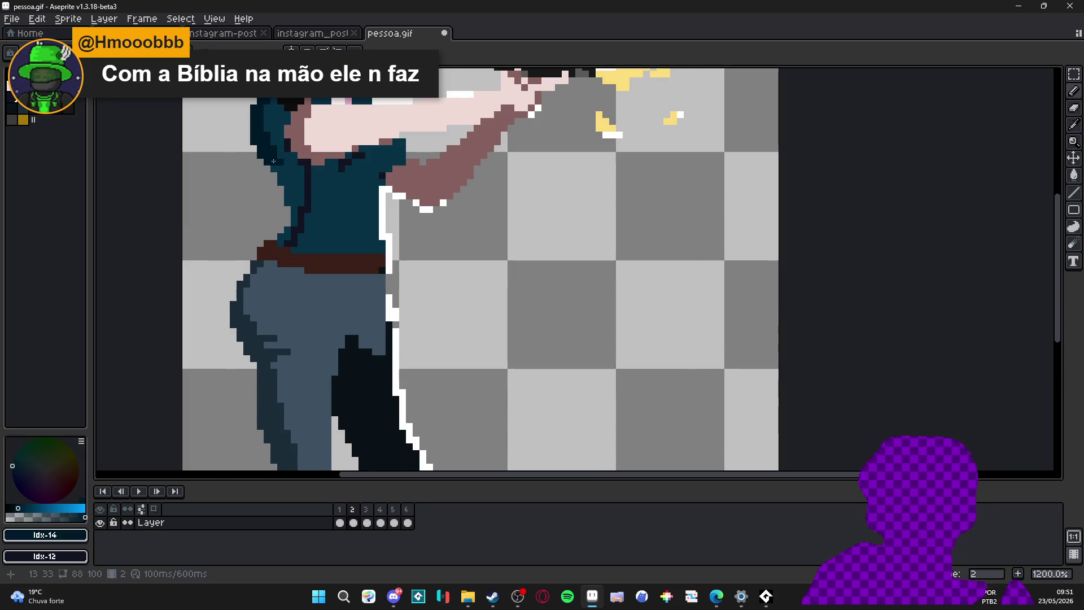
drag(273, 160, 298, 200)
key(ctrl+z)
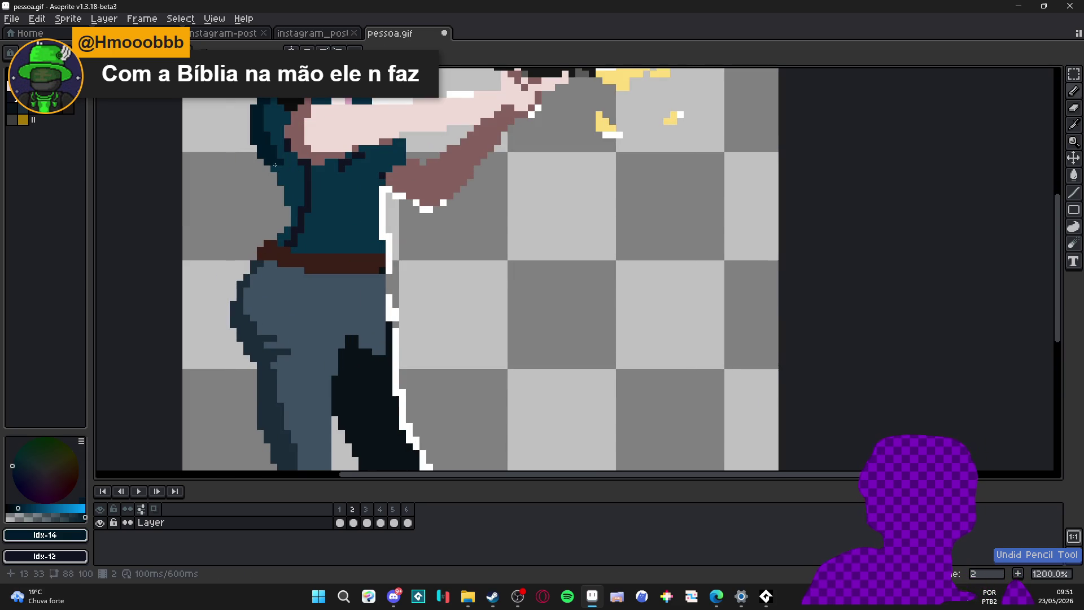
alt+click(278, 170)
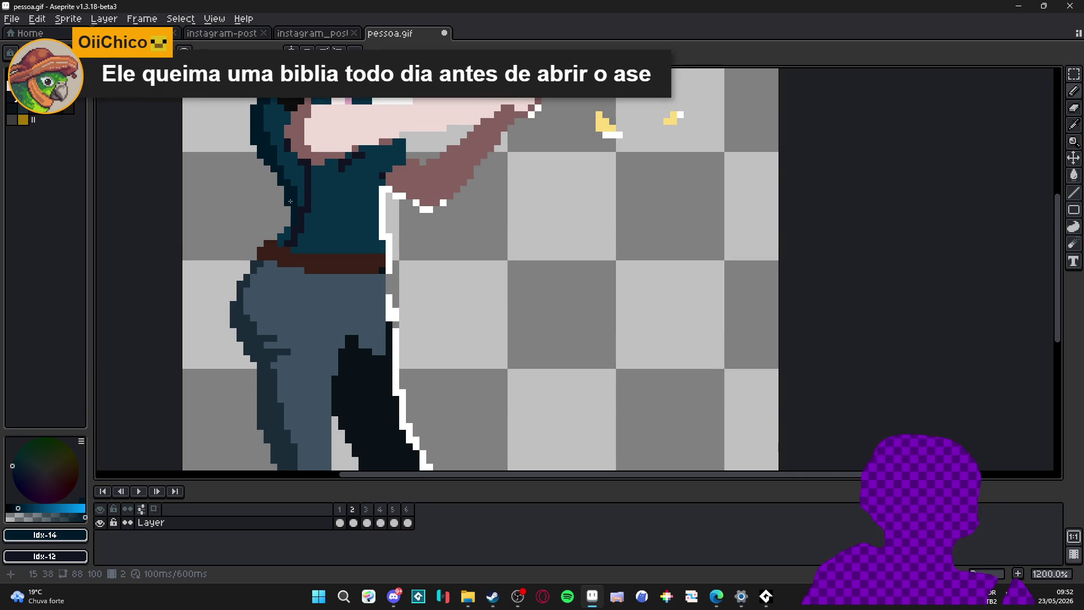
Step: Try filling the shirt with a dark colour several times, undoing back to the shaded teal each time
click(286, 231)
key(ctrl+z)
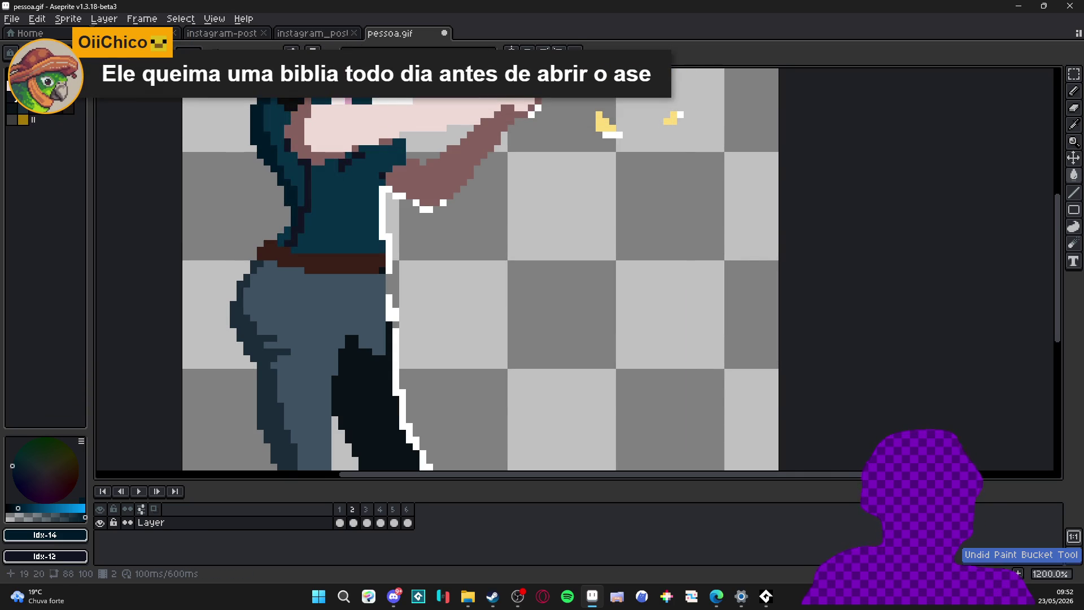
scroll(347, 250, down, 2)
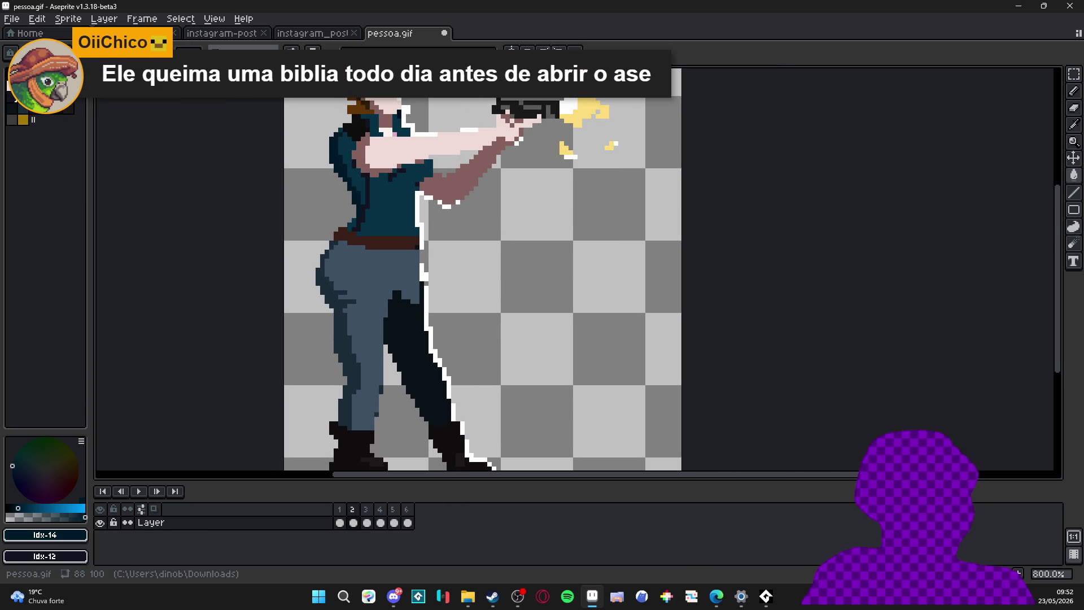
scroll(348, 250, up, 2)
click(362, 230)
key(ctrl+z)
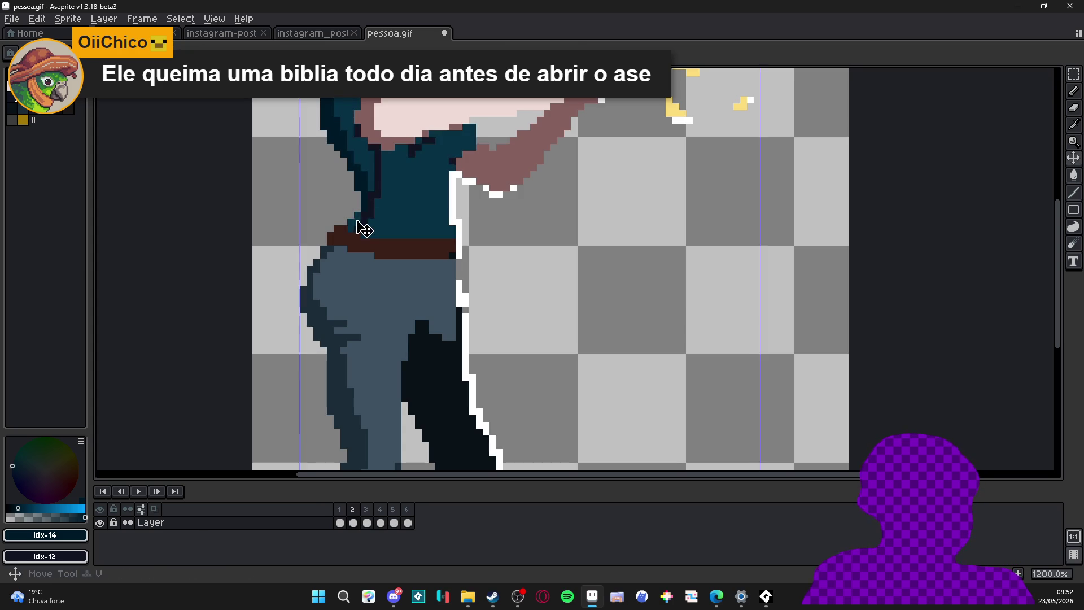
click(356, 220)
key(ctrl+z)
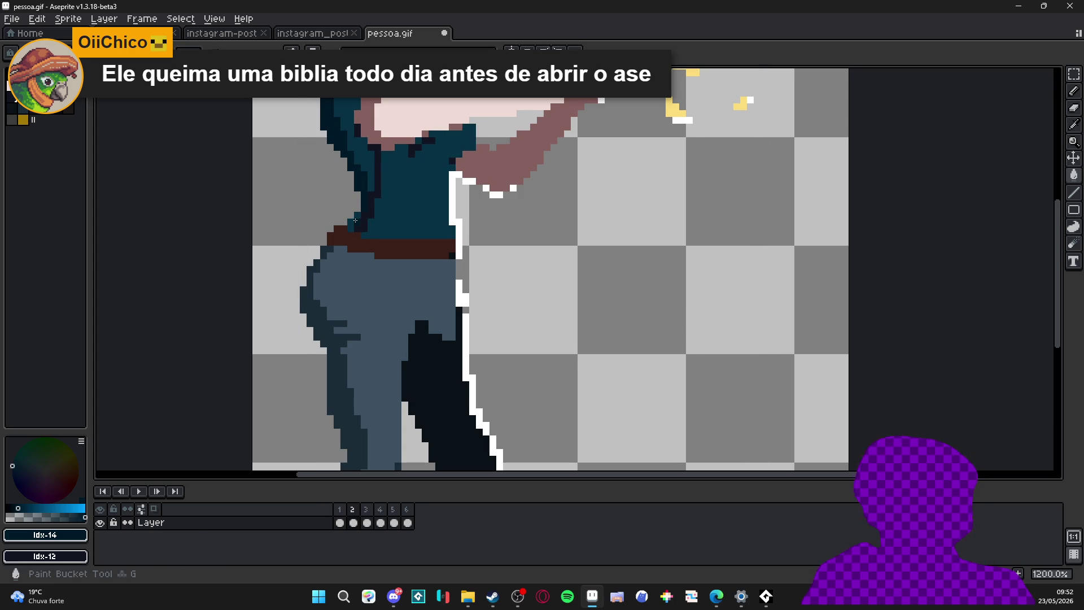
click(359, 227)
key(ctrl+z)
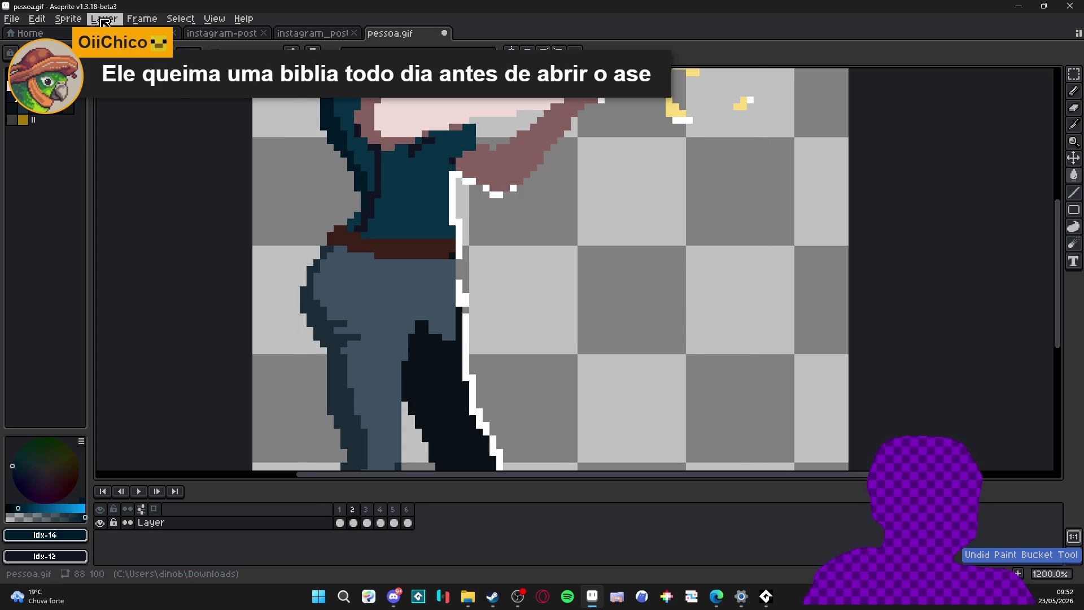
click(68, 18)
key(Escape)
scroll(372, 227, up, 1)
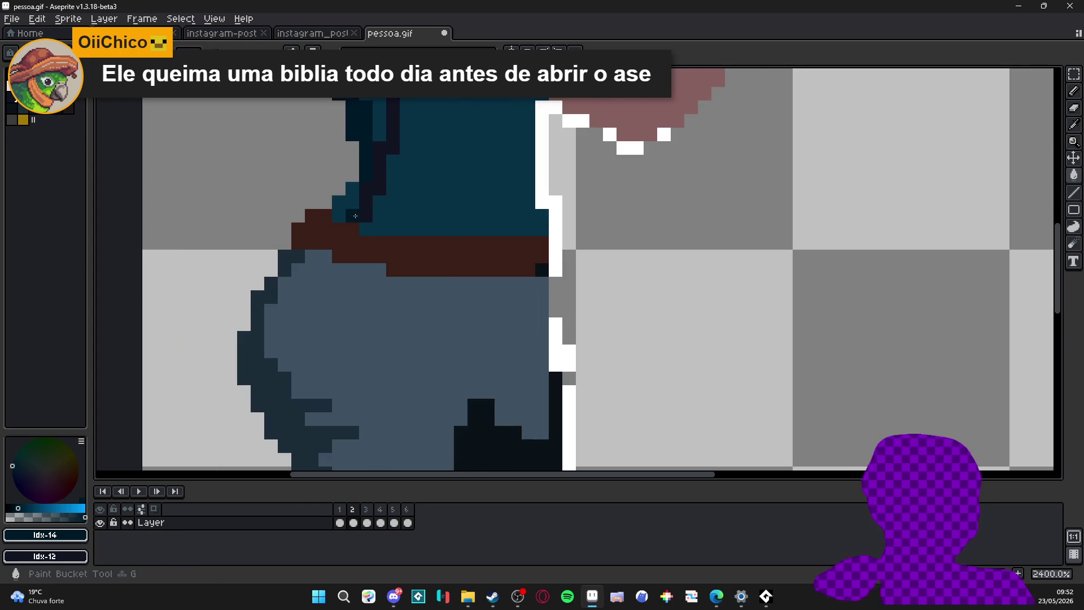
scroll(372, 227, down, 3)
scroll(372, 227, down, 1)
scroll(397, 281, down, 1)
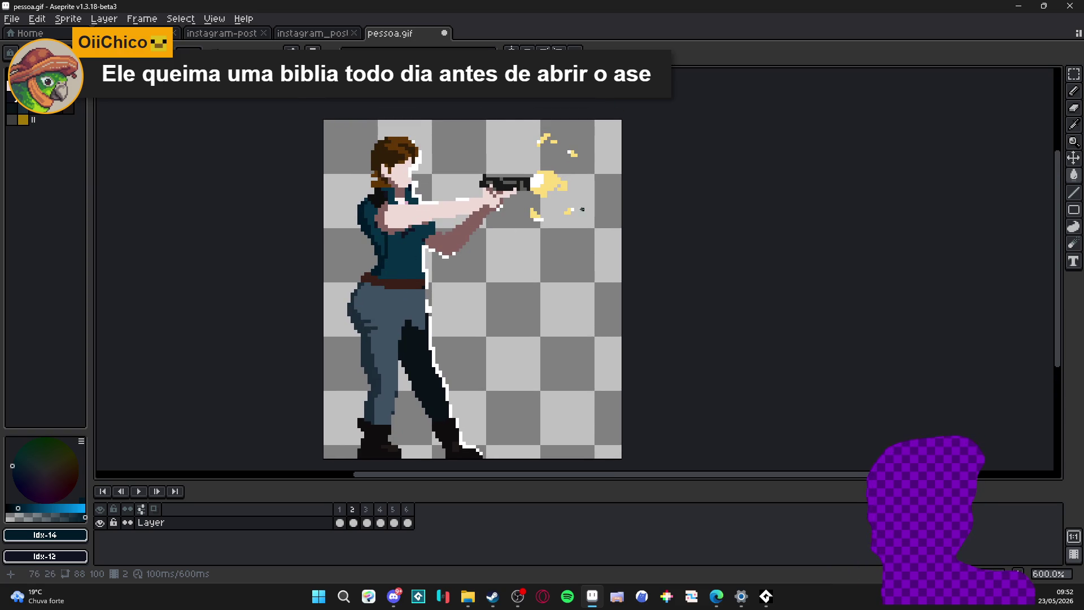
scroll(432, 335, down, 1)
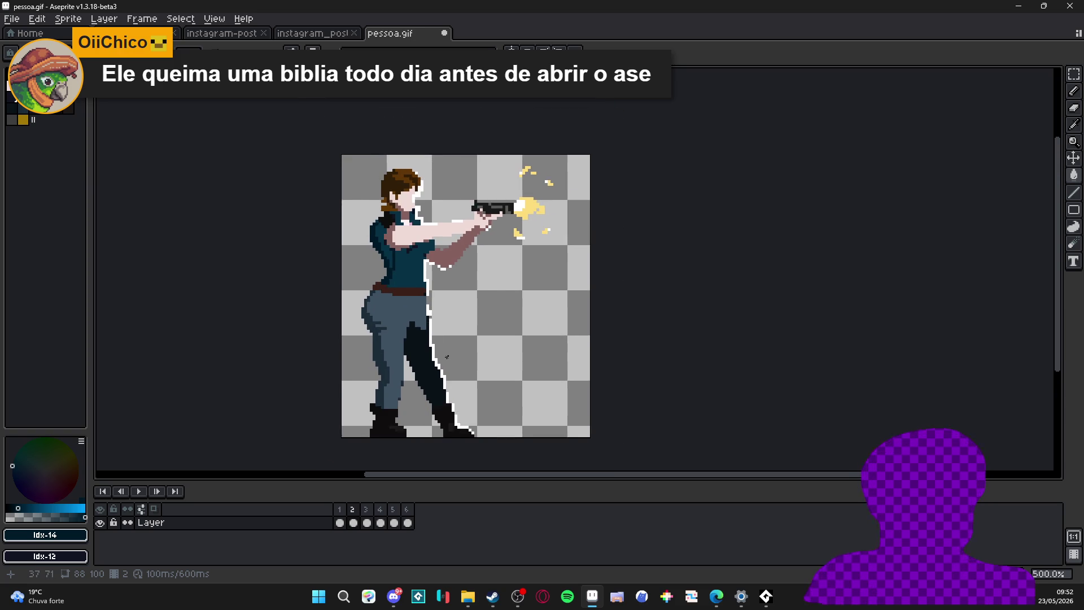
scroll(446, 356, down, 1)
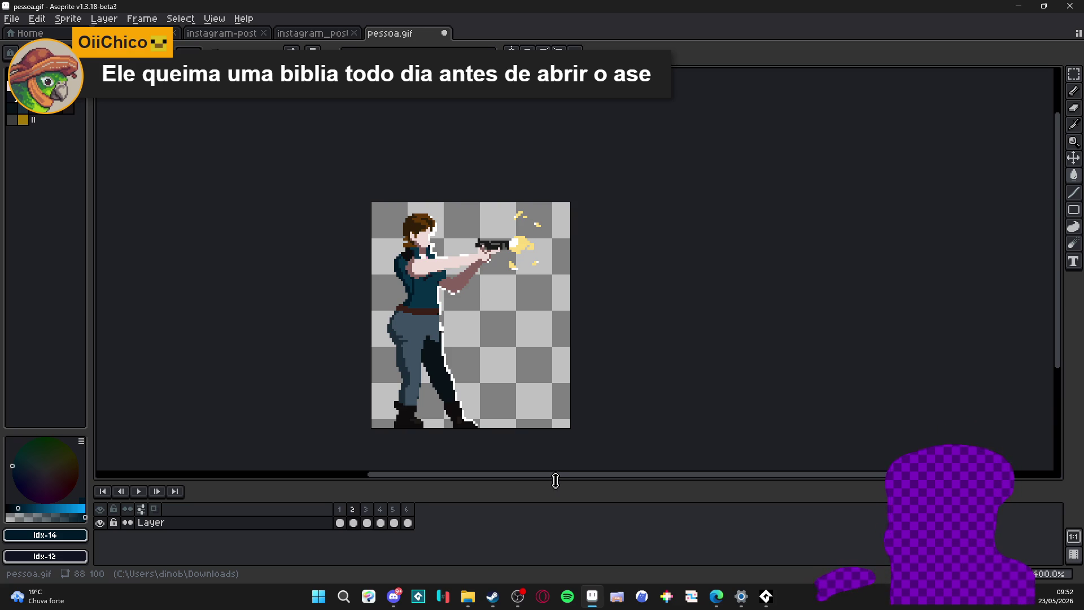
Step: Create a new sprite 8 px wide by 8 px tall via File > New
click(12, 18)
click(23, 38)
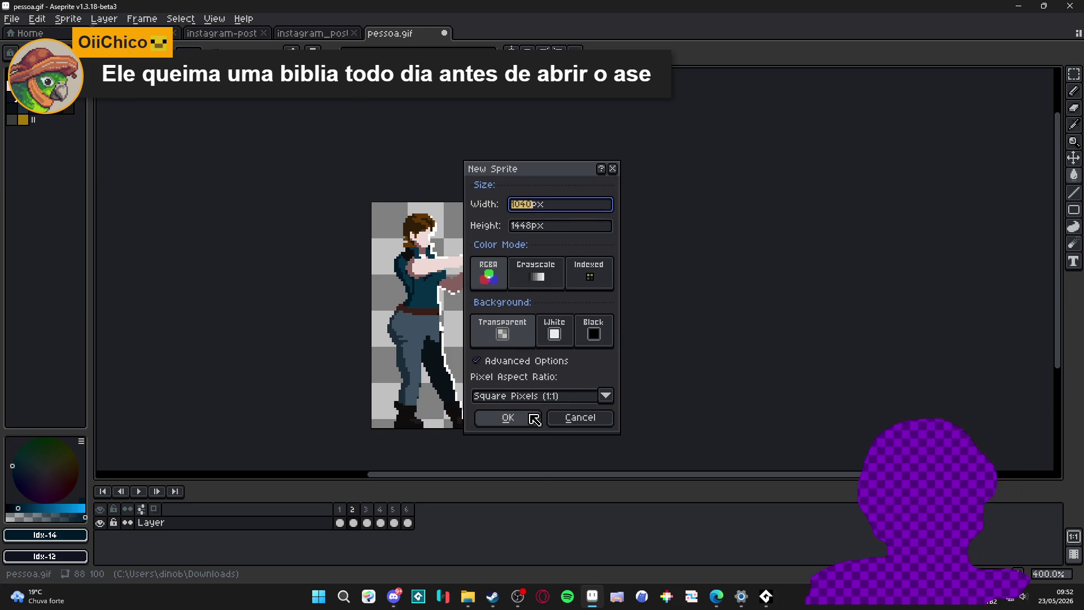
text(8)
key(Tab)
text(8)
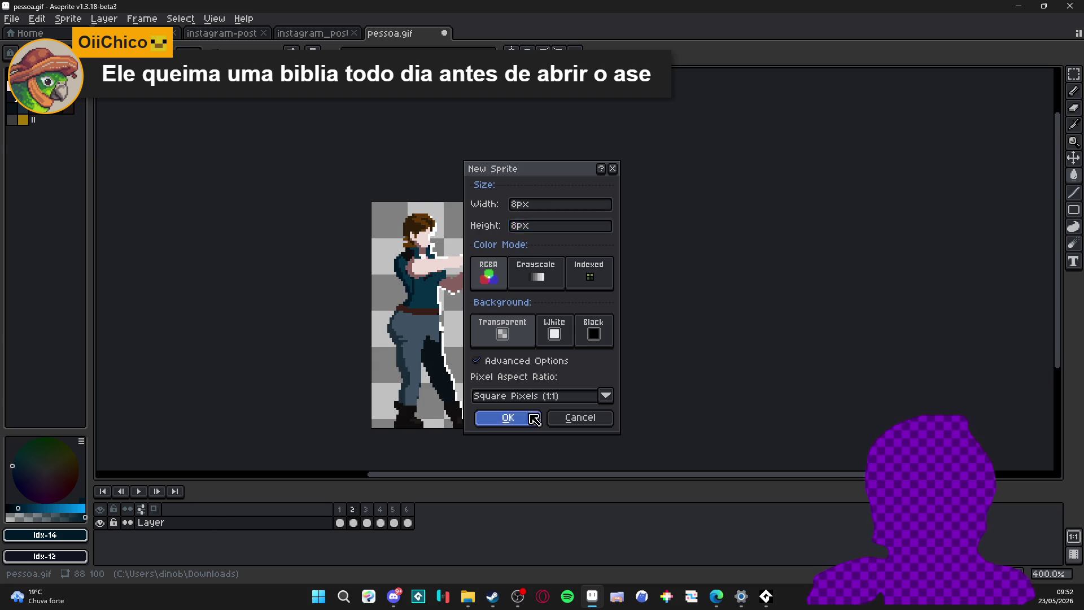
click(535, 417)
scroll(563, 271, up, 6)
key(b)
scroll(482, 176, up, 1)
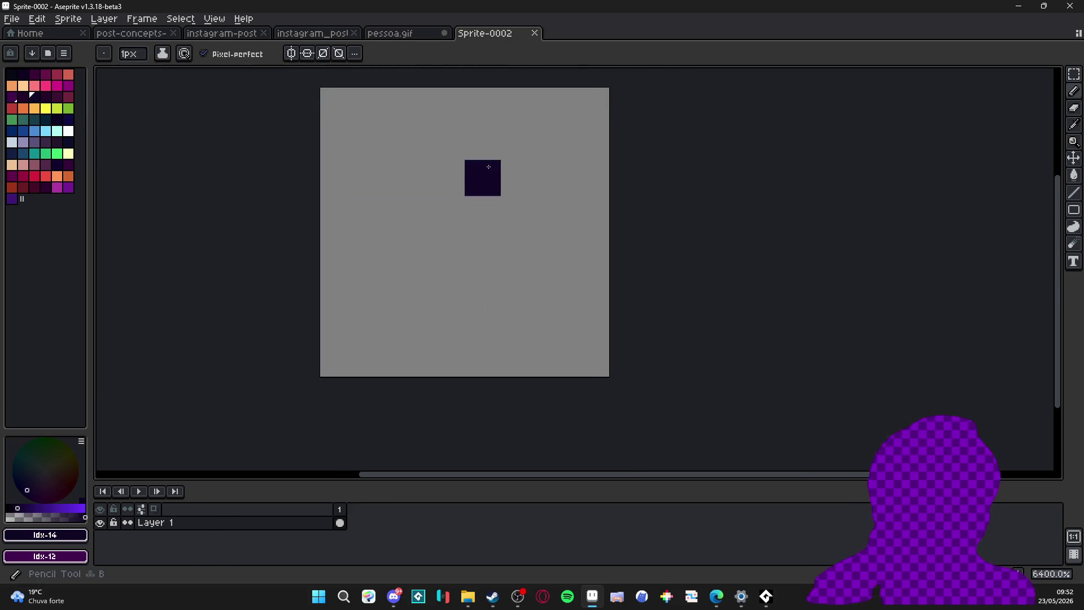
scroll(438, 290, down, 1)
Step: Paint an orange head block and a blue shirt below it using a 2-pixel brush
click(34, 107)
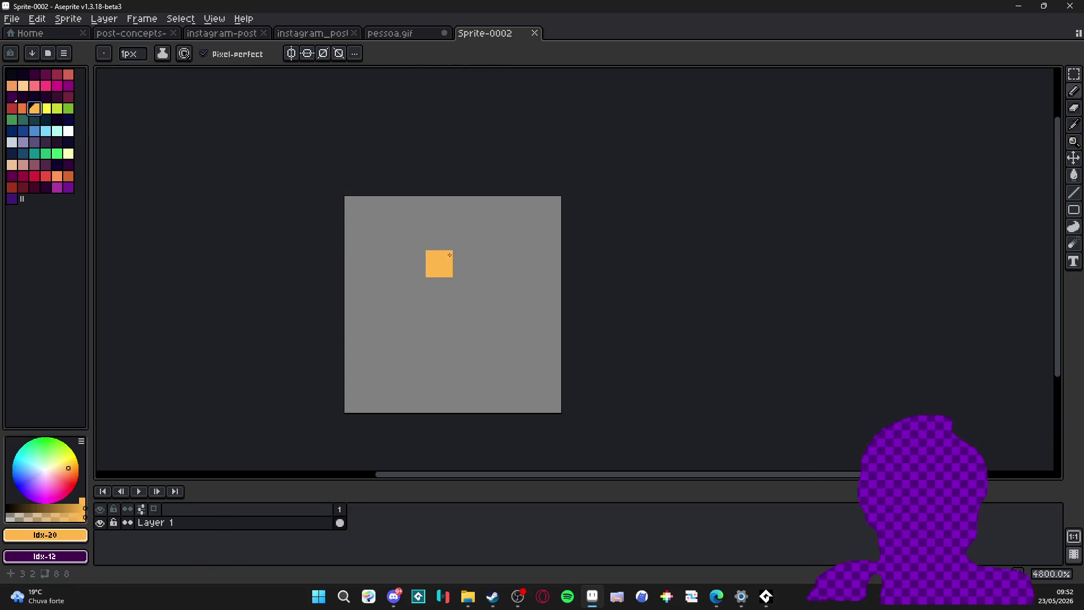
key(plus)
click(453, 260)
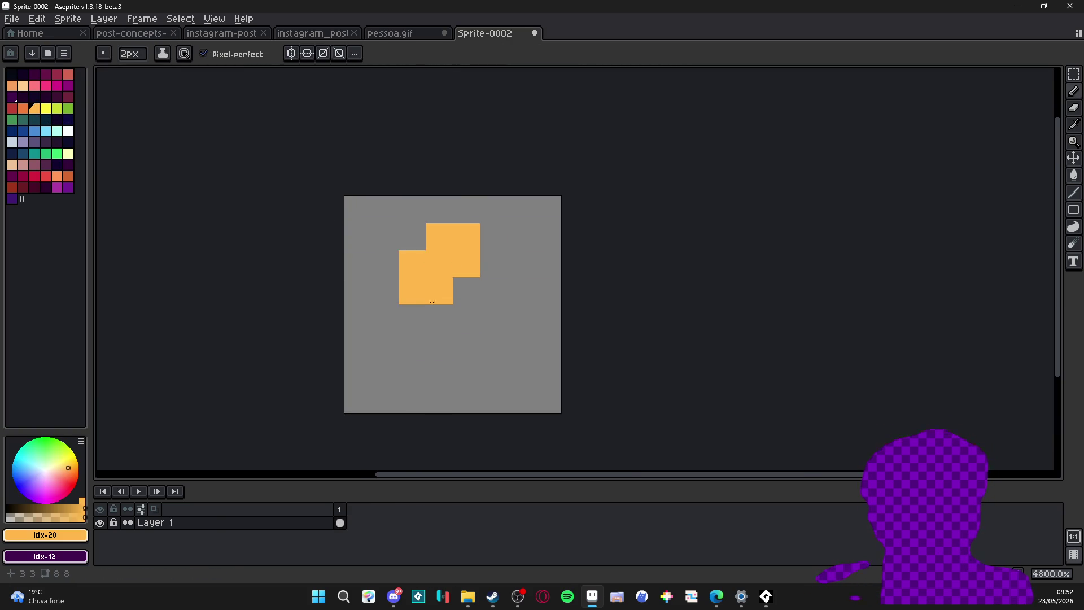
click(35, 131)
drag(439, 317, 497, 310)
key(minus)
click(435, 342)
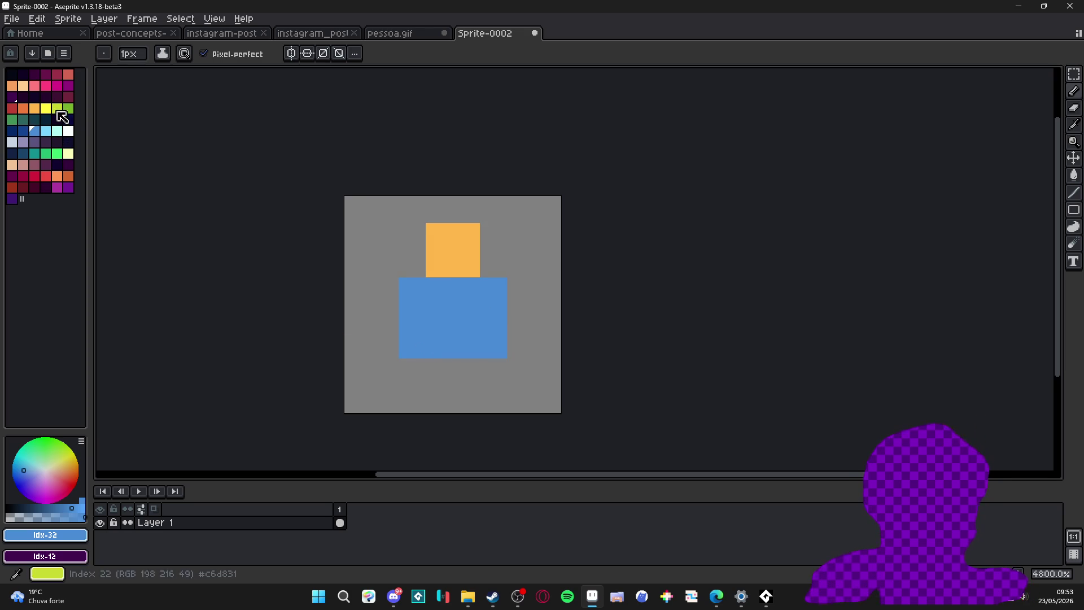
Step: Paint the legs and both arms in dark navy
click(13, 132)
mouse_move(411, 373)
mouse_down()
mouse_move(411, 398)
mouse_move(496, 374)
mouse_move(494, 398)
mouse_up()
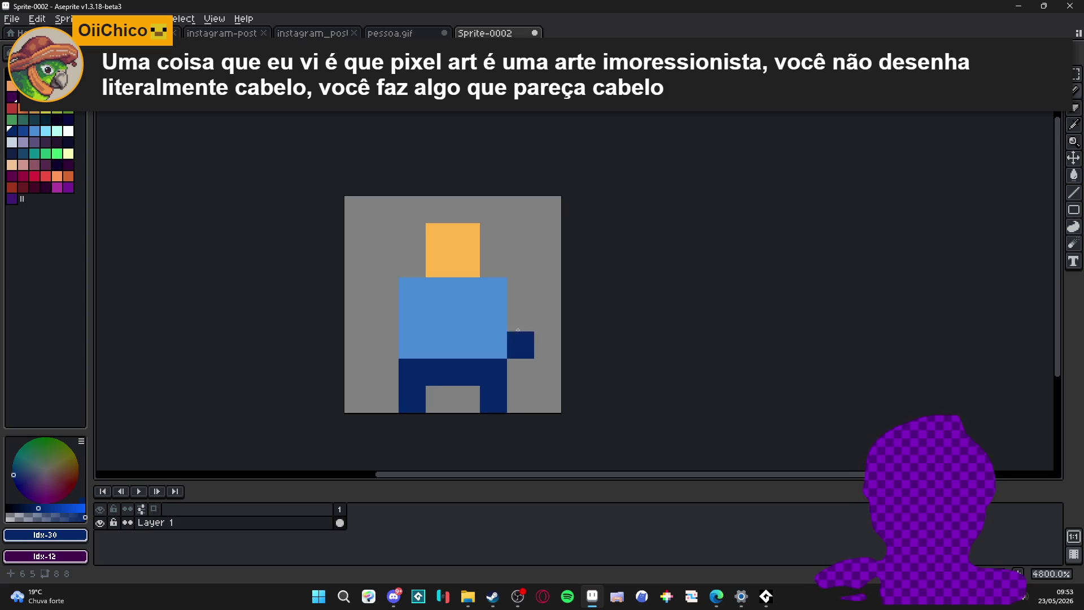
drag(521, 316, 524, 332)
click(386, 318)
click(385, 345)
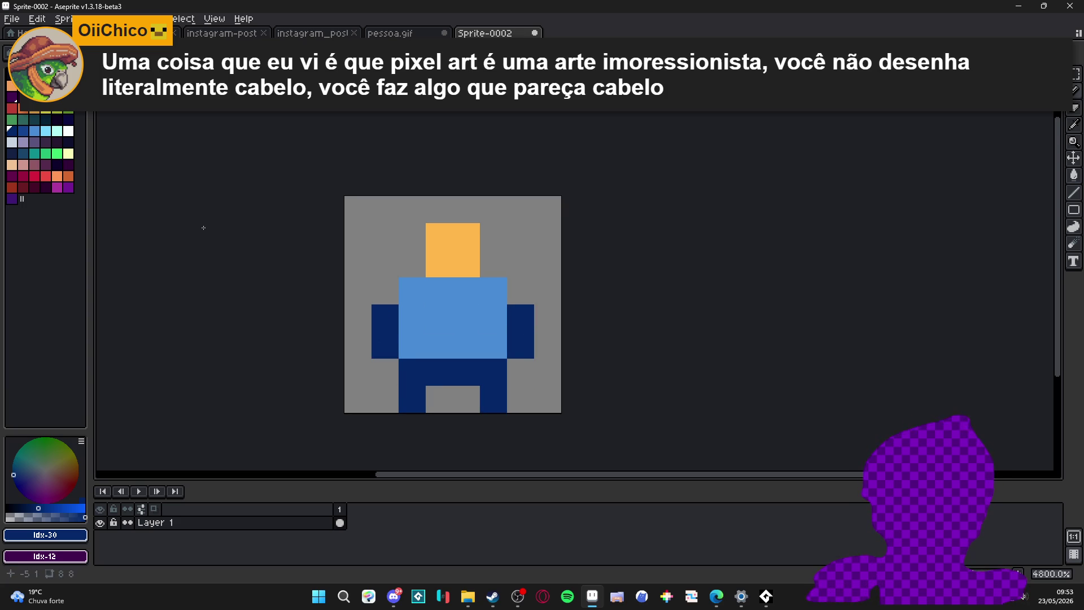
Step: Repaint both arms in the head's orange skin colour
alt+click(448, 254)
drag(385, 317, 385, 344)
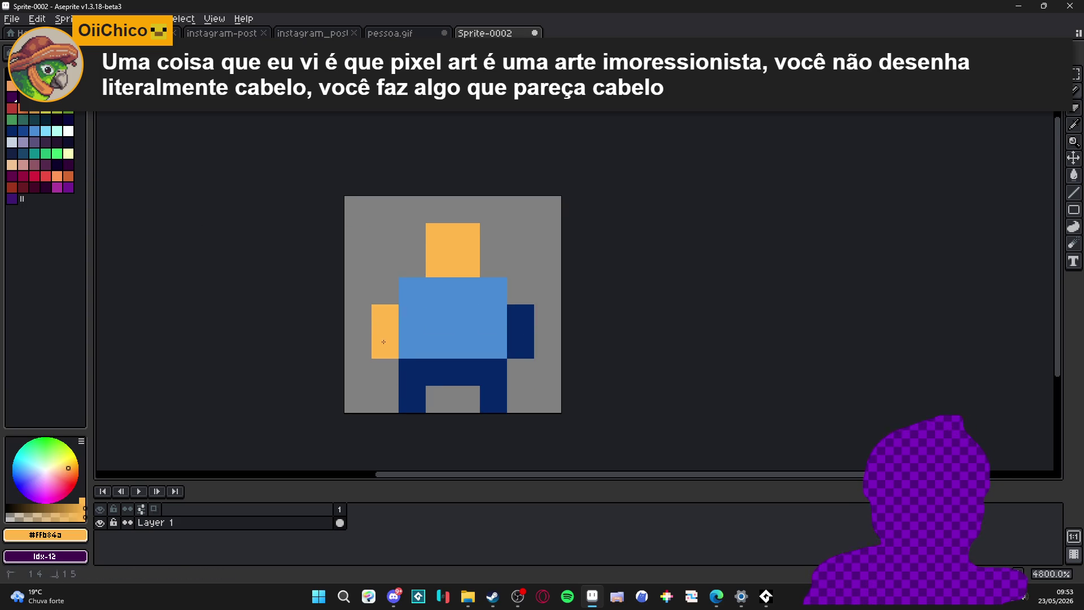
drag(521, 317, 521, 345)
drag(521, 345, 512, 299)
click(385, 291)
scroll(430, 313, down, 3)
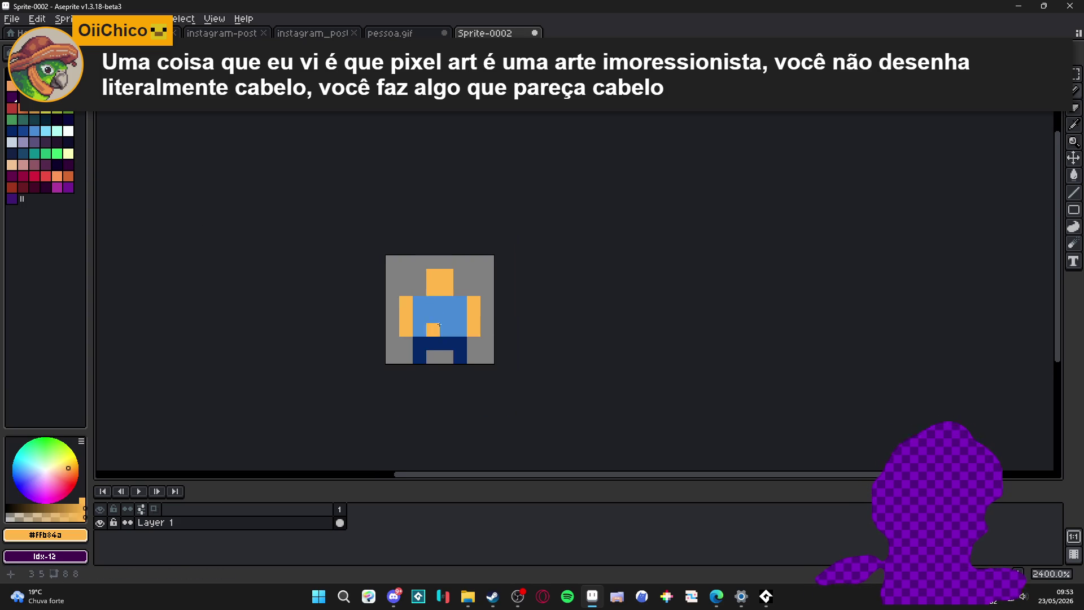
scroll(447, 305, up, 1)
Step: Add a darker orange neck under the head and paint both feet black
click(57, 176)
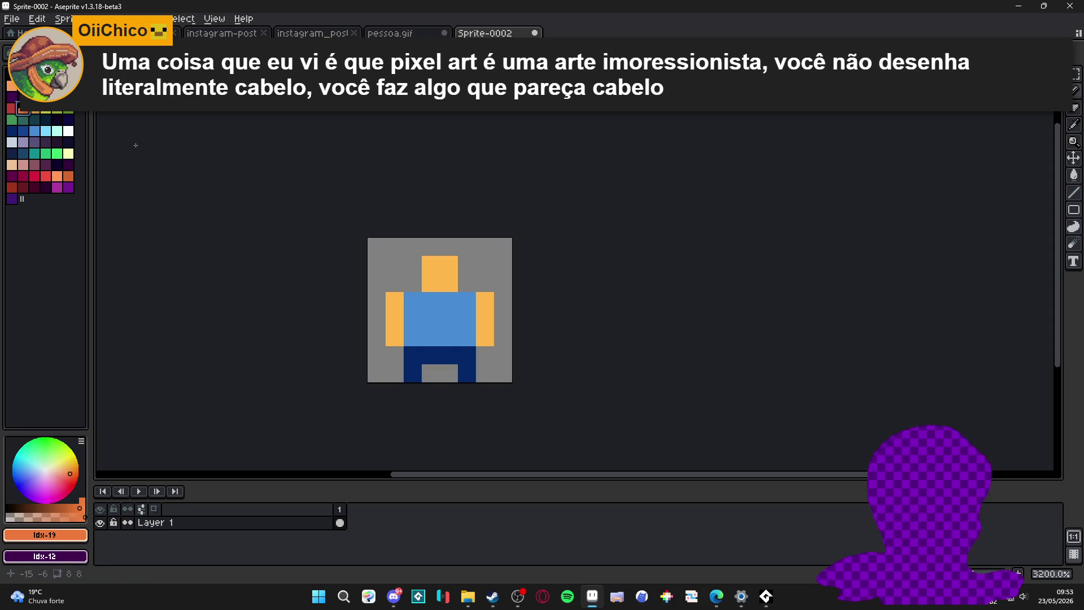
click(432, 301)
scroll(449, 298, down, 2)
scroll(471, 310, down, 2)
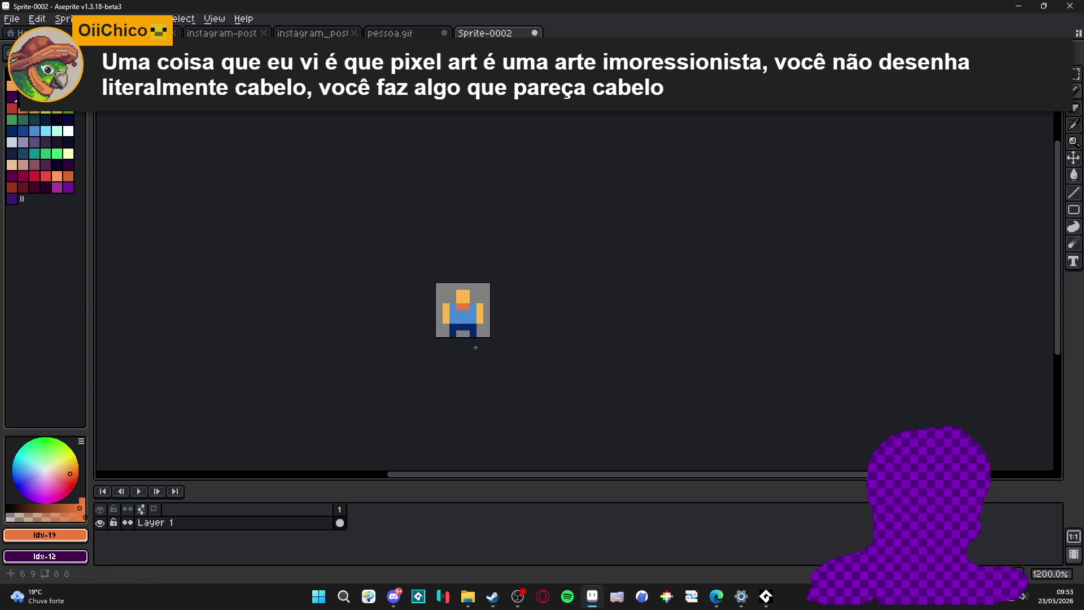
scroll(466, 339, up, 2)
scroll(457, 348, up, 1)
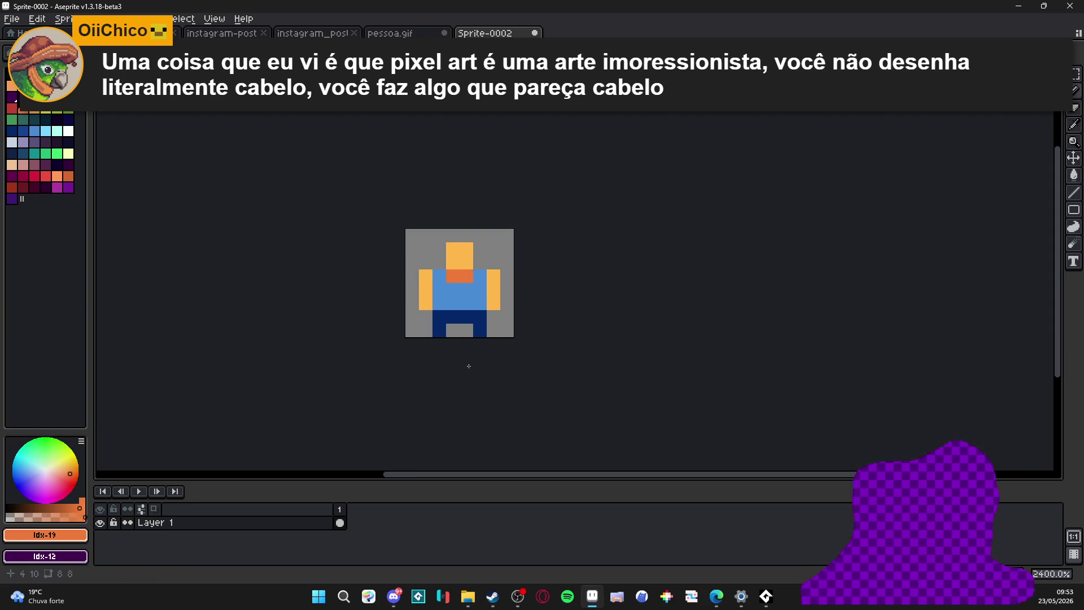
click(13, 85)
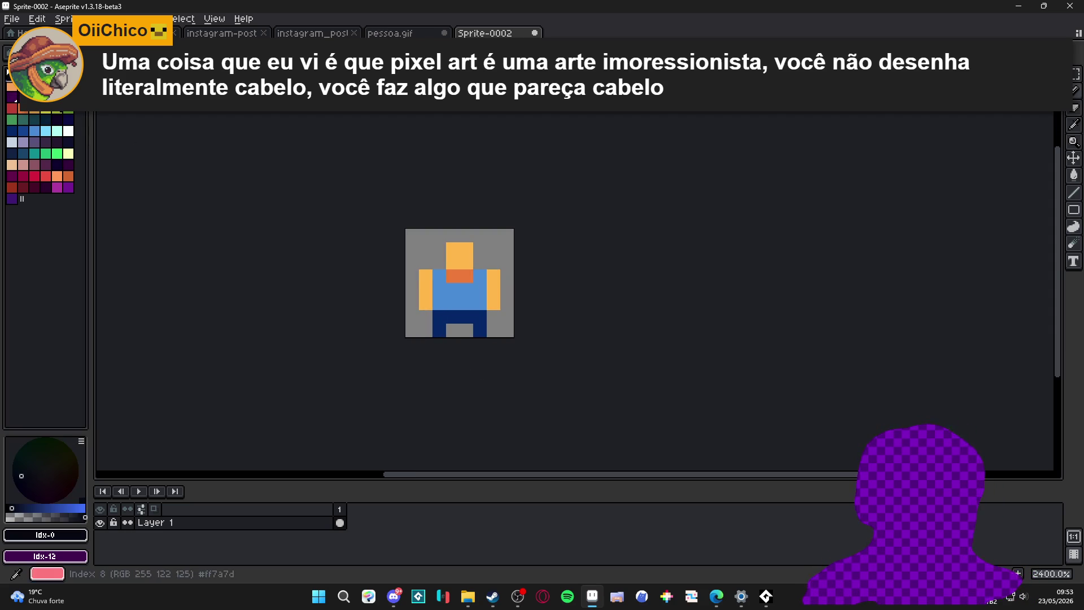
click(479, 330)
click(438, 331)
scroll(474, 338, down, 2)
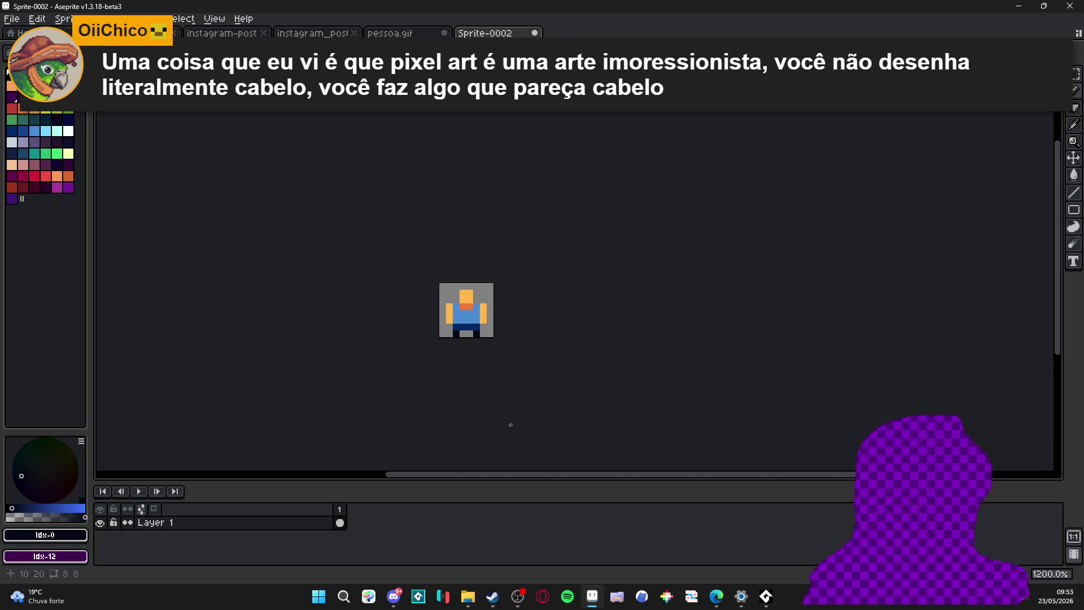
scroll(471, 309, up, 3)
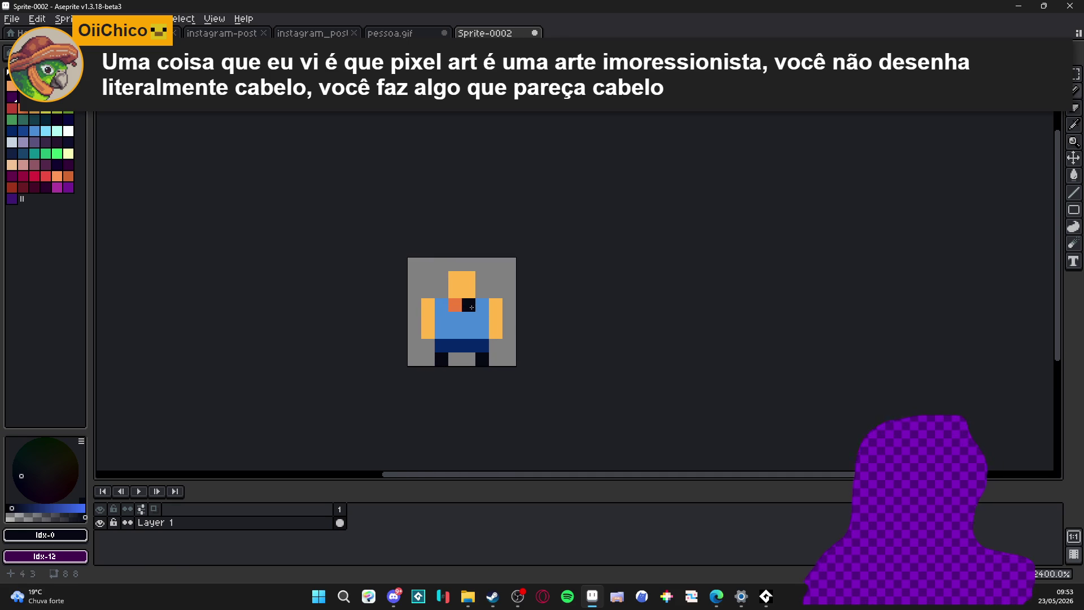
Step: Undo an accidental head-pixel erase and restore the dark blue leg pixel
click(454, 278)
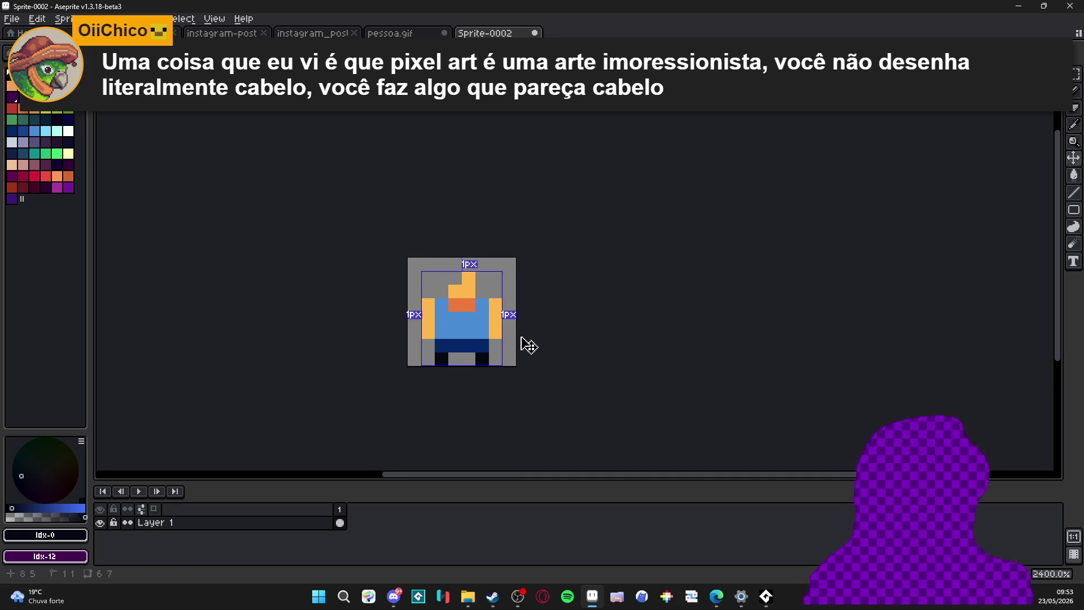
key(ctrl+z)
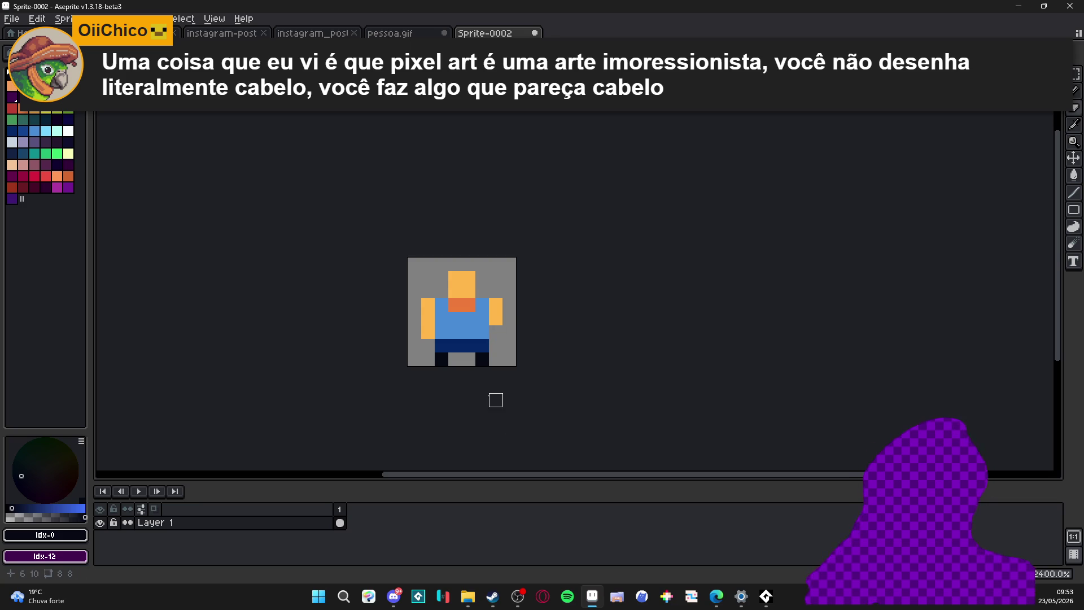
key(ctrl+z)
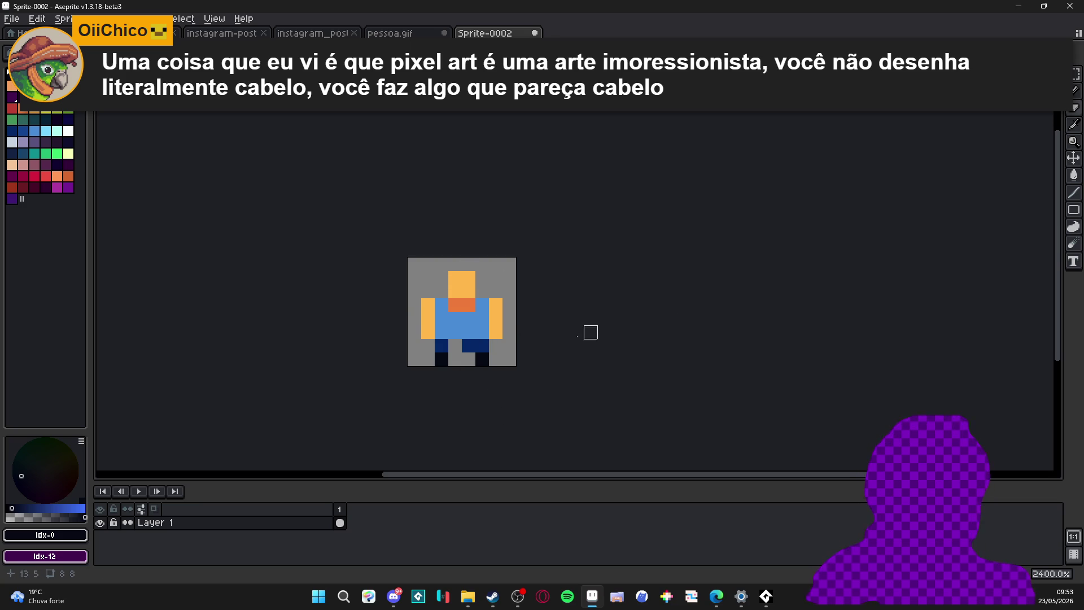
key(ctrl+z)
scroll(468, 359, down, 2)
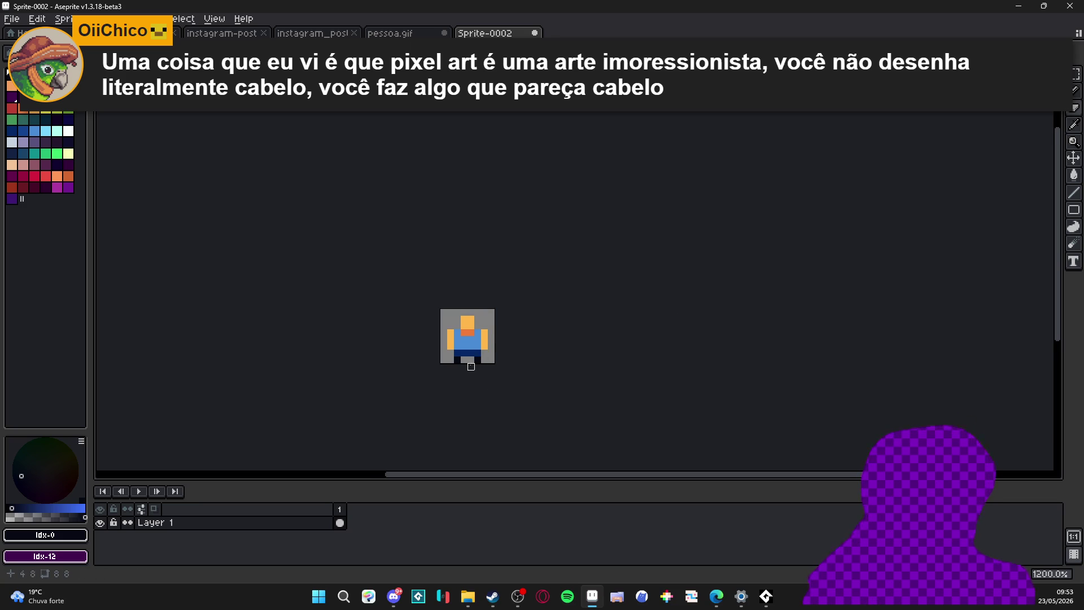
scroll(465, 359, up, 1)
scroll(465, 364, up, 2)
scroll(470, 377, down, 2)
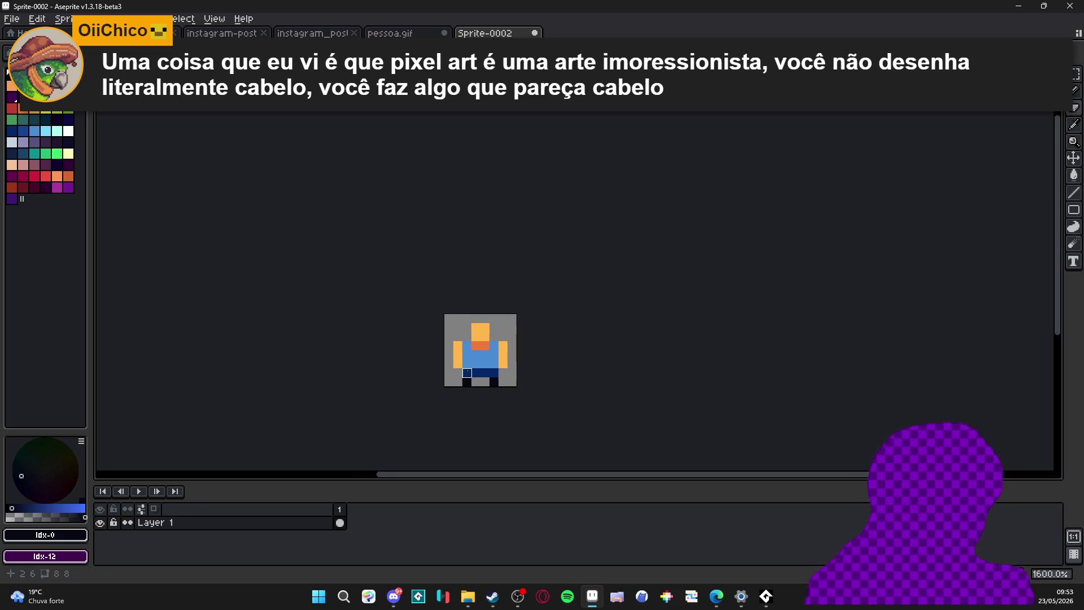
scroll(475, 388, down, 1)
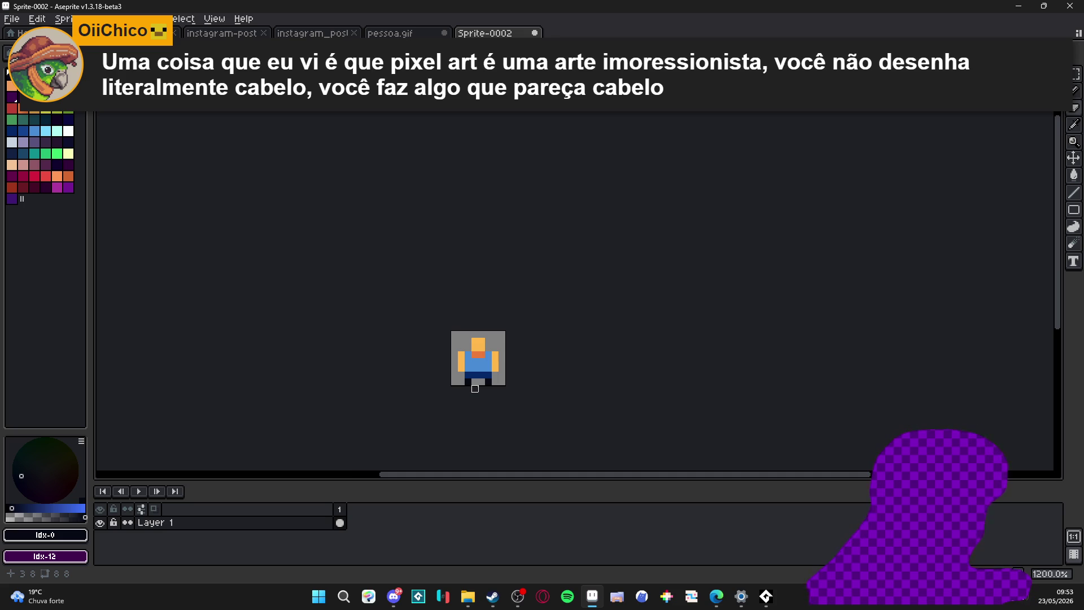
click(390, 33)
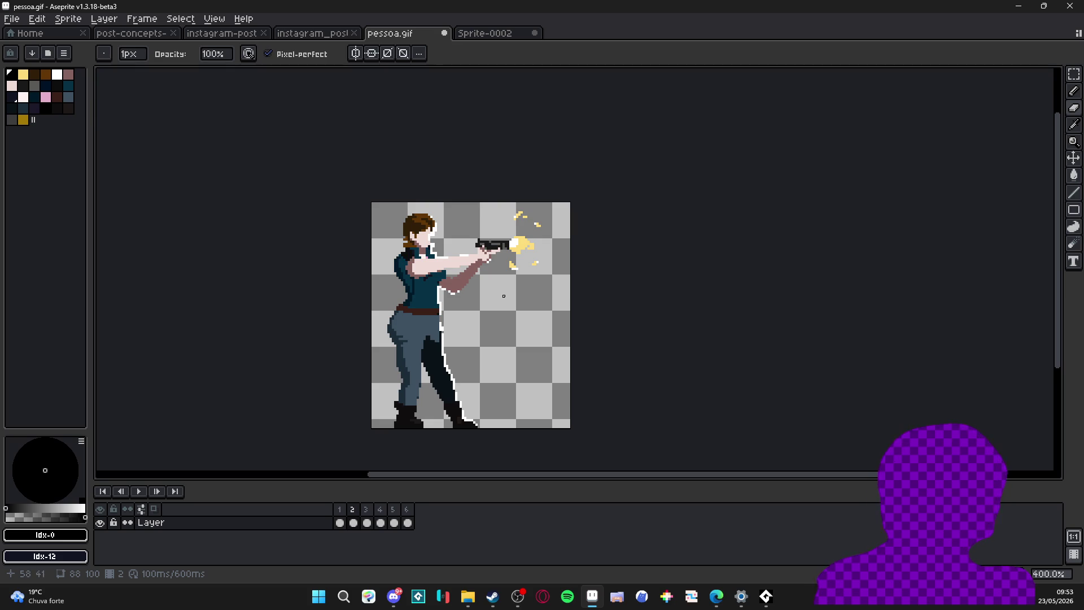
click(495, 35)
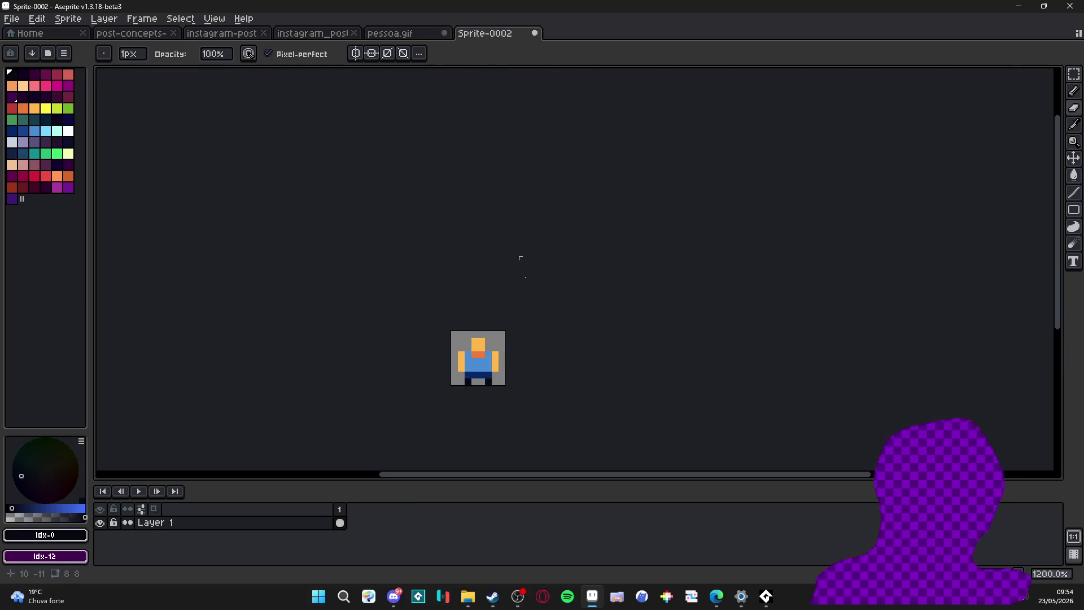
scroll(500, 371, up, 3)
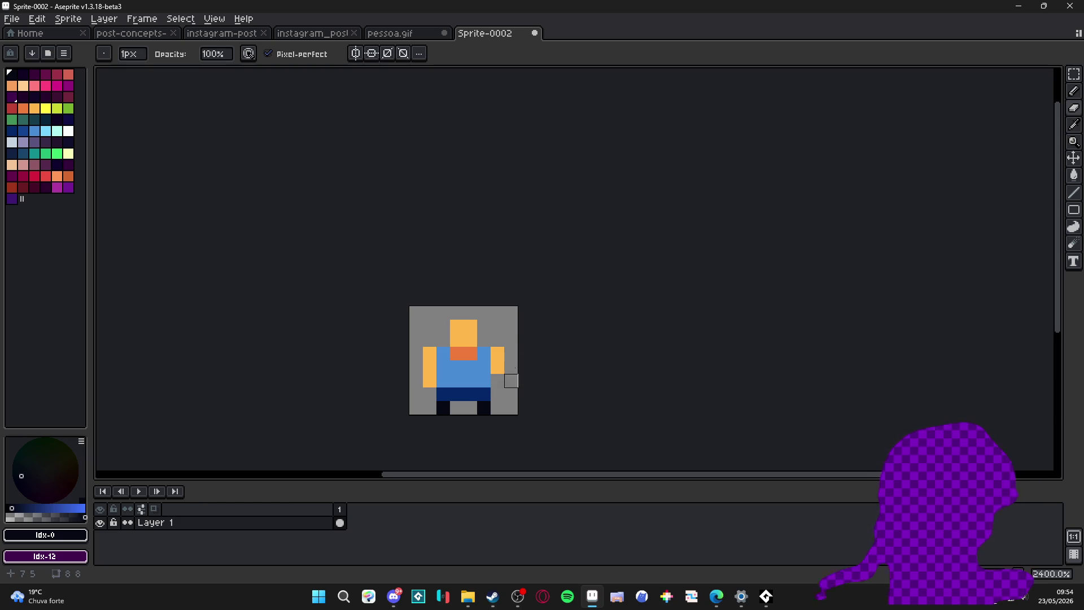
key(ctrl+z)
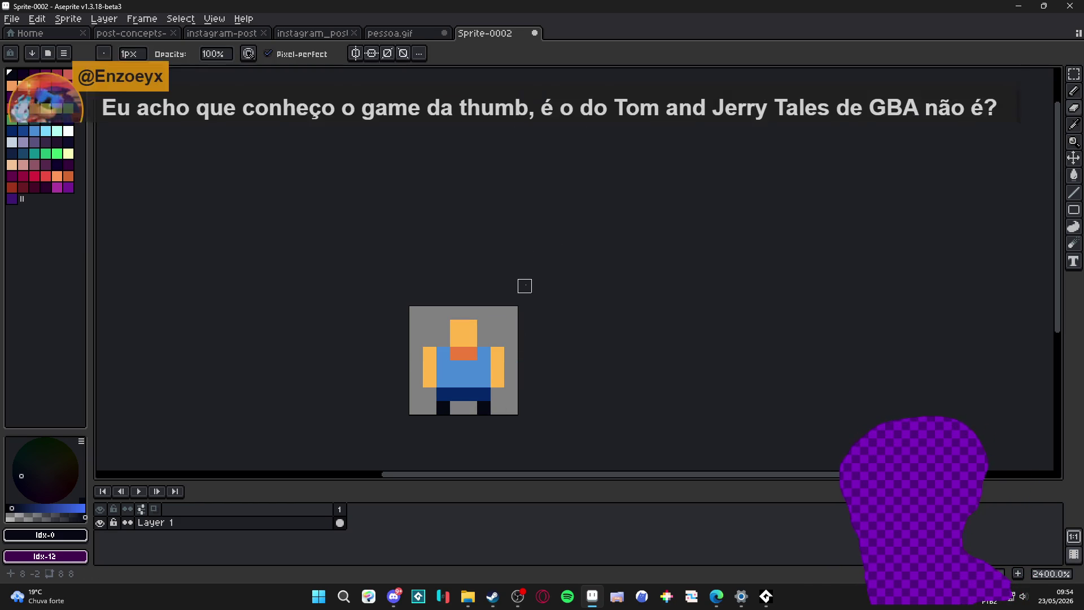
scroll(517, 305, down, 2)
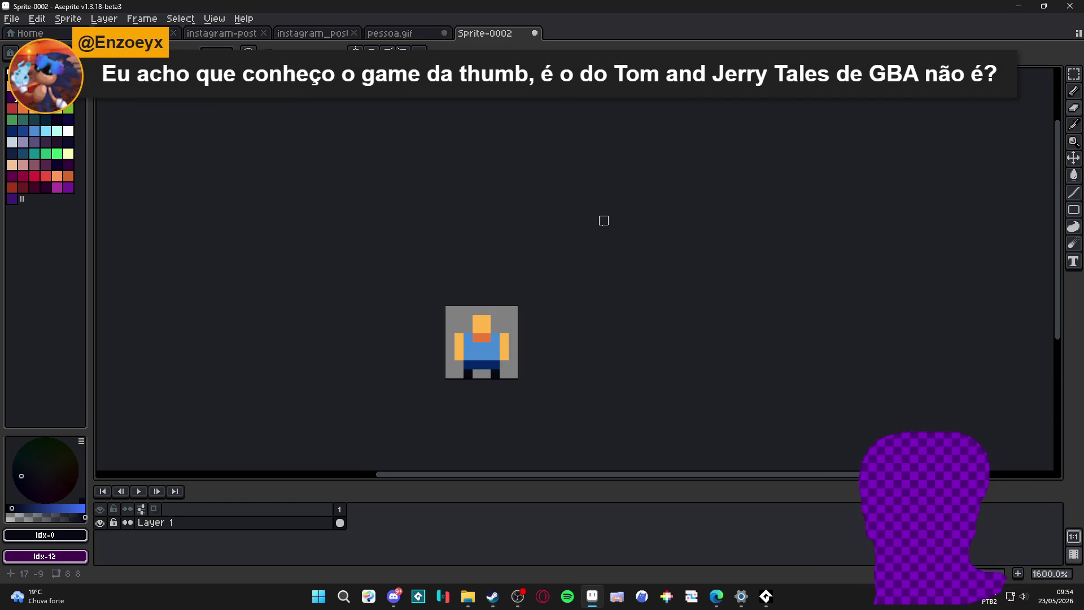
scroll(554, 272, down, 3)
key(ctrl+alt+c)
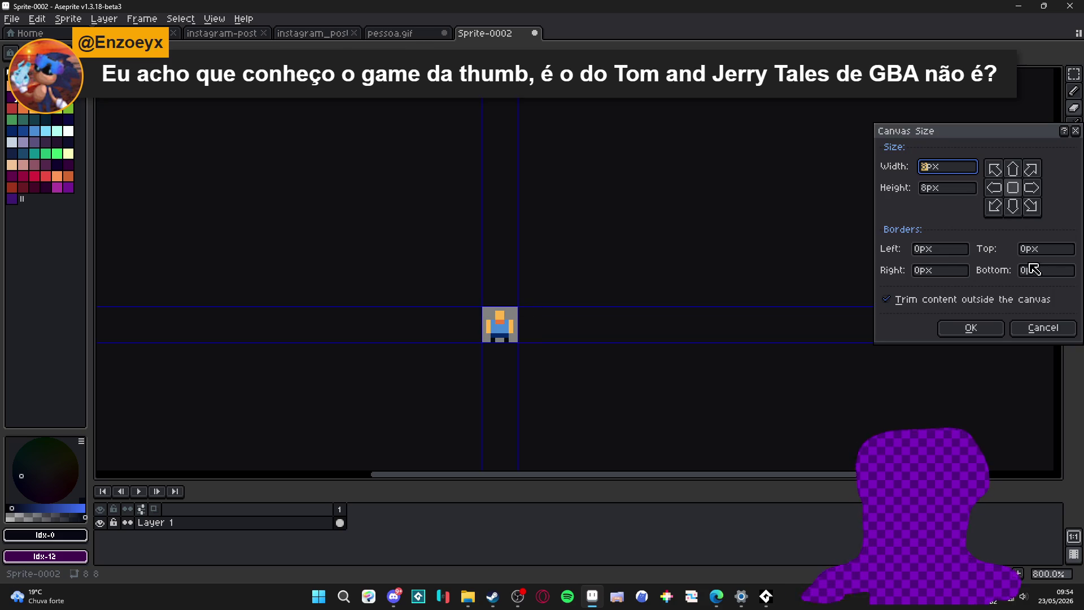
click(1037, 330)
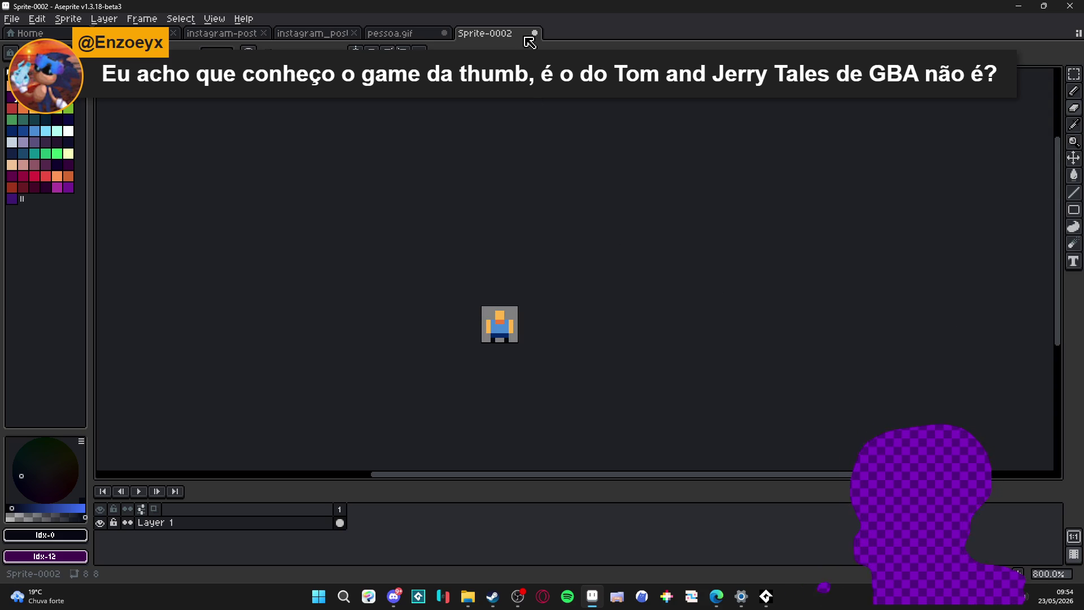
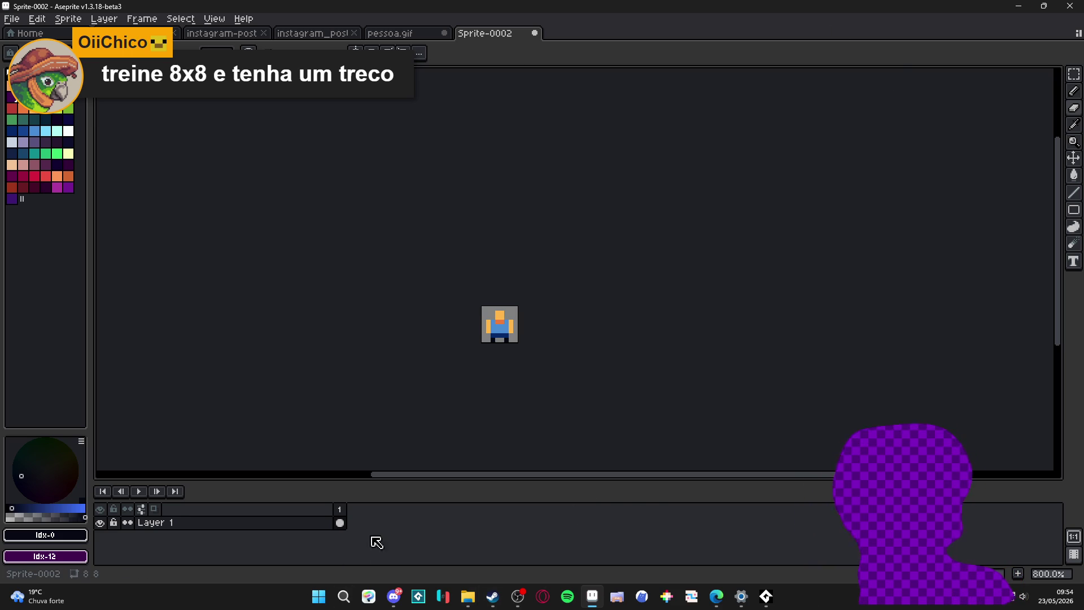
Step: Close the blank Sprite-0002 document, discarding its unsaved changes
click(536, 33)
click(541, 329)
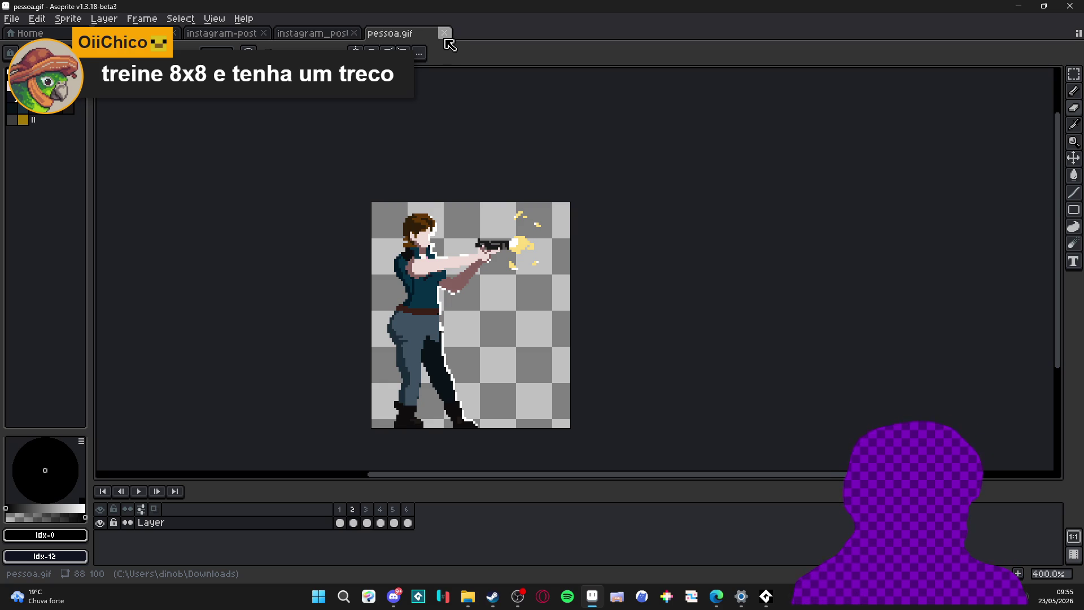
Step: Delete frame 2 from the pessoa.gif animation, leaving five frames
click(354, 522)
key(alt+Delete)
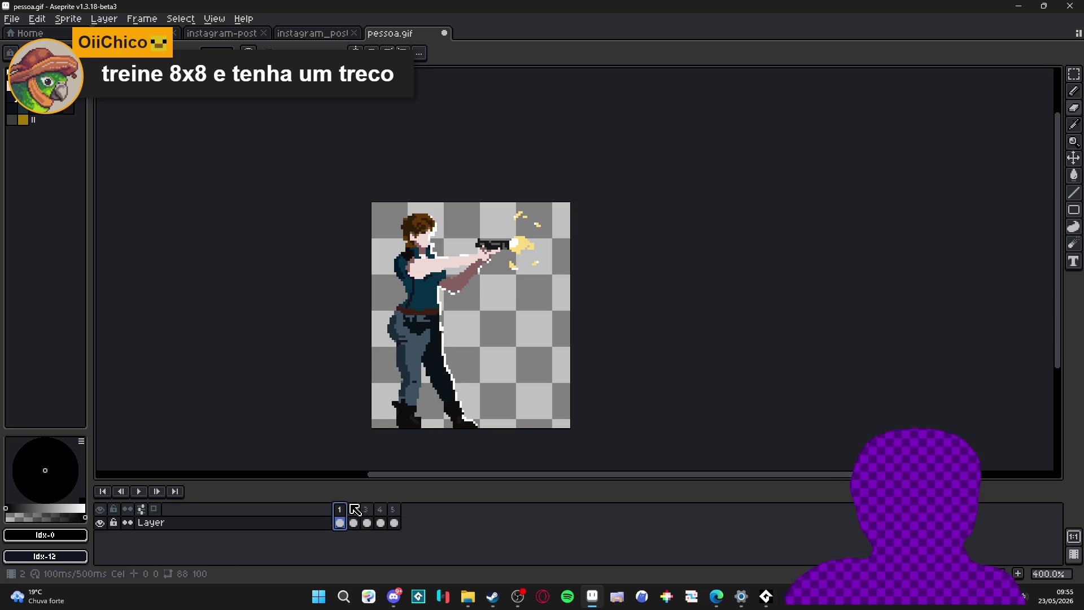
Step: Review the remaining frames one by one — muzzle flash, shell casing, raised gun — ending on frame 1
click(366, 508)
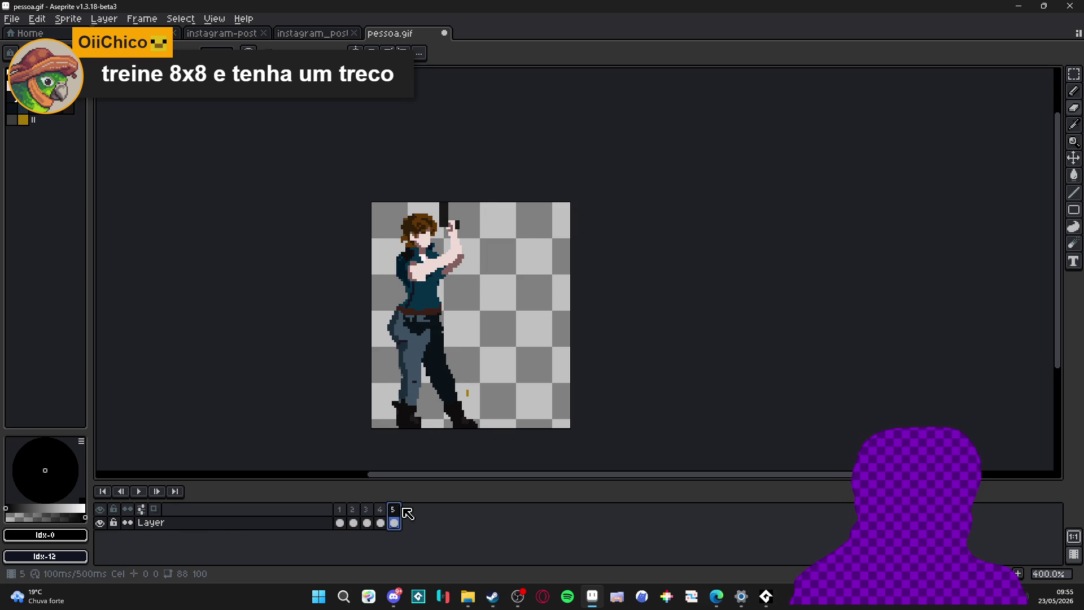
click(379, 511)
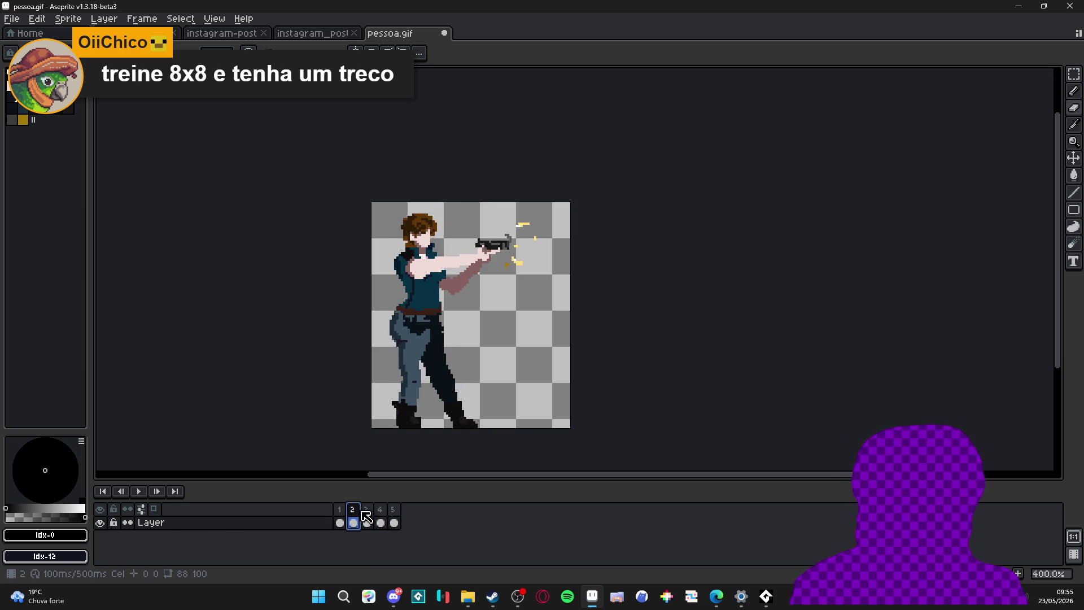
click(382, 512)
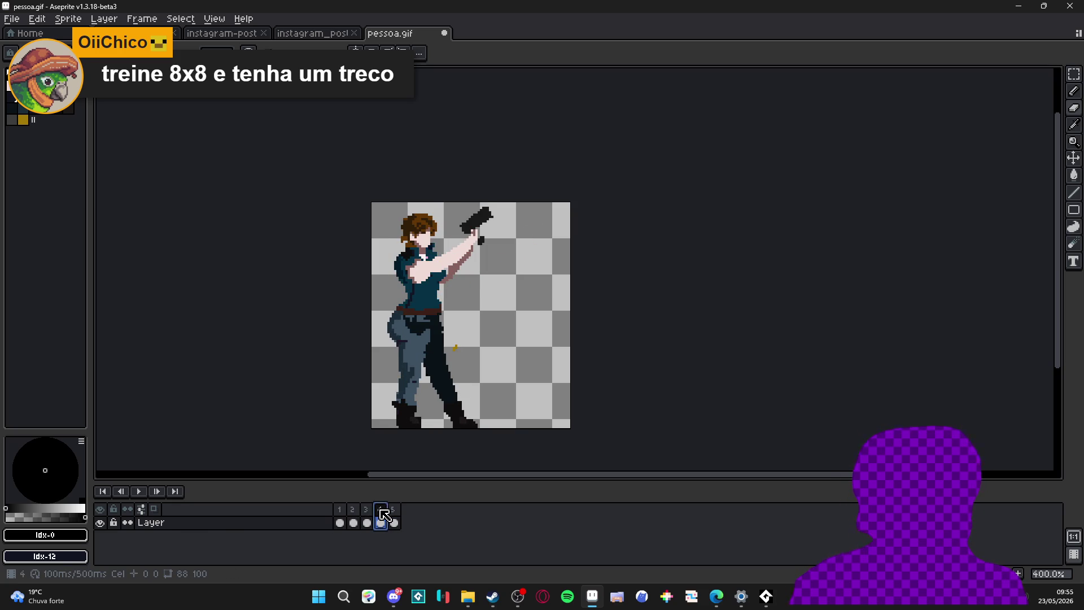
click(339, 511)
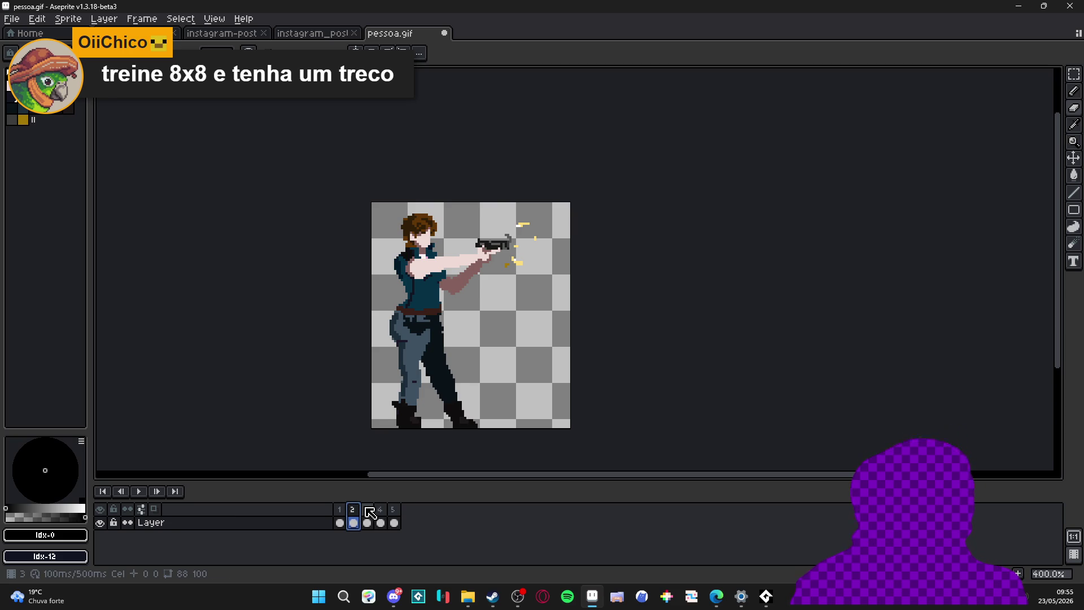
click(370, 509)
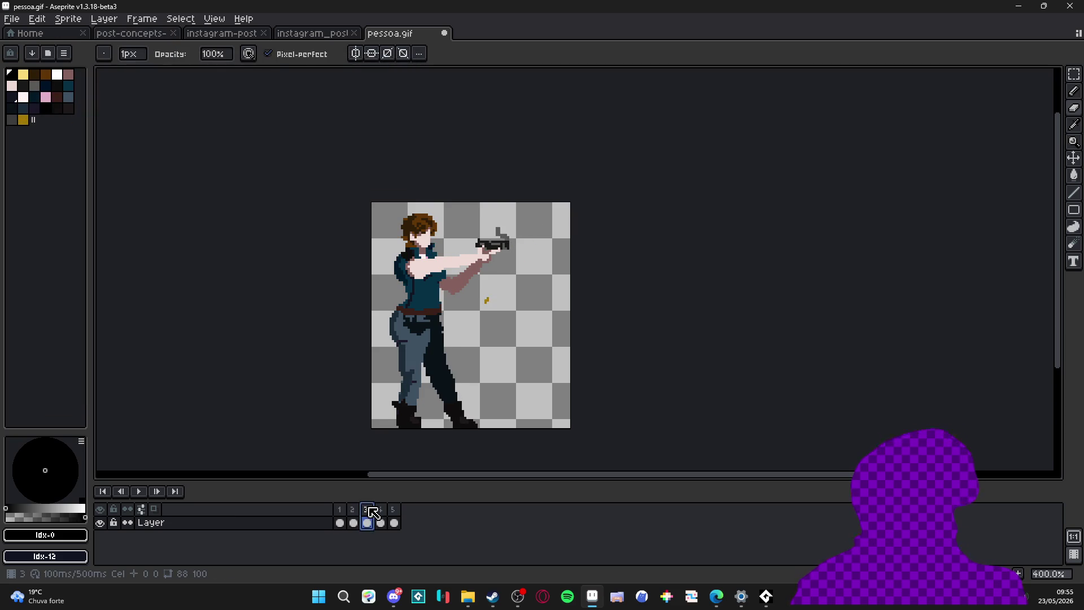
click(380, 512)
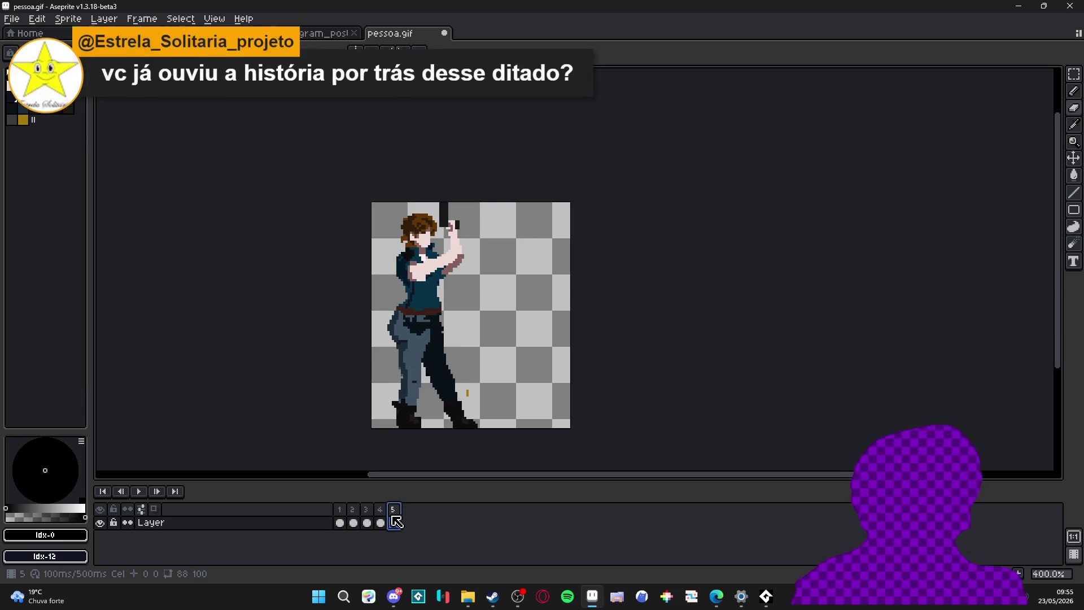
click(340, 509)
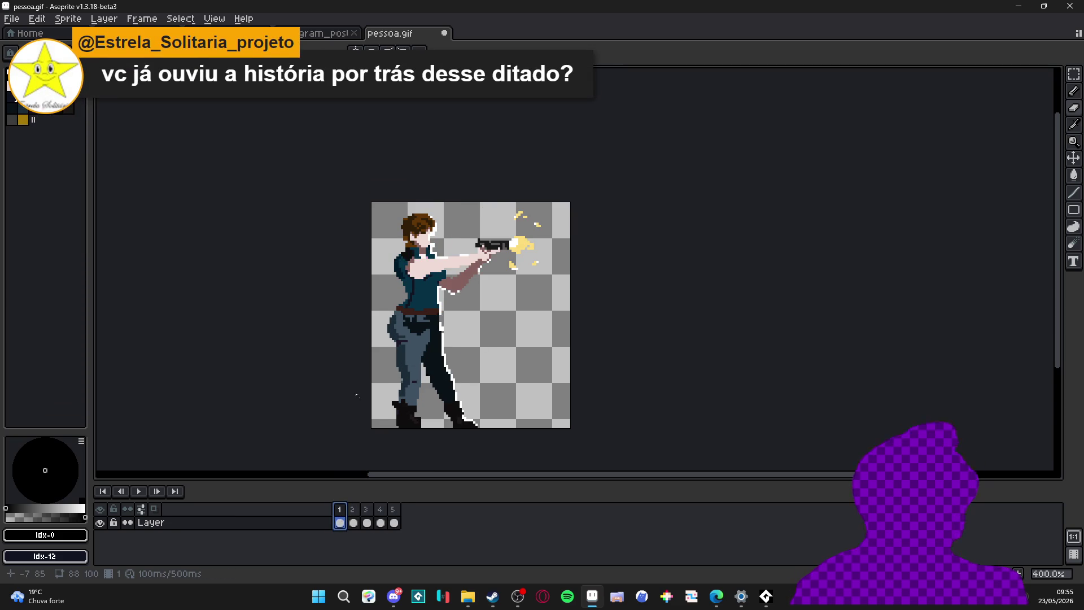
scroll(495, 262, up, 2)
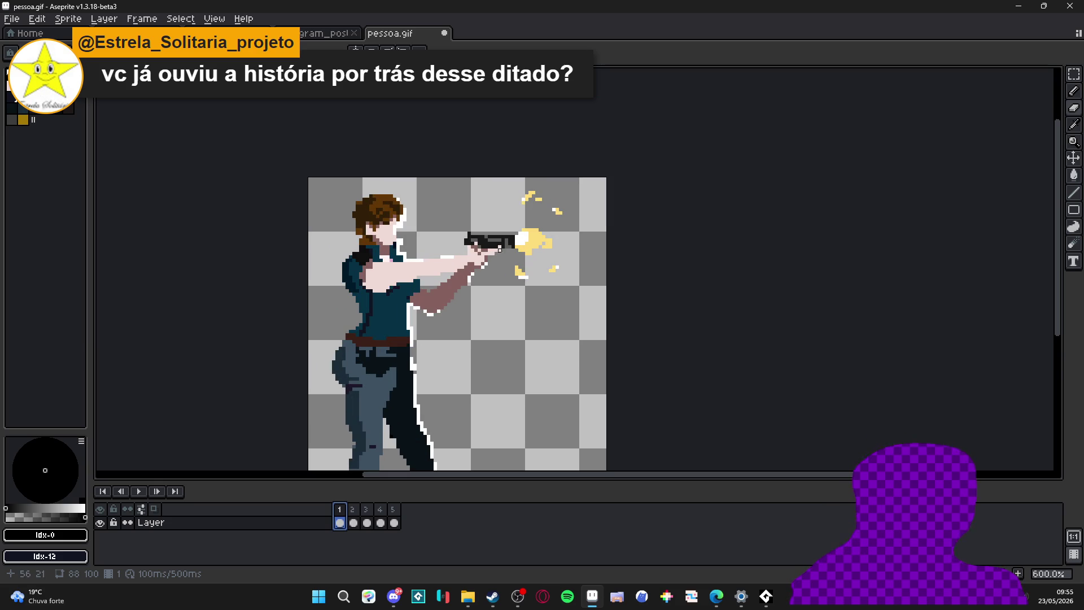
scroll(508, 250, up, 3)
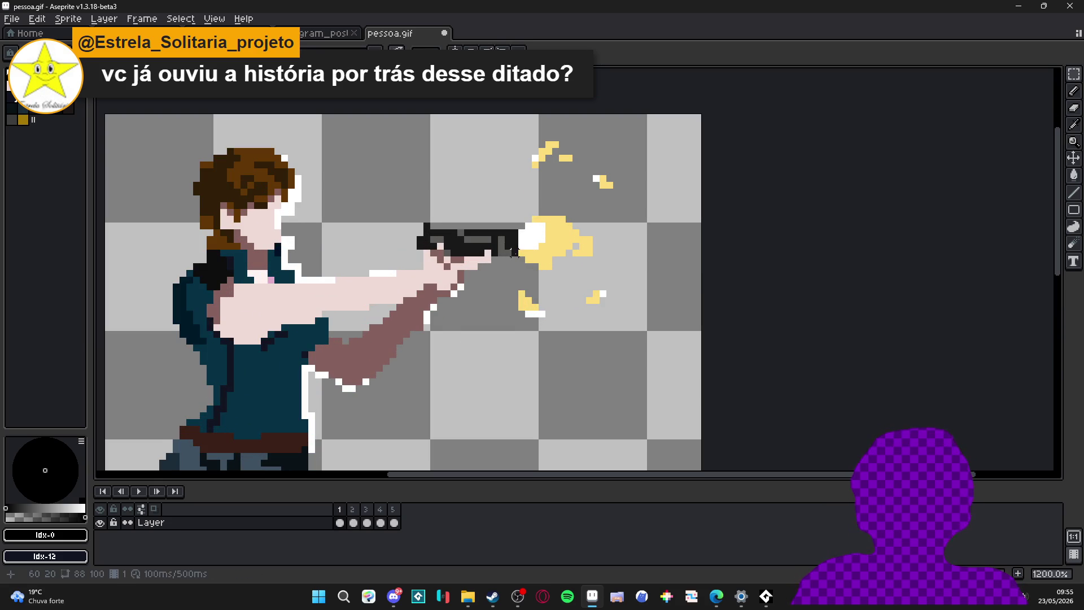
Step: Select the gun in frame 1 and rotate it to point upward, after an undone trial rotation
drag(521, 258, 414, 221)
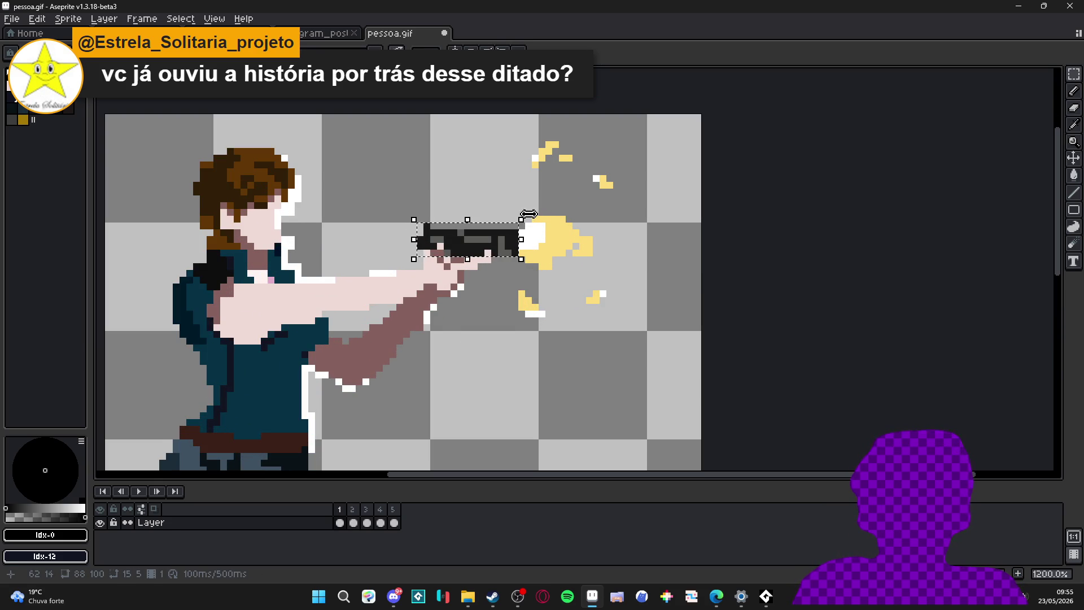
mouse_move(528, 214)
mouse_down()
mouse_move(533, 203)
mouse_move(430, 290)
mouse_up()
key(Return)
key(u)
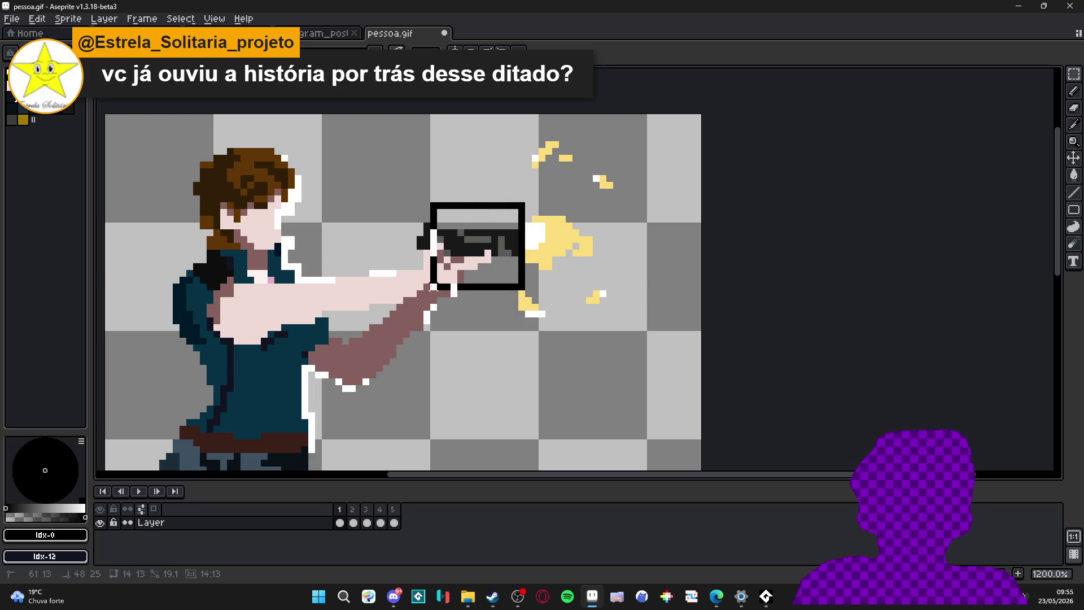
key(ctrl+z)
mouse_move(545, 189)
mouse_down()
mouse_move(513, 176)
mouse_move(487, 192)
mouse_up()
key(Return)
Step: Repaint the white outline under the forearm with picked arm colours and show the animation preview
key(b)
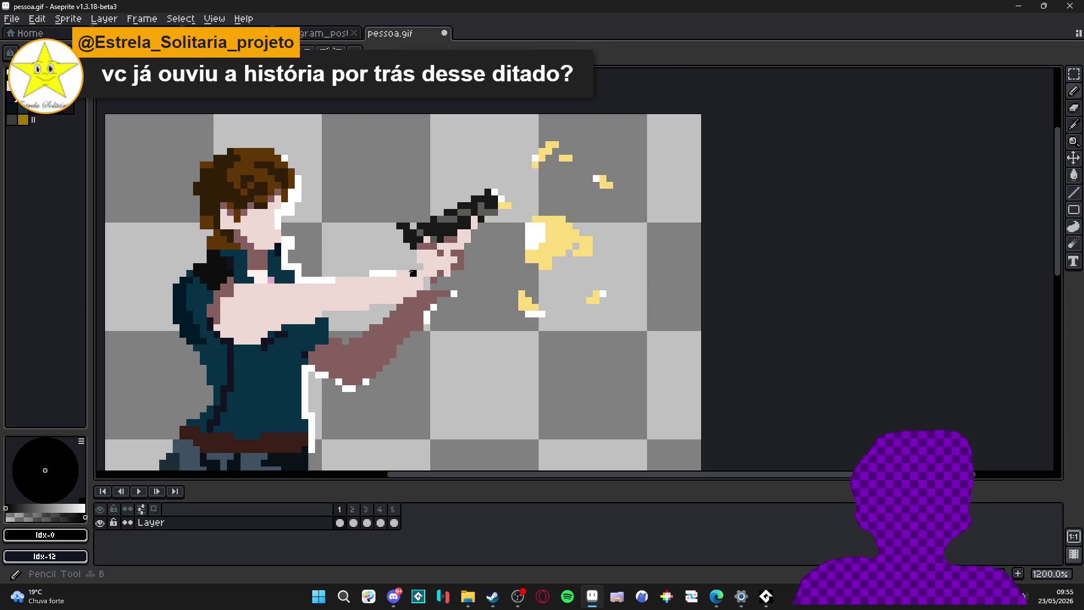
alt+click(416, 275)
alt+click(430, 298)
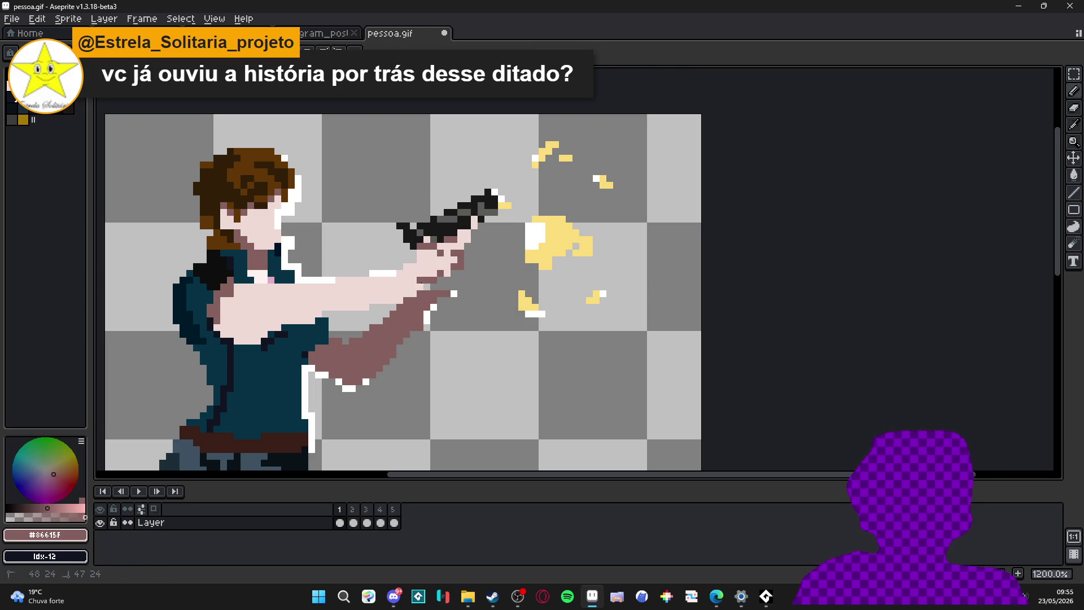
drag(349, 388, 336, 381)
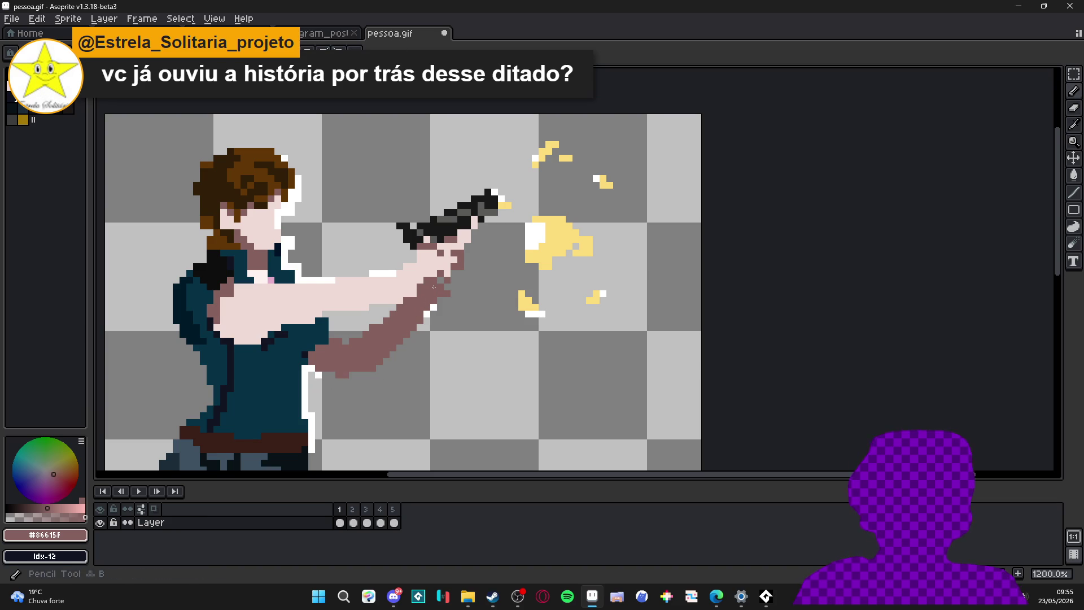
key(F7)
Step: Play the preview, check the frames and delete the raised-gun frame 4
click(1031, 78)
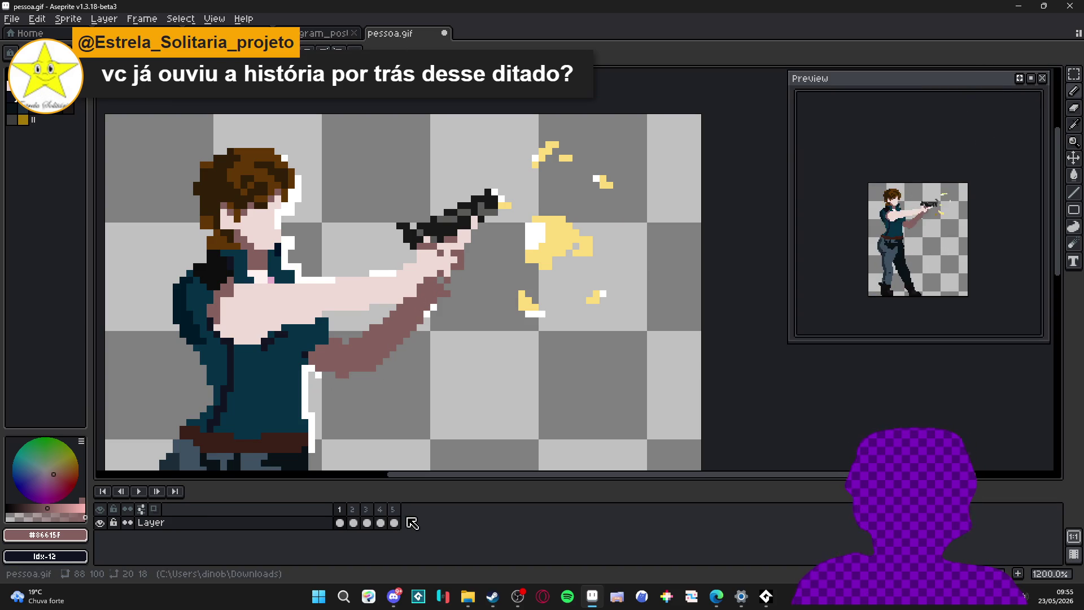
click(353, 522)
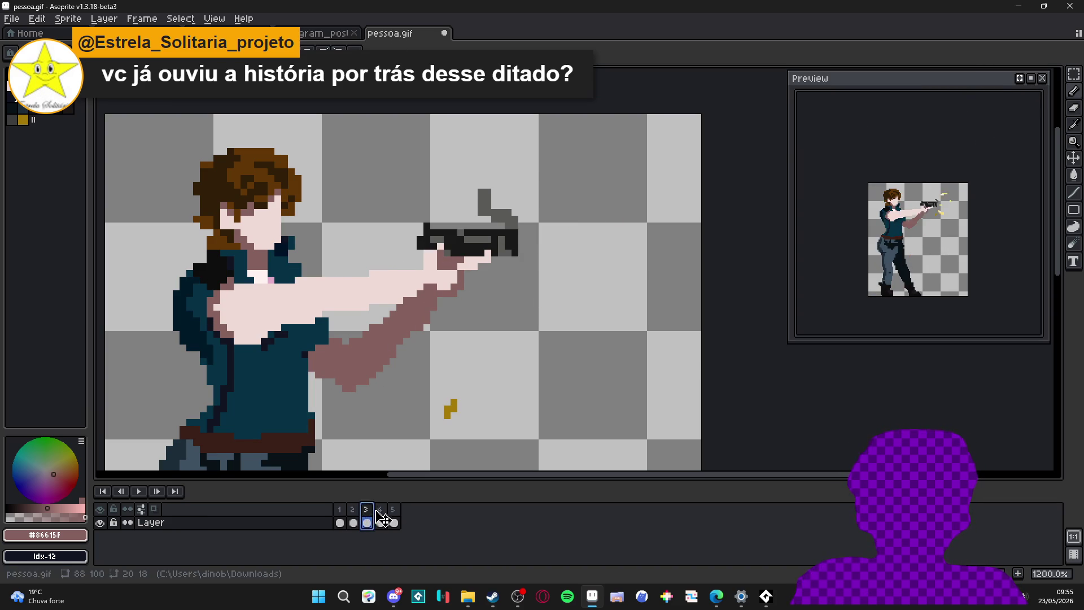
click(380, 522)
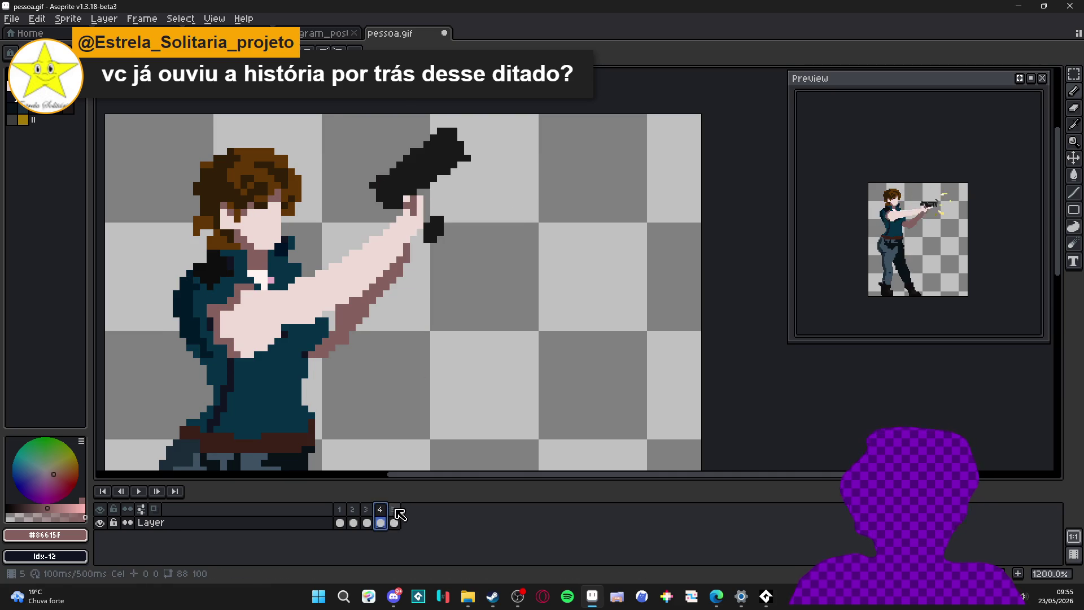
key(alt+c)
key(alt+c)
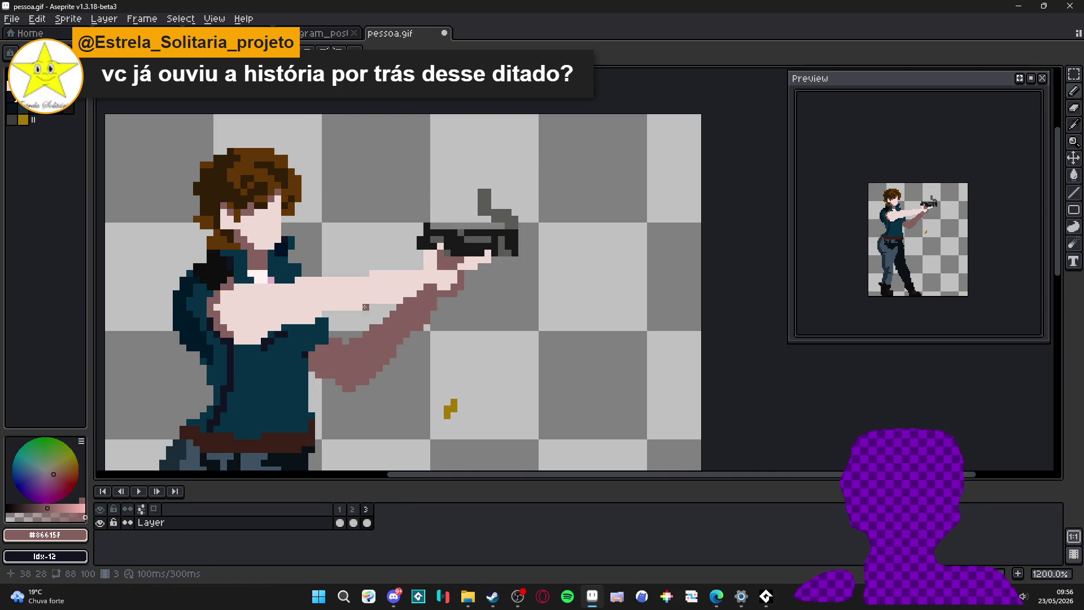
key(Right)
Step: Touch up frame 1's arm with pale skin lines along its lower edge and a brown line down it
alt+click(413, 270)
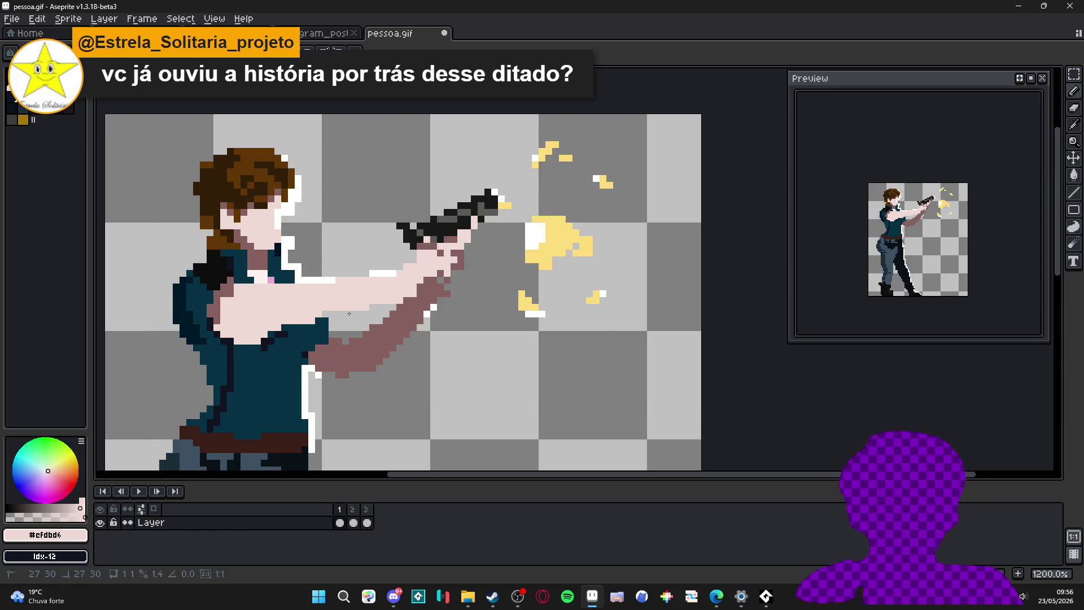
mouse_move(308, 315)
mouse_down()
mouse_move(388, 299)
mouse_move(345, 273)
mouse_up()
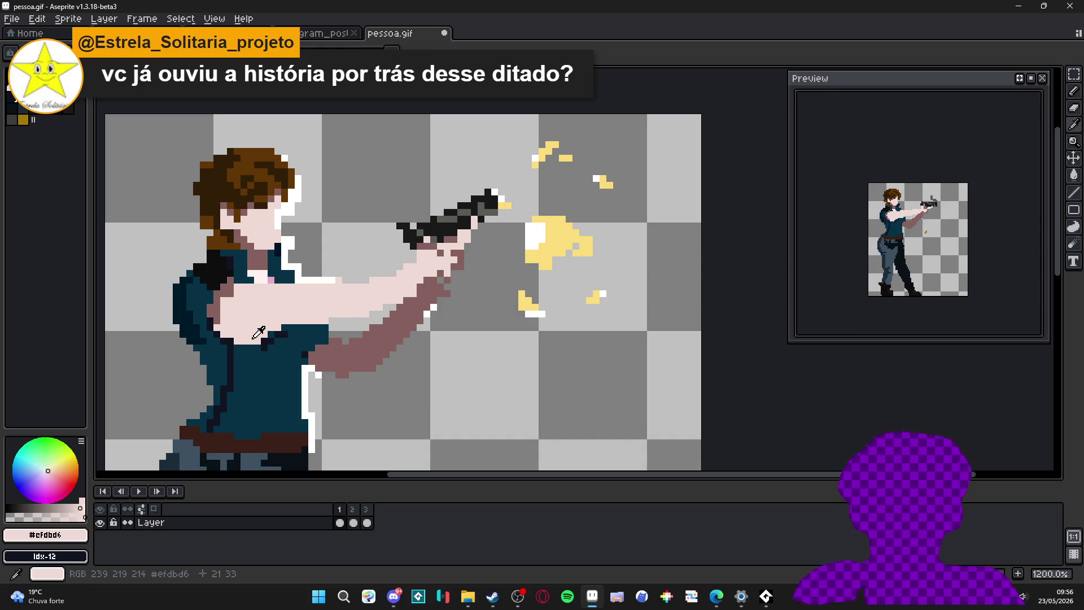
drag(250, 341, 320, 320)
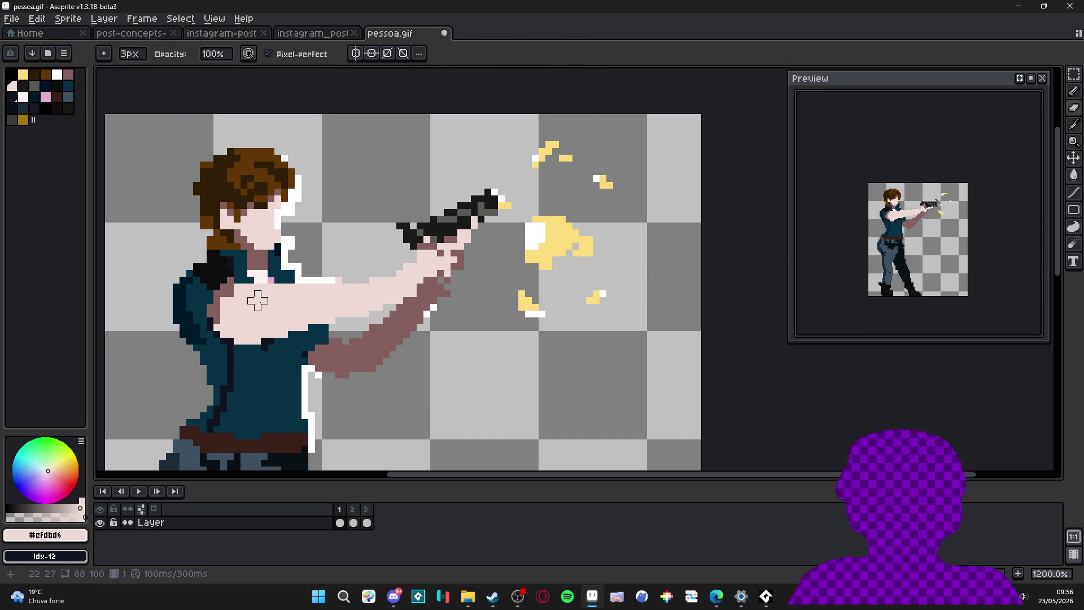
key(b)
alt+click(441, 306)
drag(437, 309, 394, 362)
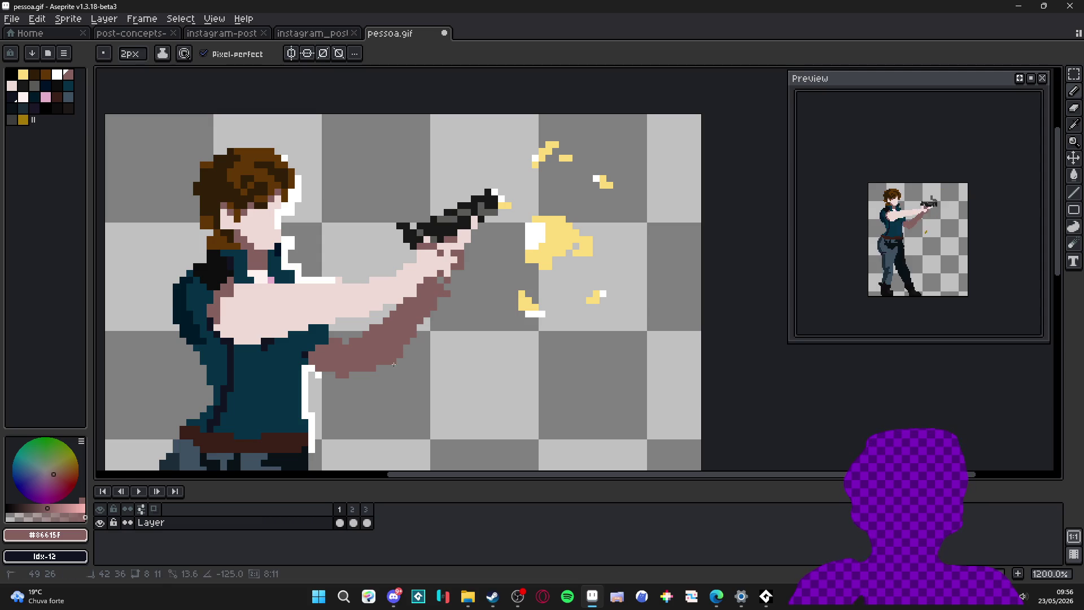
key(e)
key(b)
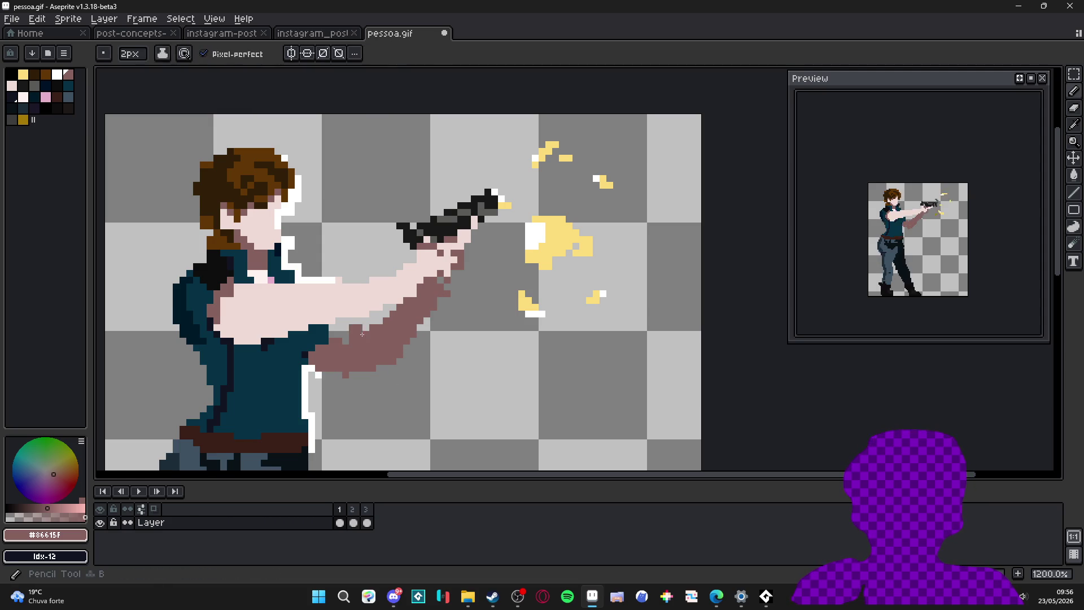
key(e)
key(b)
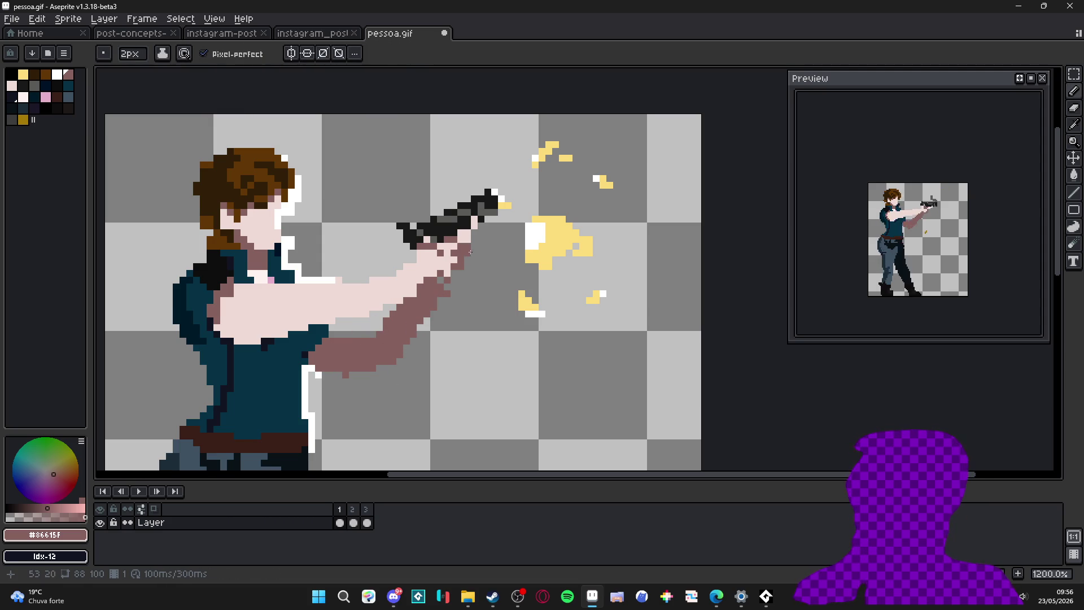
Step: Add a new frame after frame 1, making the animation four frames long
click(353, 510)
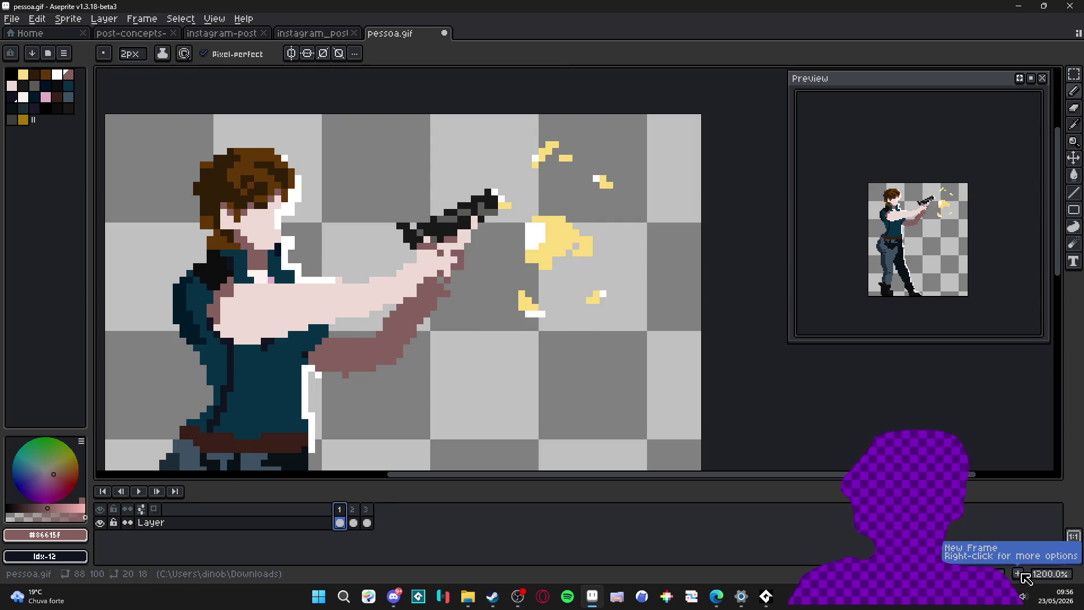
key(alt+n)
key(ctrl+z)
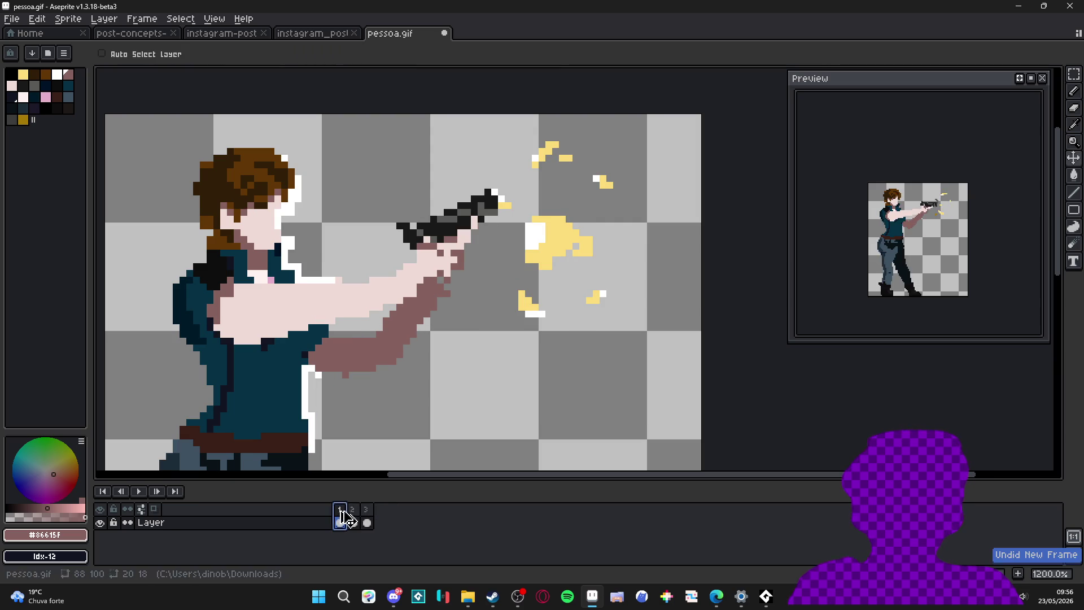
click(354, 510)
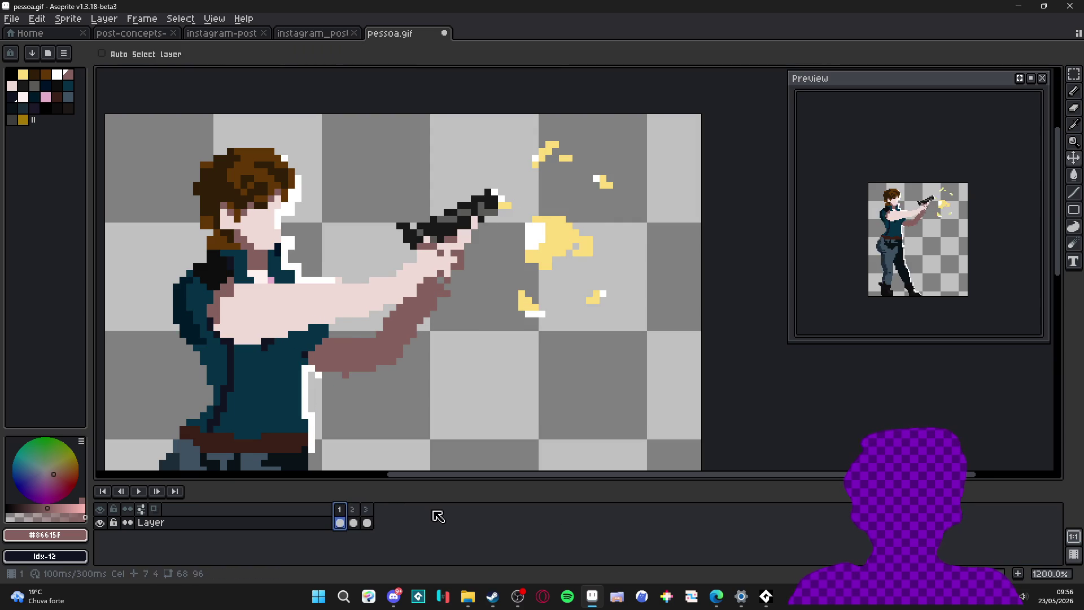
key(alt+n)
scroll(450, 218, up, 1)
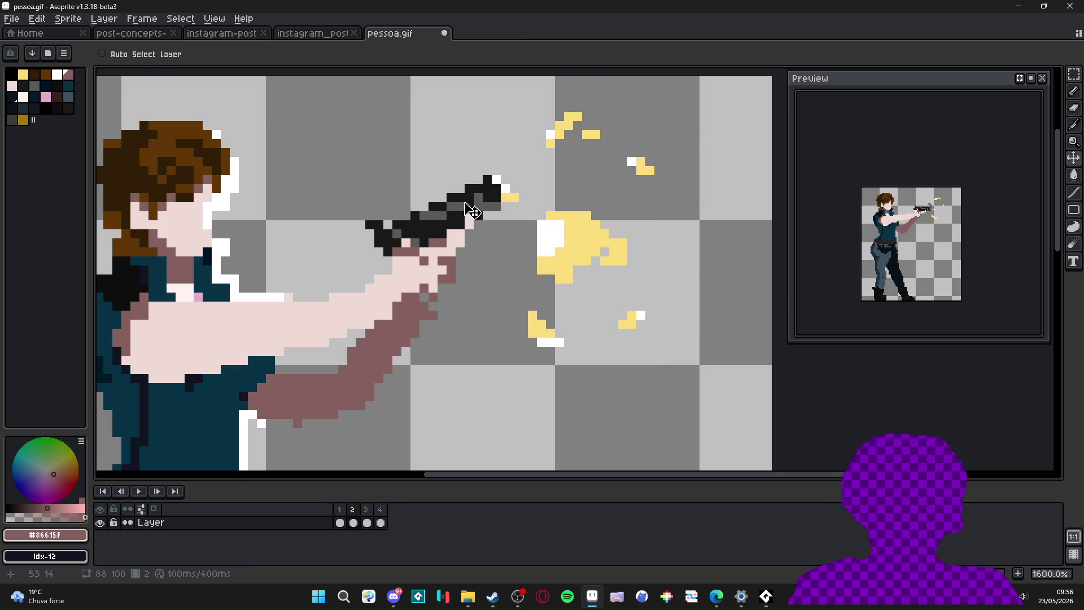
Step: Select the gun in frame 2 and tilt it slightly
key(m)
mouse_move(514, 169)
mouse_down()
mouse_move(358, 260)
mouse_move(536, 163)
mouse_move(534, 153)
mouse_up()
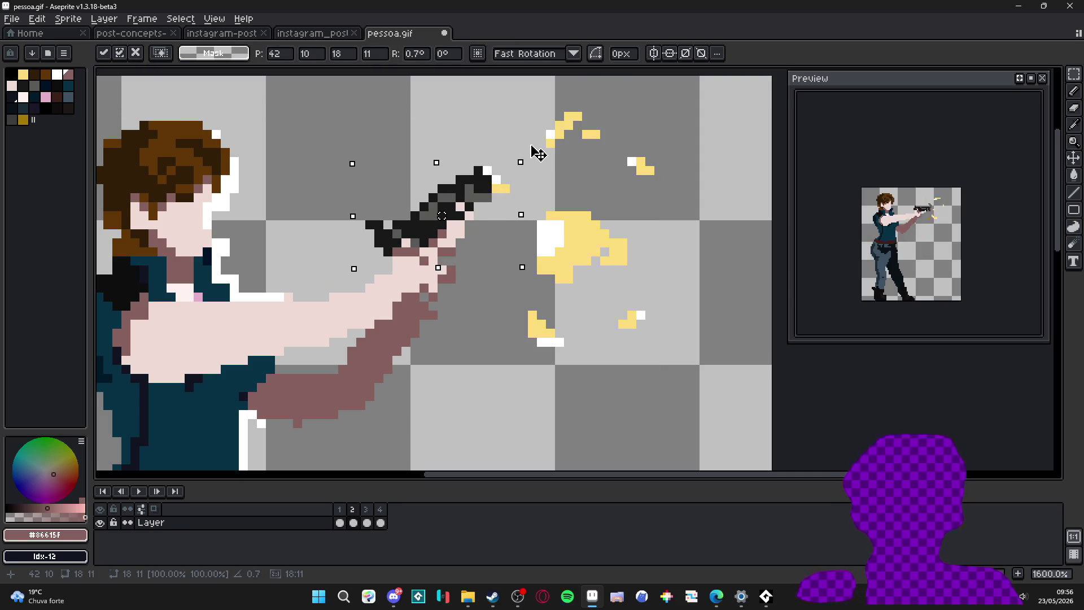
key(Return)
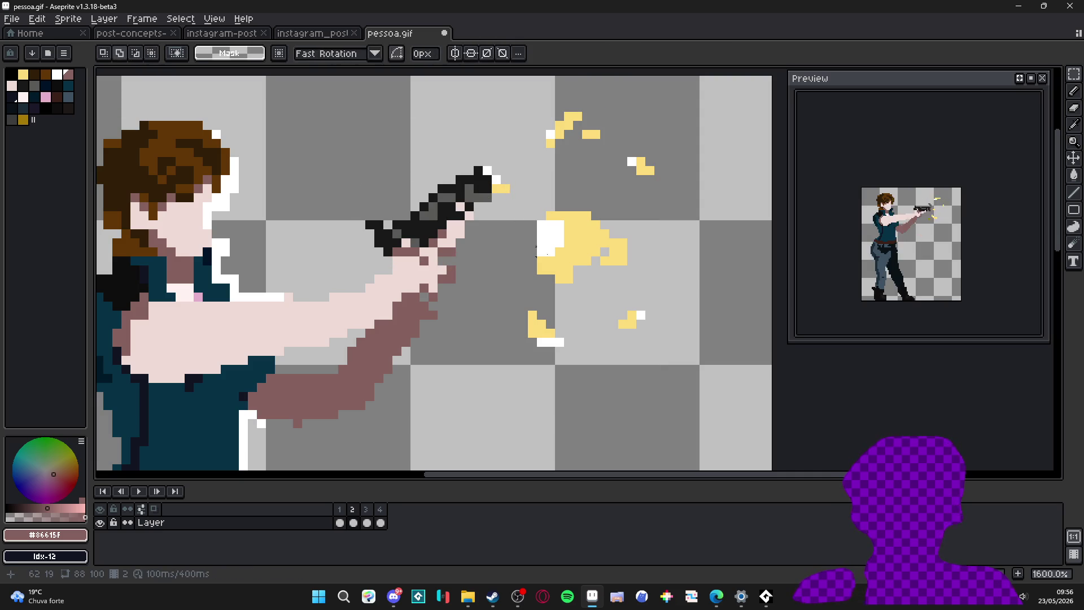
Step: Erase frame 2's yellow muzzle flash down to a thin streak with an enlarged eraser
key(e)
key(plus)
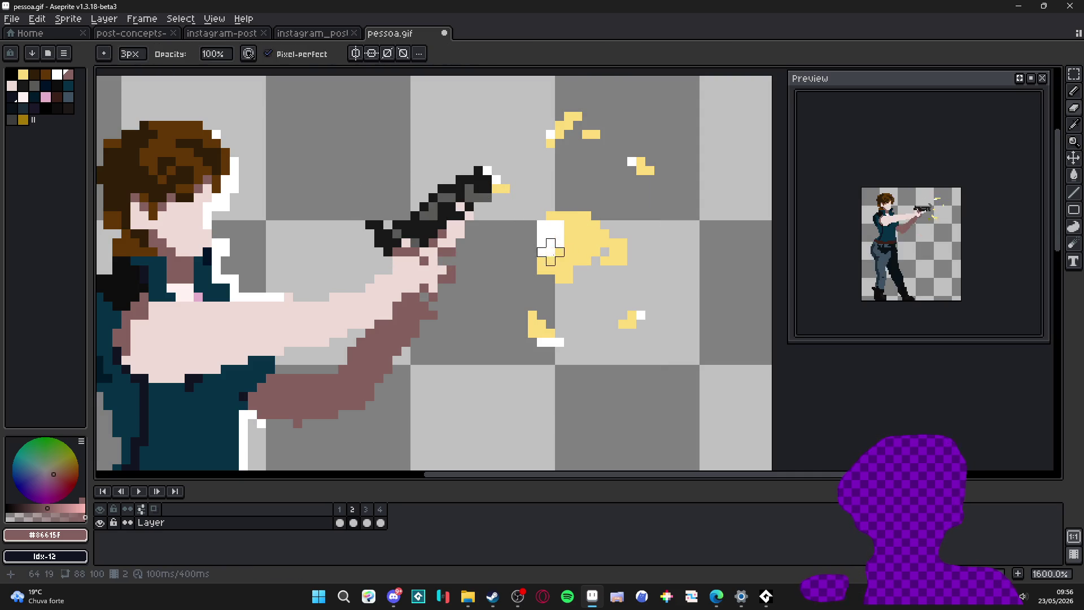
mouse_move(540, 271)
mouse_down()
mouse_move(610, 237)
mouse_move(581, 138)
mouse_move(619, 170)
mouse_up()
click(636, 313)
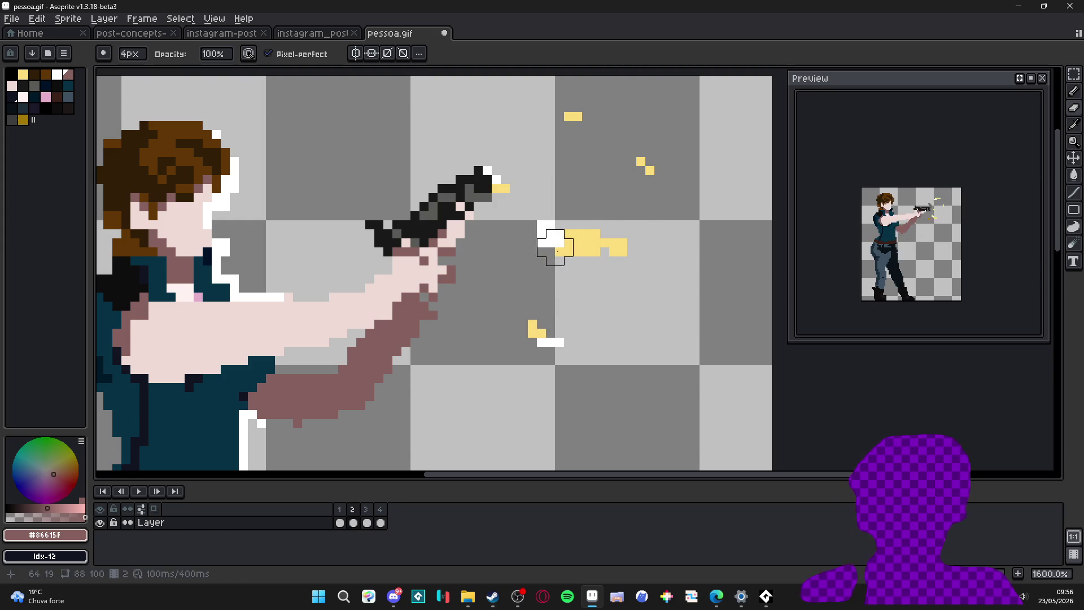
drag(644, 247, 584, 254)
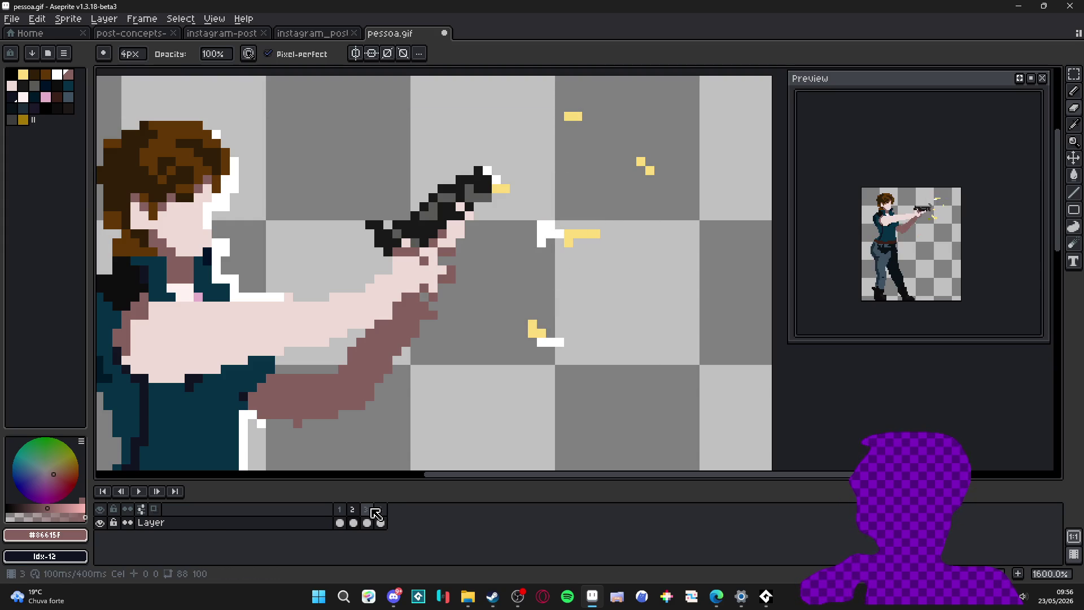
scroll(444, 223, down, 1)
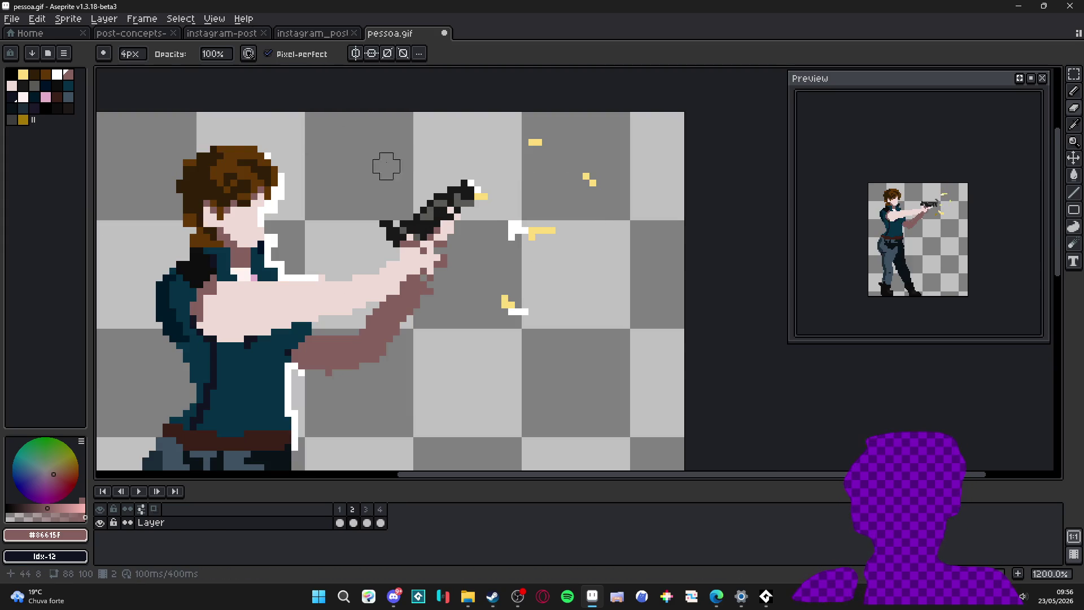
Step: Bring up the Frame Properties for all four frames from the Frame menu
click(213, 18)
key(Escape)
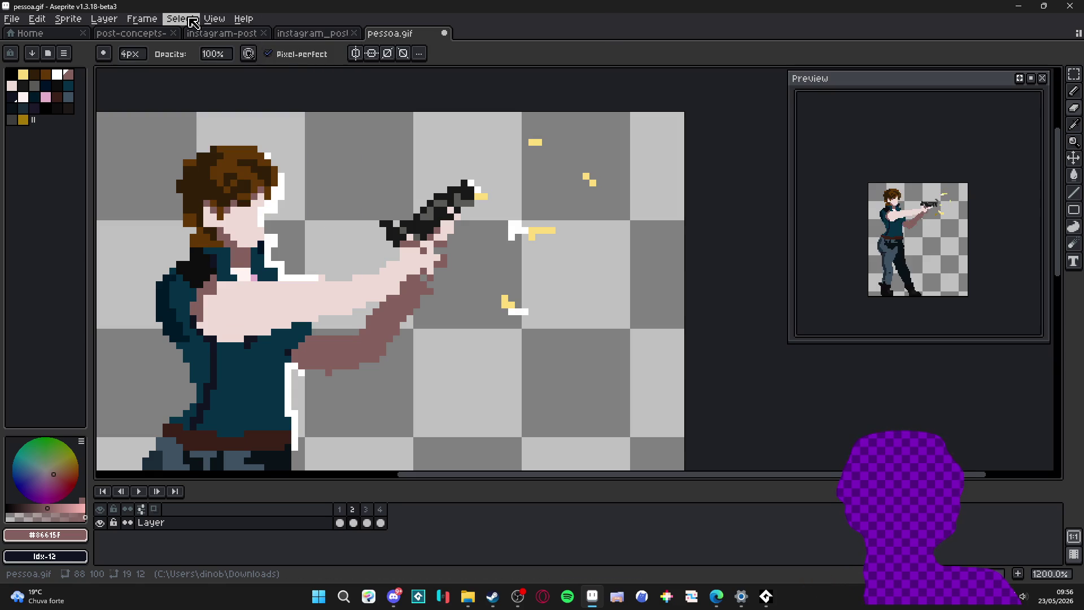
click(192, 20)
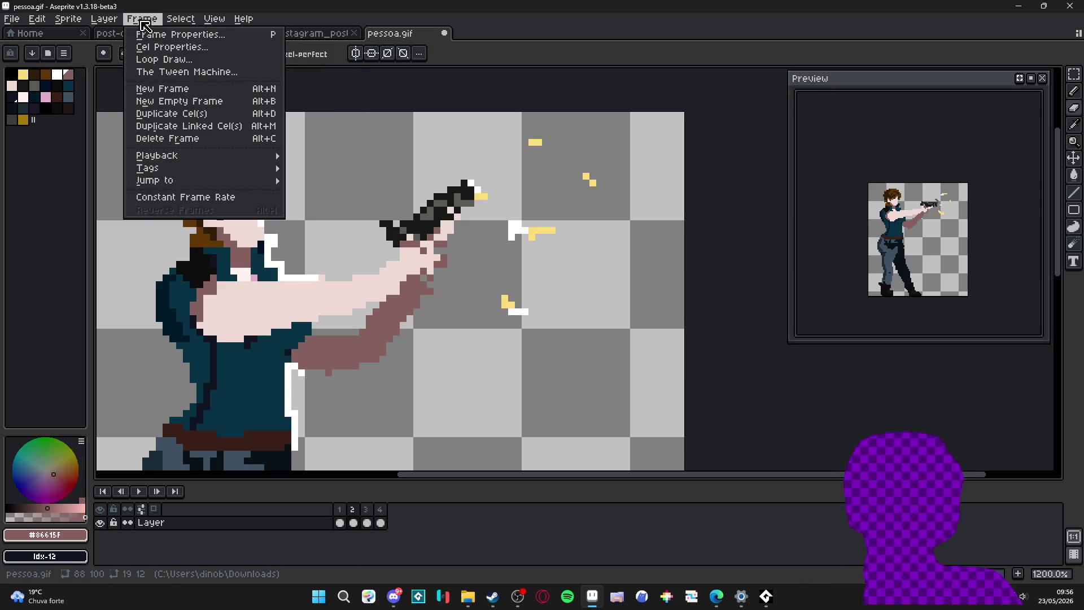
text(p)
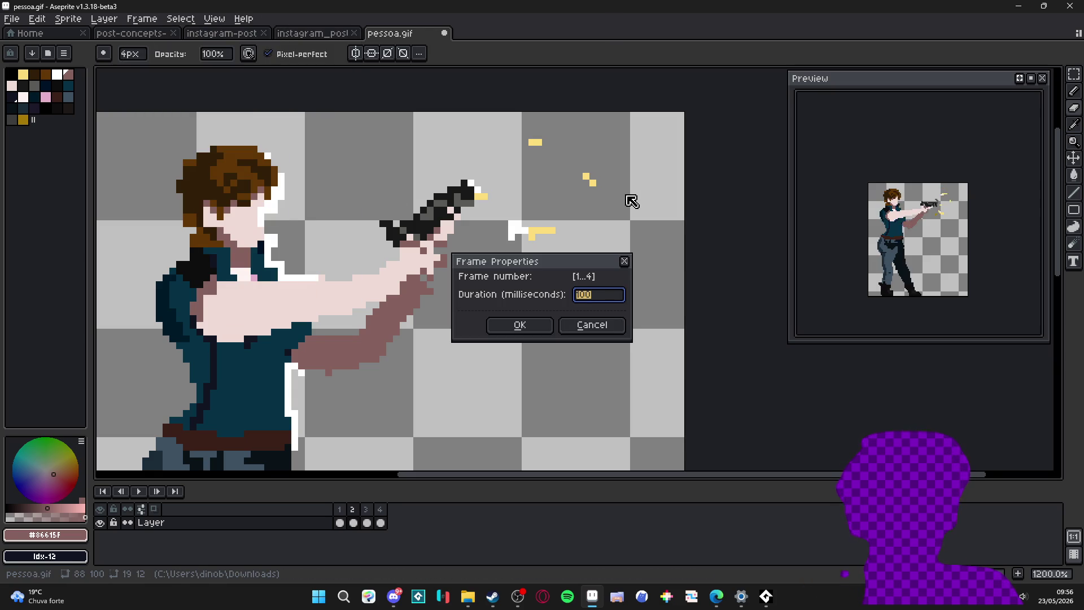
text(80)
Step: Confirm the 60 ms frame duration, then undo a pair of accidental frame deletions
key(Return)
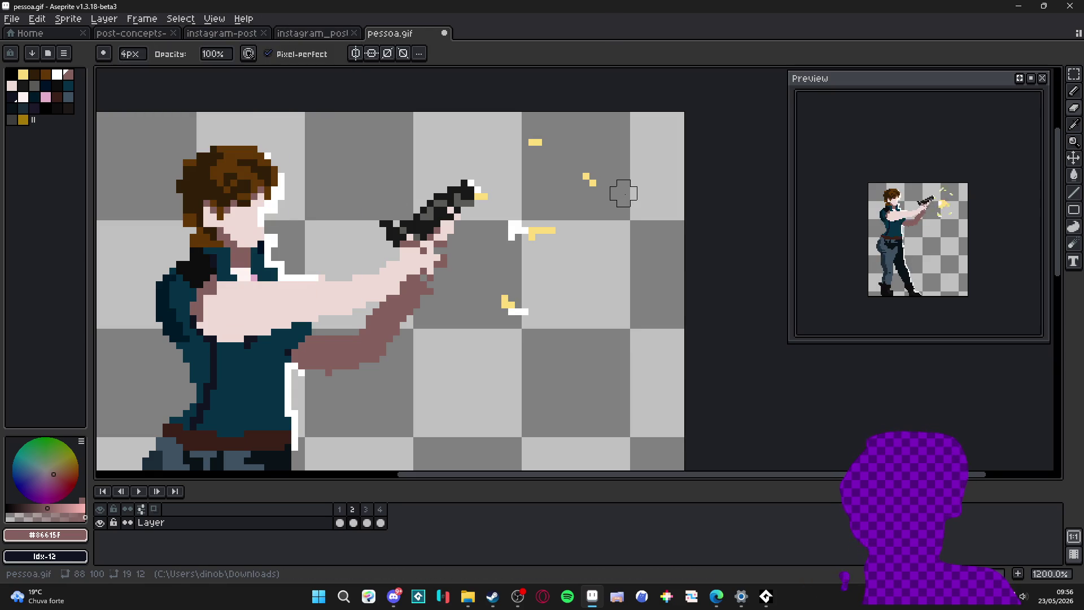
scroll(622, 193, down, 2)
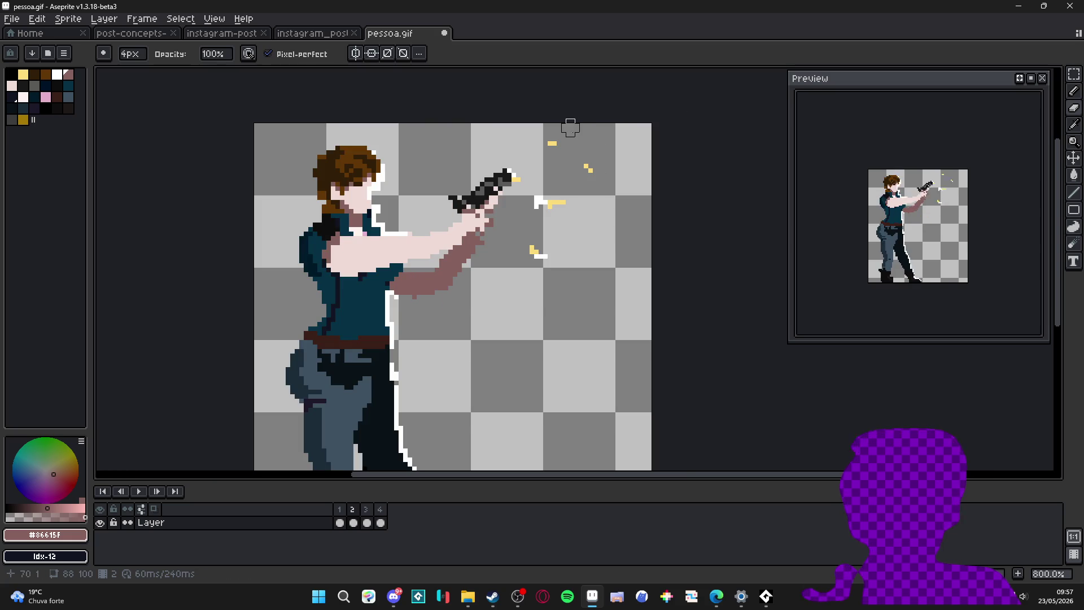
scroll(511, 188, down, 1)
click(368, 509)
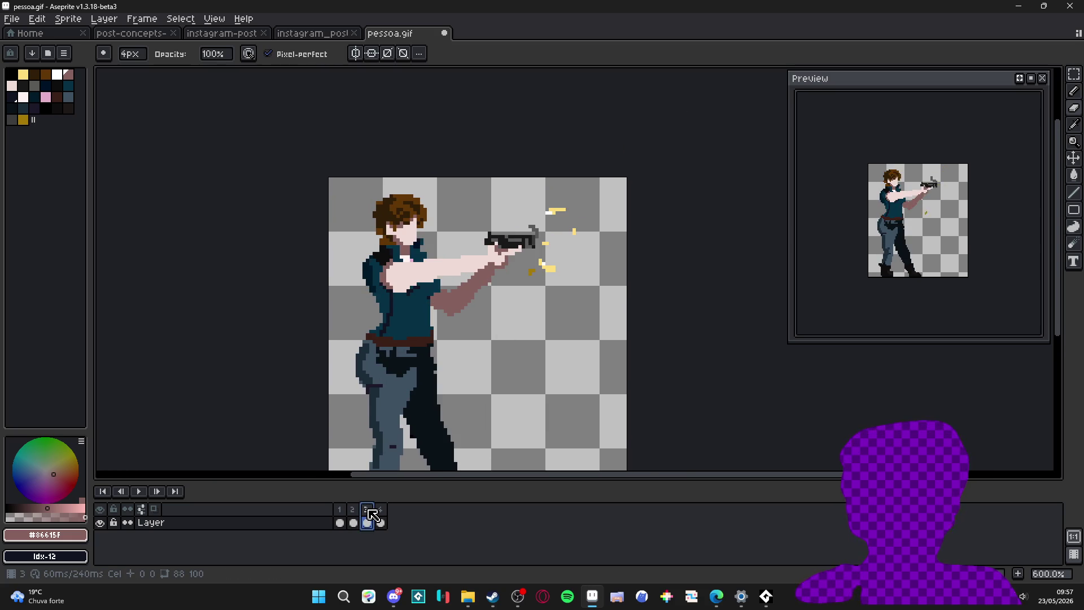
key(alt+c)
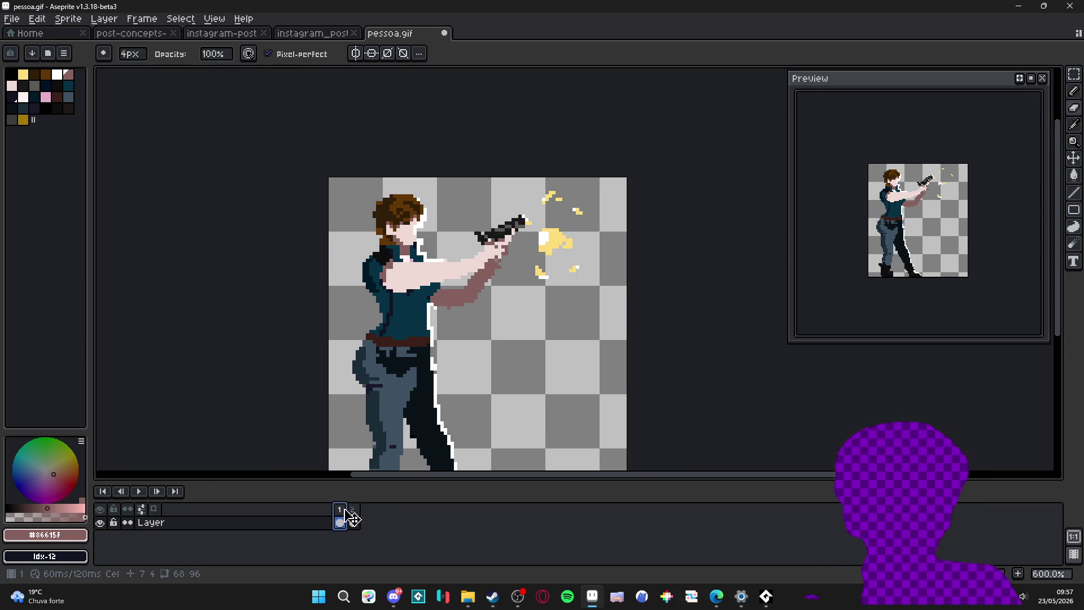
key(alt+c)
key(ctrl+z)
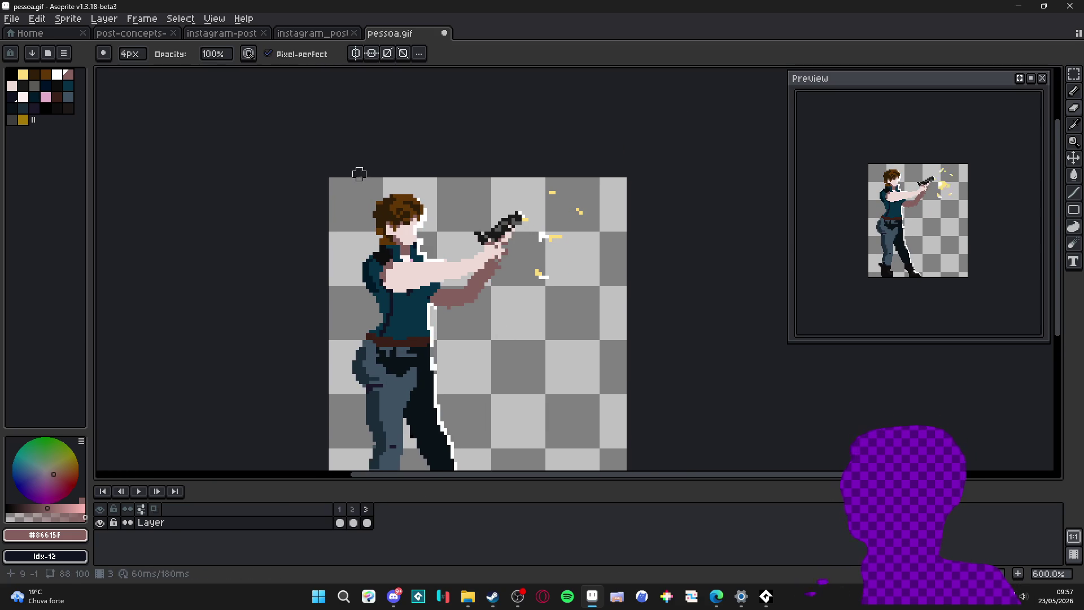
key(ctrl+z)
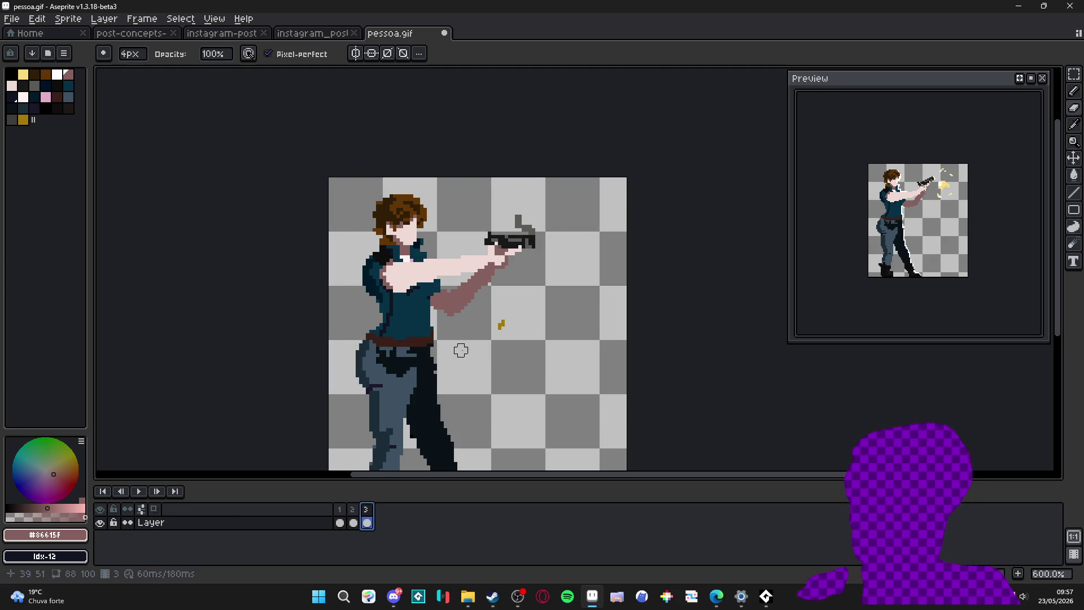
click(357, 517)
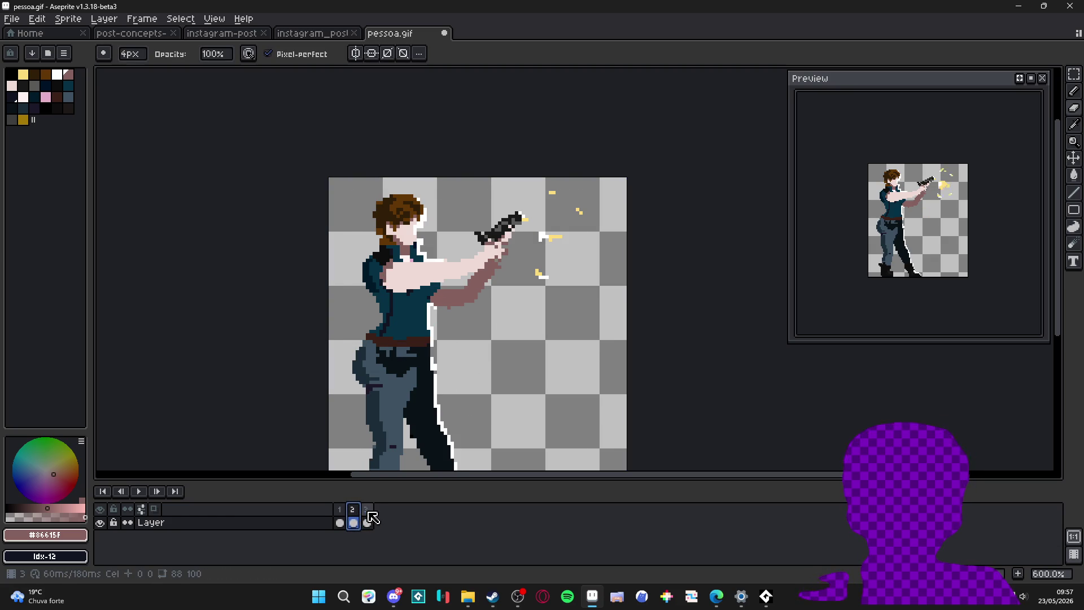
click(366, 519)
key(ctrl+z)
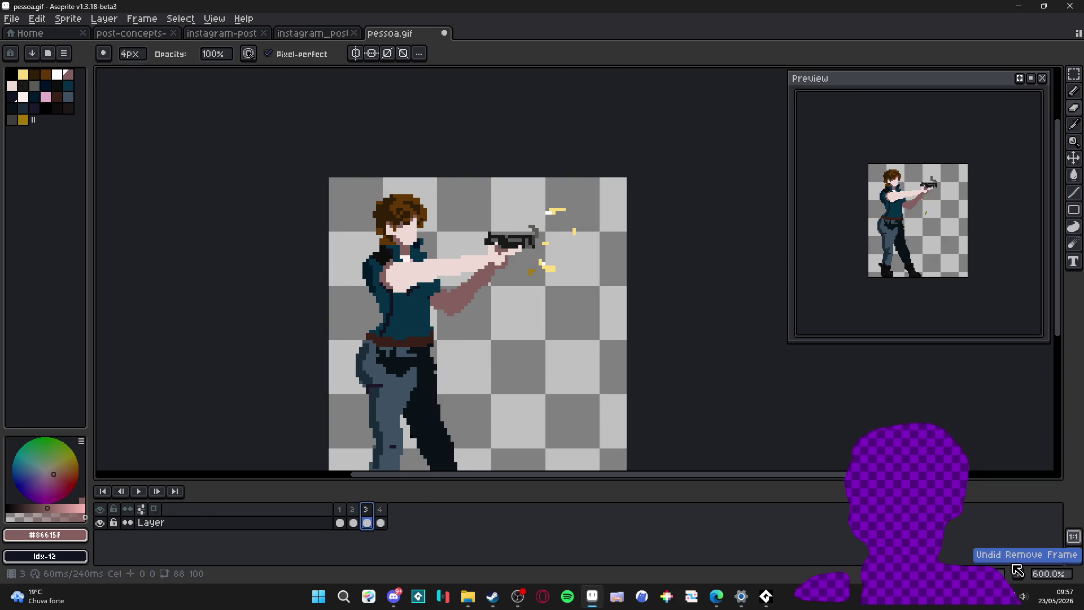
Step: Erase the leftover muzzle flash right of the gun in frame 3 and recentre the preview
click(340, 512)
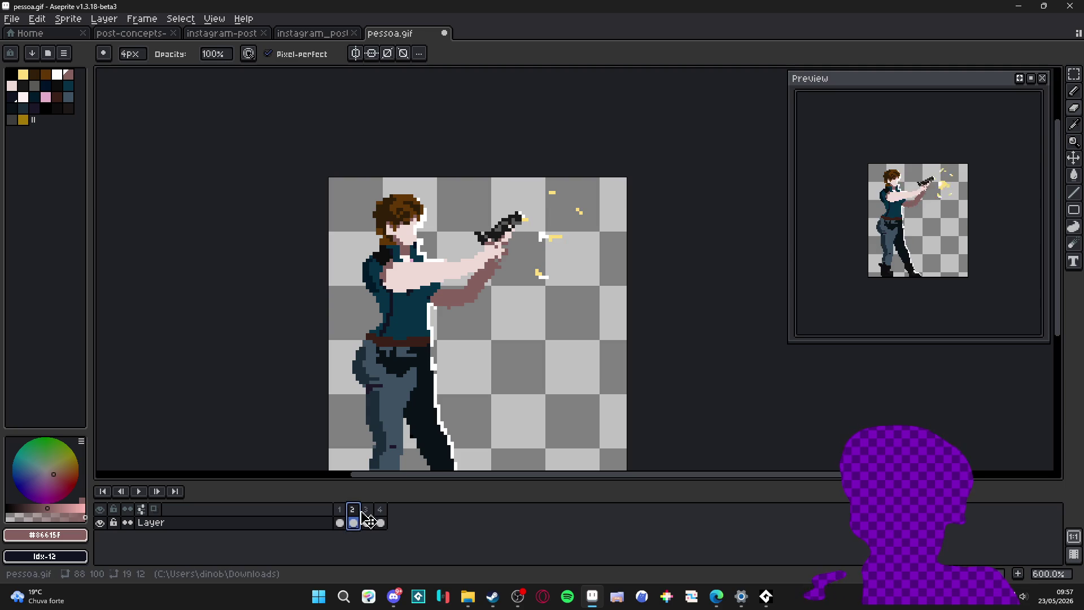
click(366, 510)
key(plus)
key(plus)
key(plus)
key(plus)
key(plus)
key(plus)
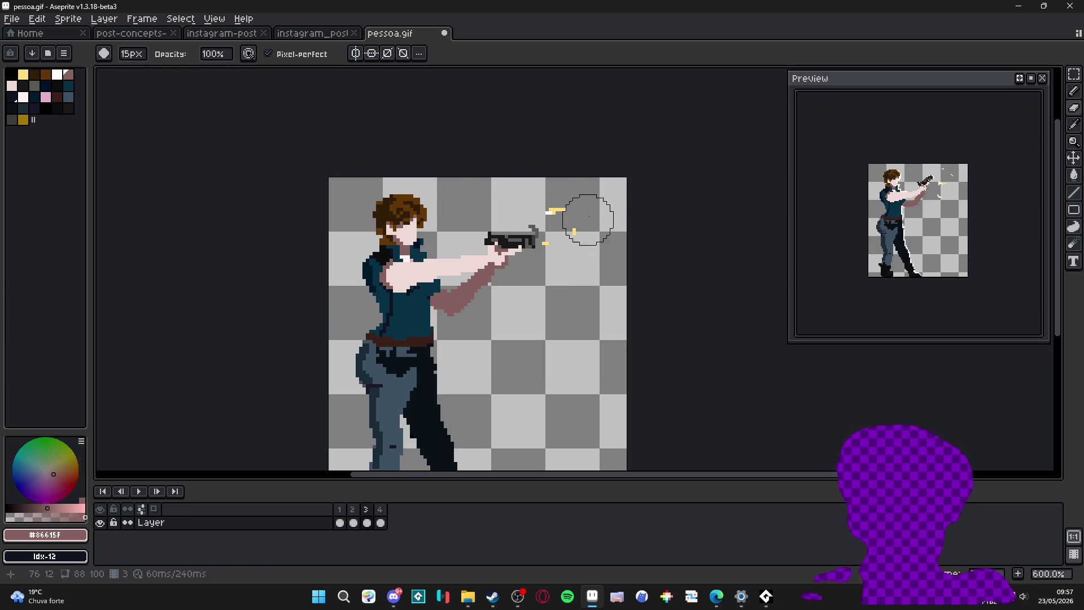
drag(564, 238, 573, 220)
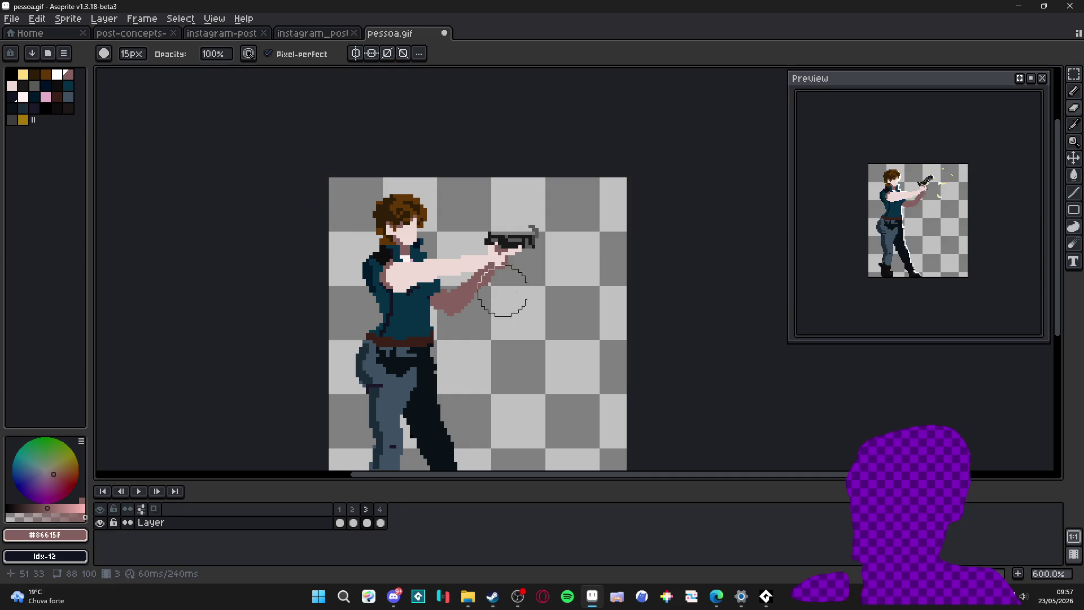
scroll(940, 218, up, 1)
drag(940, 217, 982, 250)
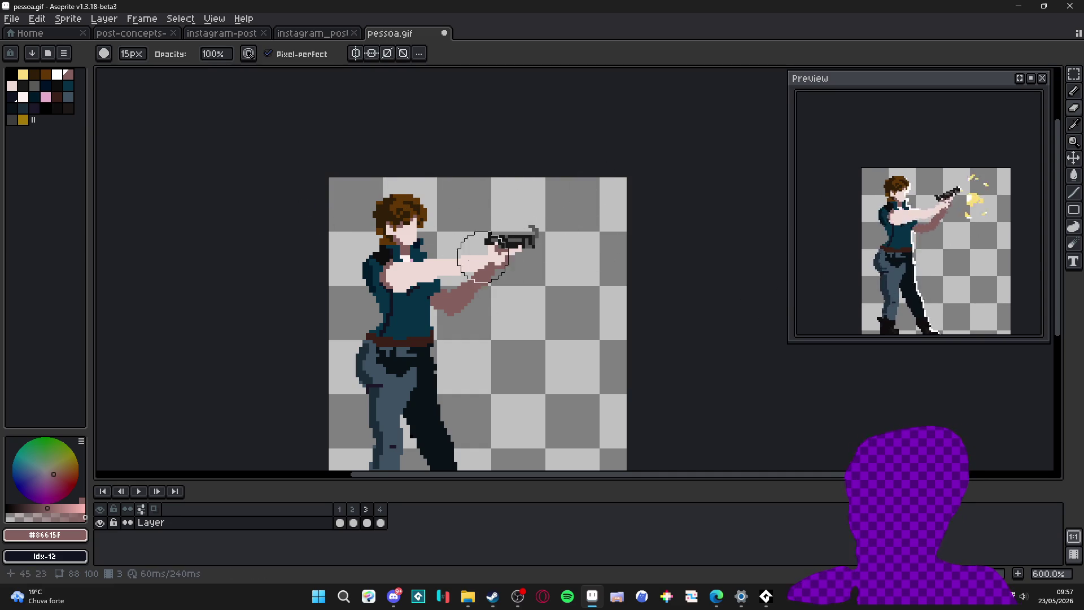
key(b)
scroll(408, 276, up, 1)
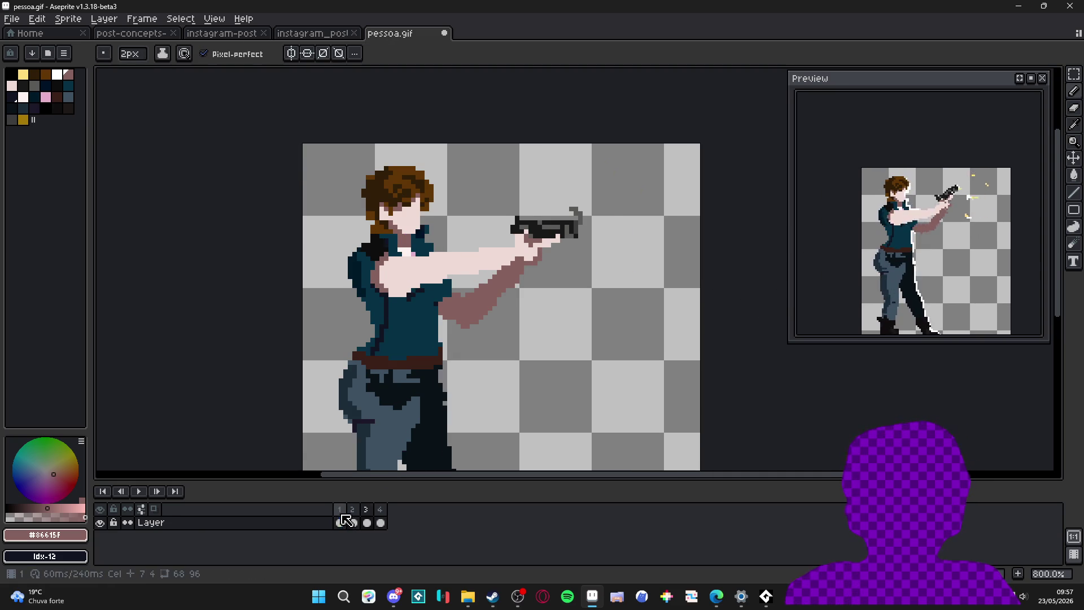
Step: Marquee-select the character's head, hair and neck in frame 1
click(356, 513)
key(v)
scroll(404, 178, up, 1)
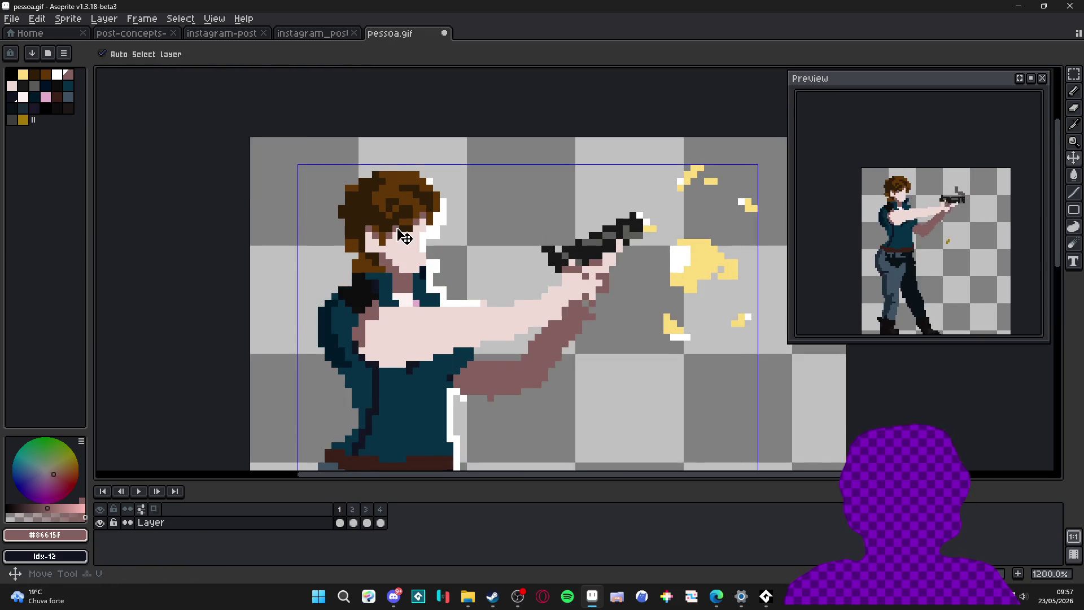
scroll(405, 179, up, 1)
key(m)
drag(479, 117, 310, 260)
scroll(441, 282, up, 1)
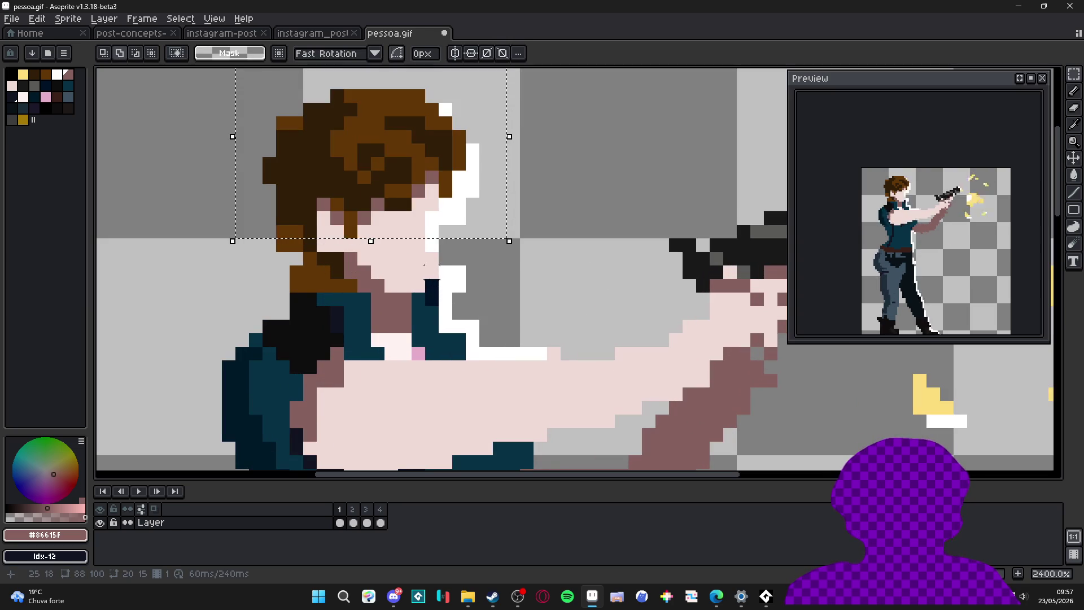
drag(438, 279, 370, 203)
drag(332, 248, 335, 254)
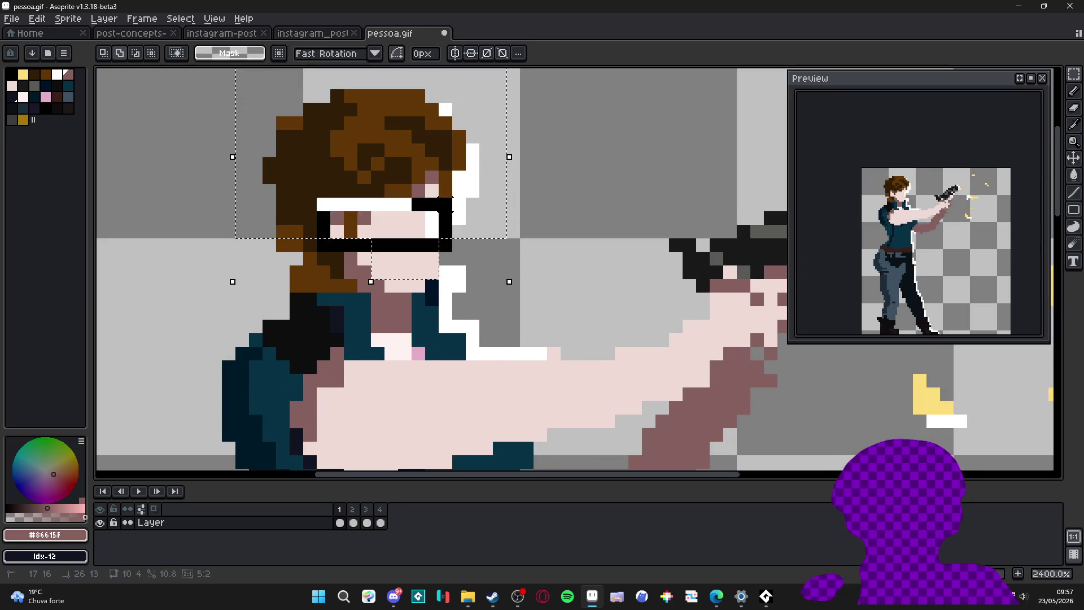
drag(278, 292, 332, 196)
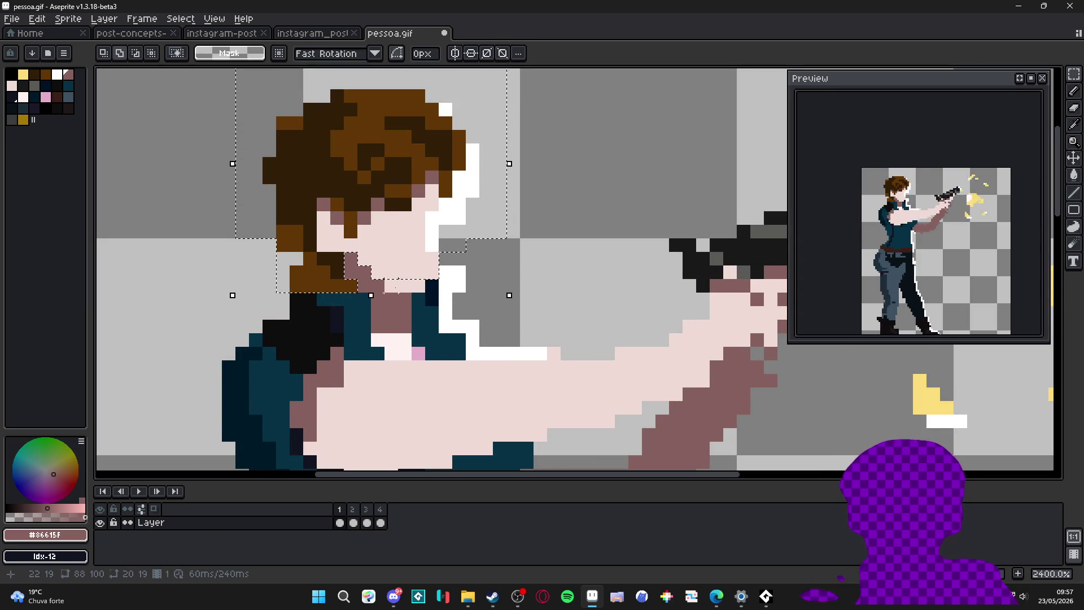
Step: Tilt the selected head about -5.5° and shift it one pixel down and right, then apply
drag(431, 198, 433, 211)
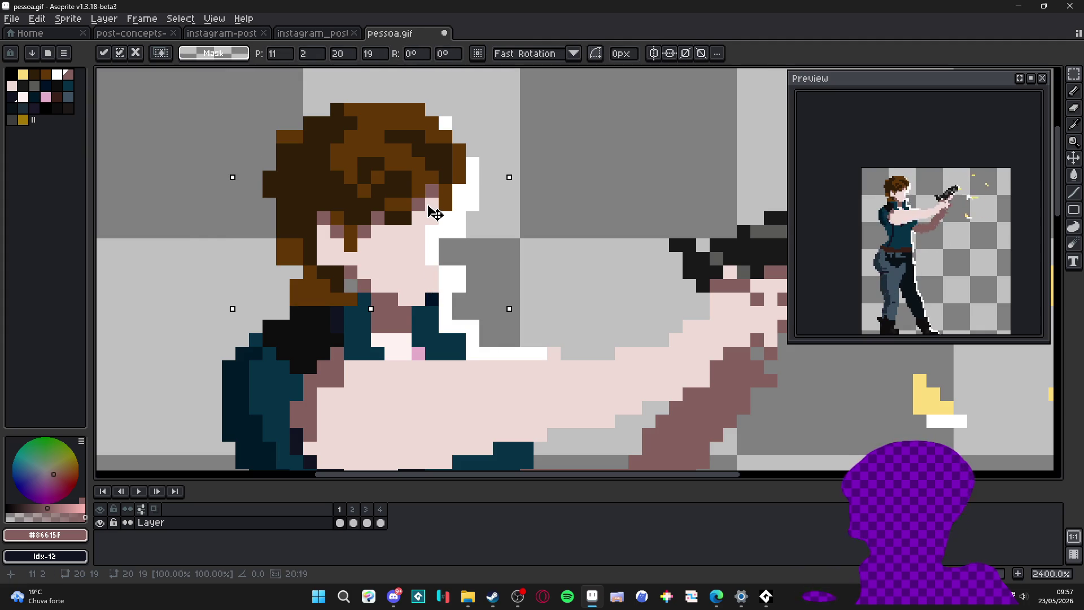
drag(514, 175, 519, 188)
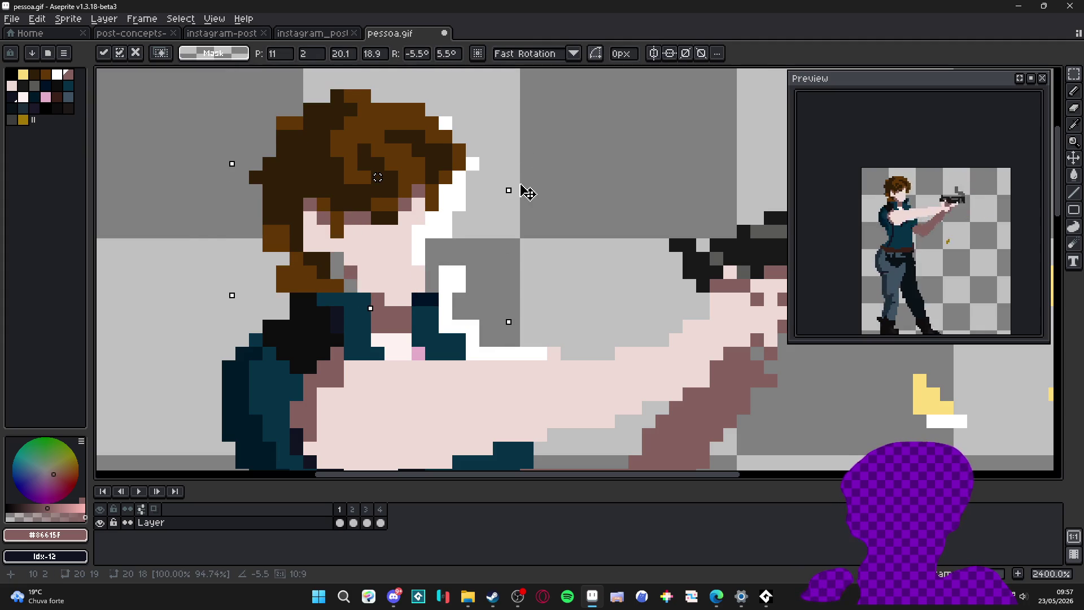
drag(404, 185, 423, 193)
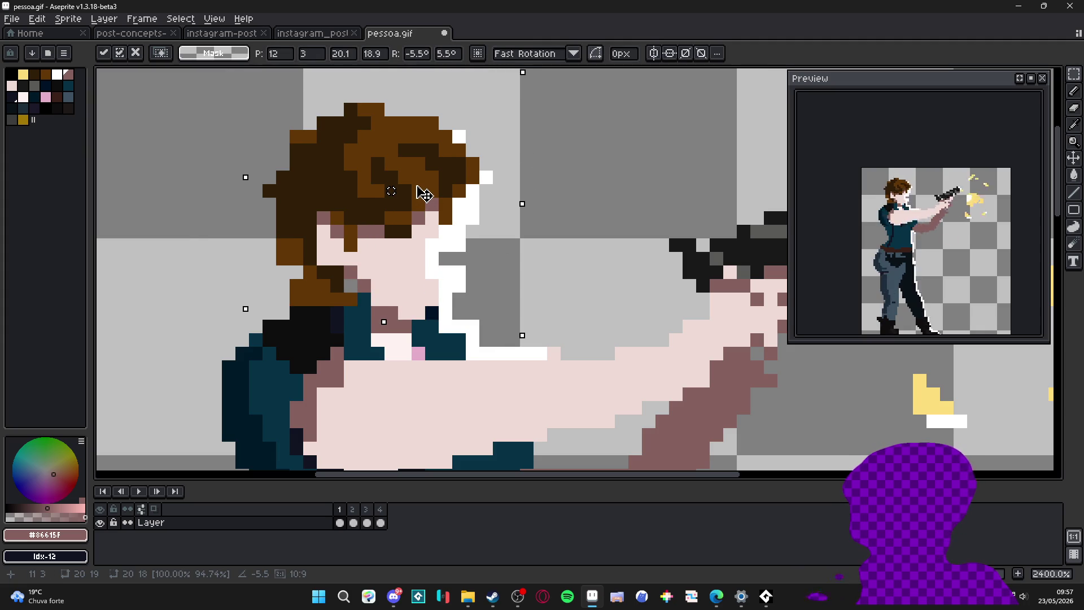
key(ctrl+d)
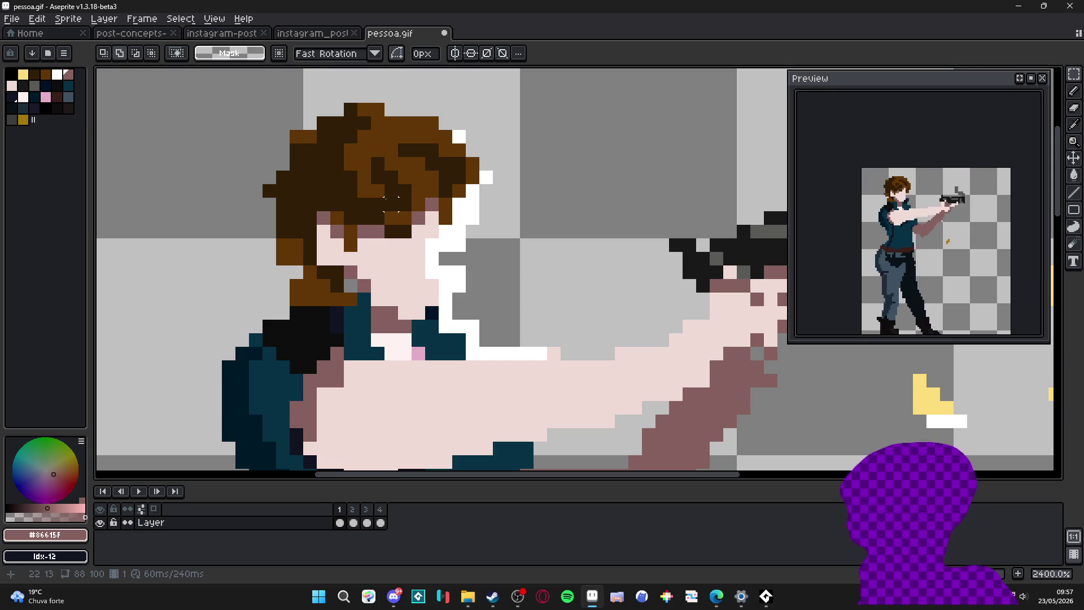
scroll(342, 225, down, 1)
scroll(356, 238, down, 1)
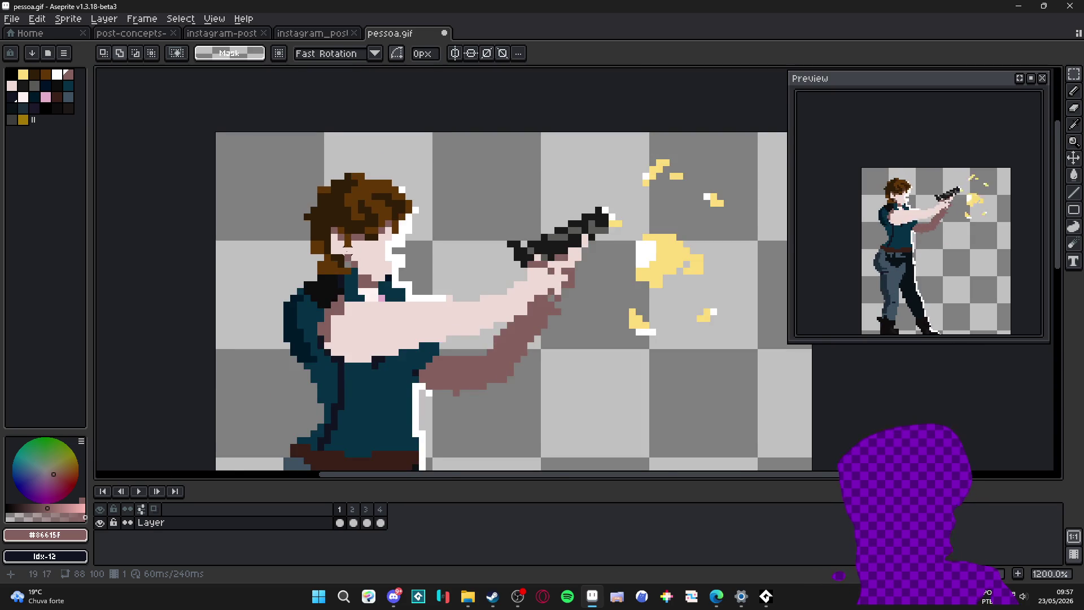
scroll(369, 264, down, 1)
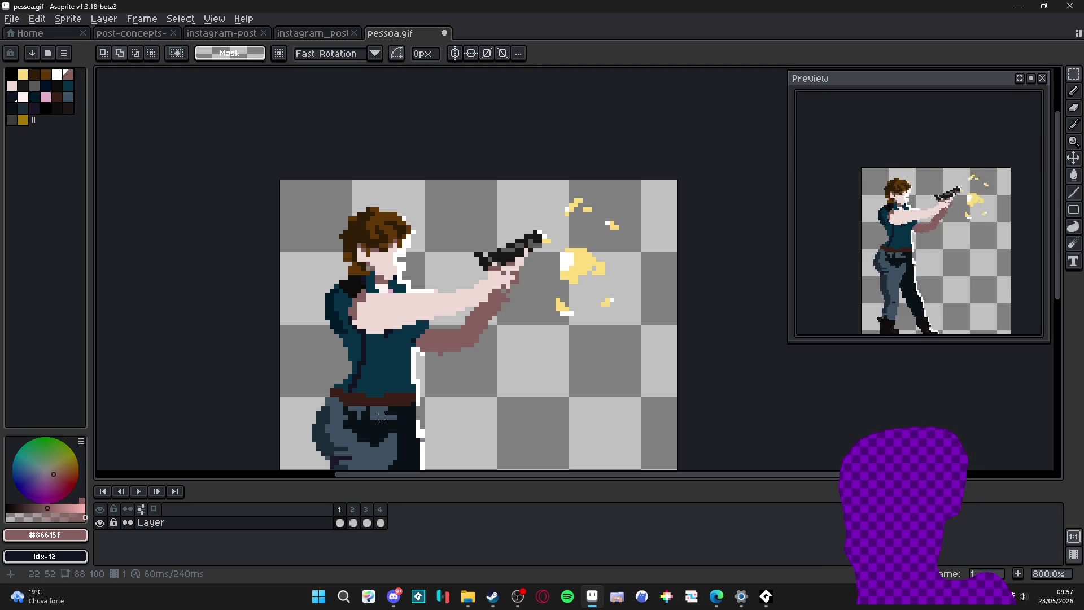
Step: Check frames 2, 3 and 4 of the gunshot loop, then close the pessoa.gif sprite
click(357, 508)
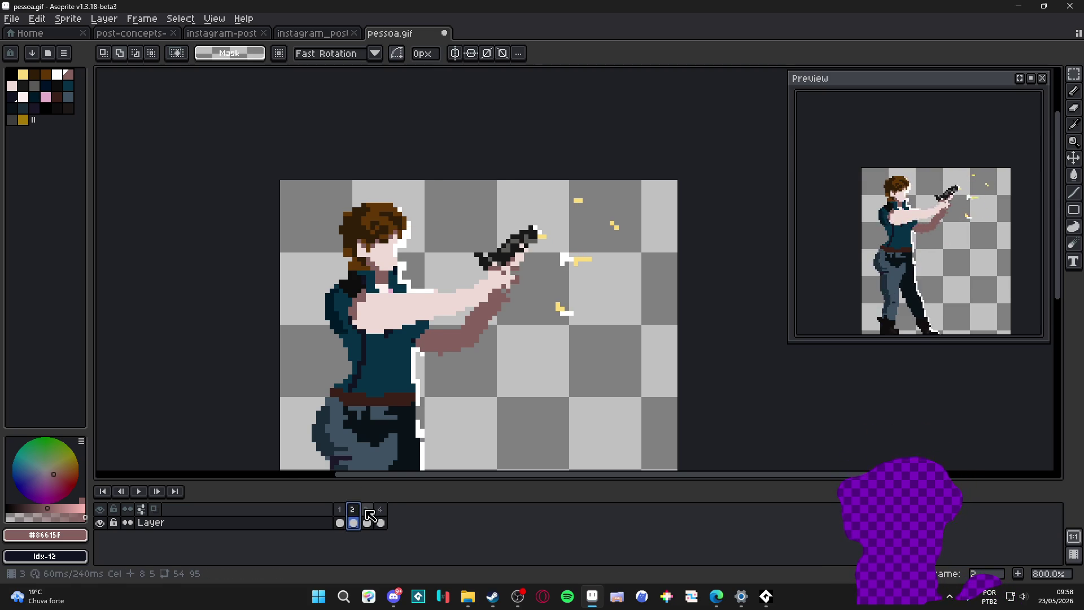
click(366, 509)
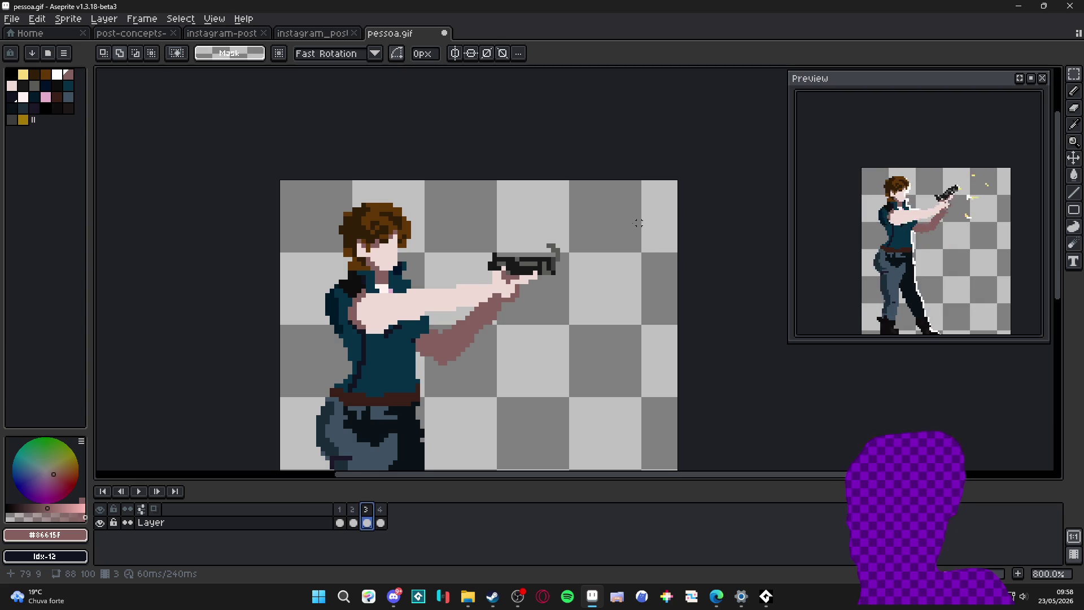
scroll(516, 302, down, 1)
scroll(483, 279, down, 1)
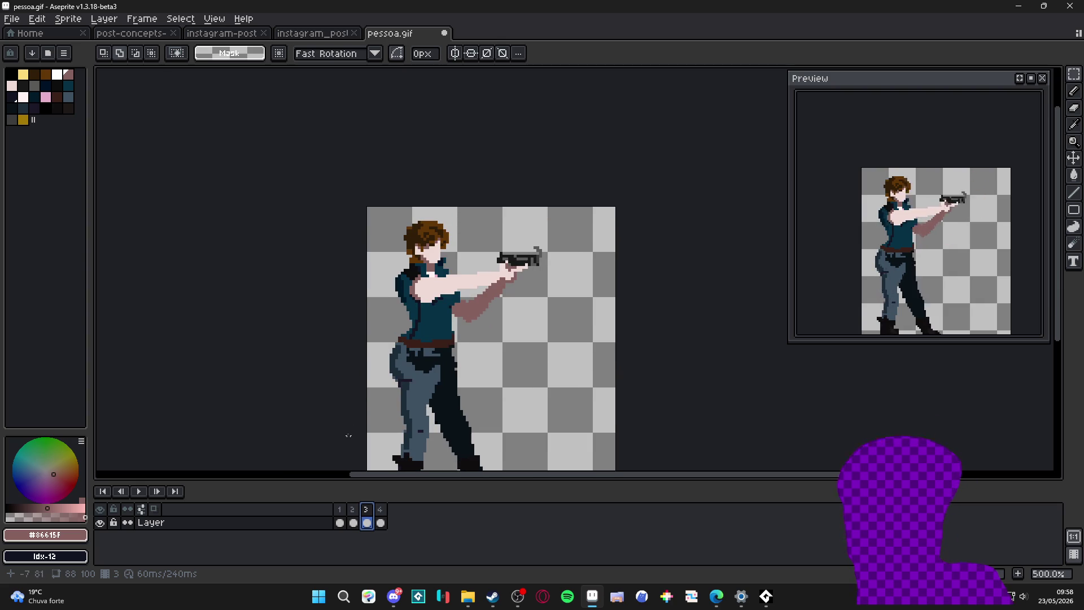
click(350, 518)
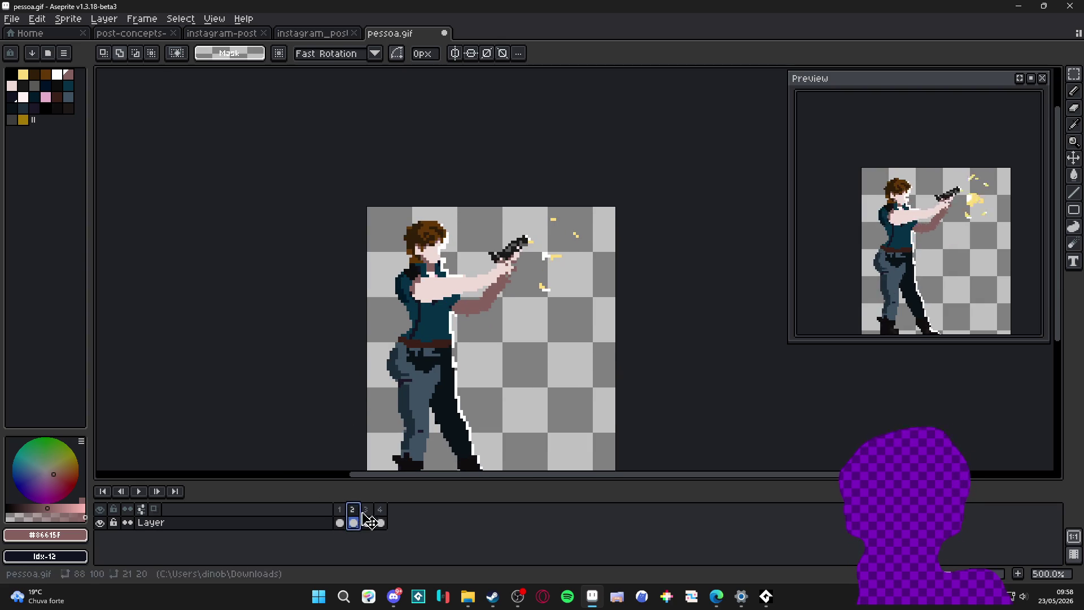
click(367, 519)
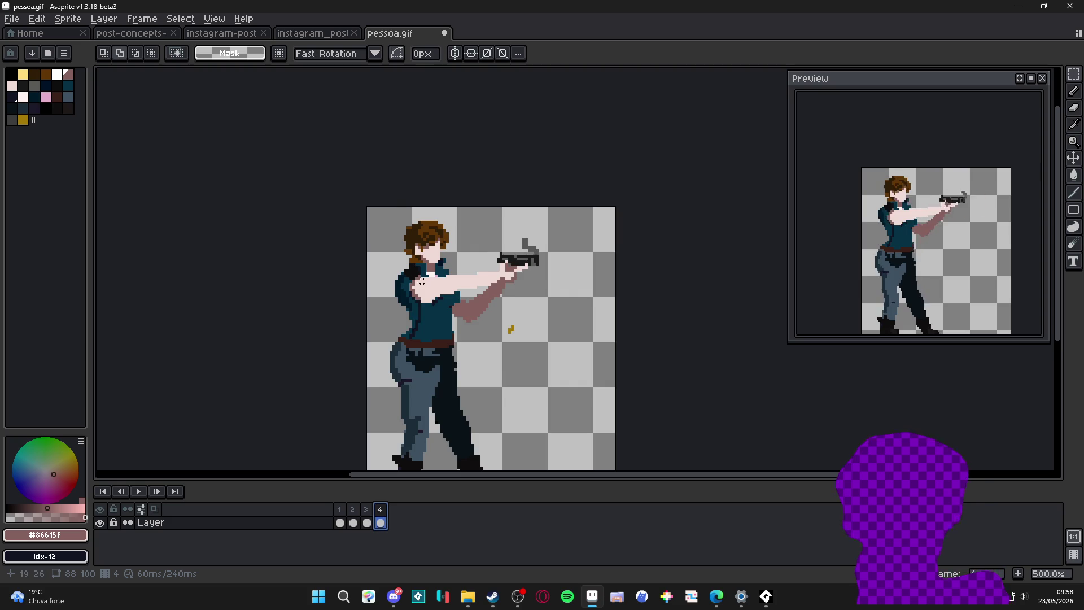
scroll(418, 290, down, 1)
scroll(419, 290, down, 1)
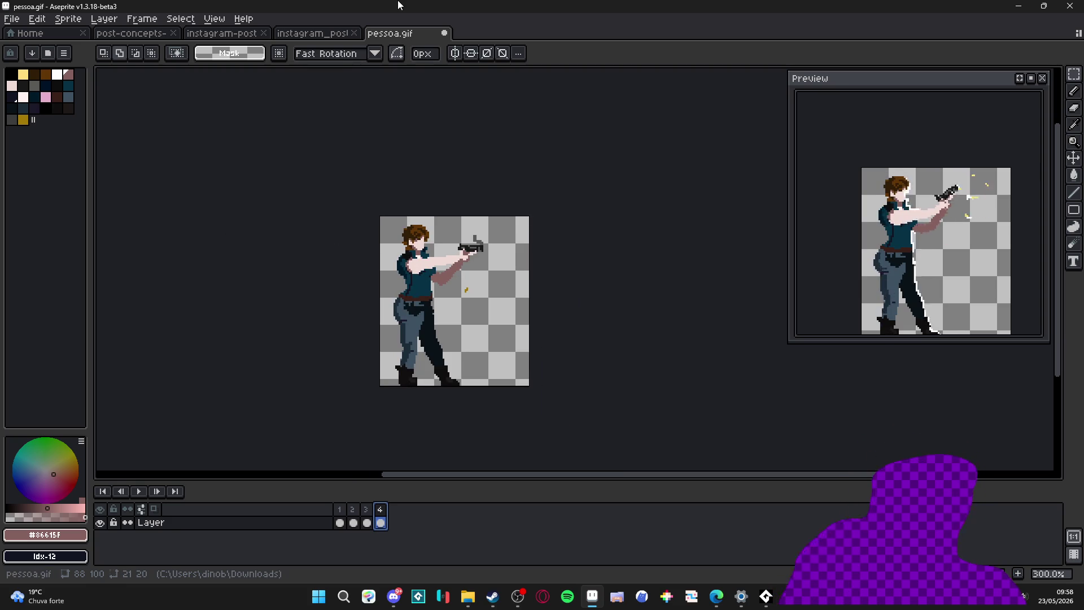
click(444, 32)
Step: Answer the save prompt, close both Instagram post sprites and bring the Downloads folder forward
click(541, 322)
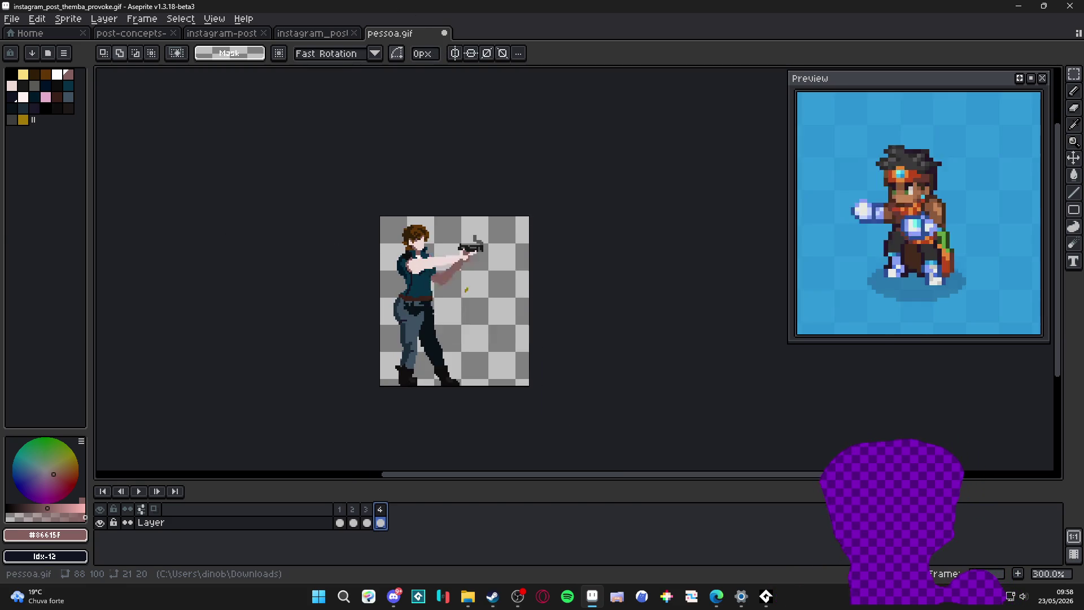
drag(610, 265, 563, 245)
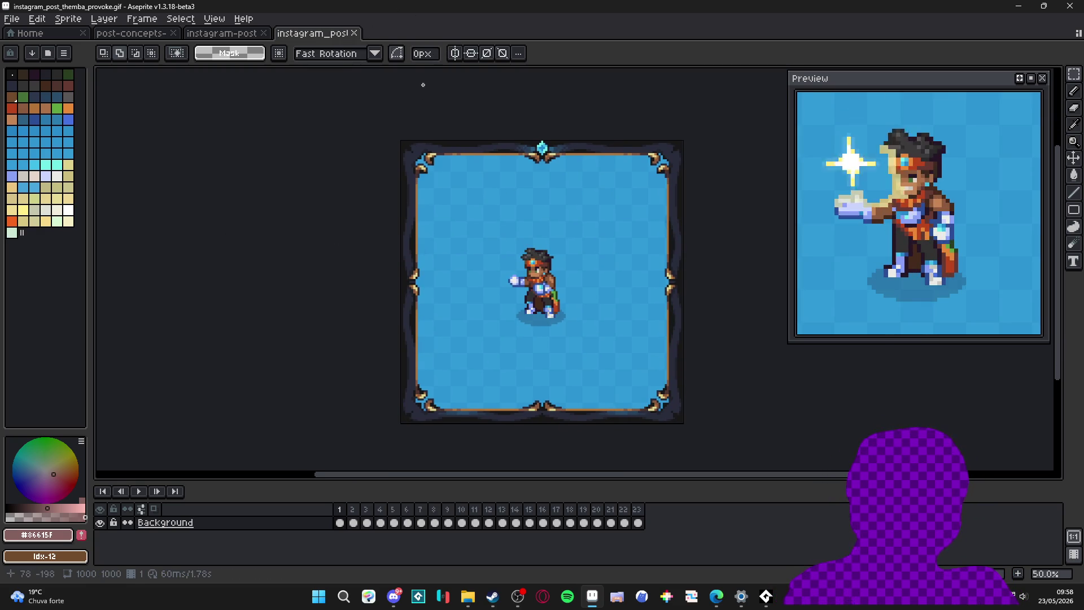
click(354, 32)
click(263, 32)
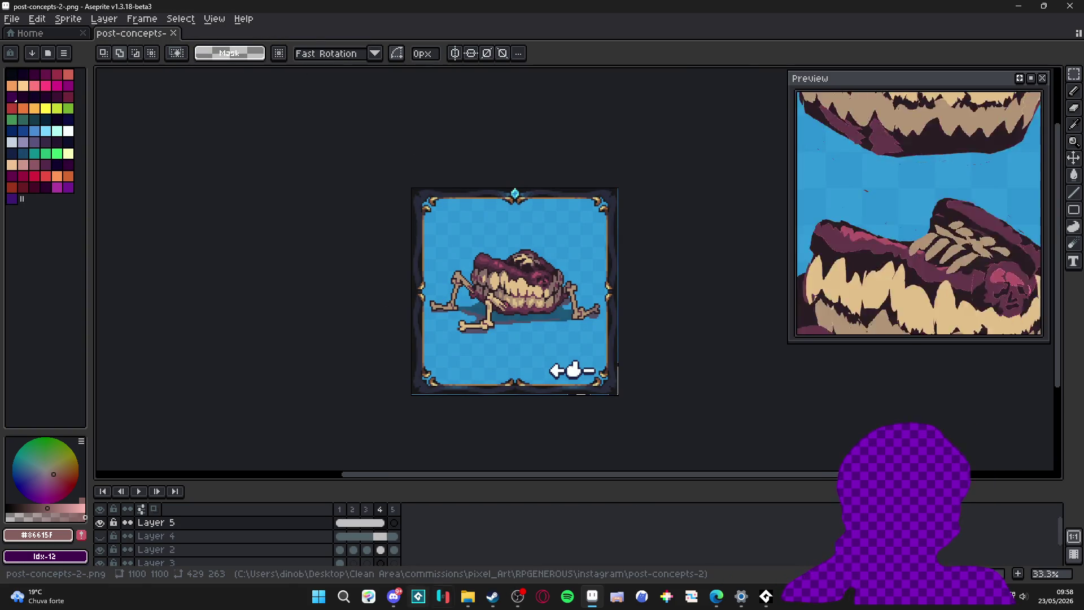
click(468, 596)
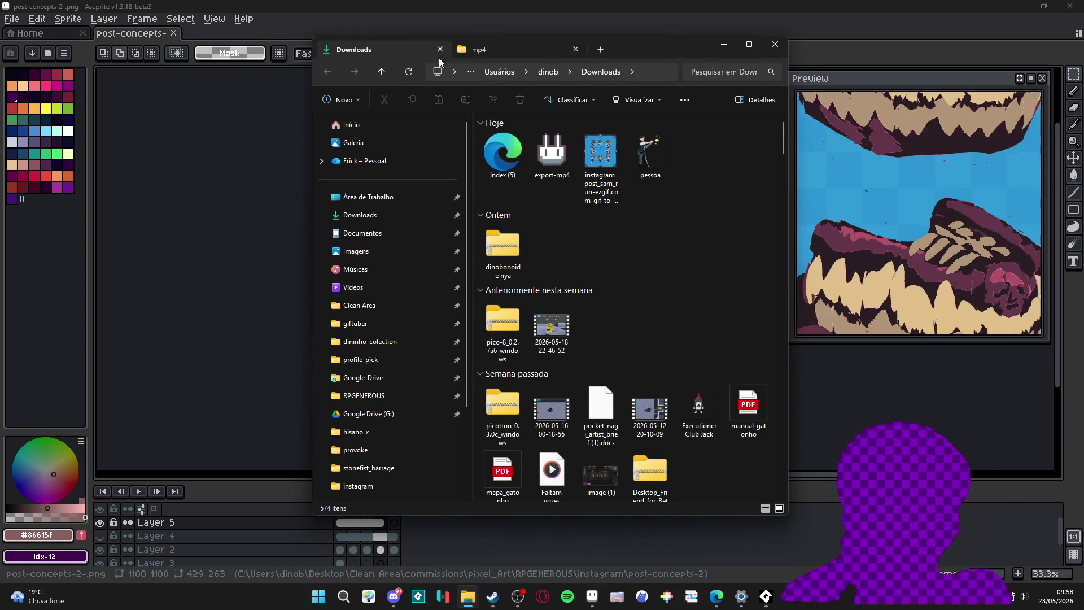
Step: Return the second Explorer tab to the instagram folder, then bring up Discord
click(486, 51)
click(326, 74)
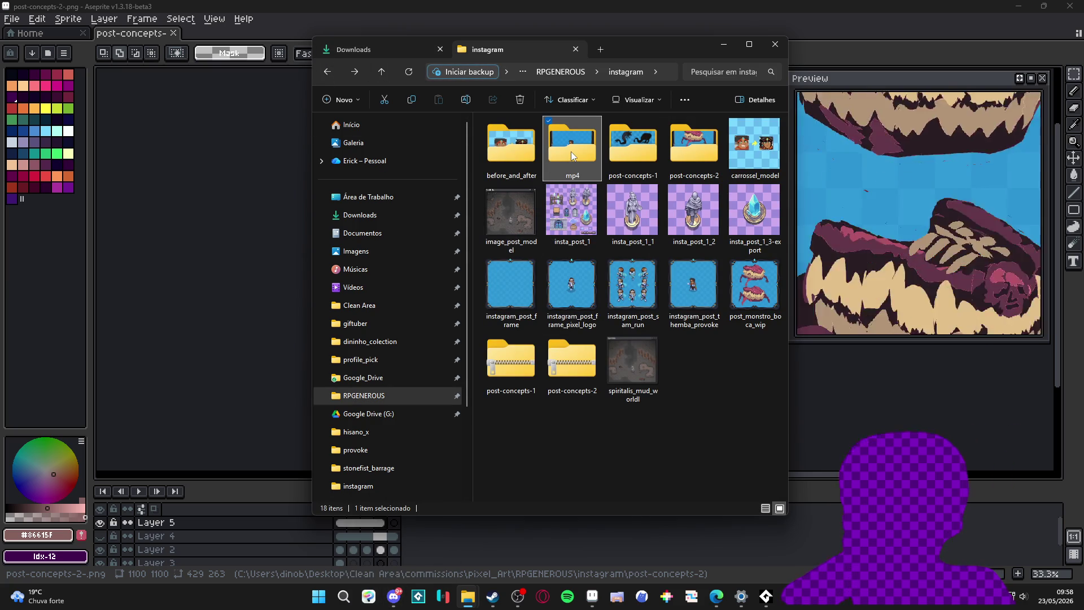
click(392, 599)
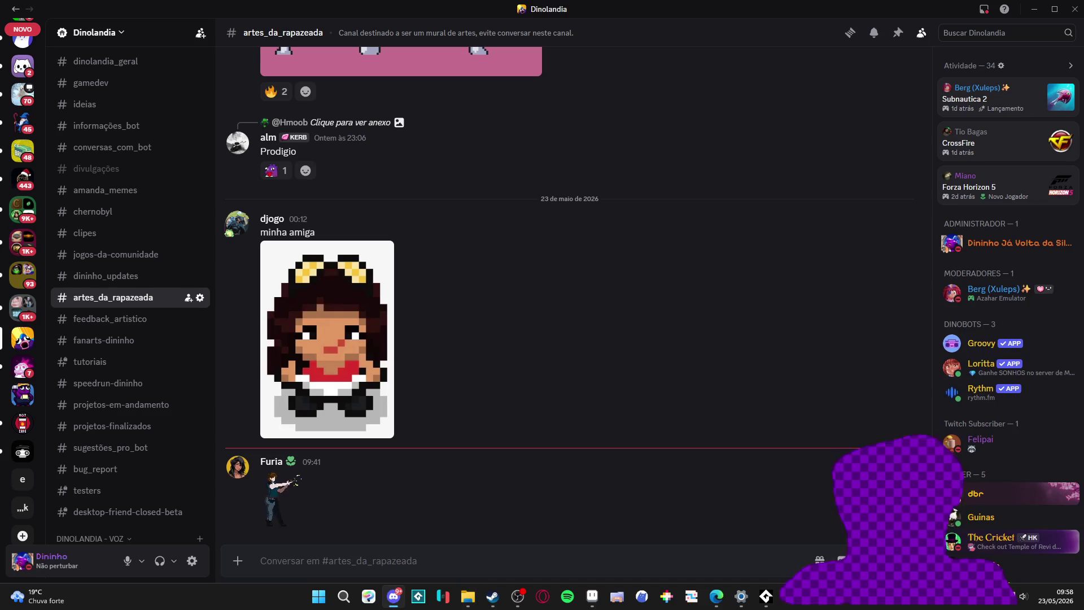
Step: Minimize Discord so File Explorer's instagram folder shows again
click(392, 600)
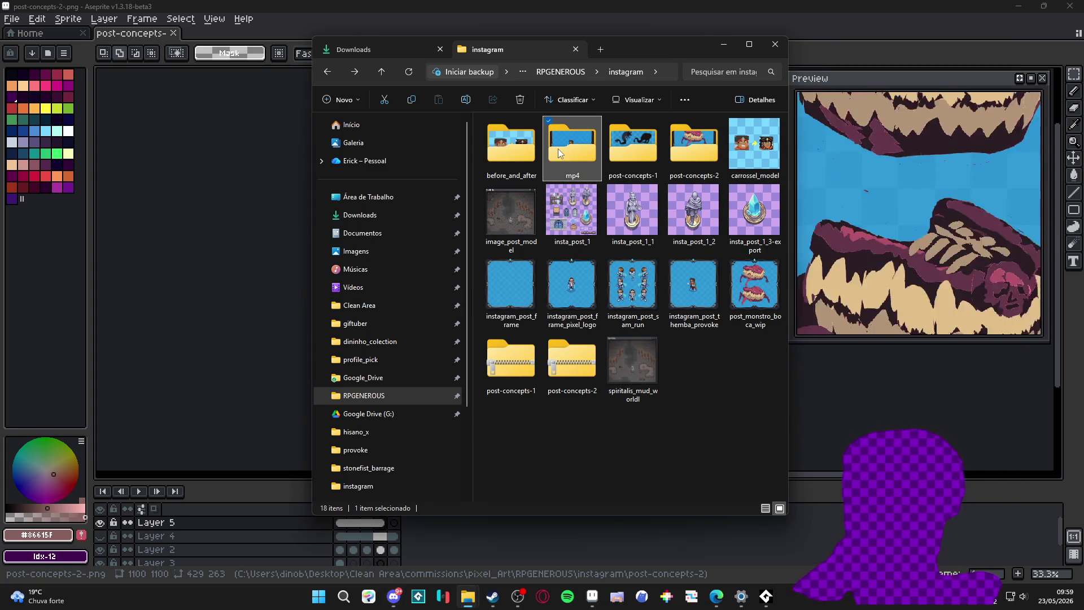
double_click(558, 148)
drag(512, 210, 597, 119)
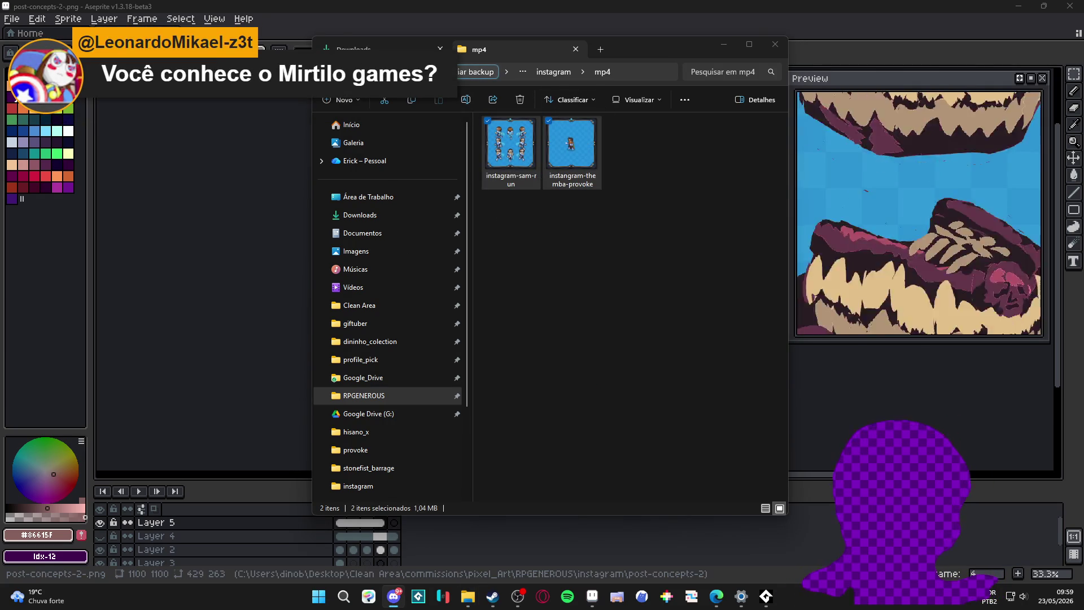
key(alt+Left)
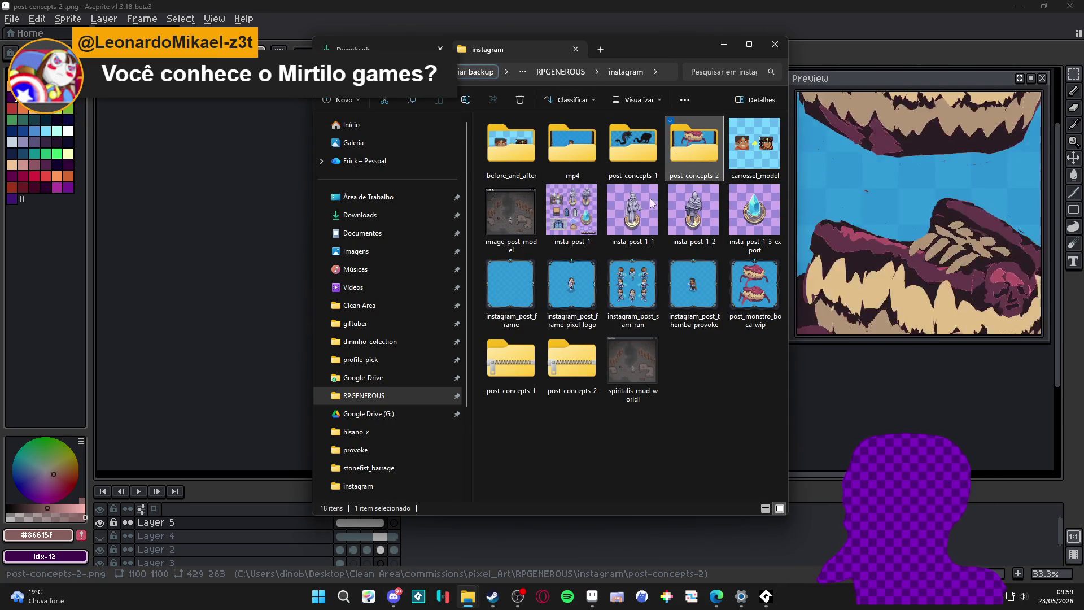
click(572, 363)
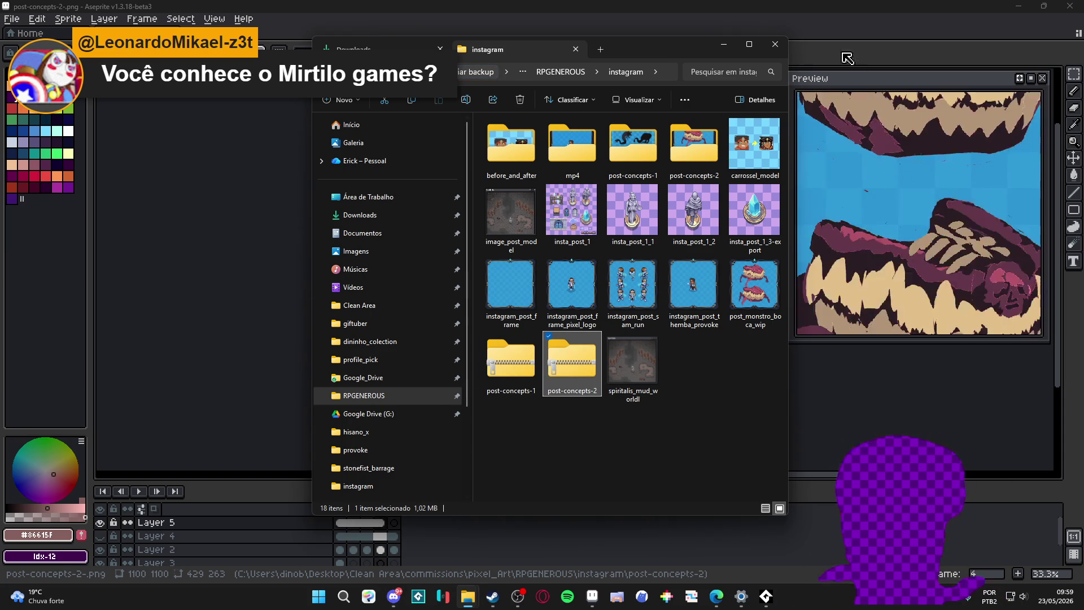
Step: Close File Explorer and bring Aseprite's post-concepts-2 sprite back to the front
click(774, 42)
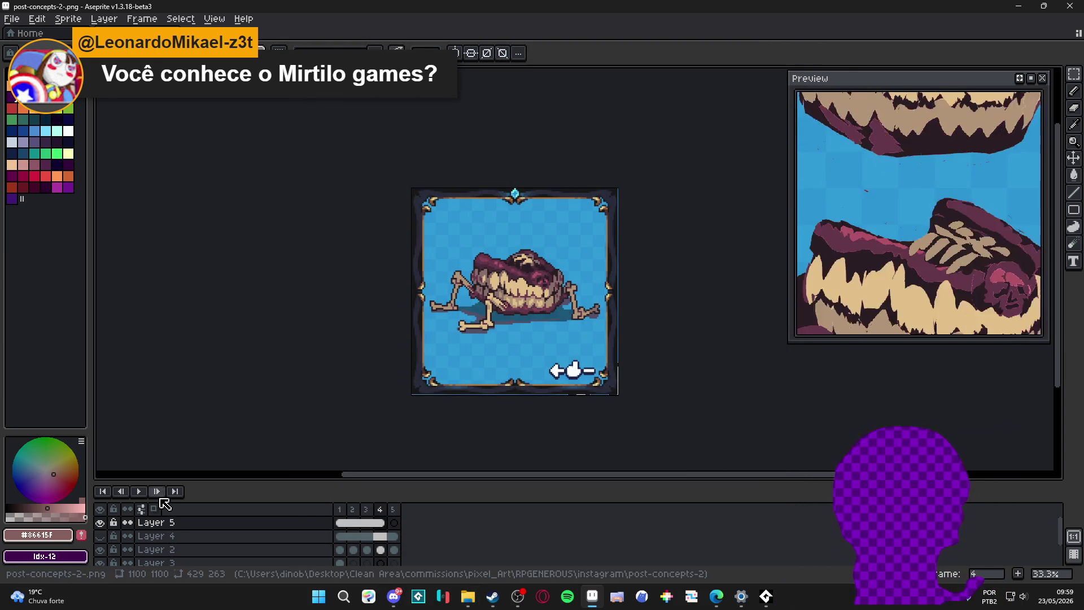
click(1019, 7)
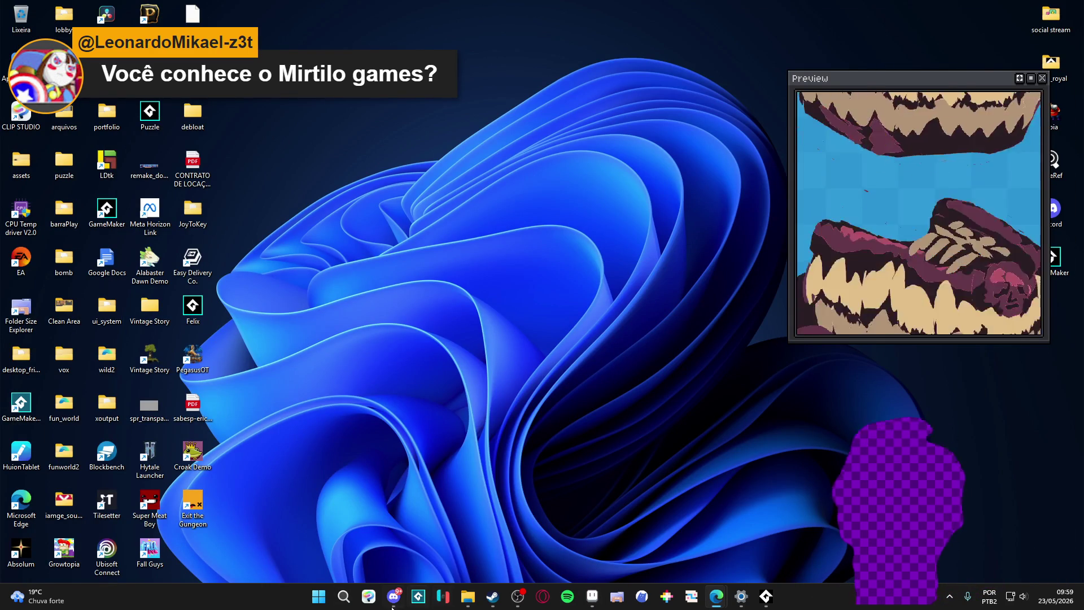
click(592, 597)
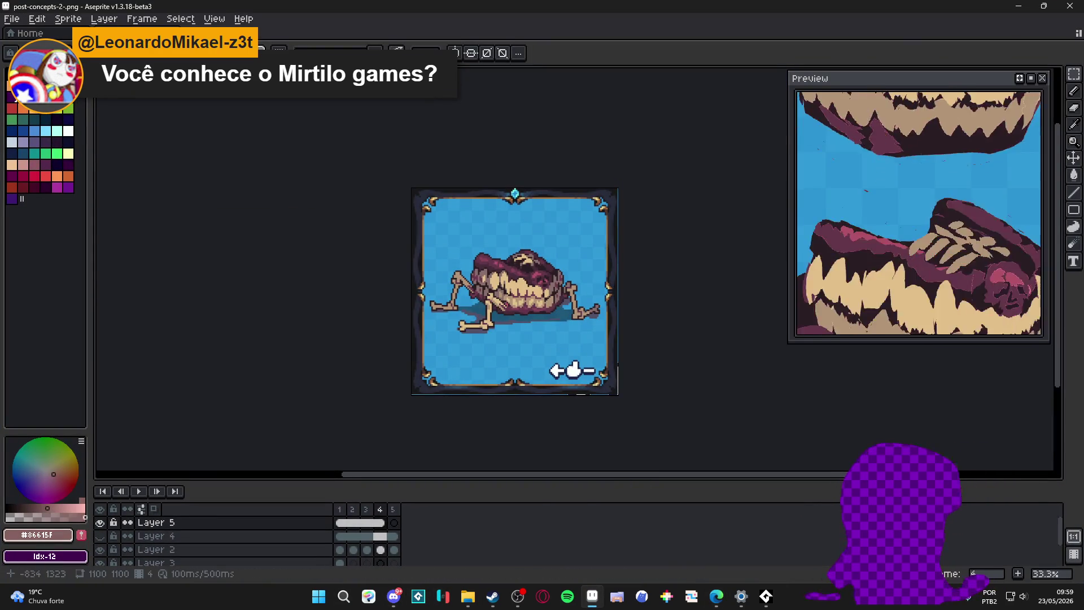
Step: Play the post-concepts-2 animation without the preview window, then switch to the Downloads folder
click(139, 492)
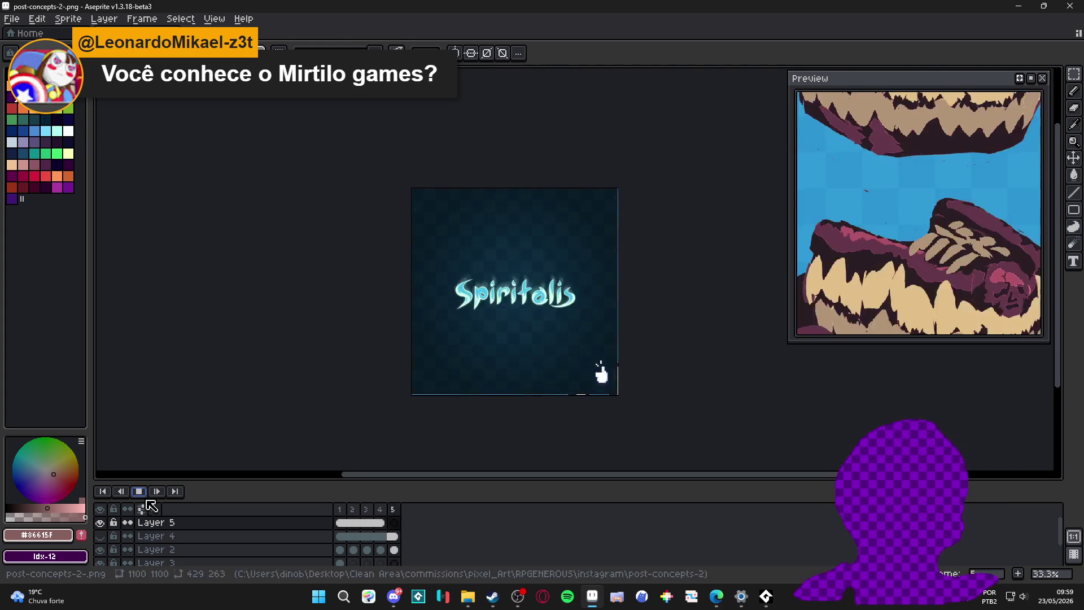
click(1044, 81)
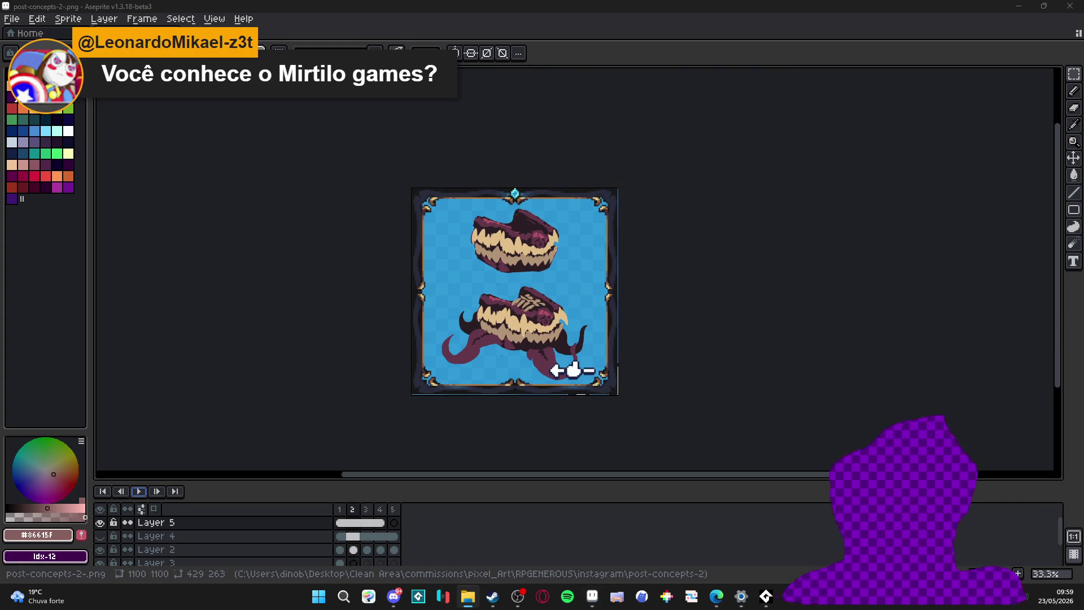
key(alt+Tab)
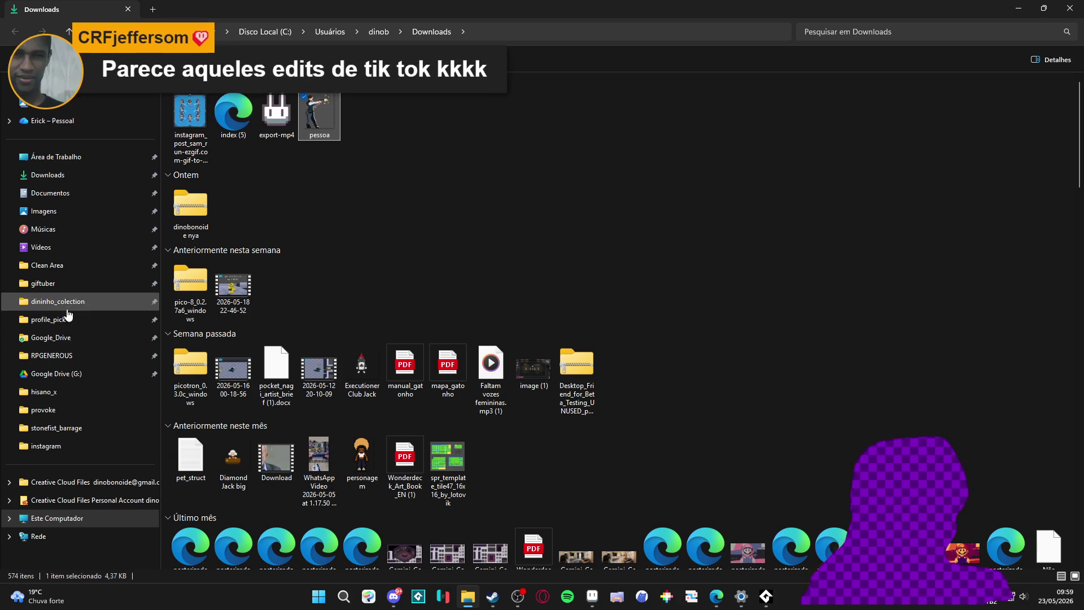
Step: Browse Clean Area, looking inside the giftuber, dininho_colection and hisano_x folders
click(53, 266)
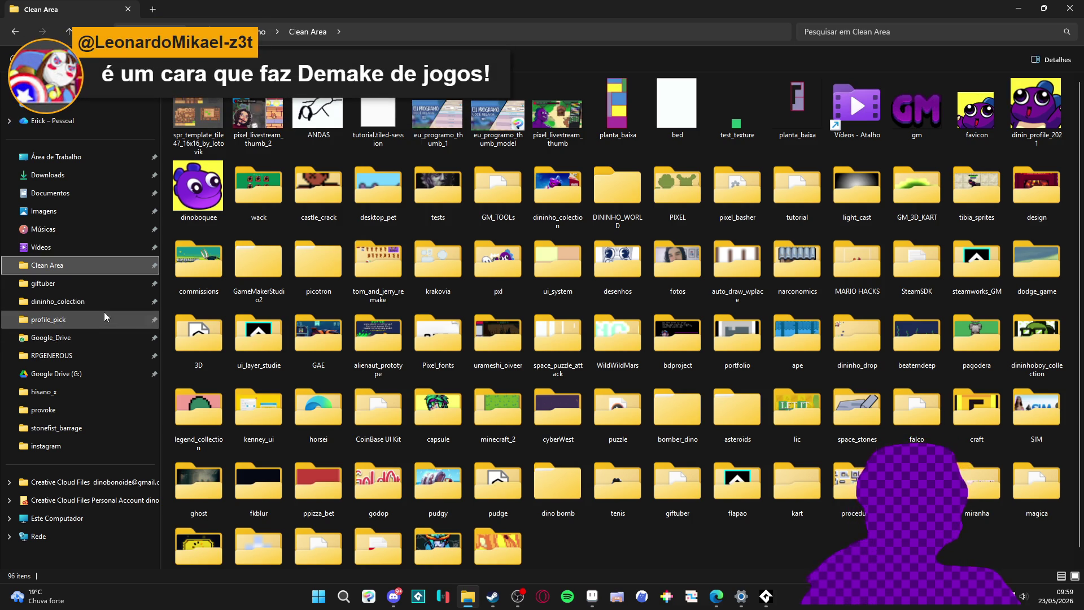
click(77, 286)
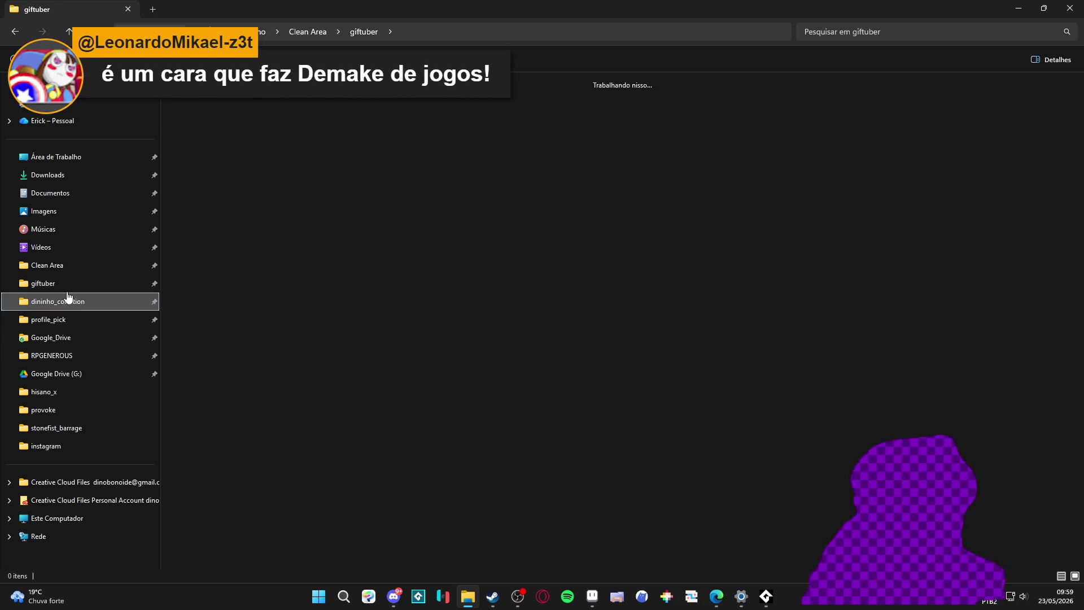
click(85, 257)
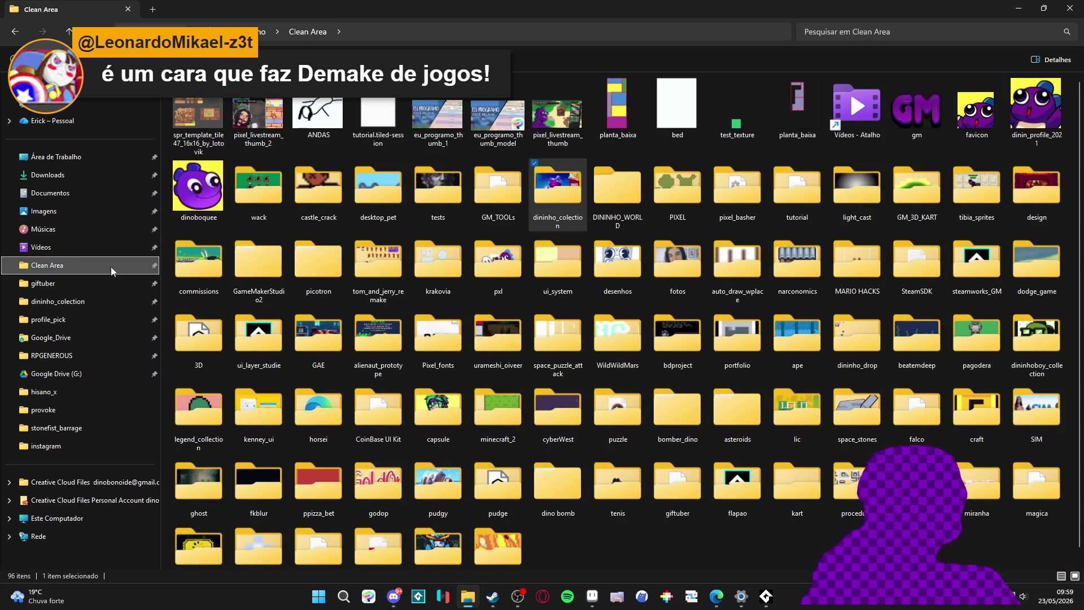
click(94, 394)
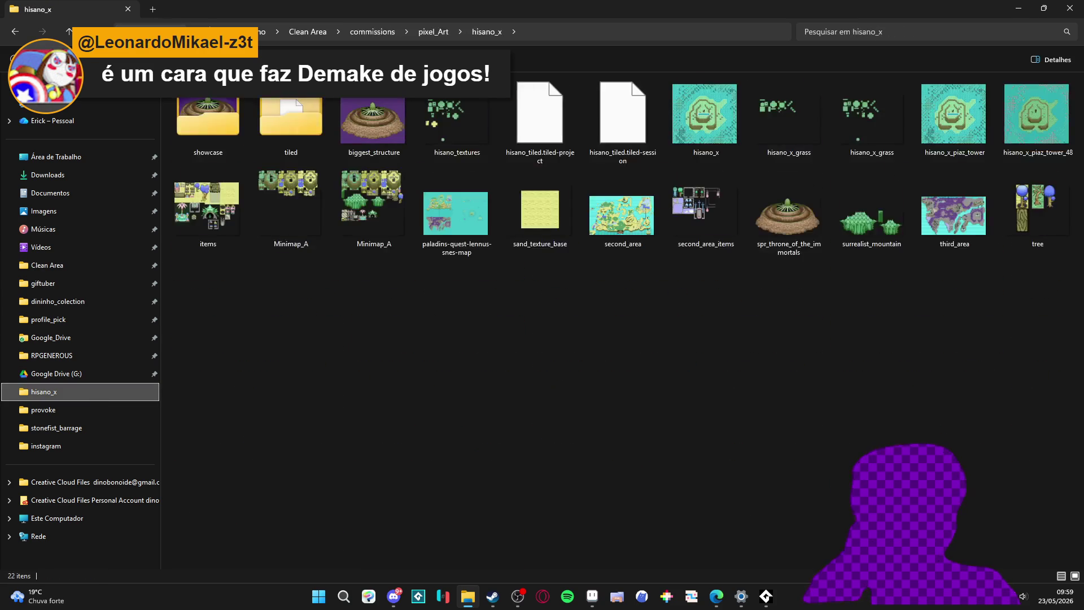
Step: Go up to pixel_Art and open the seongmuk commission folder
click(439, 36)
double_click(213, 444)
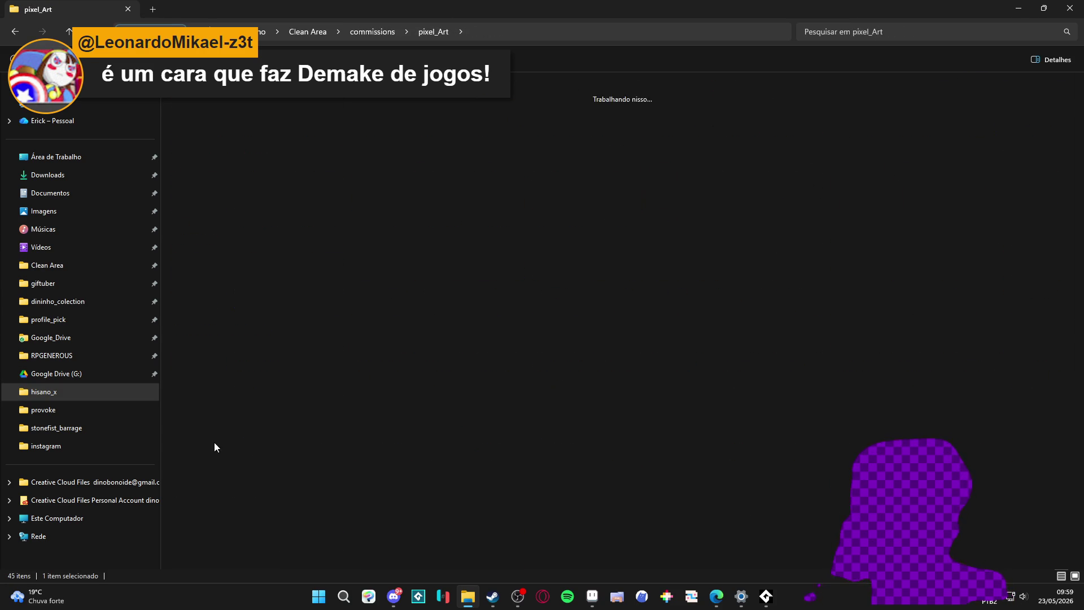
ctrl+scroll(372, 188, up, 3)
ctrl+scroll(454, 134, up, 2)
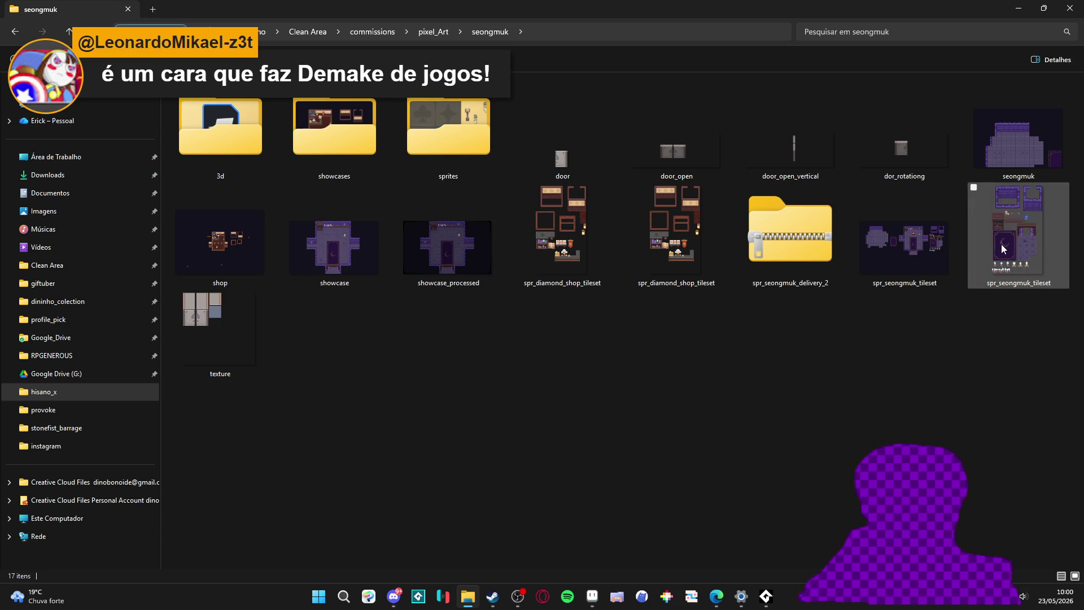
Step: Open seongmuk.aseprite, scrub its door-opening frames, then select spr_diamond_shop_tileset back in Explorer
double_click(1012, 153)
scroll(602, 278, up, 2)
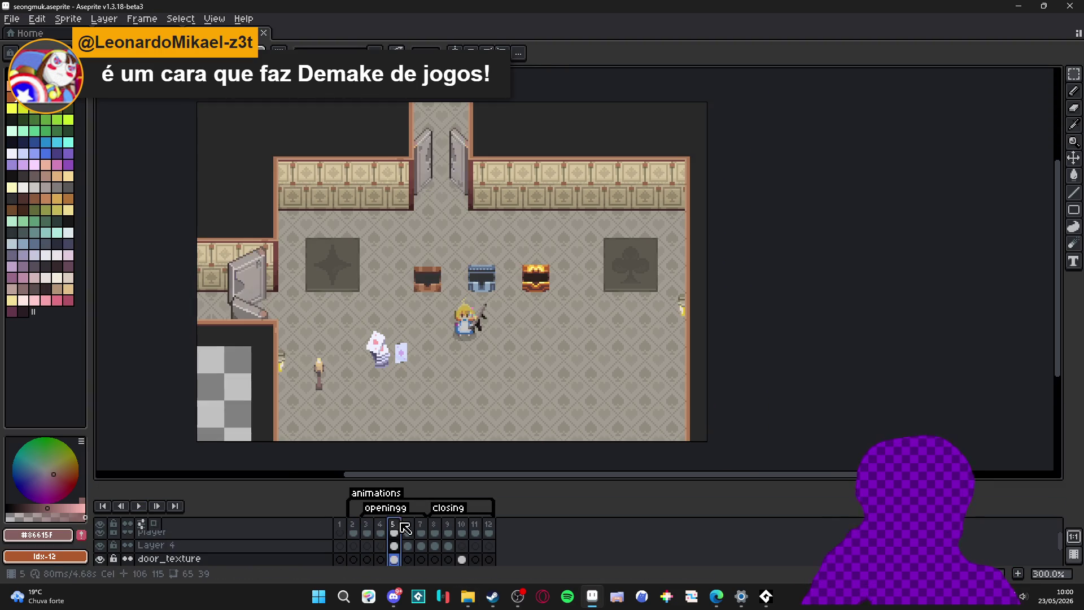
mouse_move(353, 531)
mouse_down()
mouse_move(434, 528)
mouse_move(340, 525)
mouse_up()
click(468, 597)
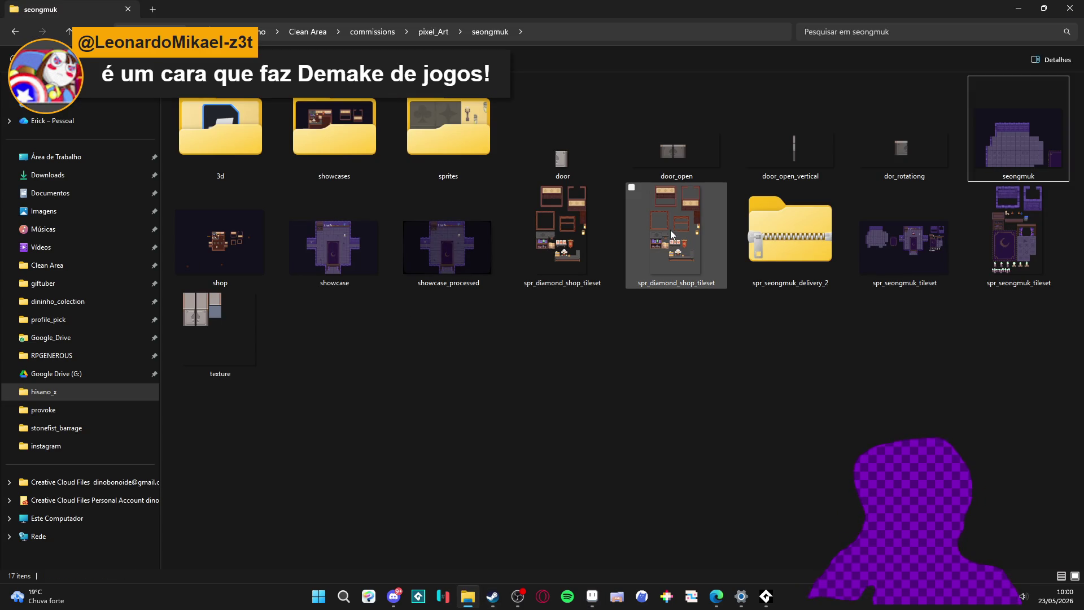
click(559, 259)
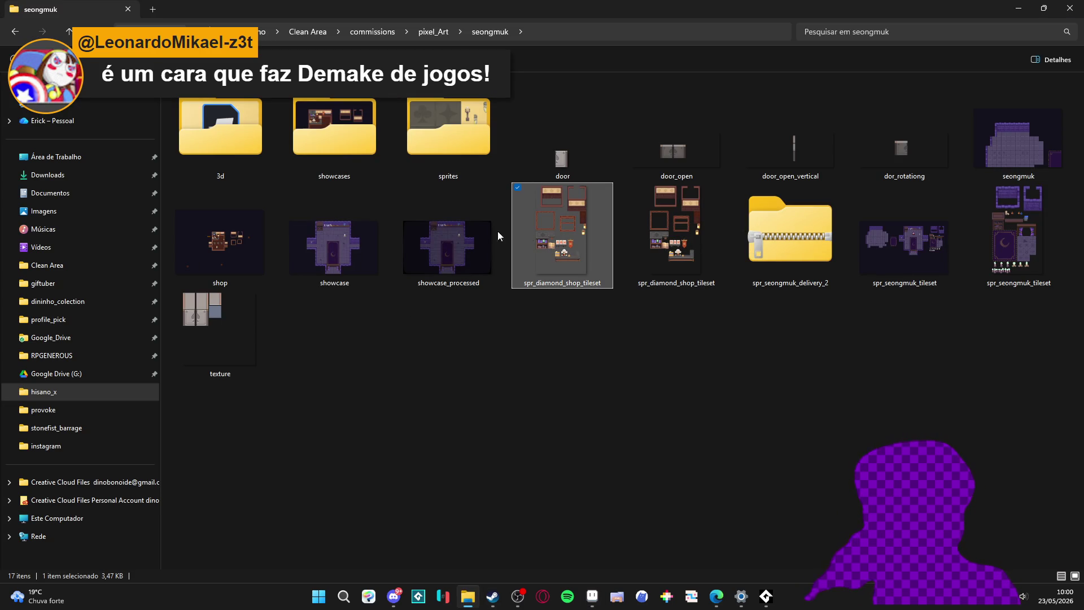
Step: Open shop.aseprite and pan around the shop room and its loose tile pieces
double_click(238, 232)
scroll(504, 229, up, 2)
scroll(505, 228, up, 1)
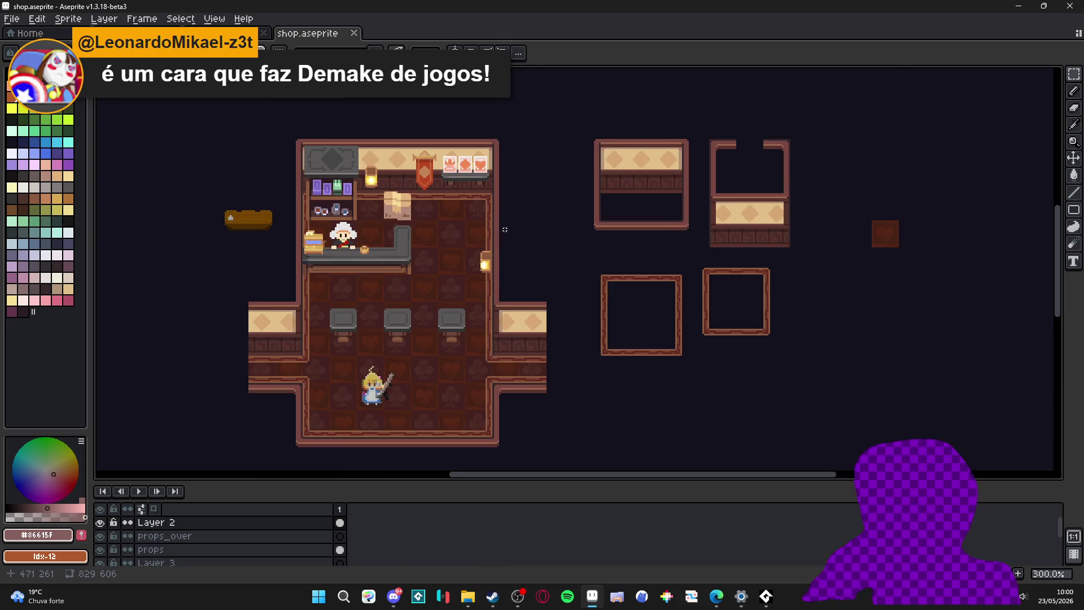
mouse_move(504, 229)
mouse_down()
mouse_move(378, 255)
mouse_move(411, 242)
mouse_up()
scroll(411, 242, down, 1)
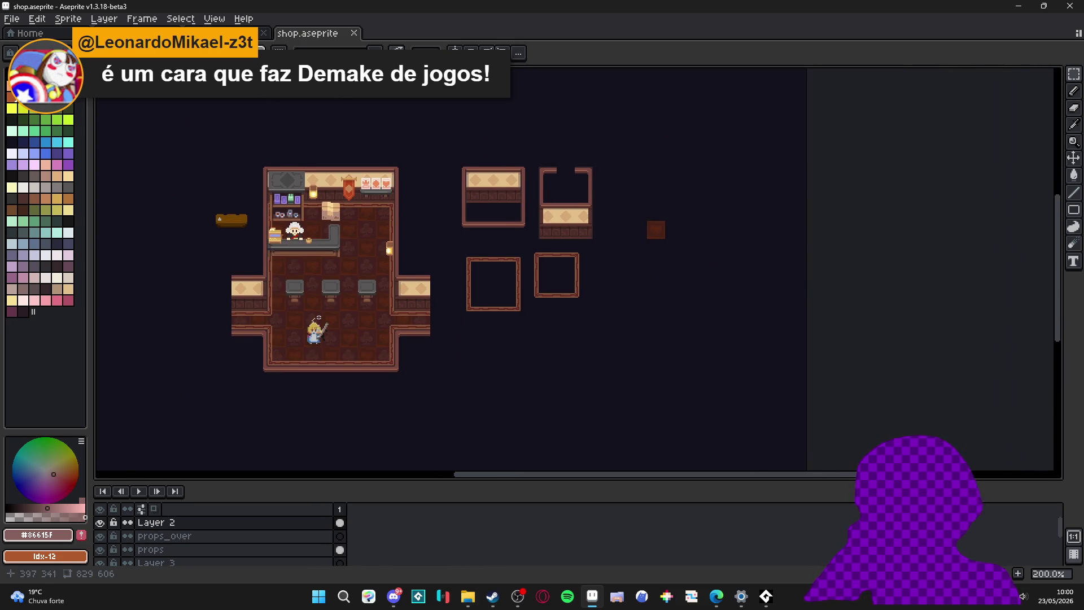
drag(319, 316, 303, 315)
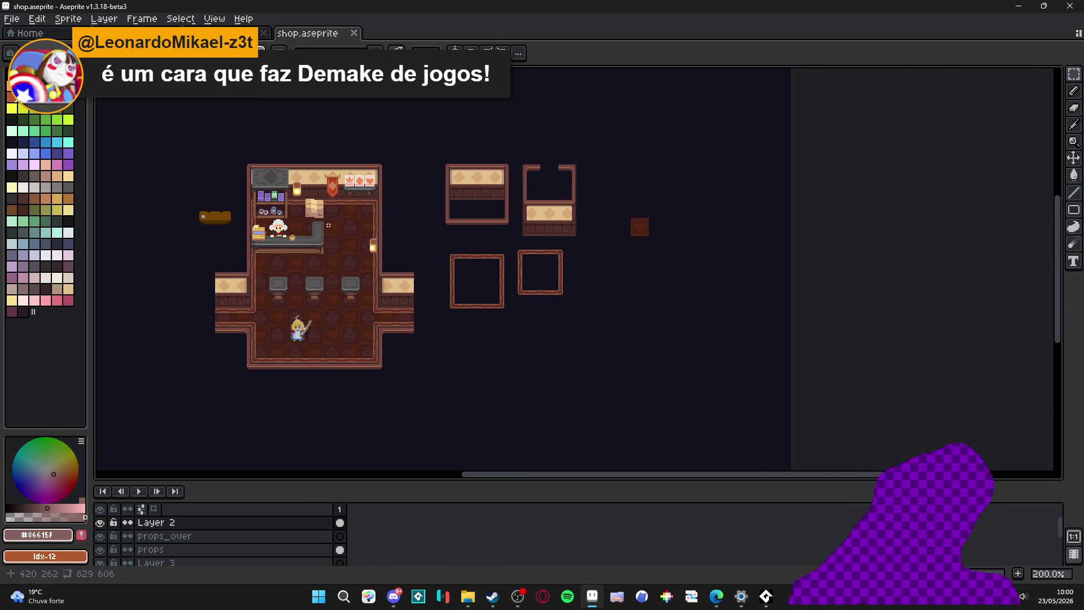
scroll(330, 221, up, 1)
scroll(308, 225, down, 1)
drag(309, 372, 275, 382)
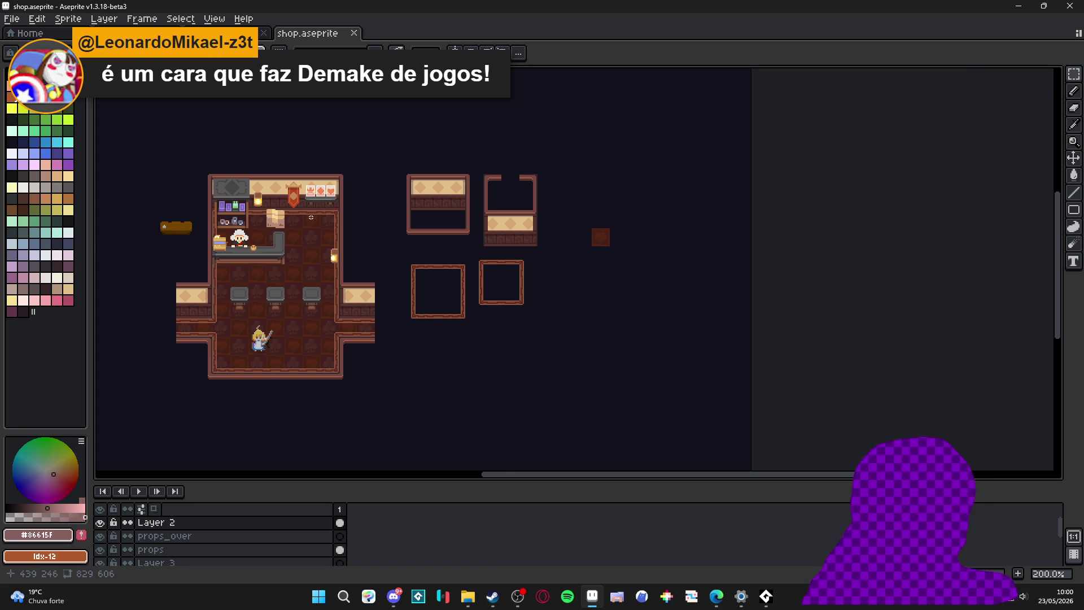
scroll(310, 217, up, 1)
scroll(297, 232, down, 1)
scroll(296, 206, up, 1)
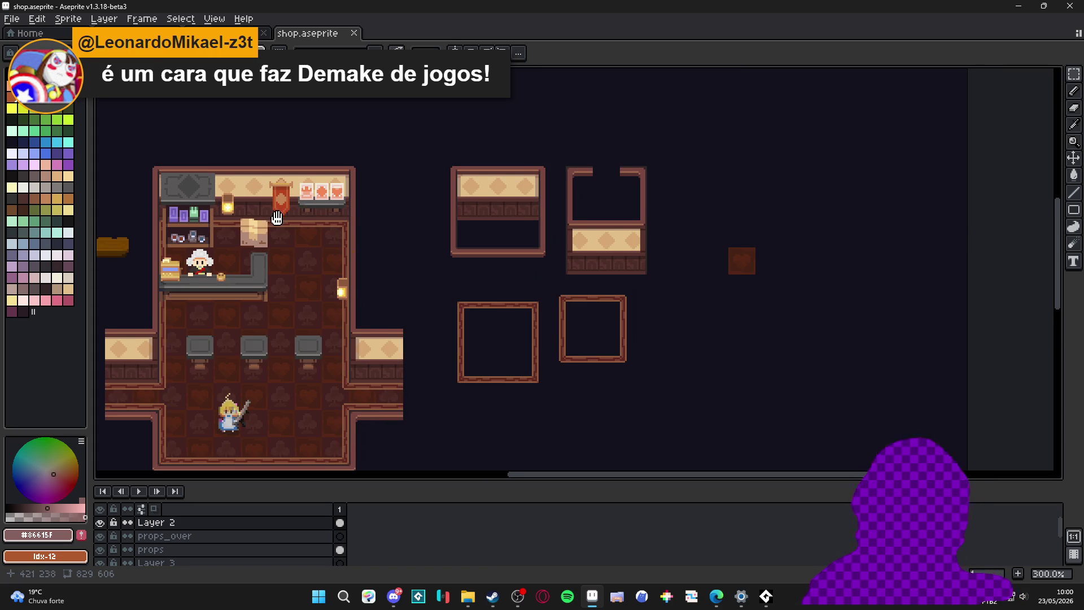
drag(296, 207, 299, 159)
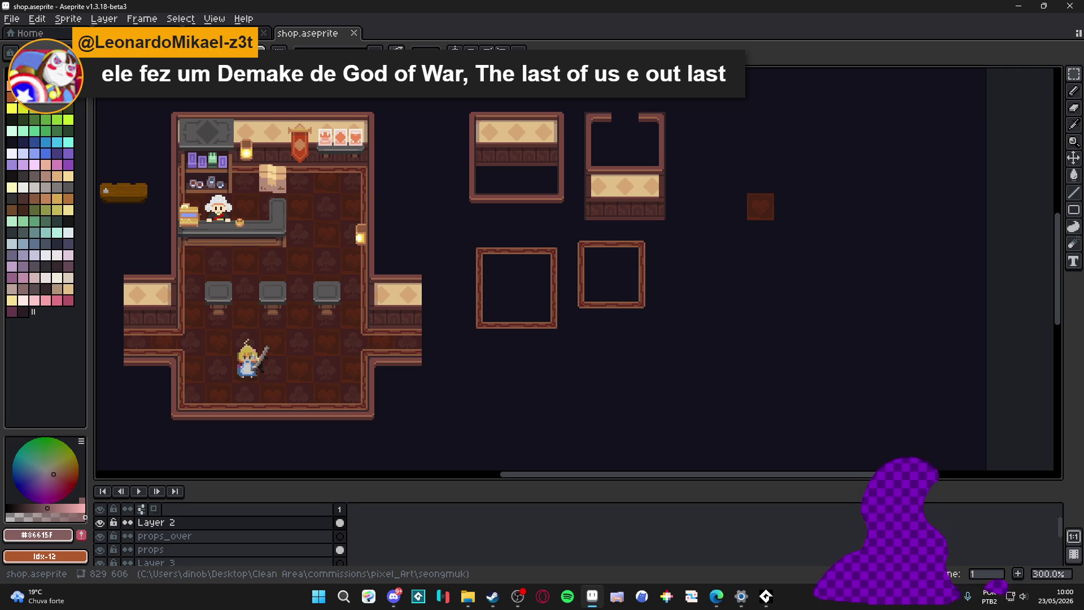
Step: Bring the whole shop room back into view and make the layers area taller
key(alt+Tab)
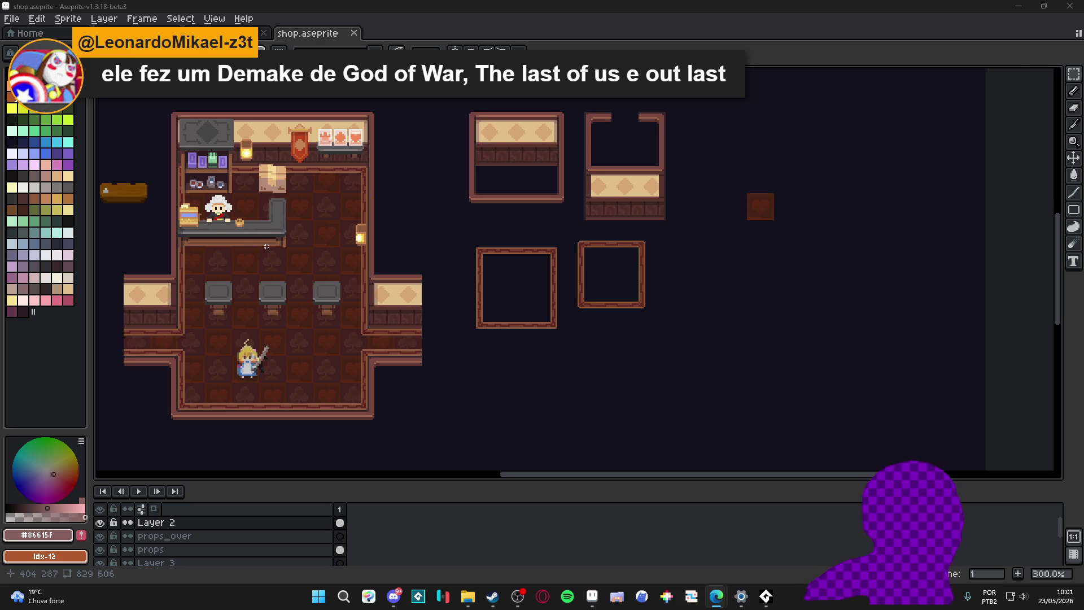
mouse_move(260, 244)
mouse_down()
mouse_move(195, 222)
mouse_move(206, 188)
mouse_up()
scroll(206, 188, down, 1)
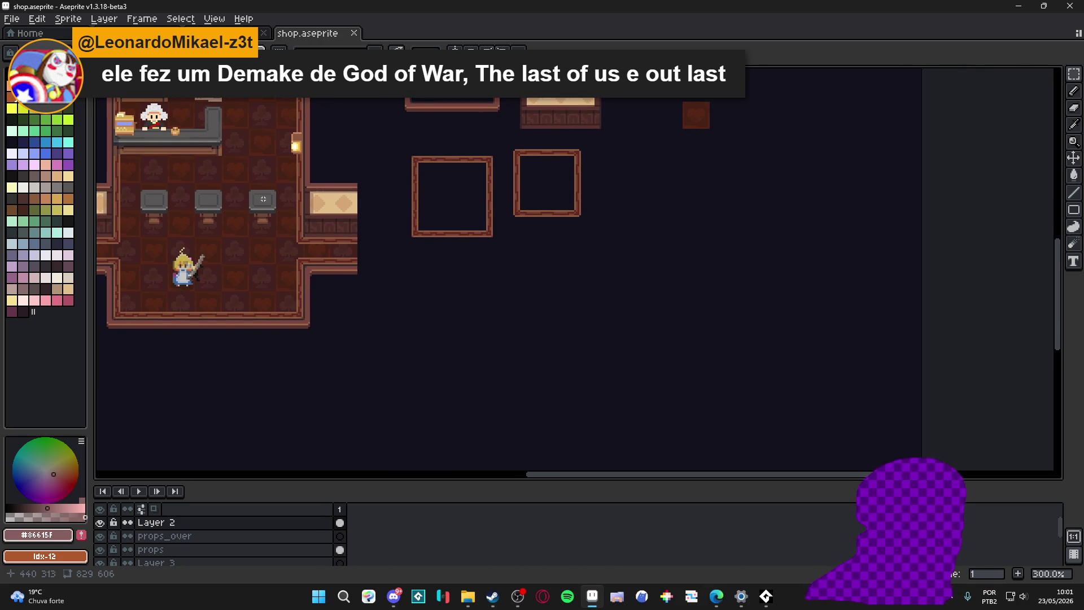
scroll(263, 198, down, 1)
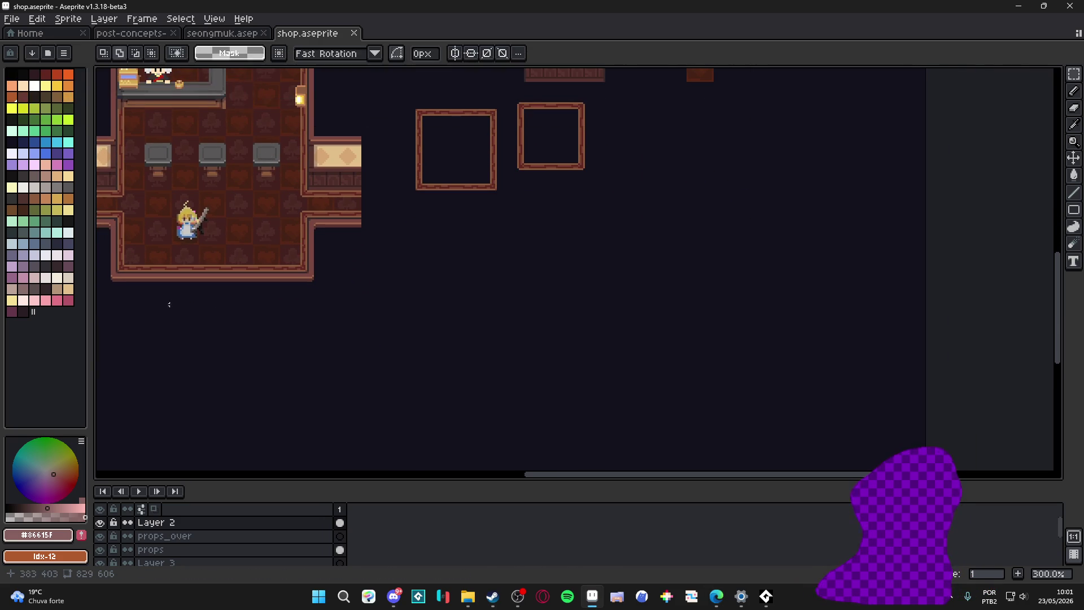
scroll(431, 327, up, 2)
scroll(482, 358, up, 1)
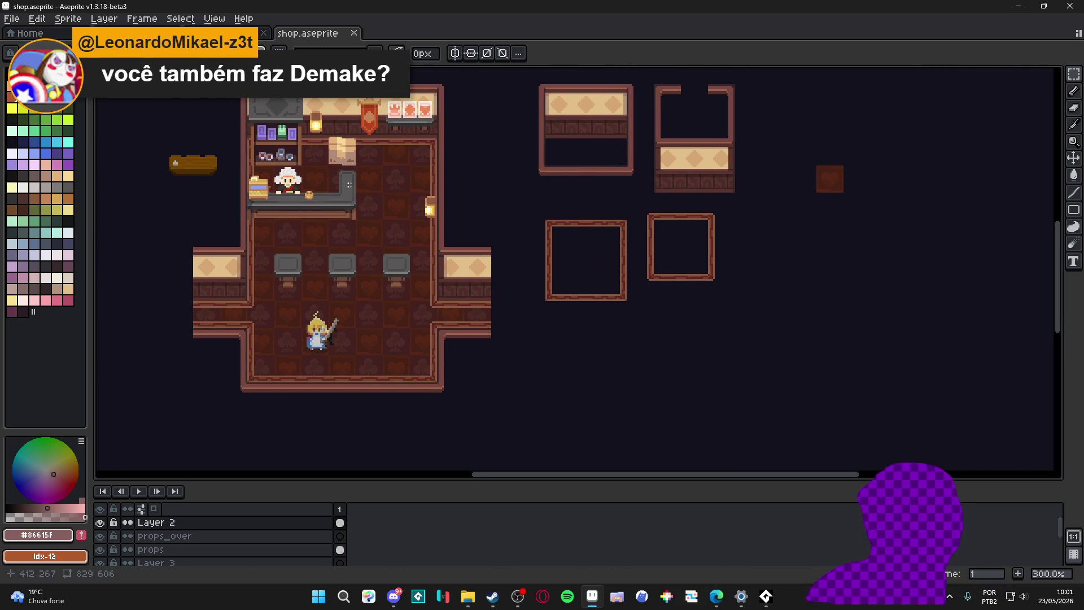
drag(349, 184, 337, 198)
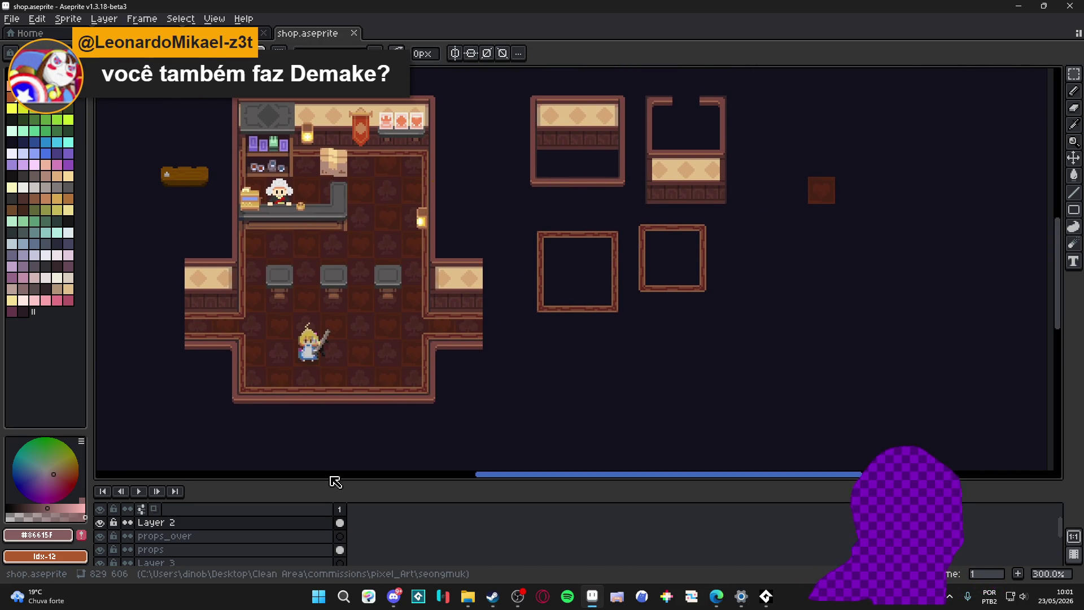
mouse_move(329, 479)
mouse_down()
mouse_move(326, 419)
mouse_move(351, 502)
mouse_up()
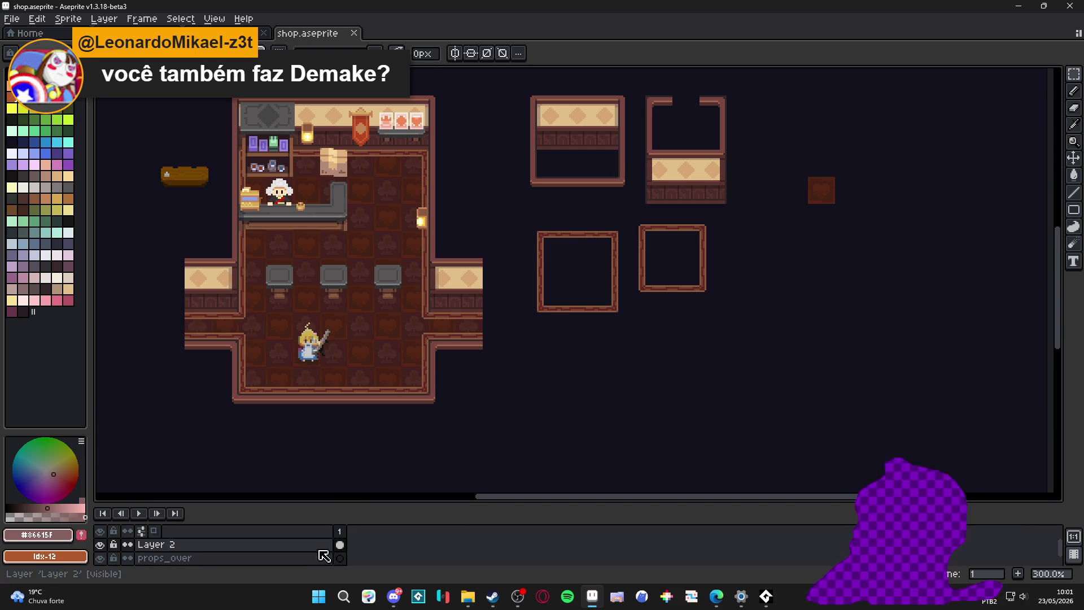
Step: Launch Godot from Start search and open the Tom_and_Jerry_Remake project
click(318, 596)
text(godo)
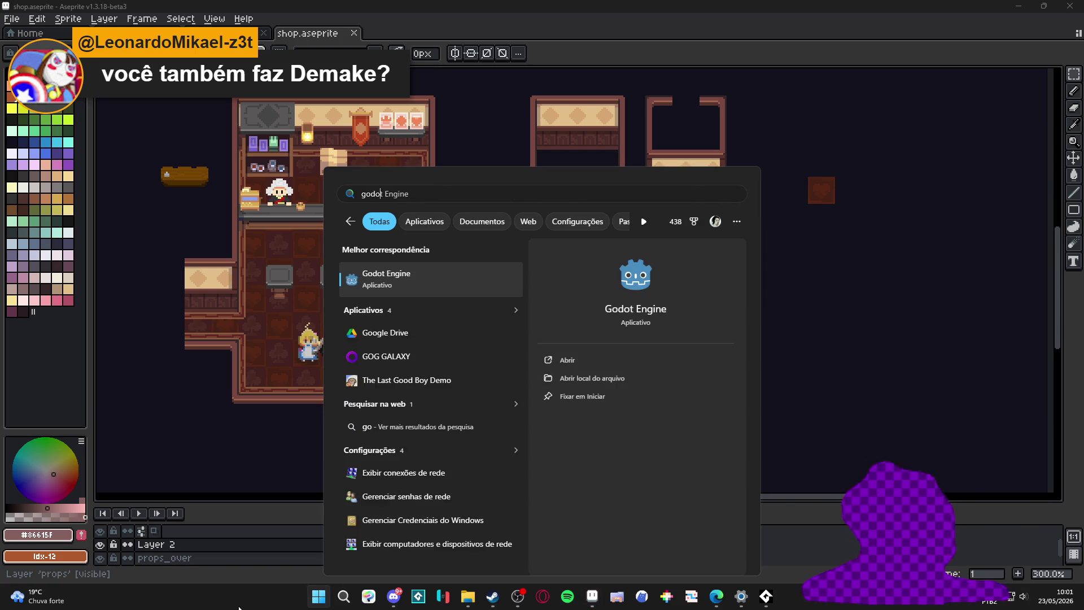
text(t)
key(Return)
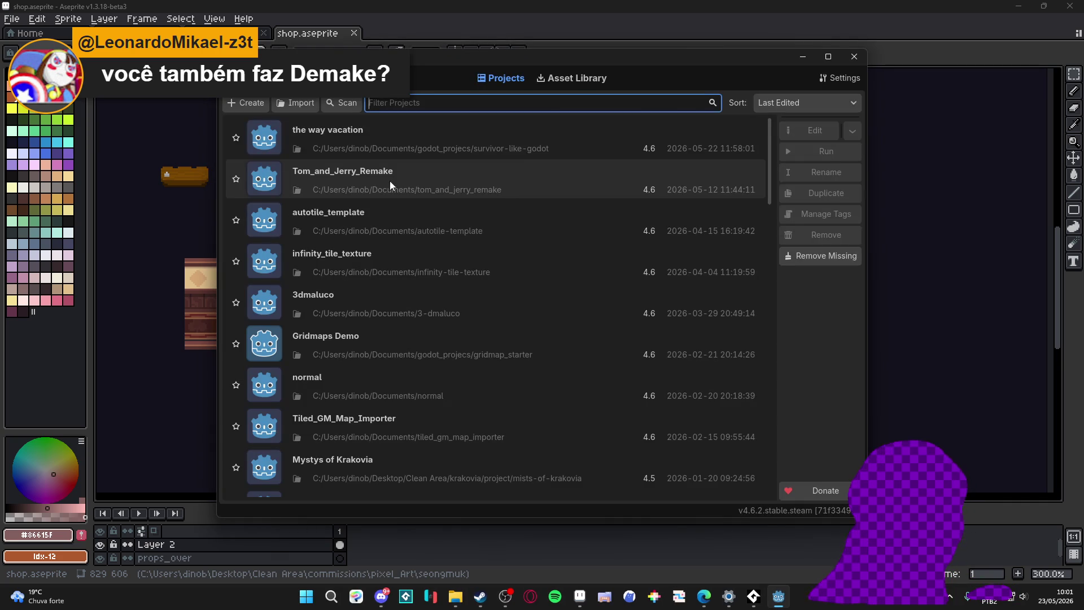
double_click(380, 183)
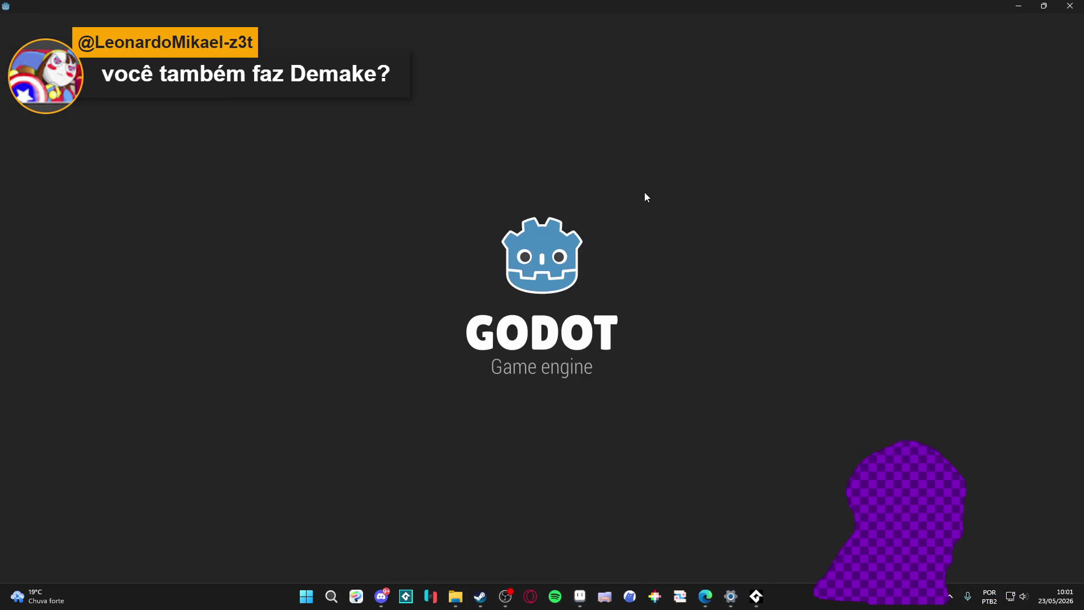
Step: Show Clean Area in a second File Explorer tab
click(465, 596)
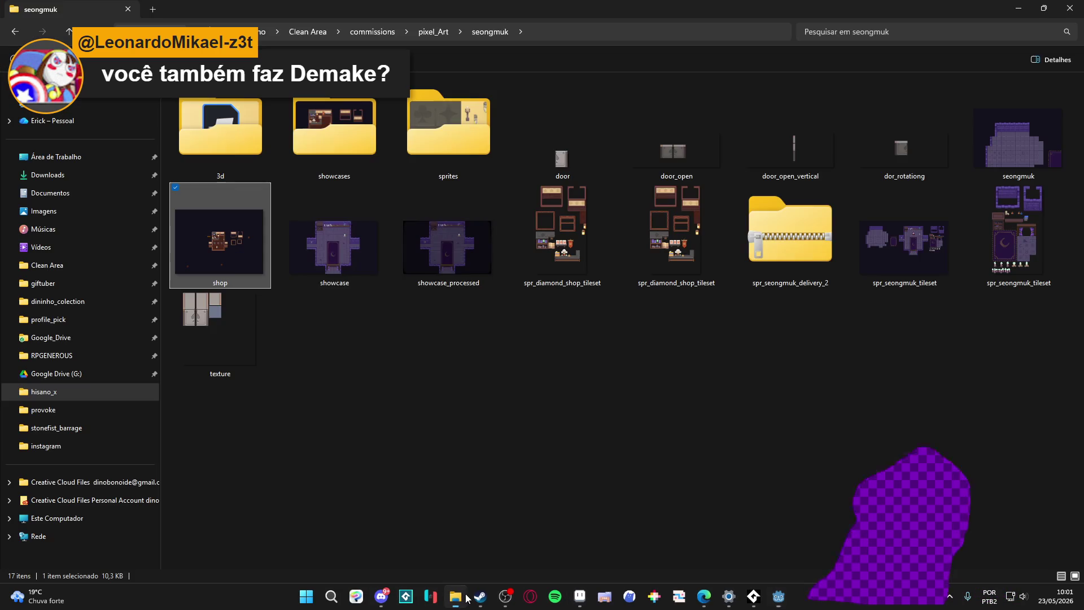
click(153, 9)
click(51, 265)
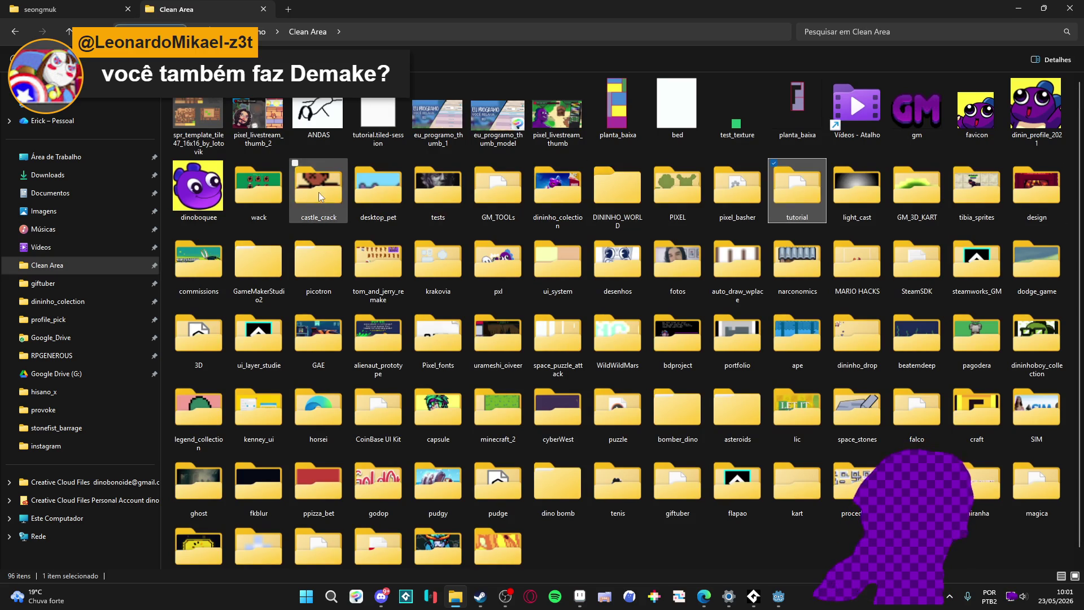
Step: Open the tom_and_jerry_remake folder and select its .aseprite file
click(796, 188)
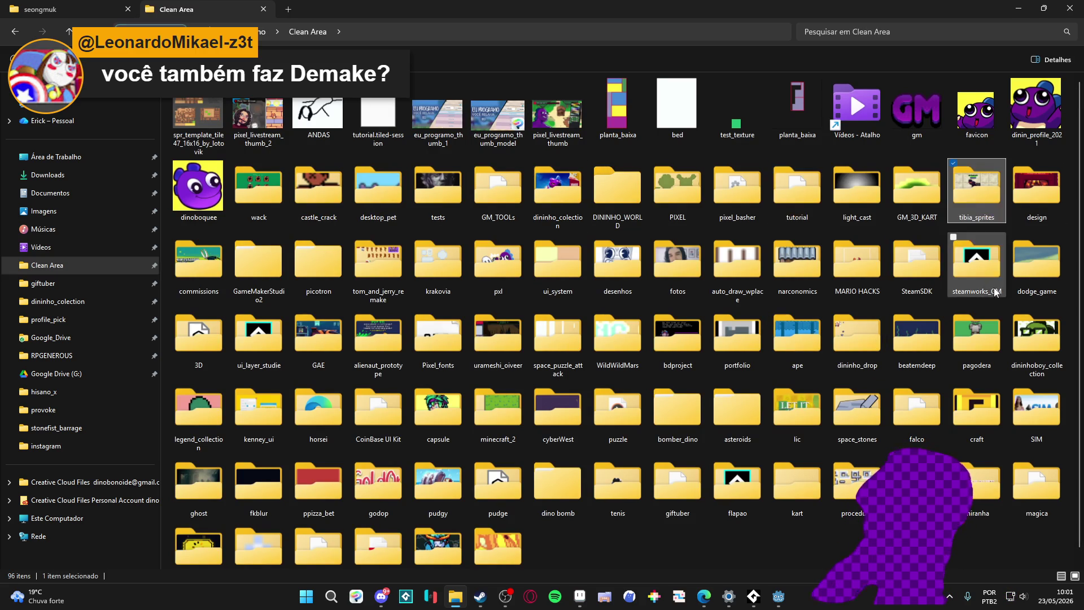
text(to)
double_click(381, 271)
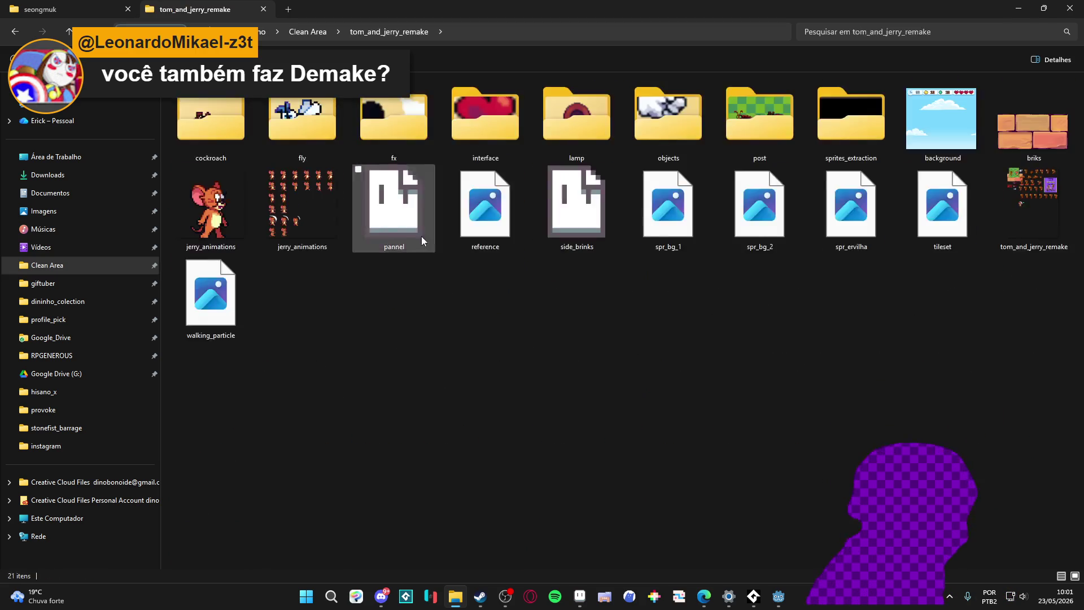
click(1007, 193)
Step: Open the Jerry sprite sheet in Aseprite, minimize it, and run the Tom and Jerry project from Godot
double_click(1025, 214)
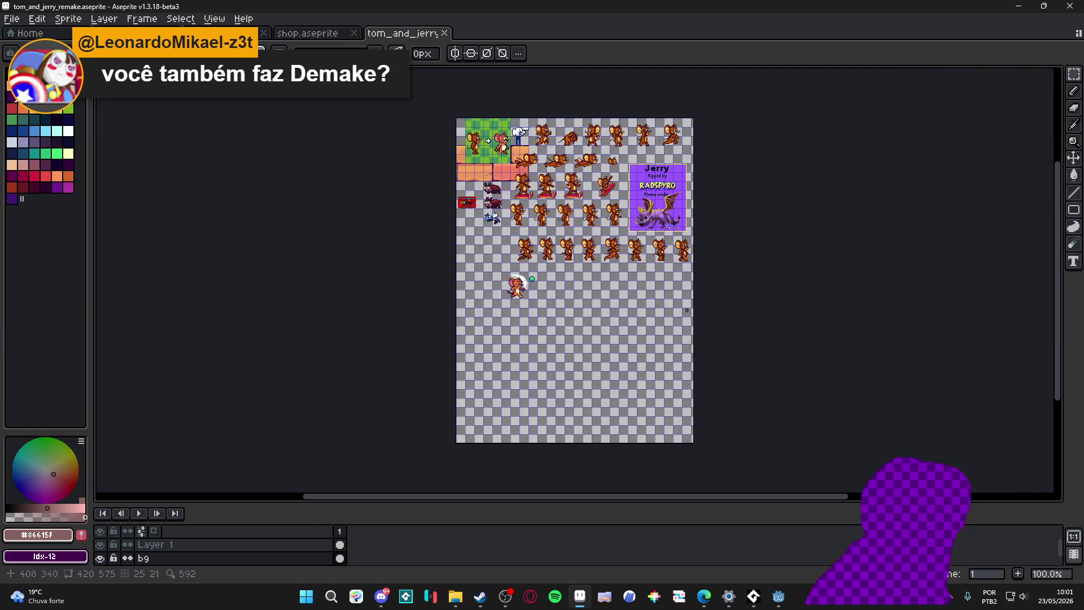
scroll(696, 299, up, 2)
scroll(469, 176, up, 1)
scroll(469, 176, left, 1)
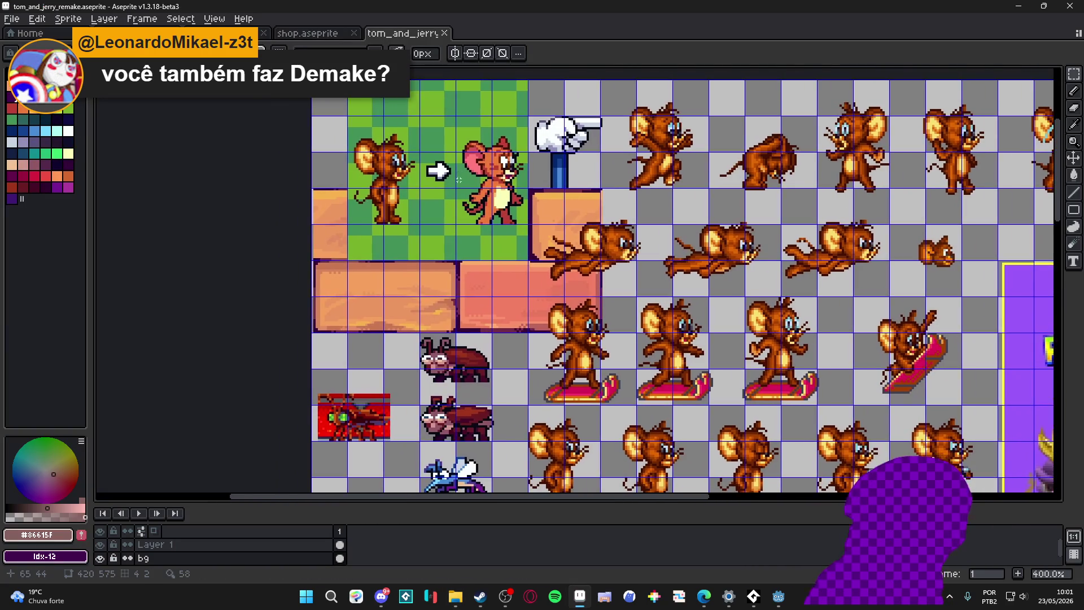
scroll(469, 177, up, 2)
scroll(469, 177, up, 1)
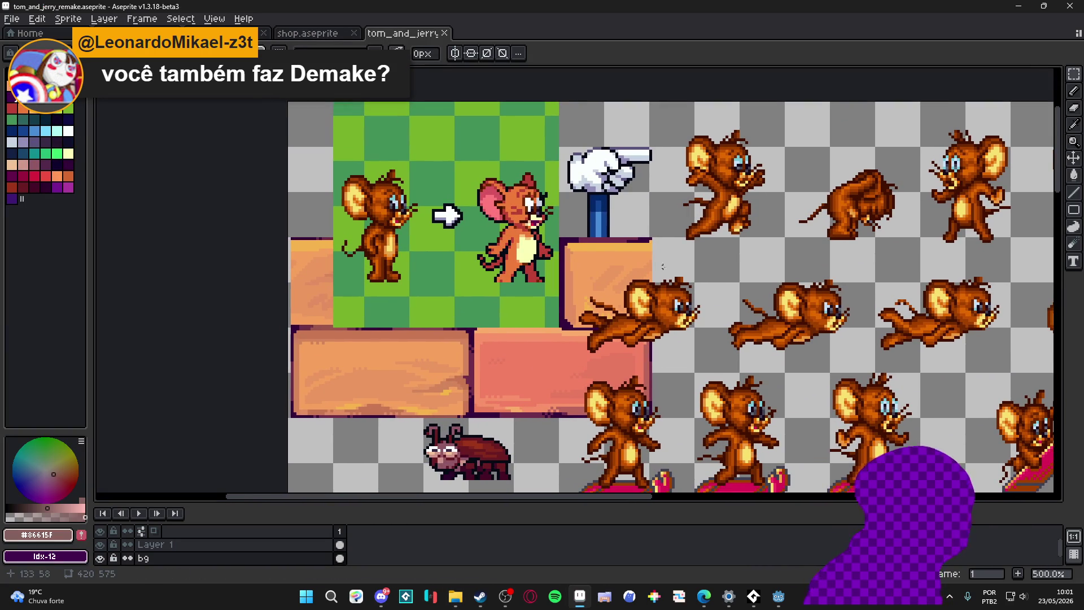
scroll(503, 394, down, 2)
scroll(525, 320, down, 1)
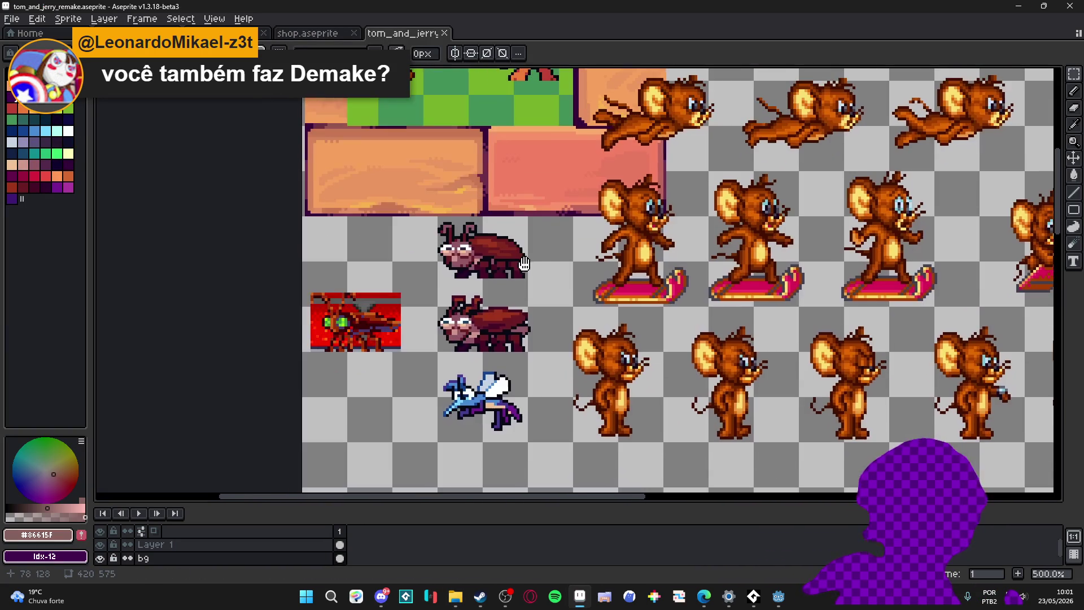
scroll(473, 364, down, 1)
scroll(508, 351, up, 1)
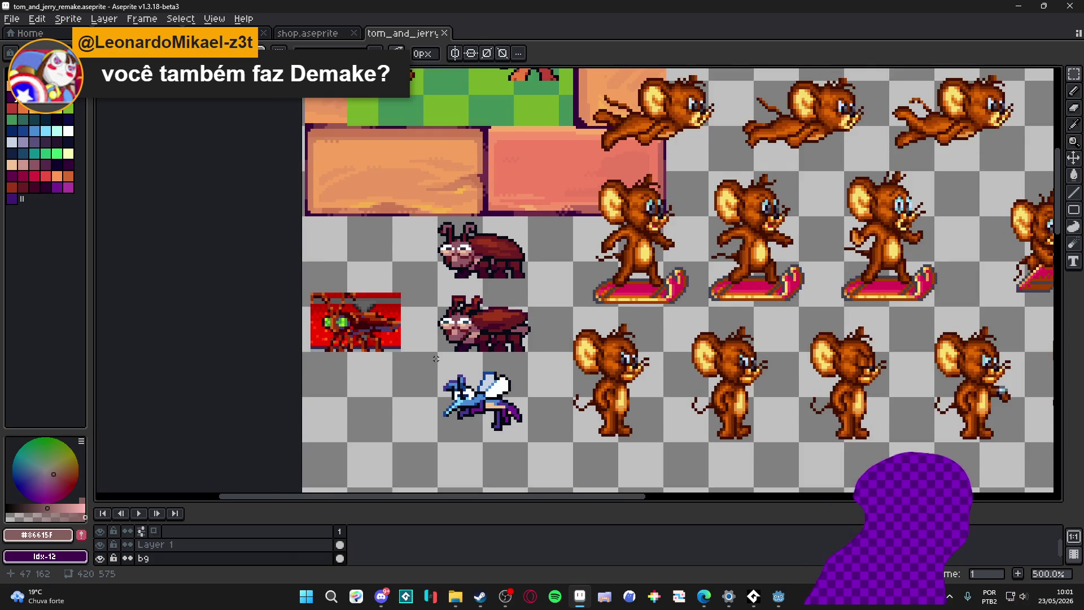
scroll(542, 338, down, 2)
scroll(570, 331, down, 2)
scroll(568, 321, right, 2)
scroll(558, 306, left, 2)
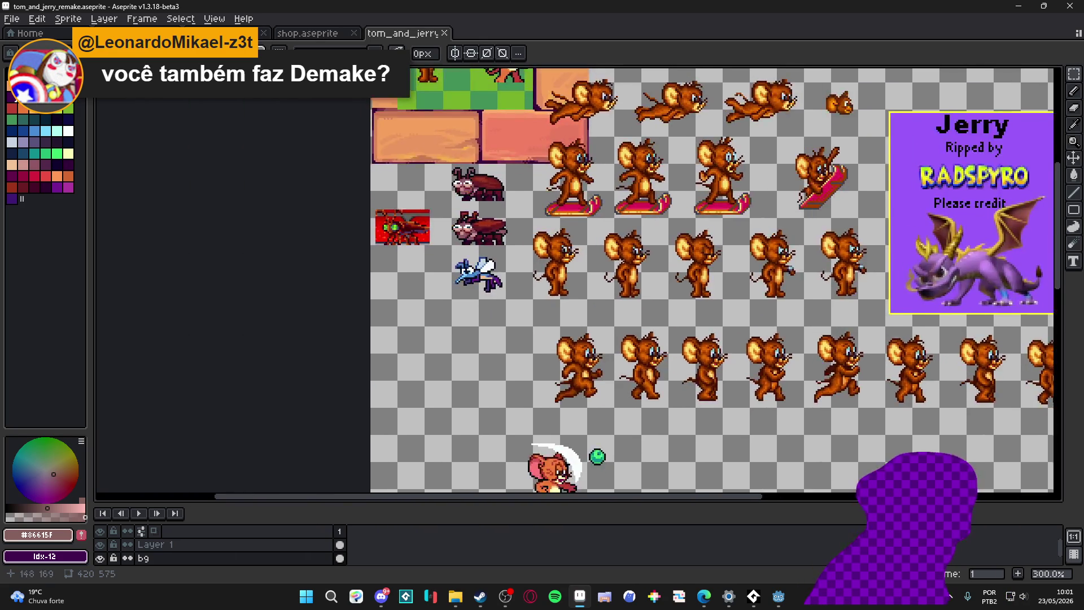
scroll(551, 288, up, 1)
scroll(542, 271, down, 2)
scroll(545, 263, right, 1)
scroll(562, 250, up, 2)
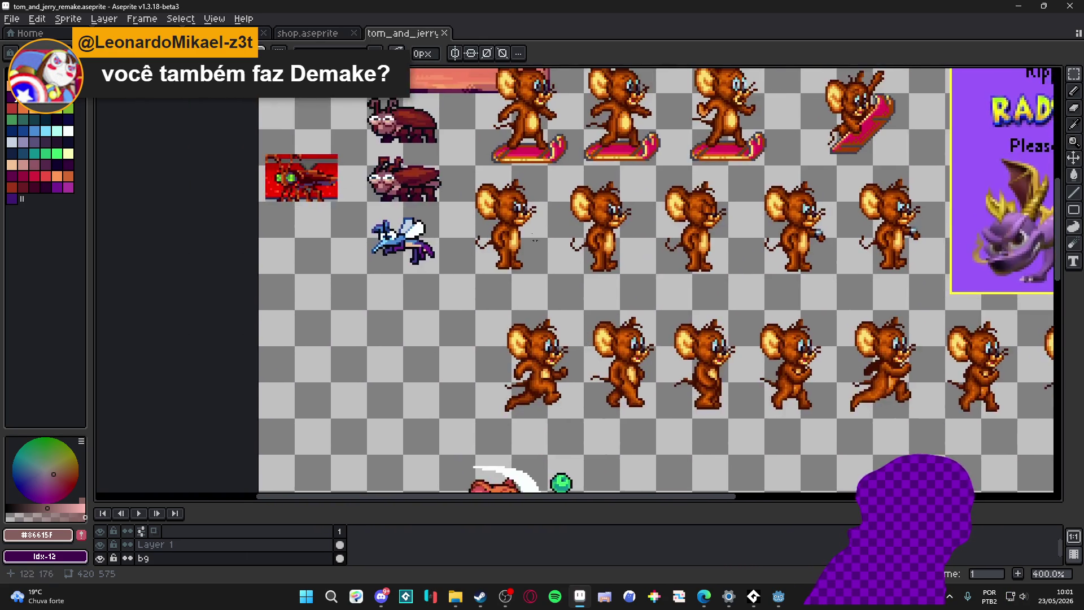
scroll(584, 232, up, 2)
scroll(606, 216, up, 2)
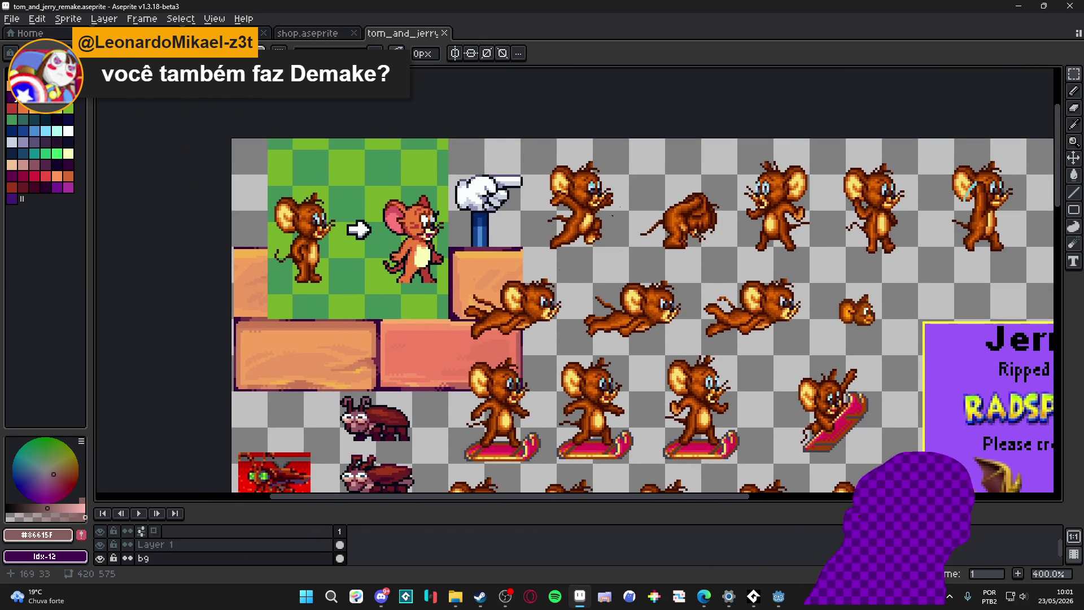
click(1019, 6)
click(779, 596)
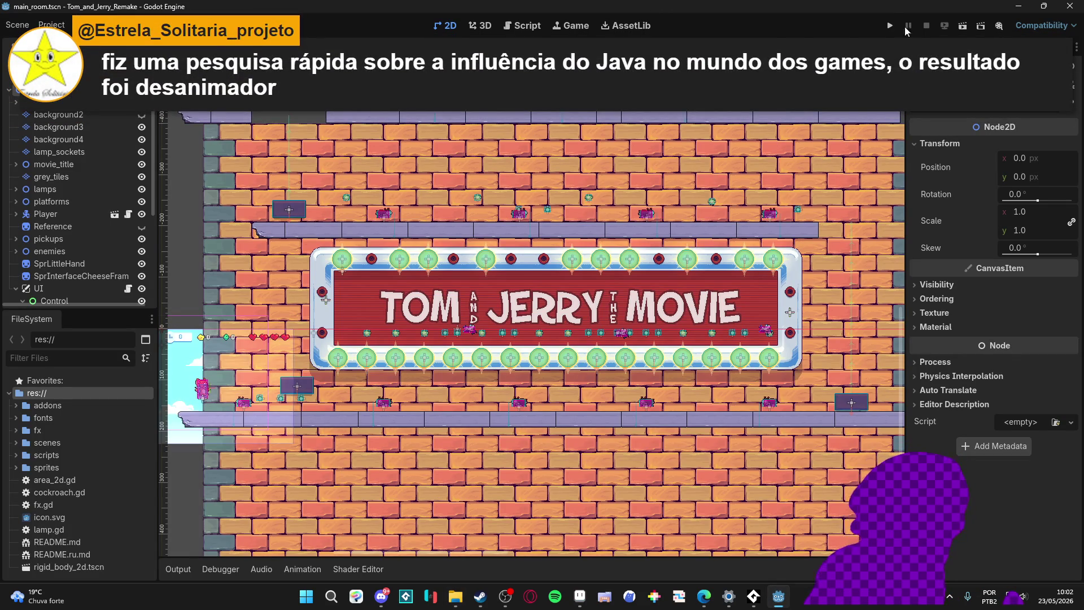
click(889, 26)
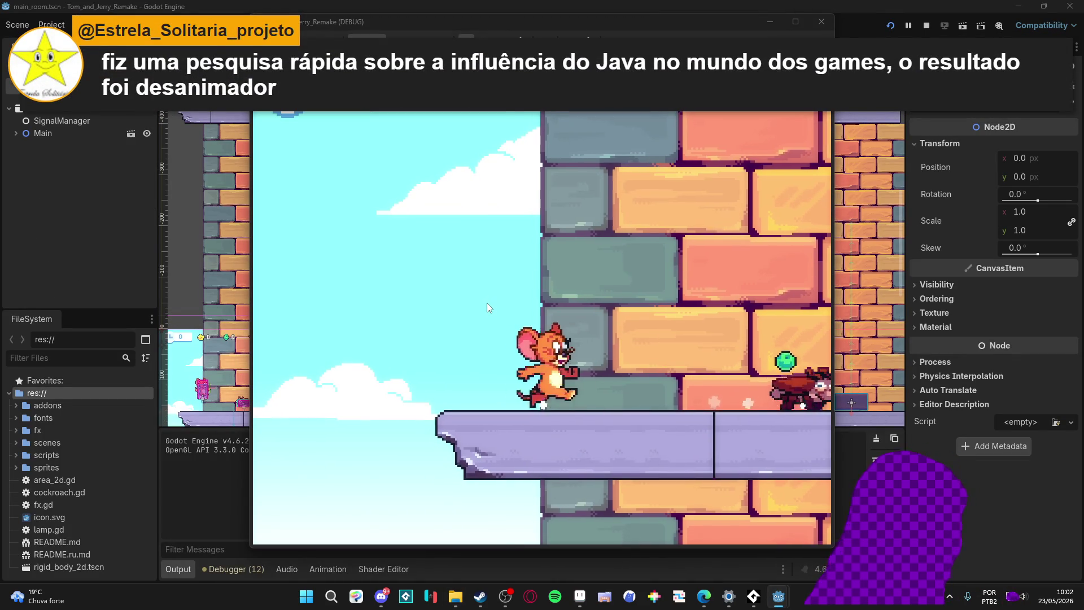
Step: Run and jump Jerry right through the Tom and Jerry The Movie room past the MOVIE sign
key(Right)
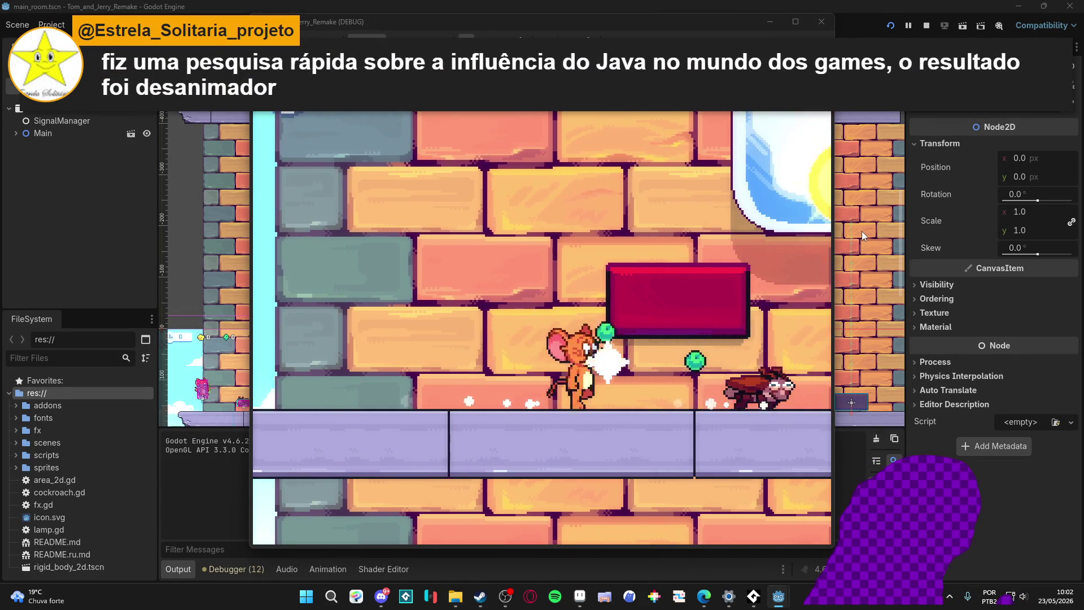
key(space)
key(space)
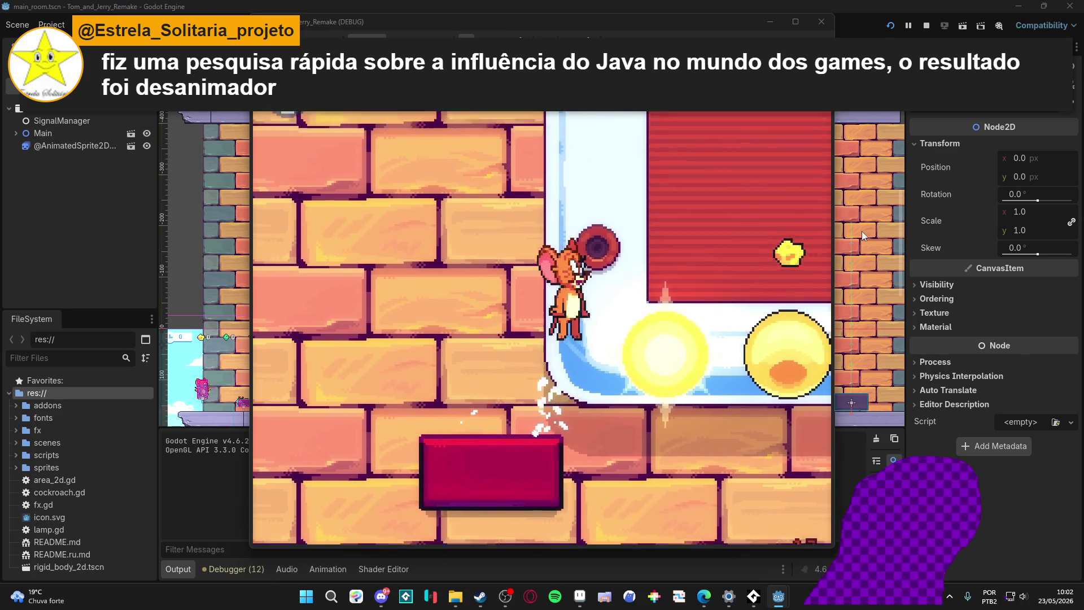
key(Right)
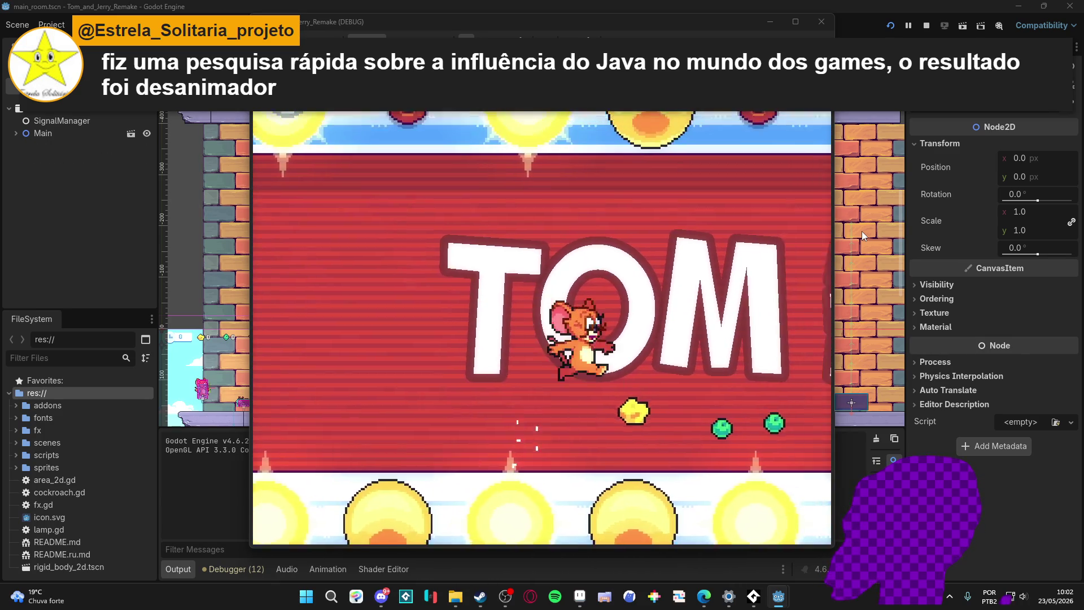
key(Right)
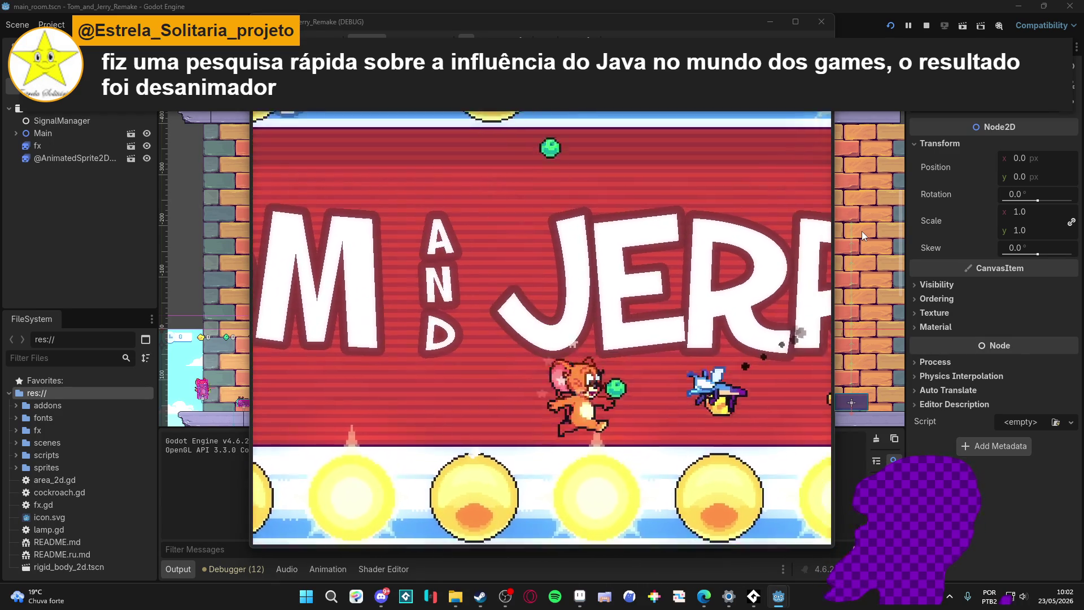
key(Right)
key(space)
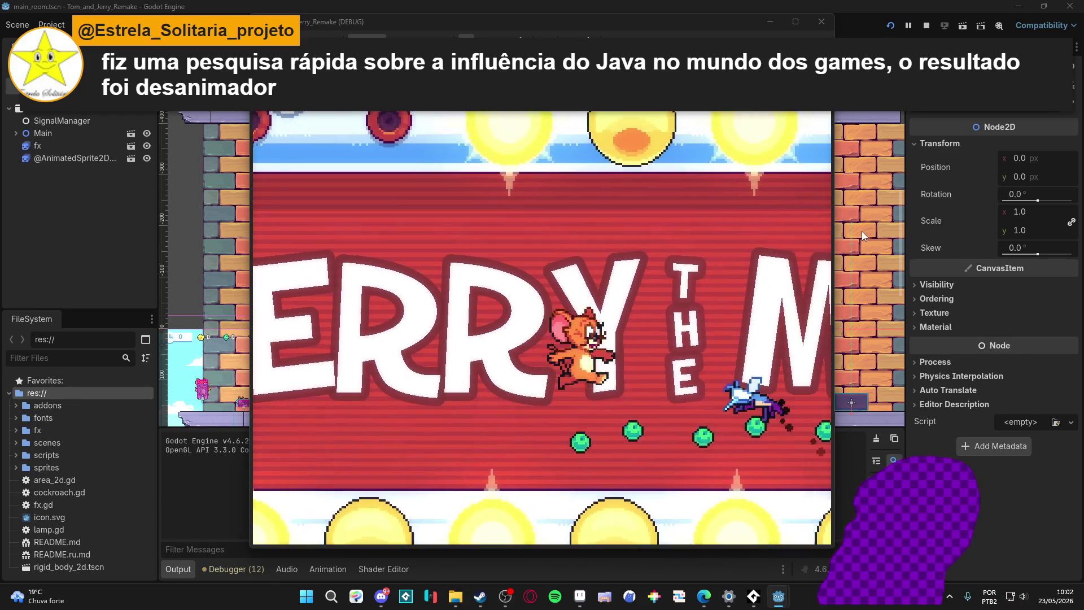
key(Right)
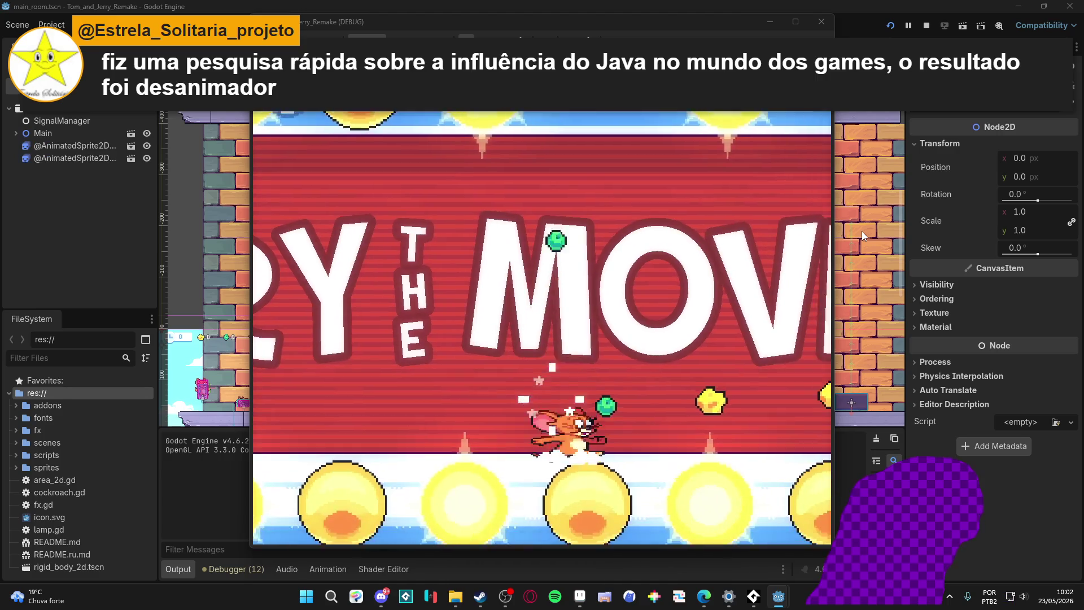
key(Right)
key(space)
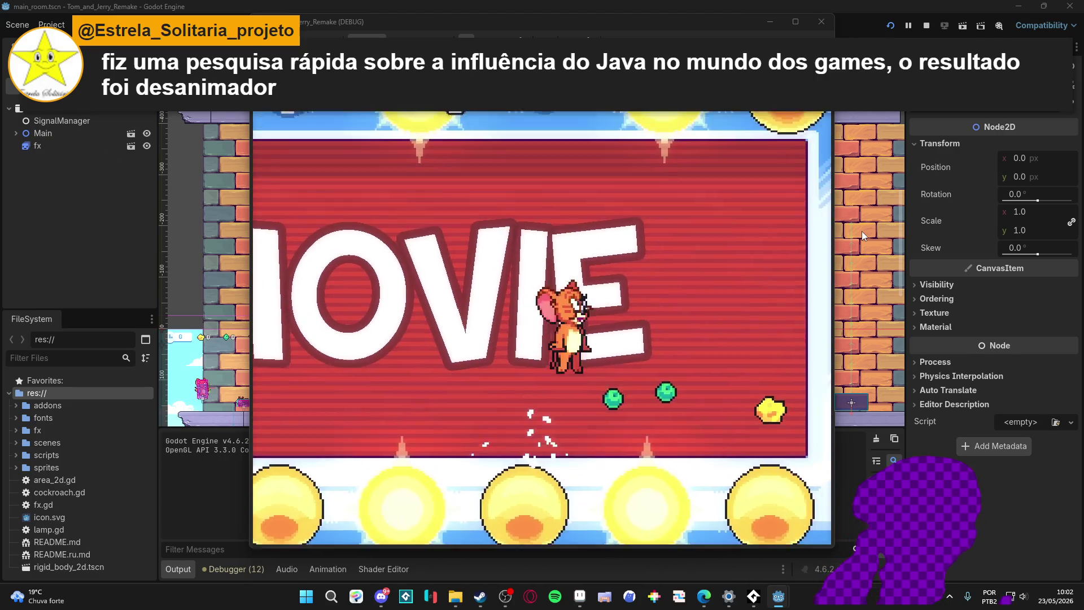
key(Right)
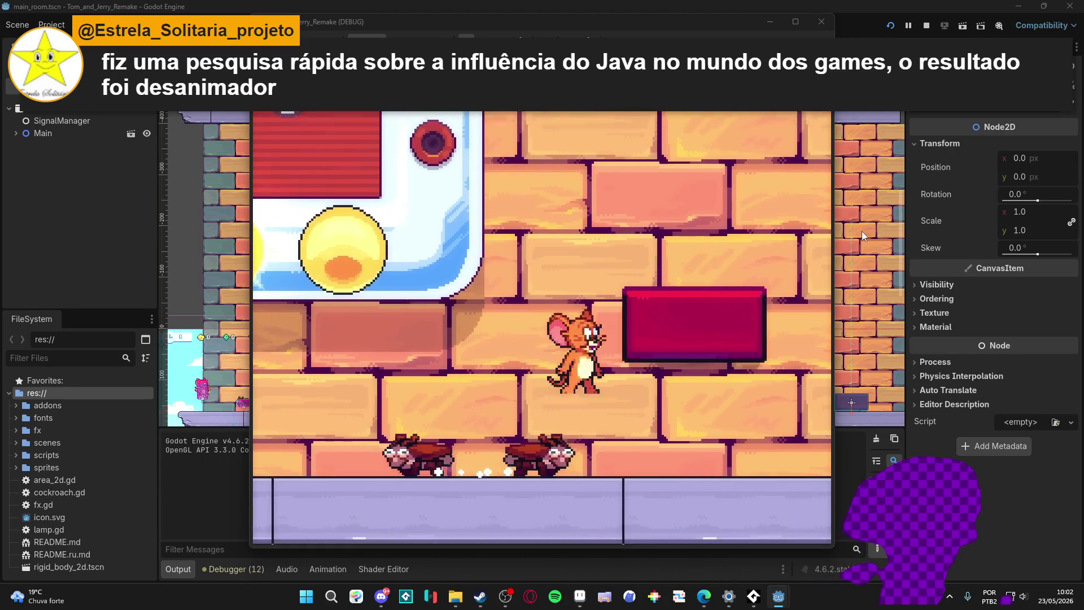
Step: Turn Jerry back left over the red platform to the lavender floor, then jump right again
key(Left)
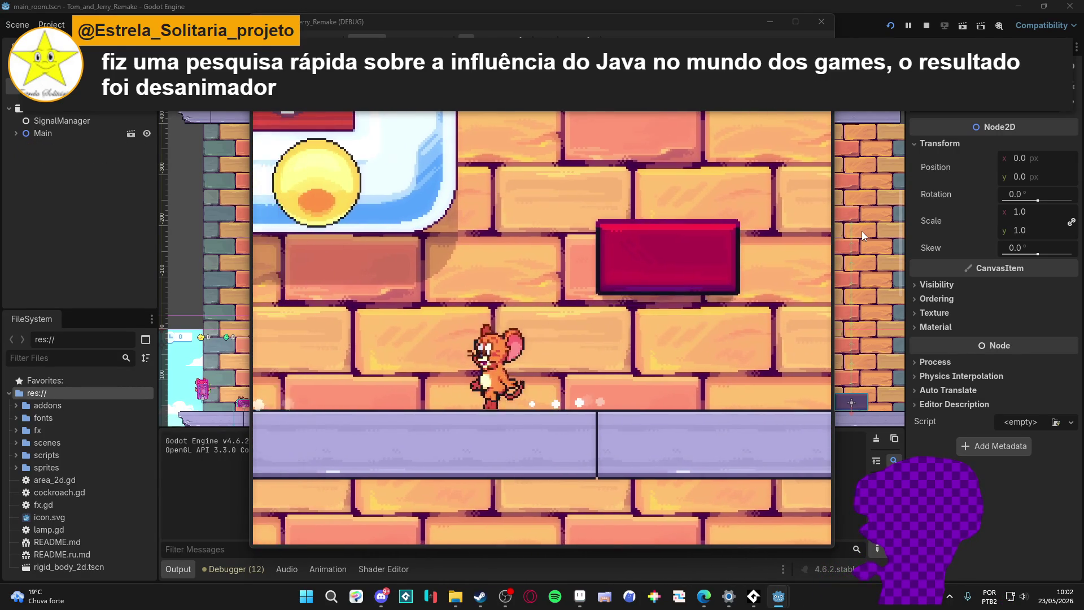
key(space)
key(Right)
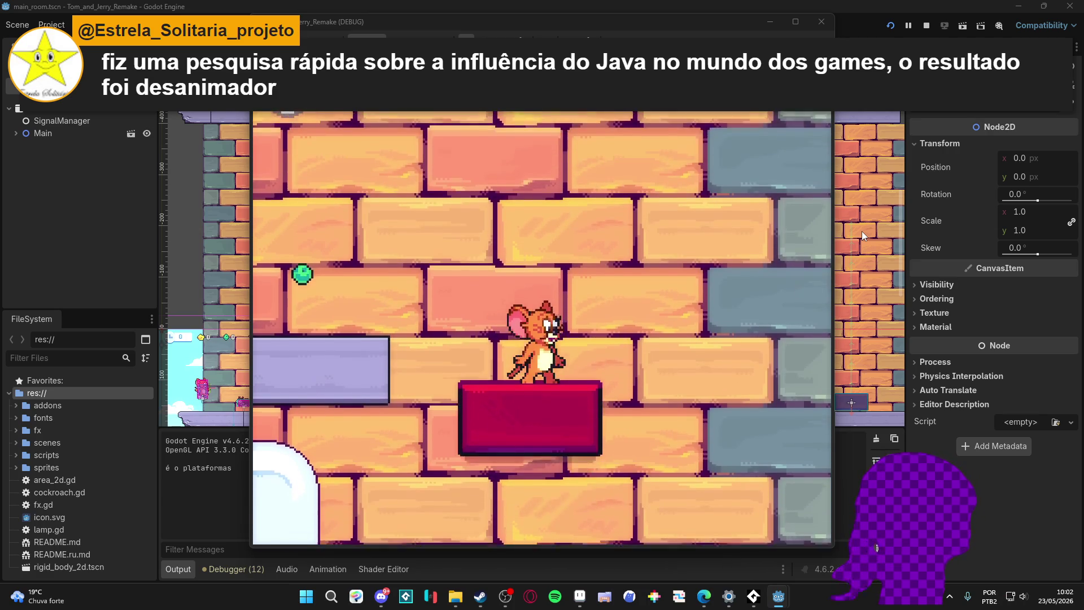
key(space)
key(Left)
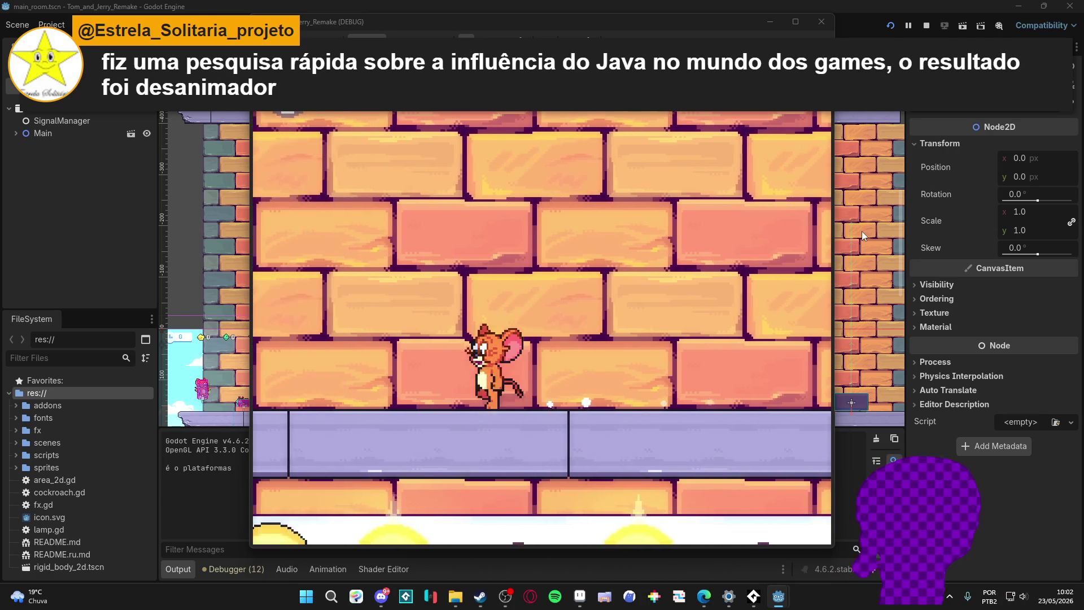
key(Right)
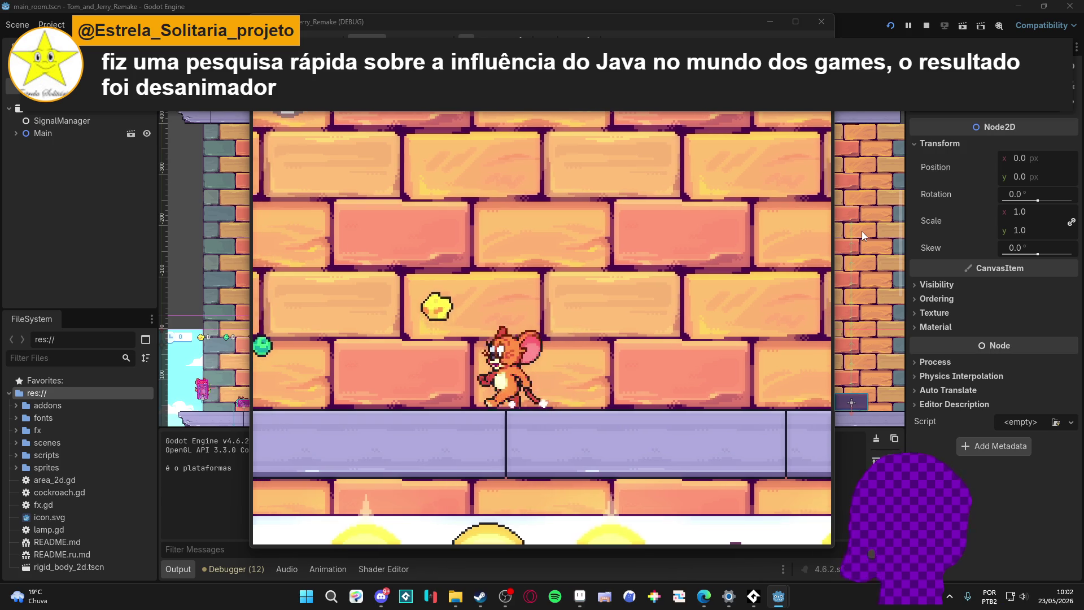
key(space)
key(Right)
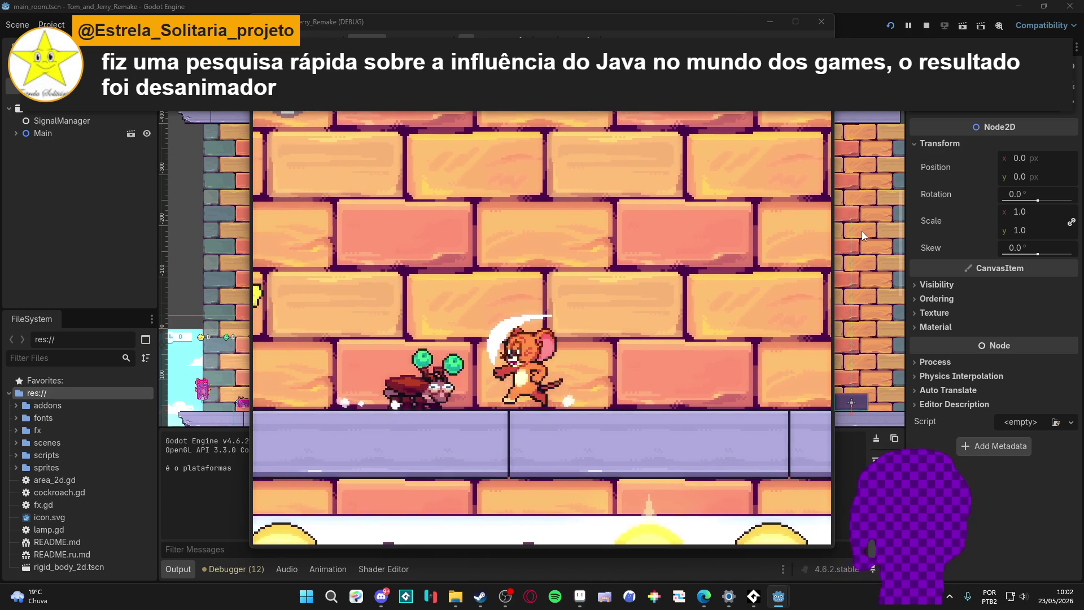
key(space)
Step: Guide Jerry left to collect a gem and the cheese, then bounce high off the red blocks
key(Left)
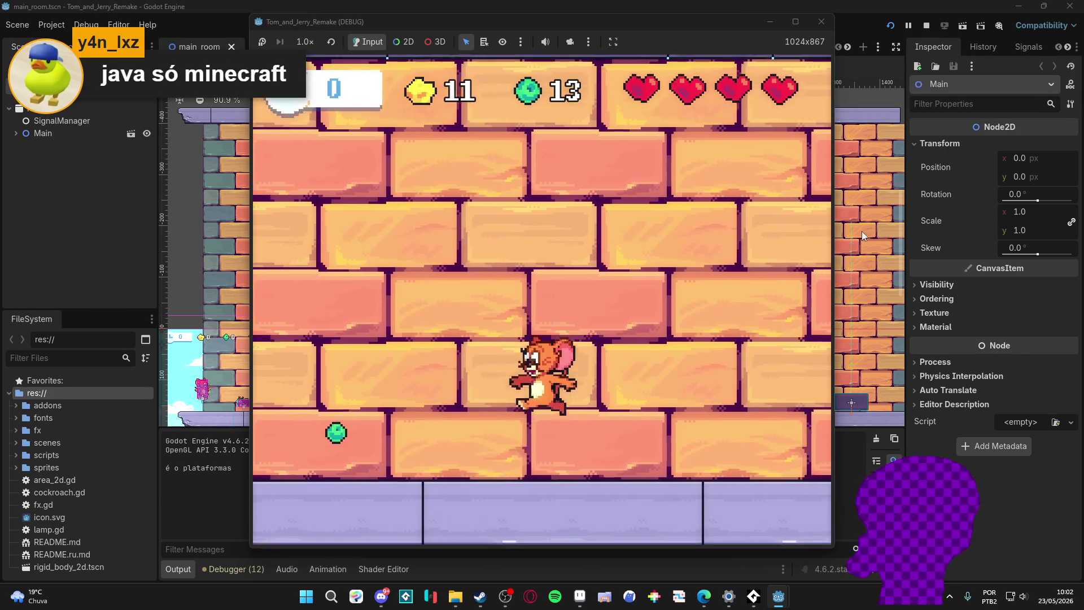
key(space)
key(space)
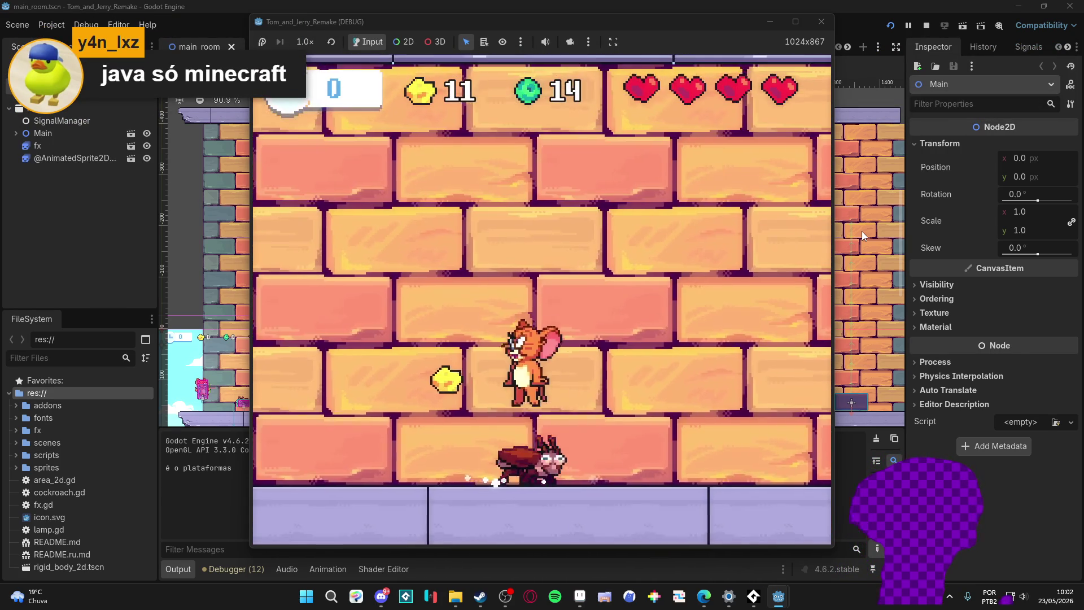
key(Right)
key(Left)
key(space)
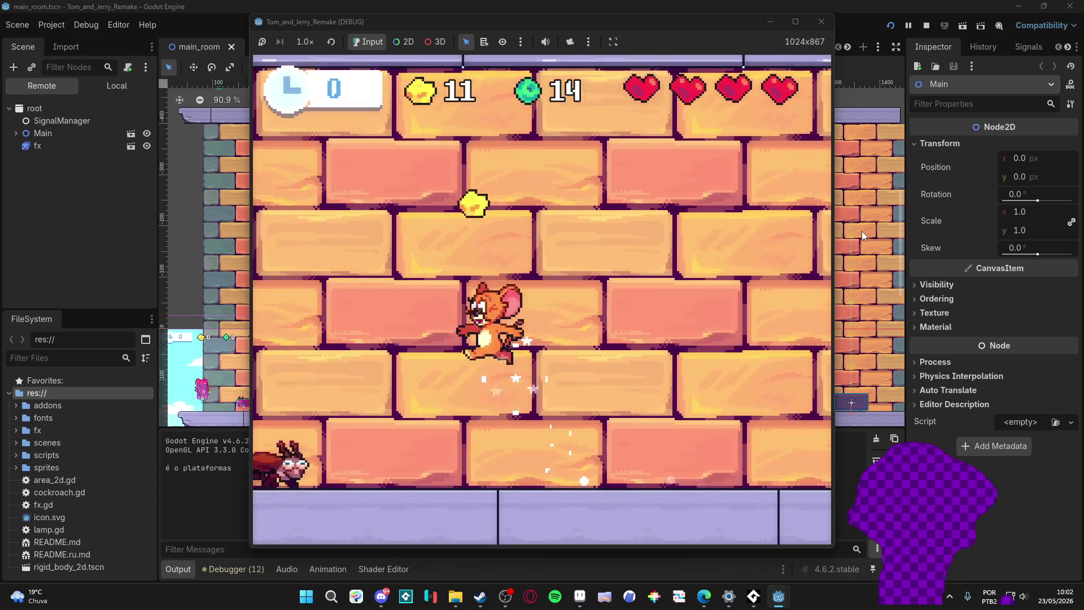
key(Right)
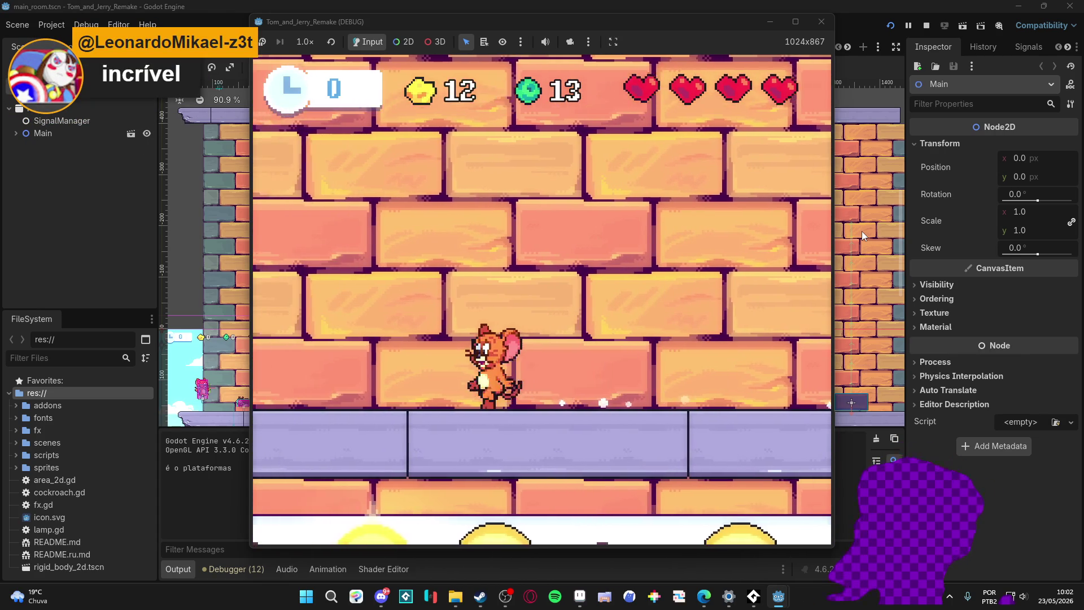
key(space)
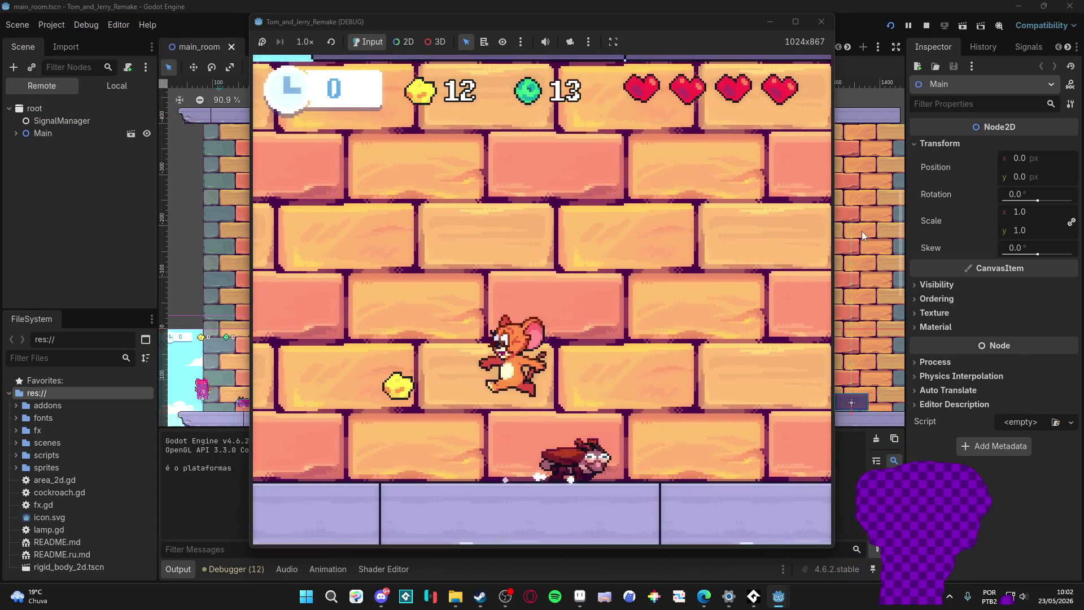
key(space)
key(Left)
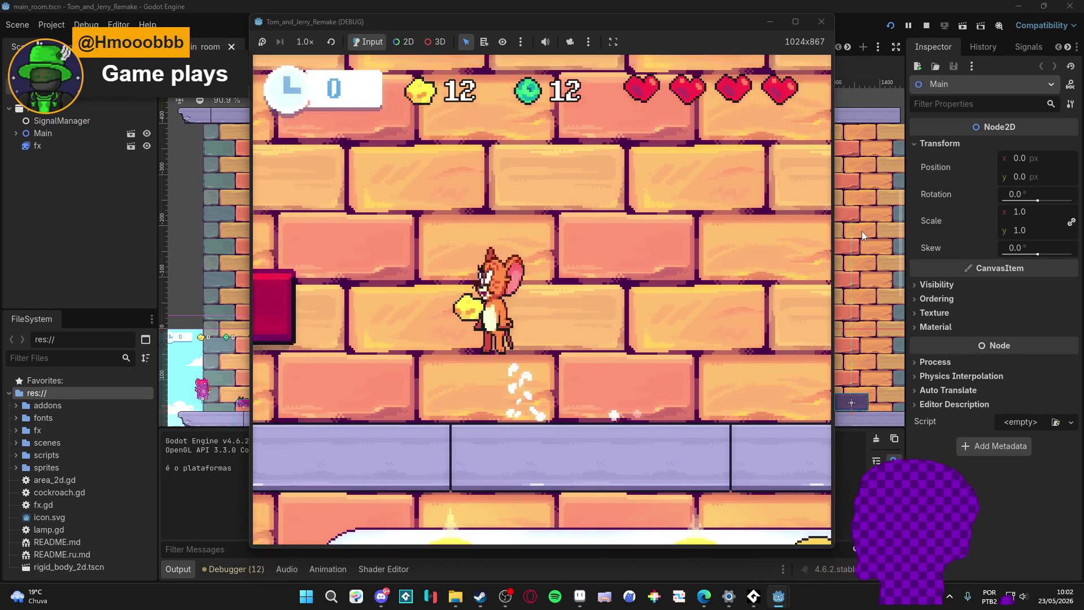
key(space)
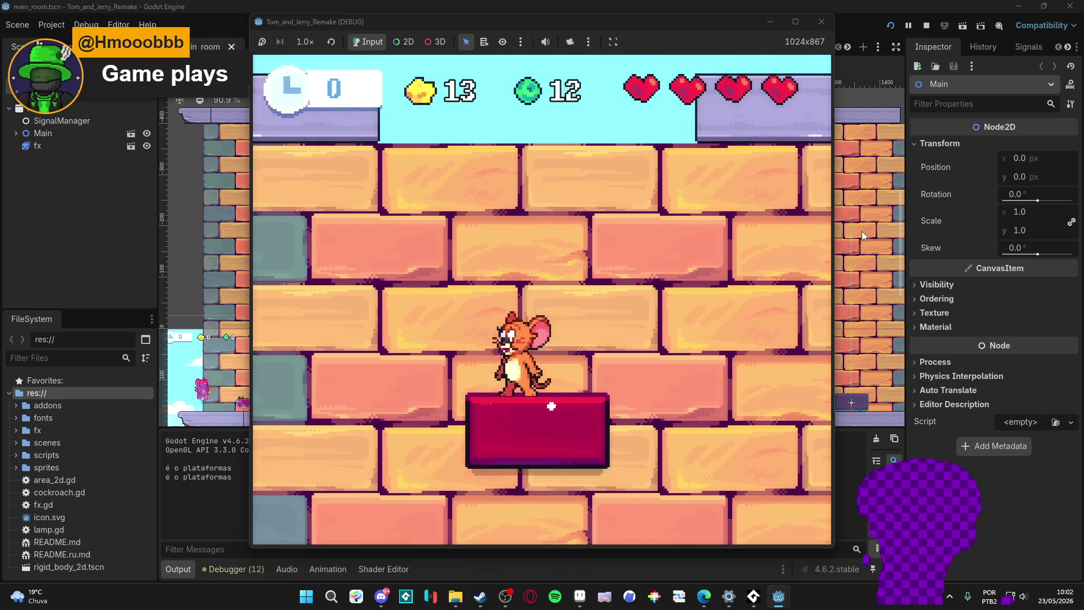
key(space)
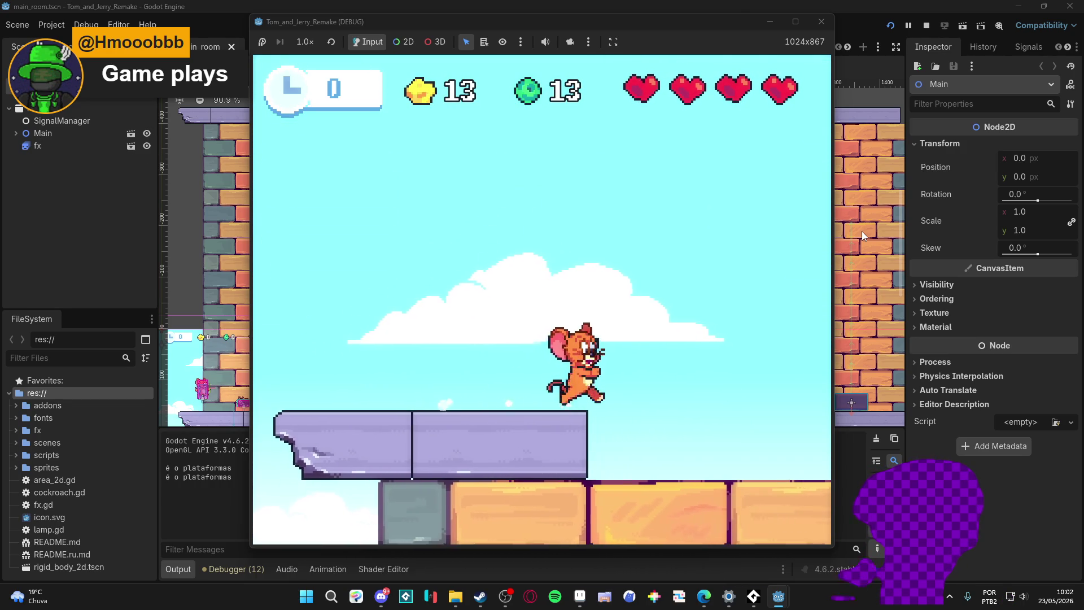
key(Left)
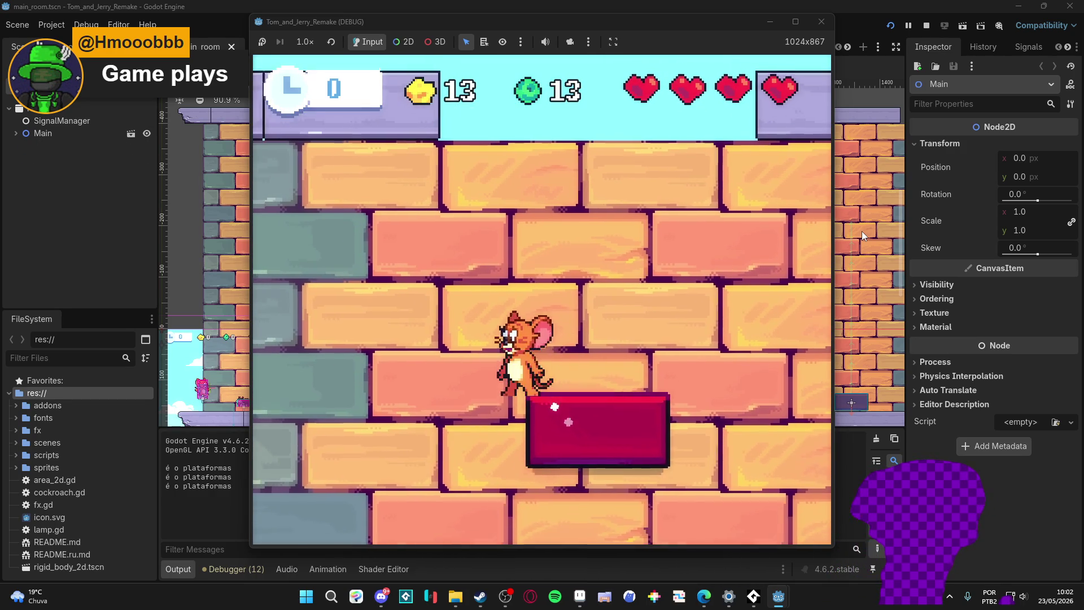
Step: Cross the purple platform and drop Jerry onto the cockroach to defeat it
key(Right)
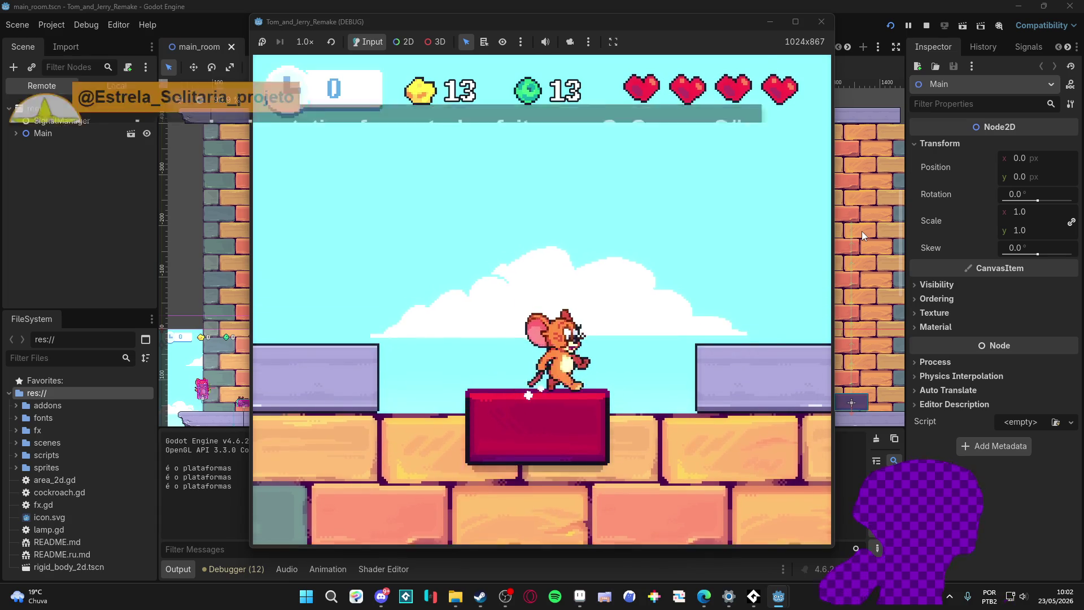
key(space)
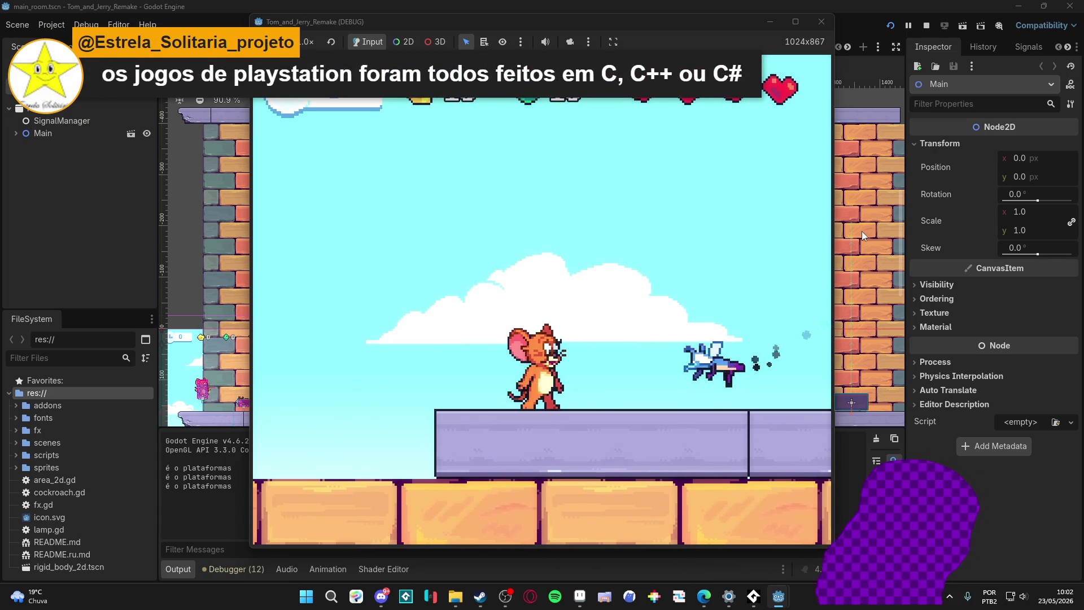
key(space)
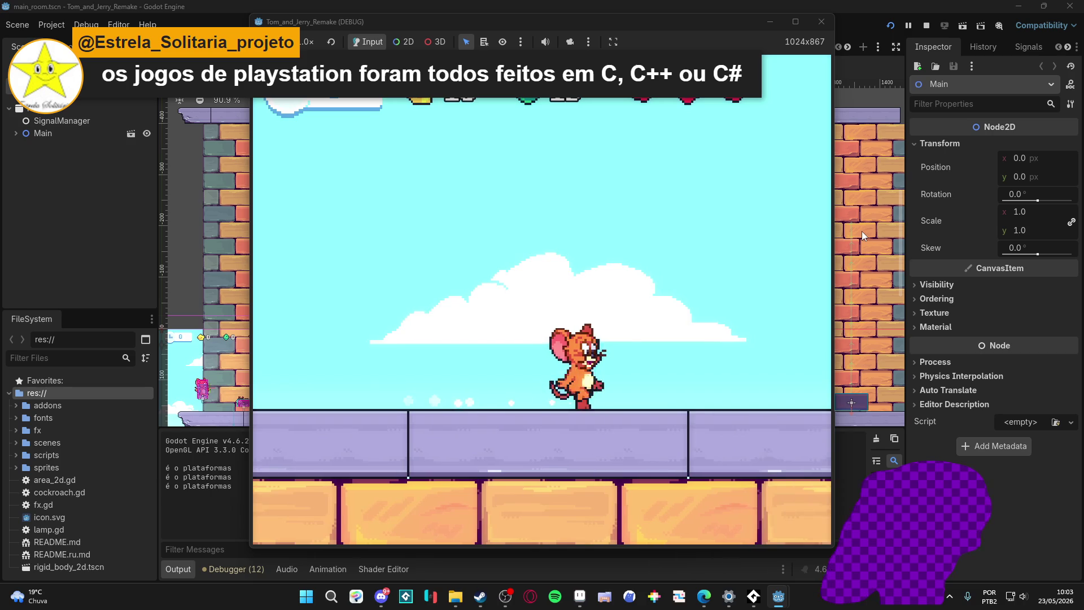
key(Right)
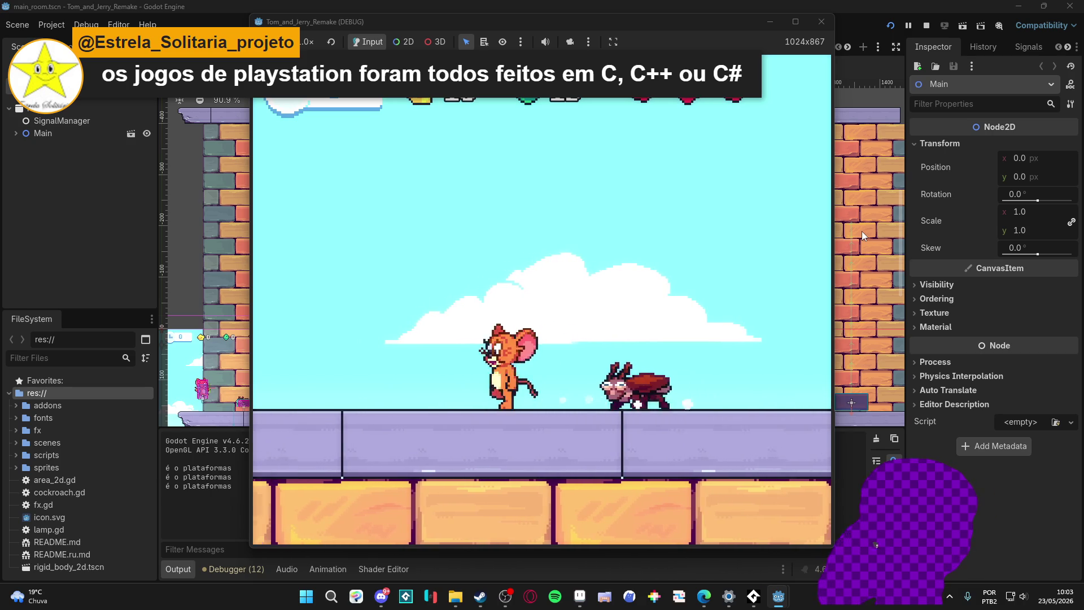
key(space)
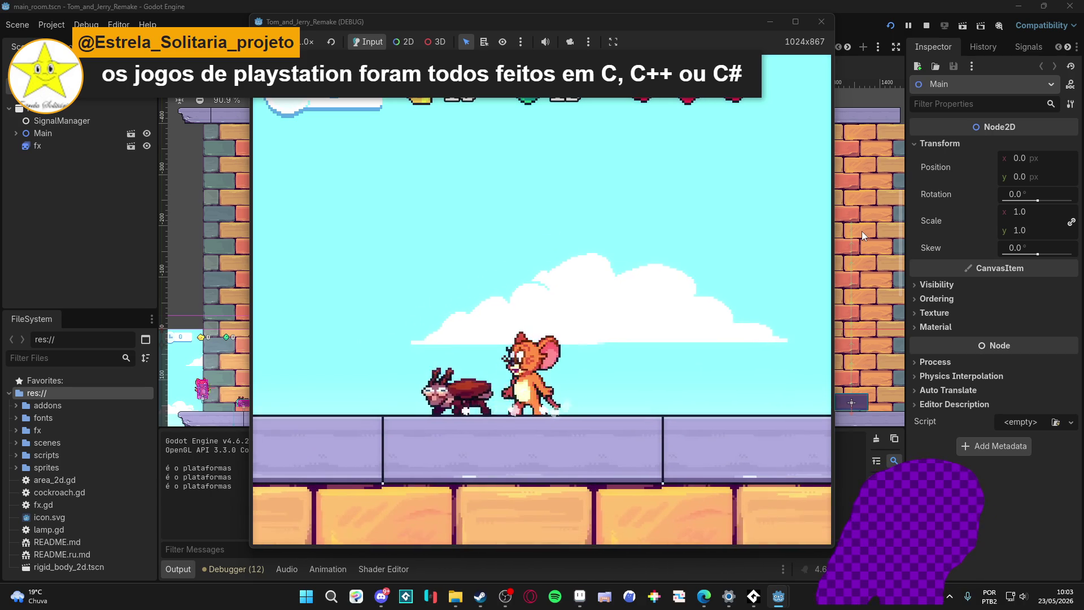
key(Right)
key(space)
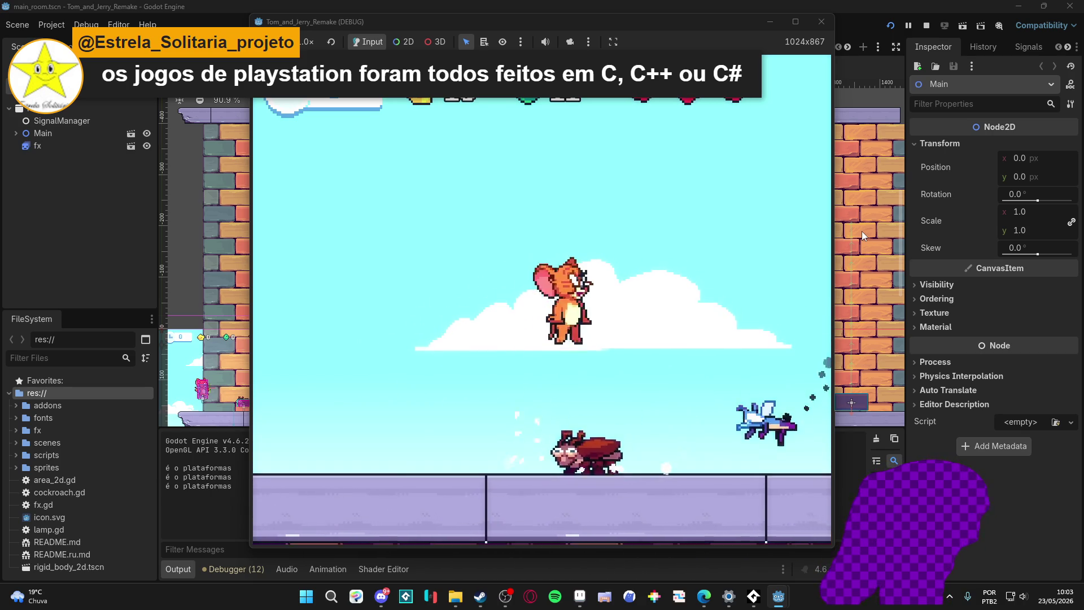
key(Left)
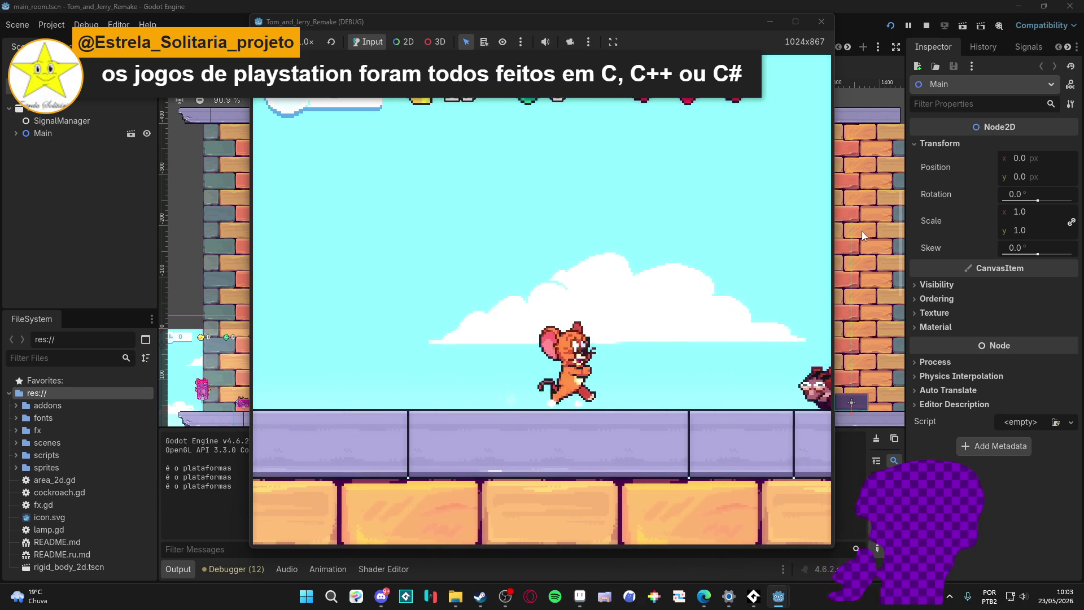
key(space)
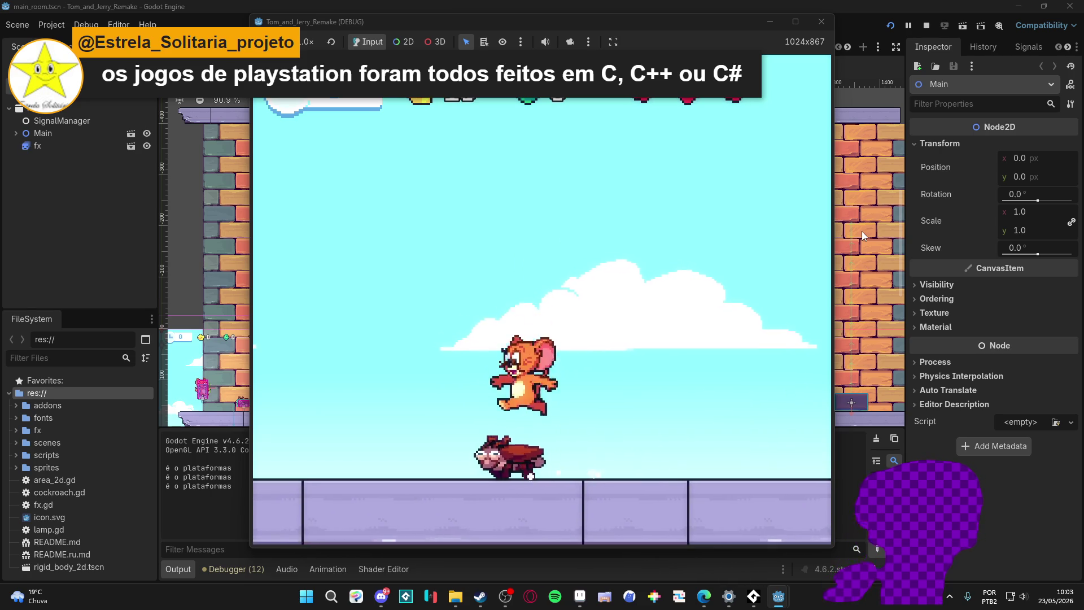
key(Right)
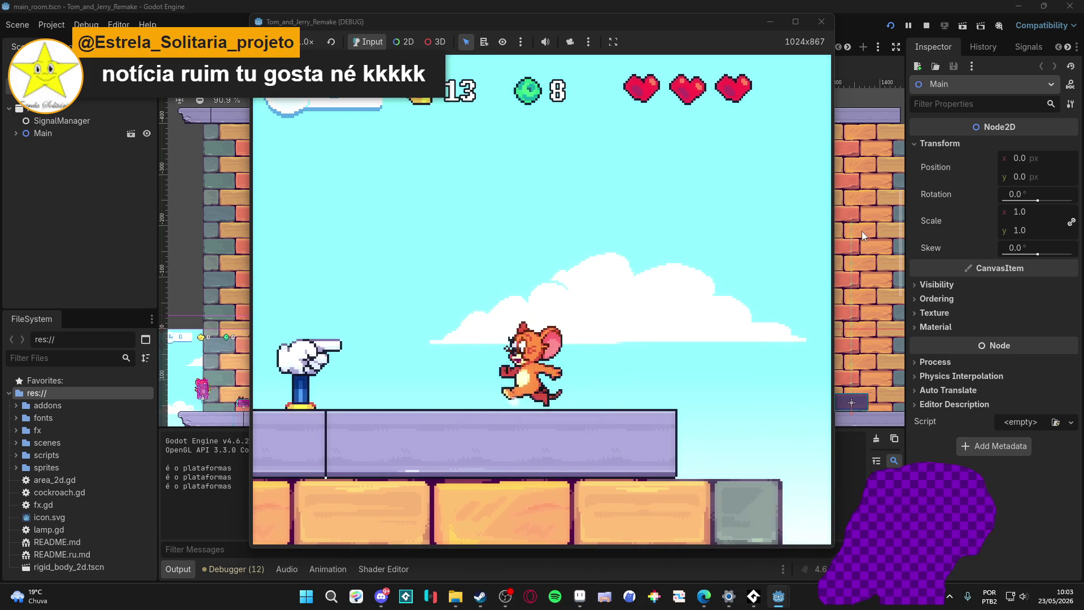
Step: Walk Jerry to the pointing glove, then stop the running game to return to the editor
key(Right)
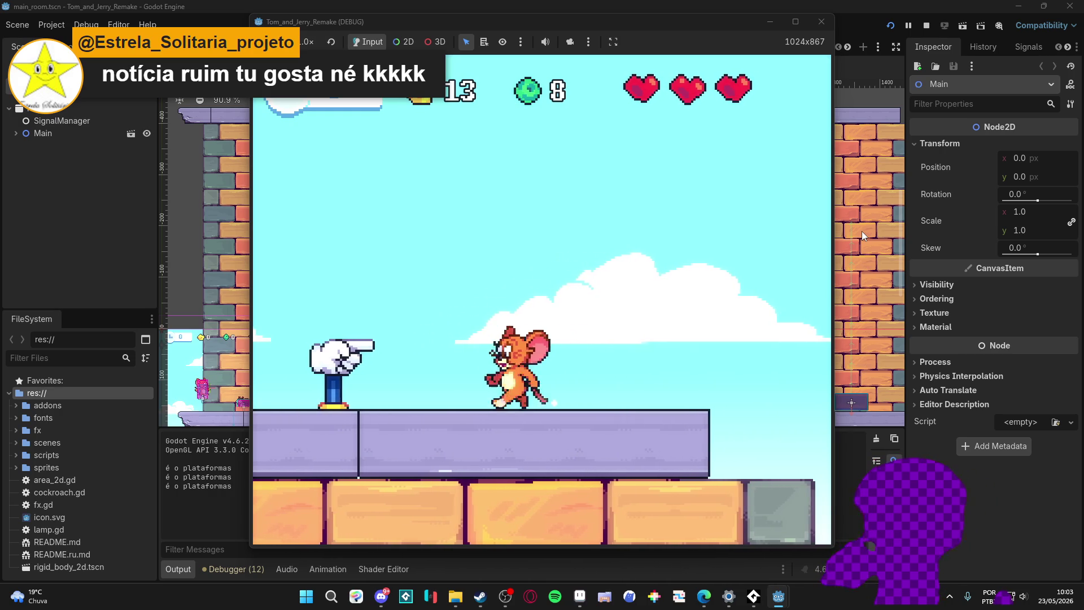
key(Left)
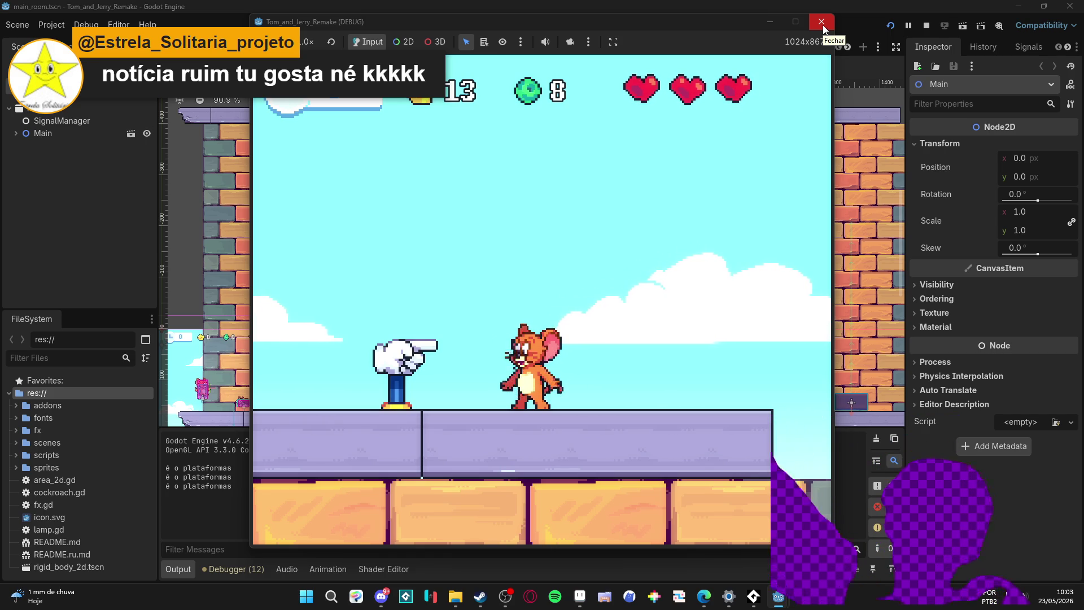
click(821, 25)
scroll(498, 206, down, 5)
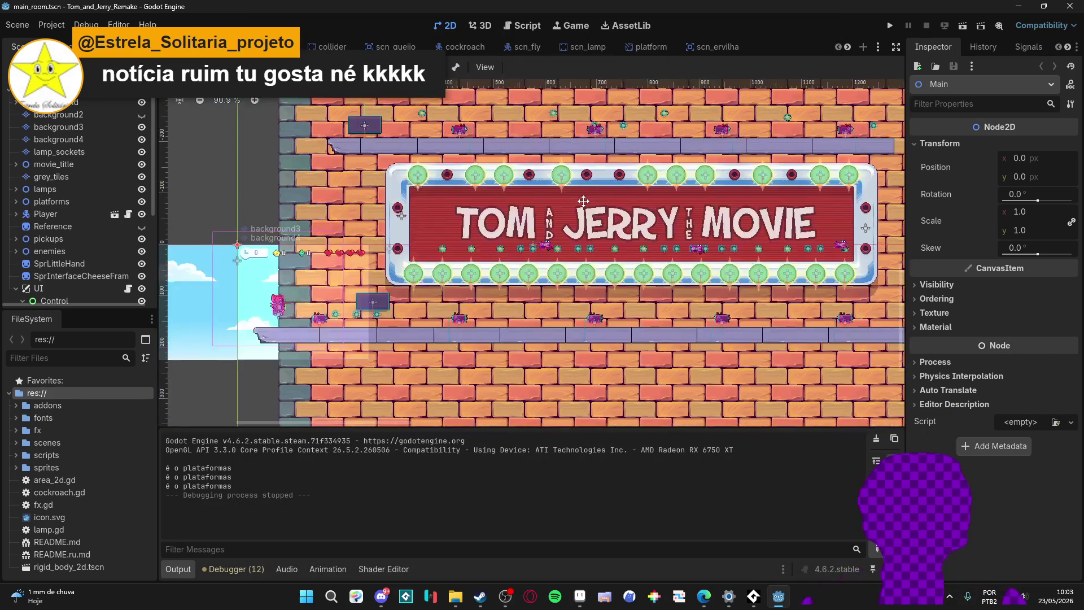
Step: Minimize Godot to reveal the sprite folder and switch to Aseprite's Tom and Jerry sheet
click(1018, 6)
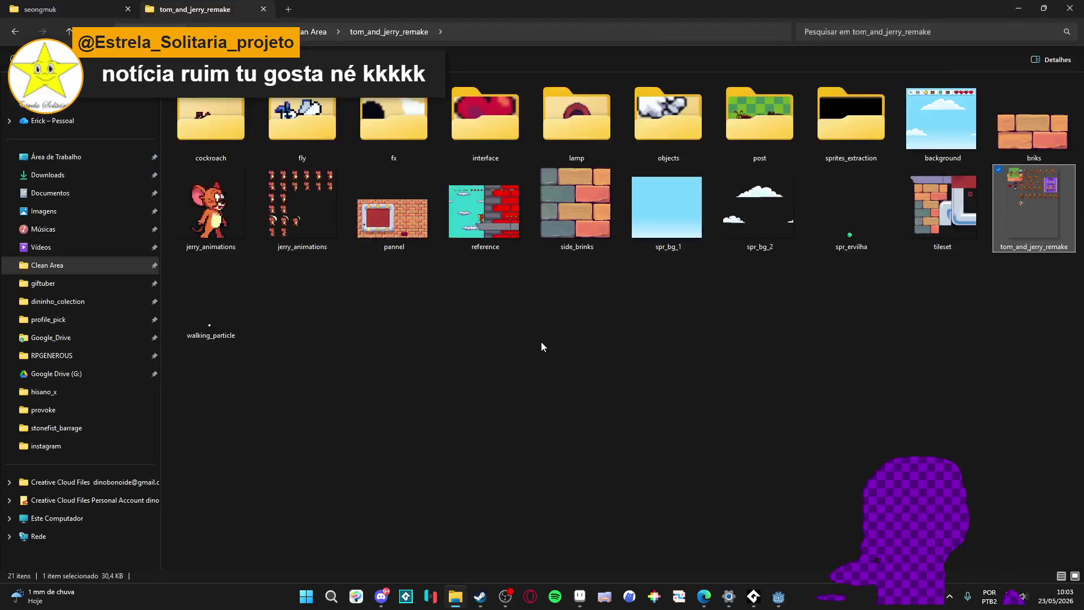
click(581, 592)
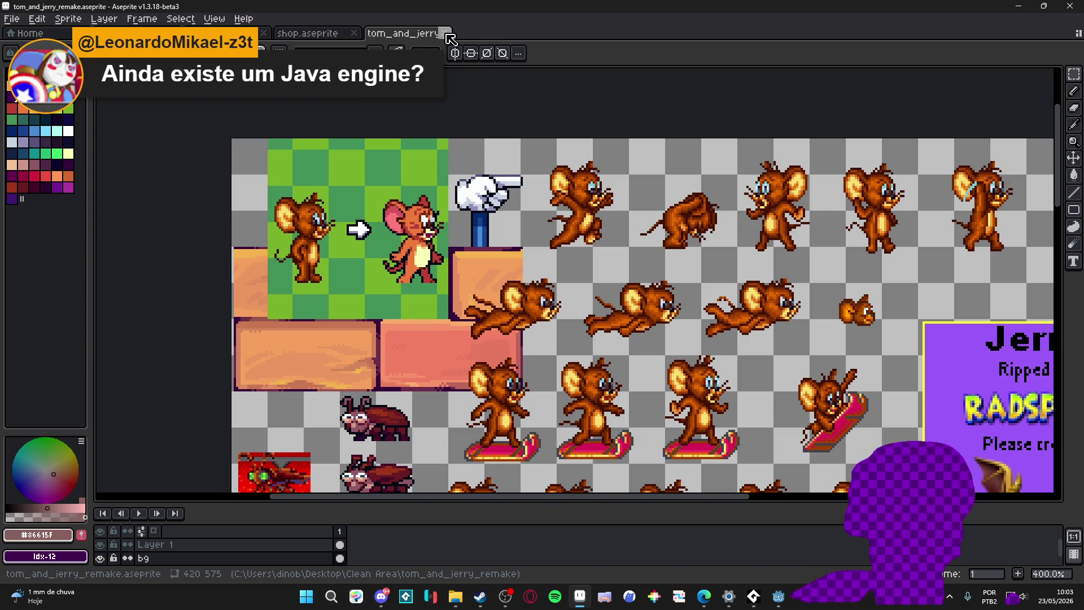
Step: Switch to the shop.aseprite map and select its walls tilemap layer for editing
click(344, 39)
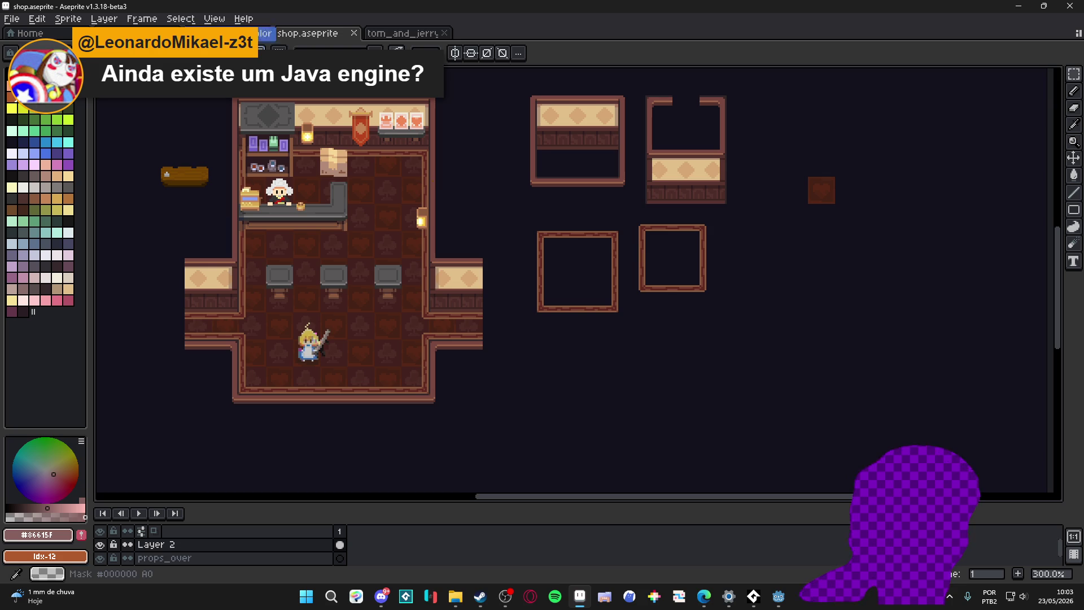
drag(464, 231, 406, 245)
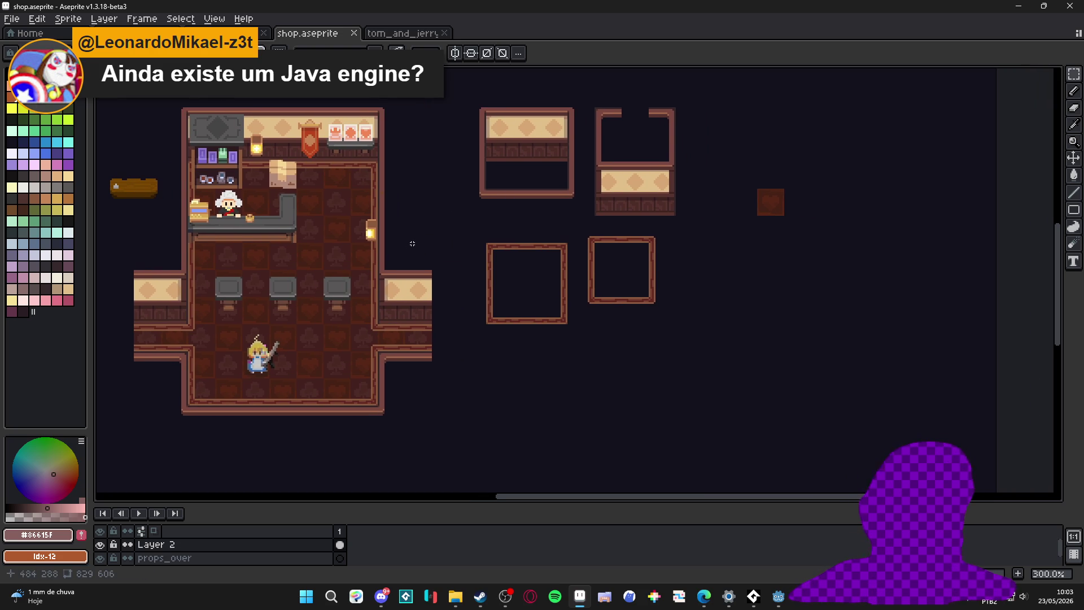
ctrl+click(620, 184)
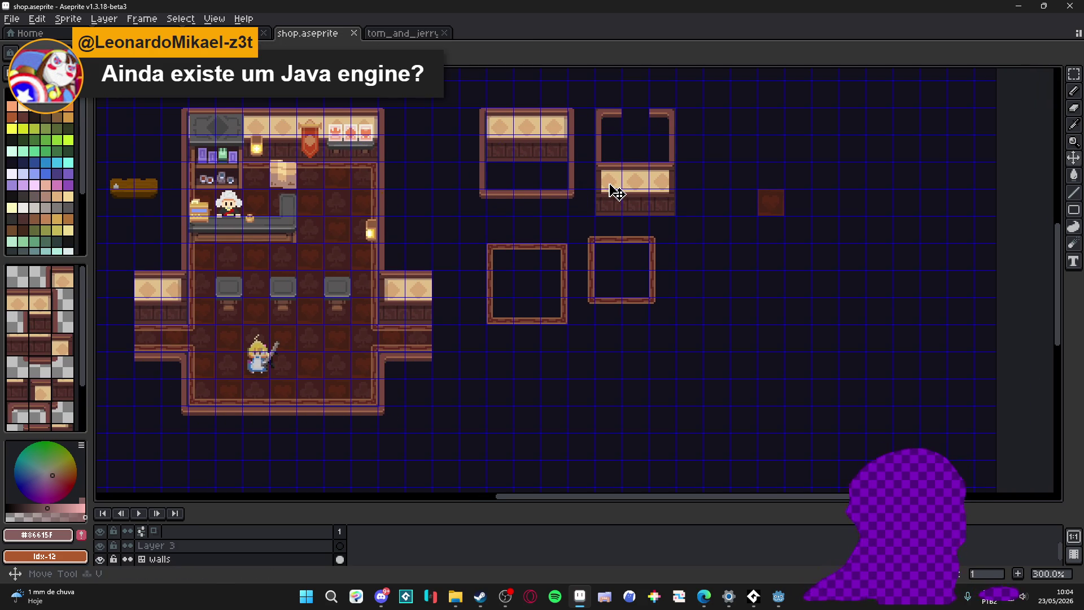
Step: Toggle tile index numbers on the shop map, select the floor tilemap and the Rectangular Marquee
key(ctrl+shift+t)
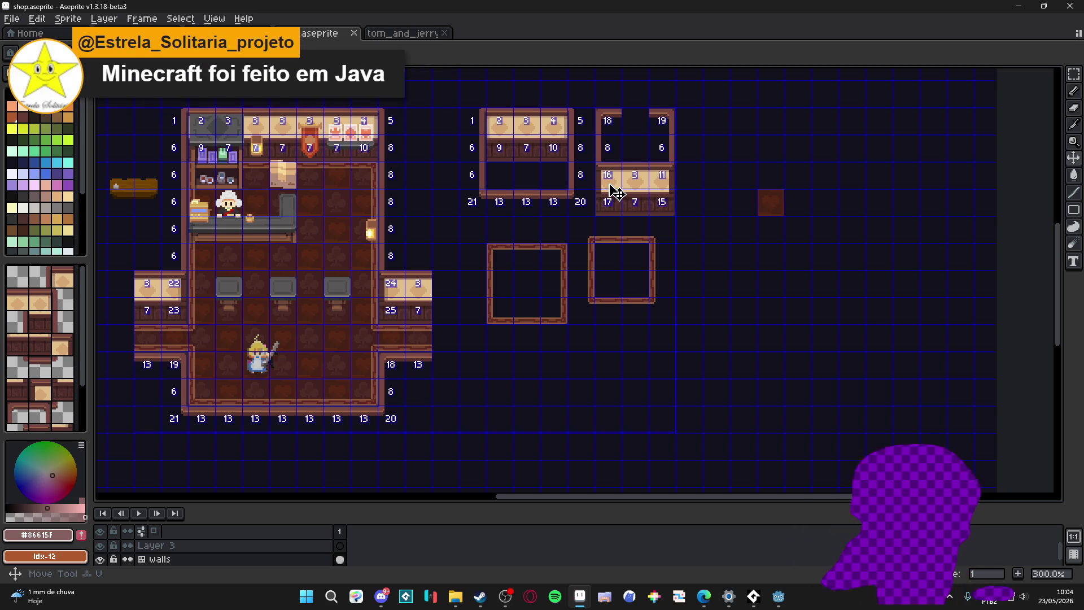
ctrl+click(529, 322)
key(ctrl+shift+t)
key(m)
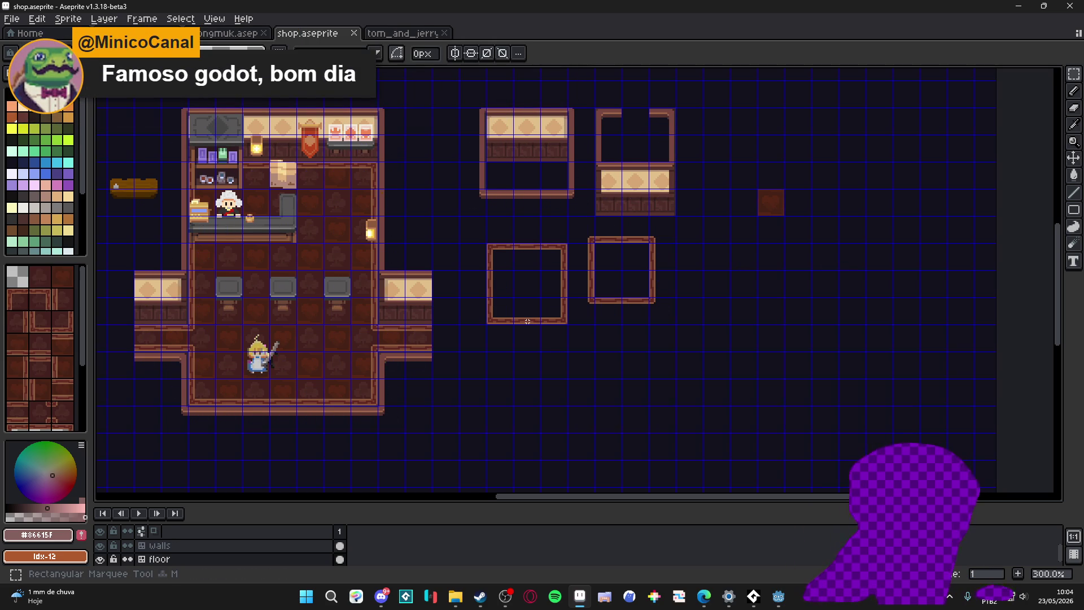
key(ctrl+shift+t)
key(ctrl+shift+t)
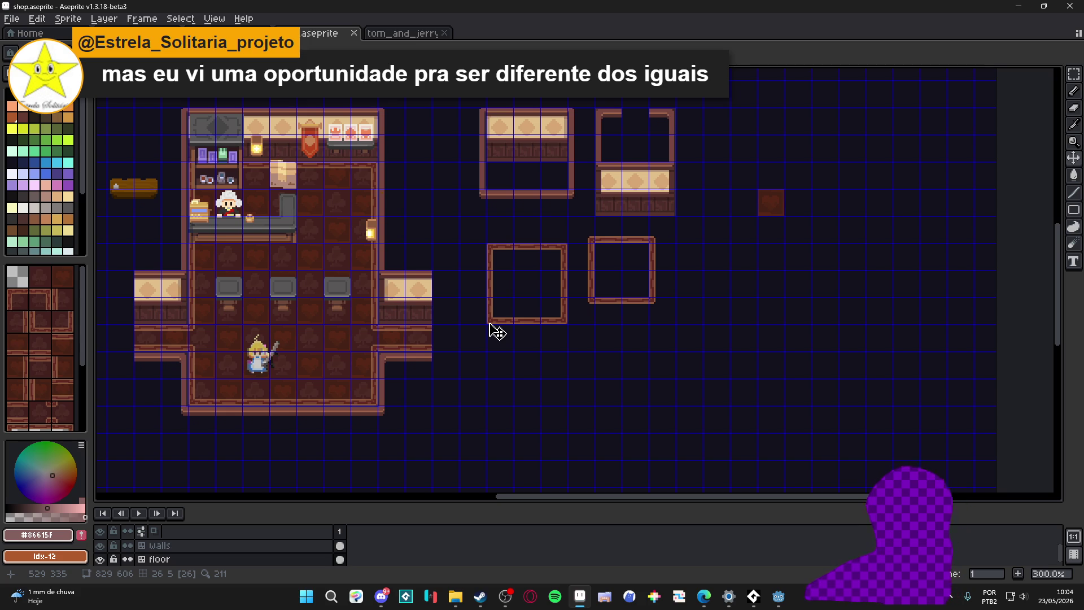
scroll(497, 332, up, 1)
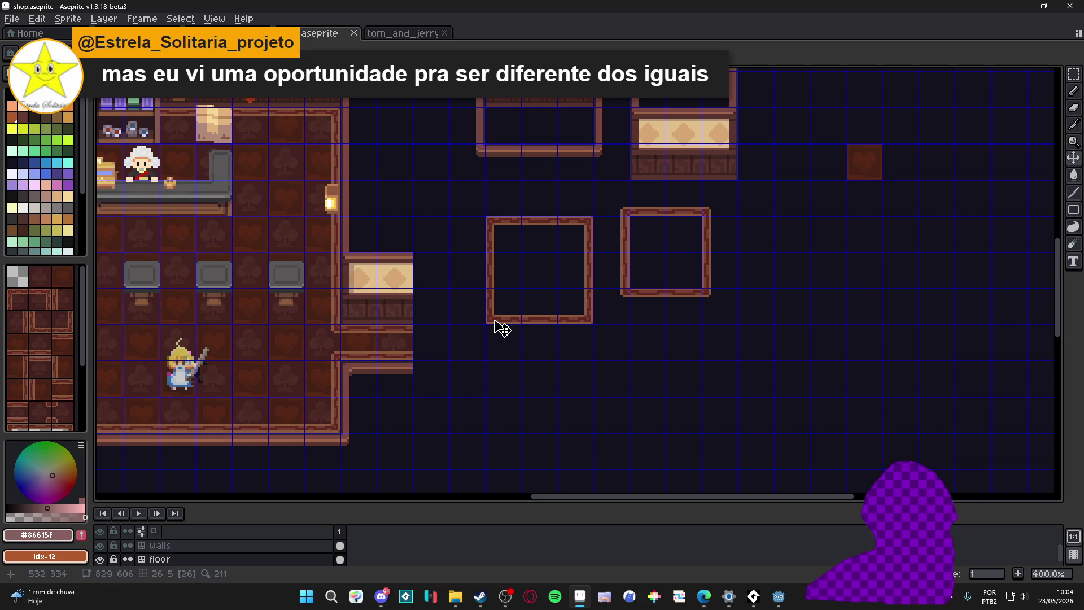
key(m)
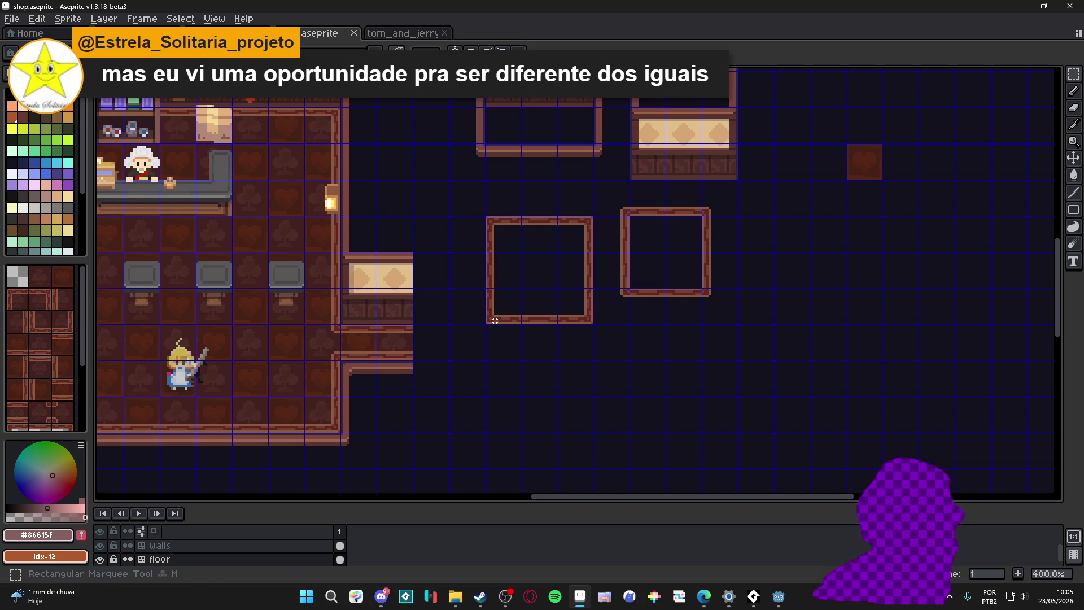
key(ctrl)
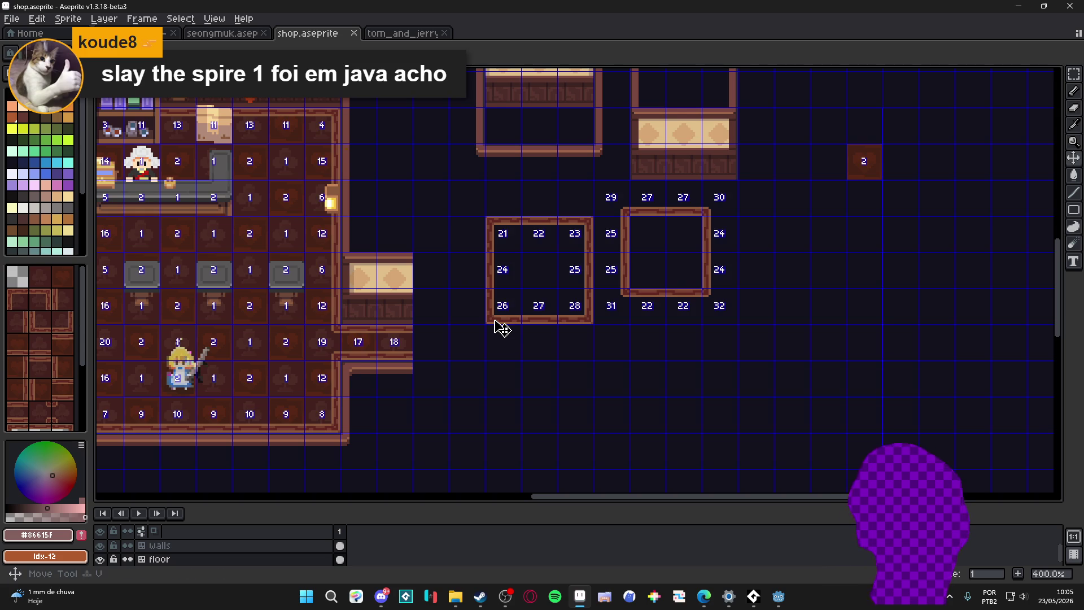
key(m)
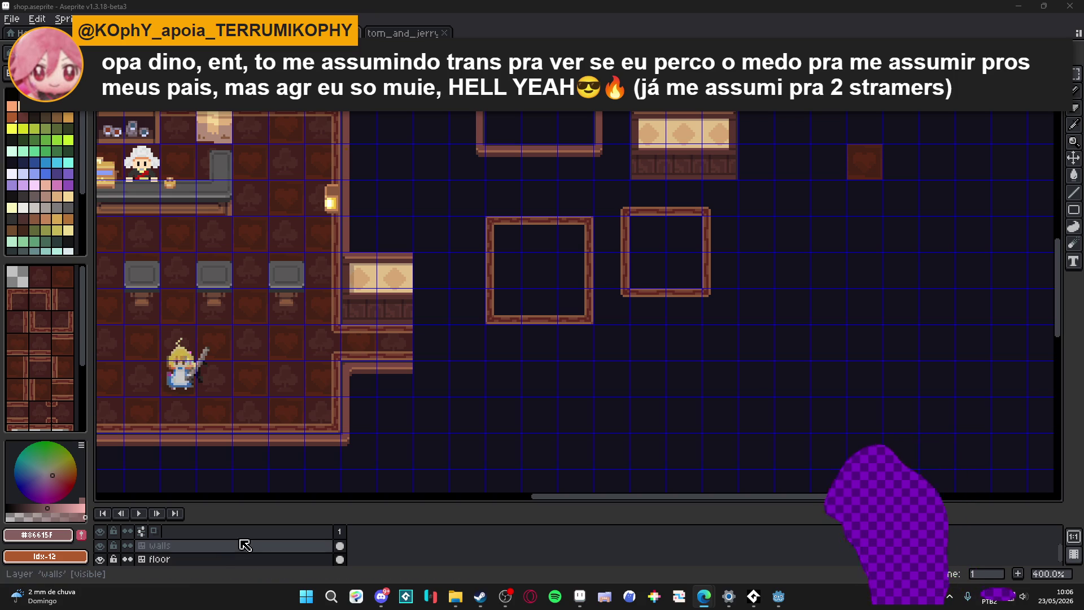
key(v)
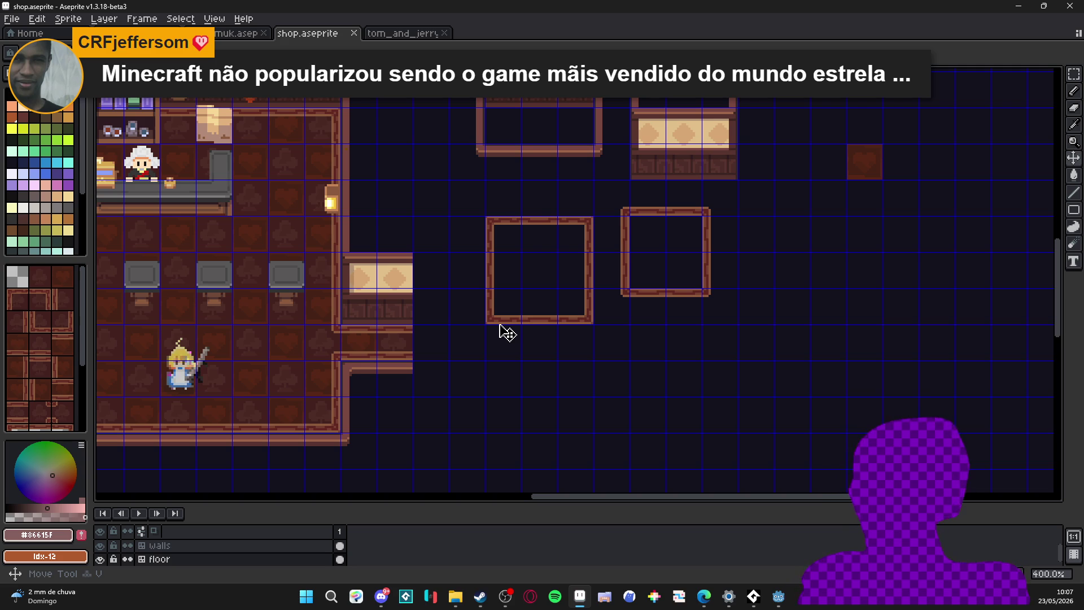
key(ctrl+shift+t)
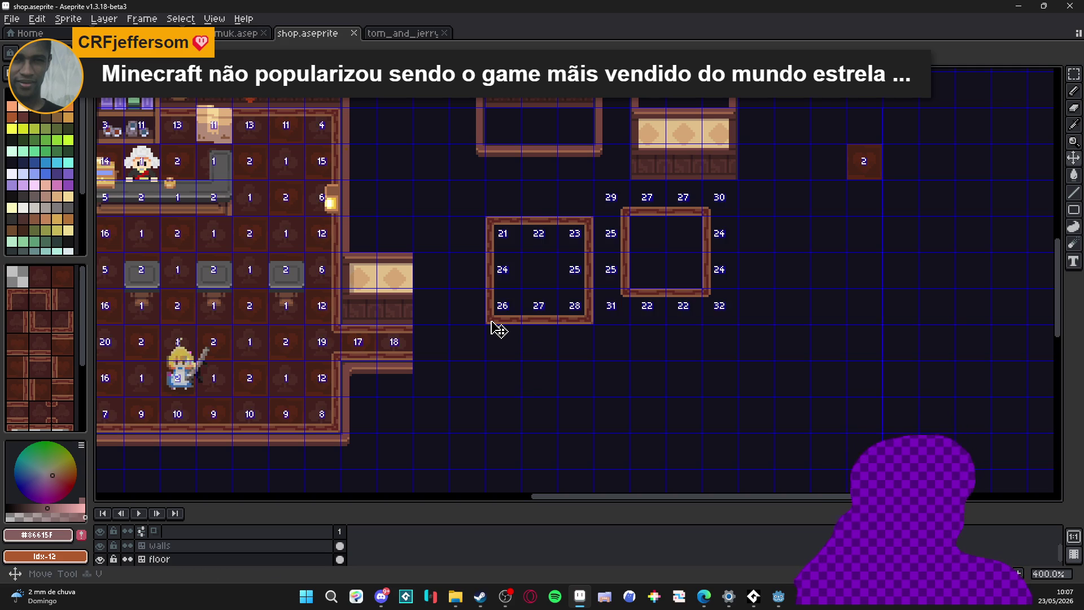
key(ctrl+shift+t)
key(m)
drag(498, 329, 499, 328)
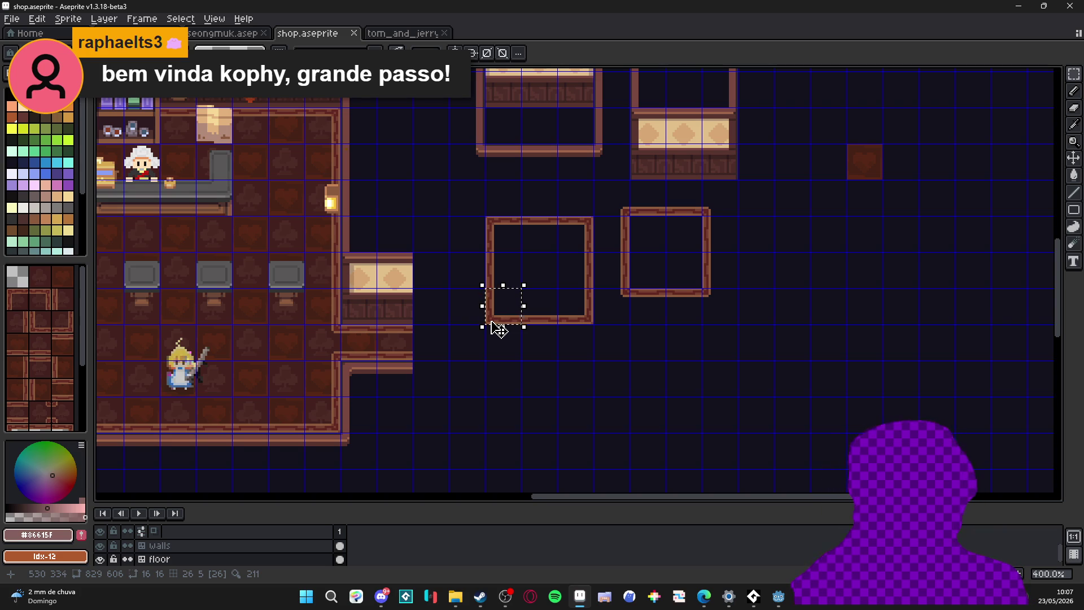
key(ctrl+d)
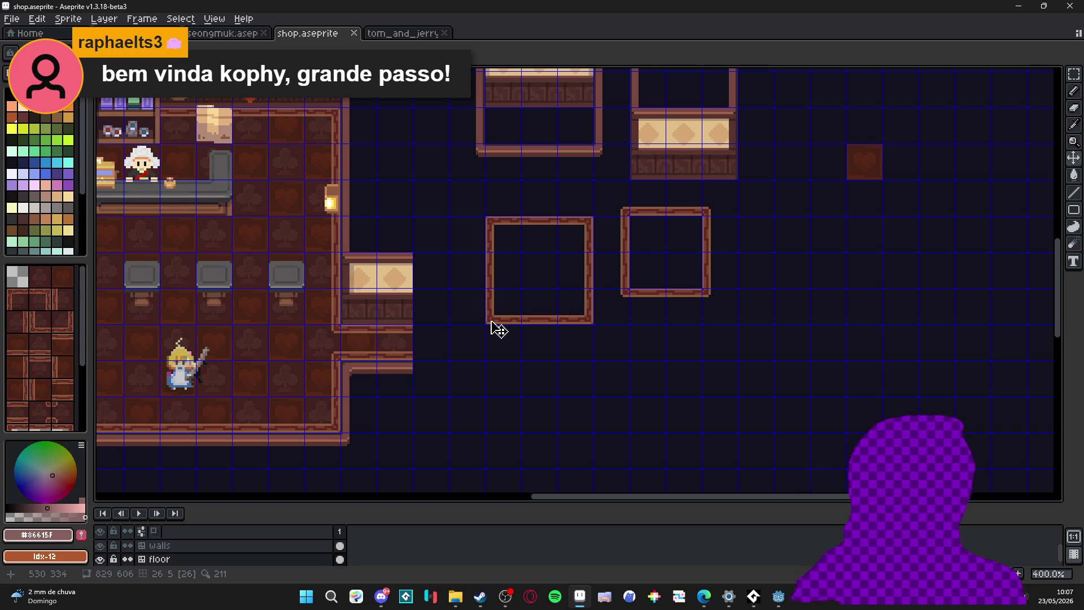
key(m)
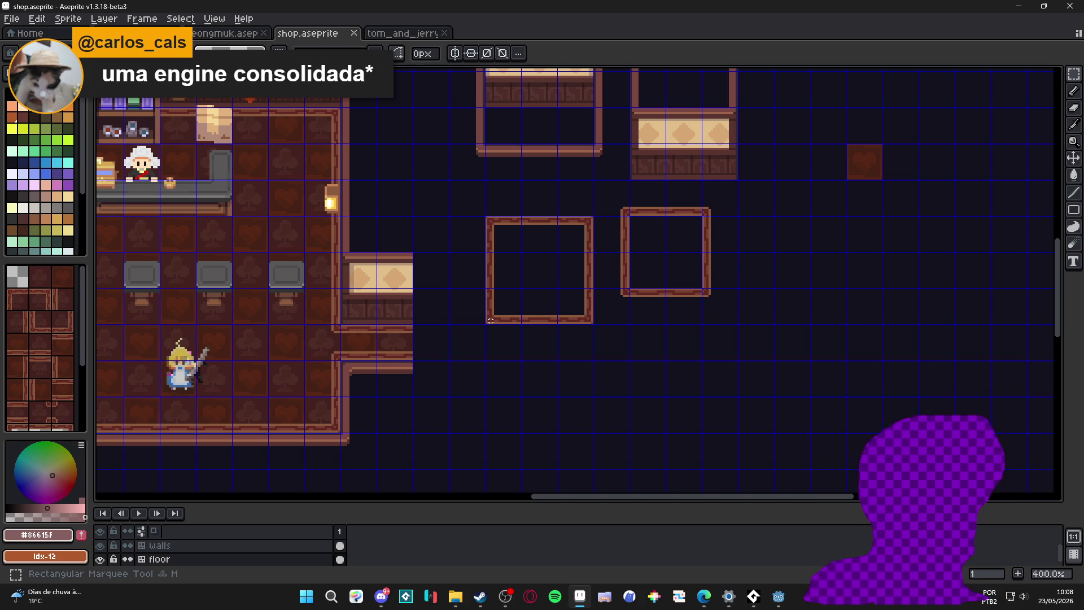
scroll(490, 321, down, 1)
scroll(489, 320, right, 2)
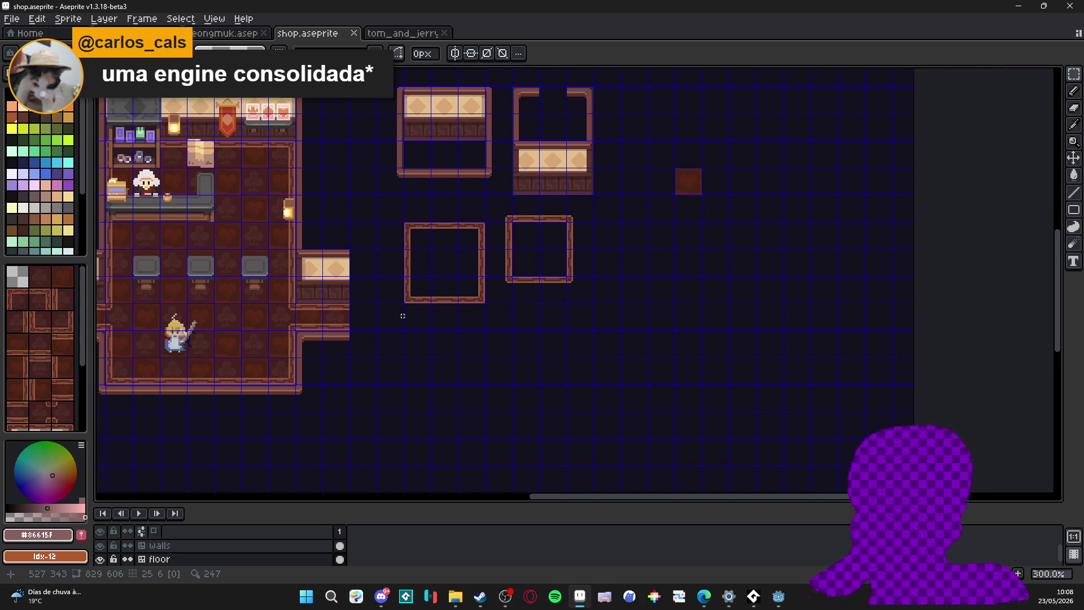
key(alt+Tab)
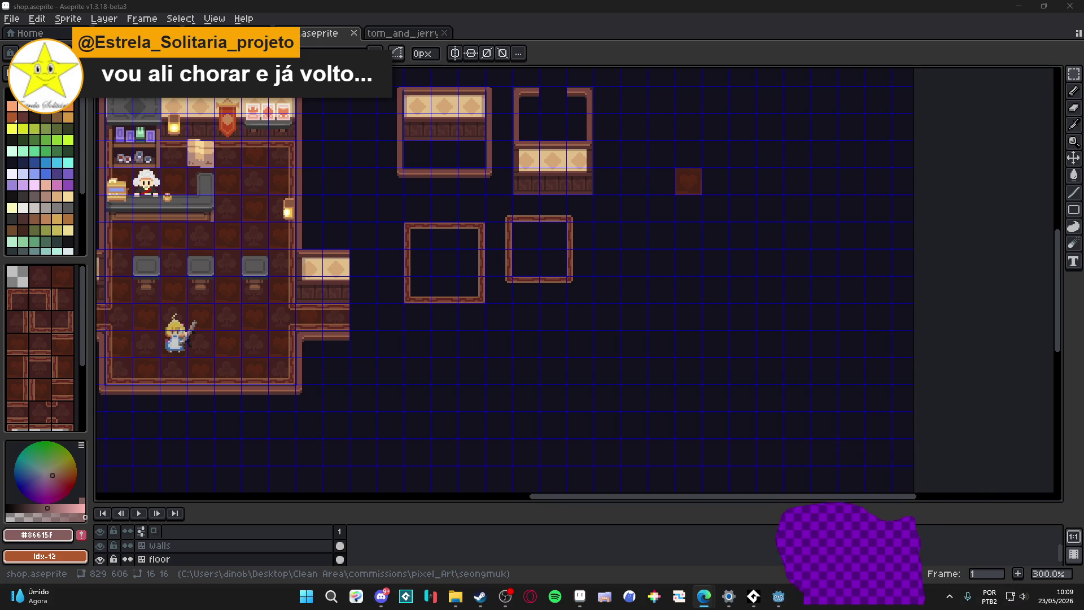
Step: Launch PICO-8 from the Start menu and load the wack.p8 cart
click(302, 598)
text(pico8.exe)
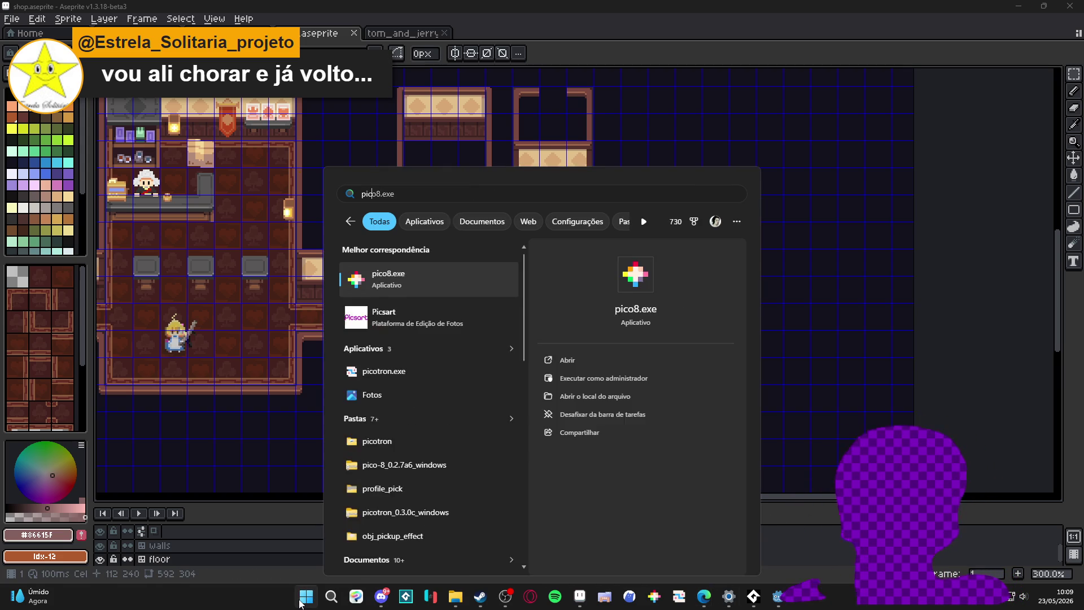
key(Return)
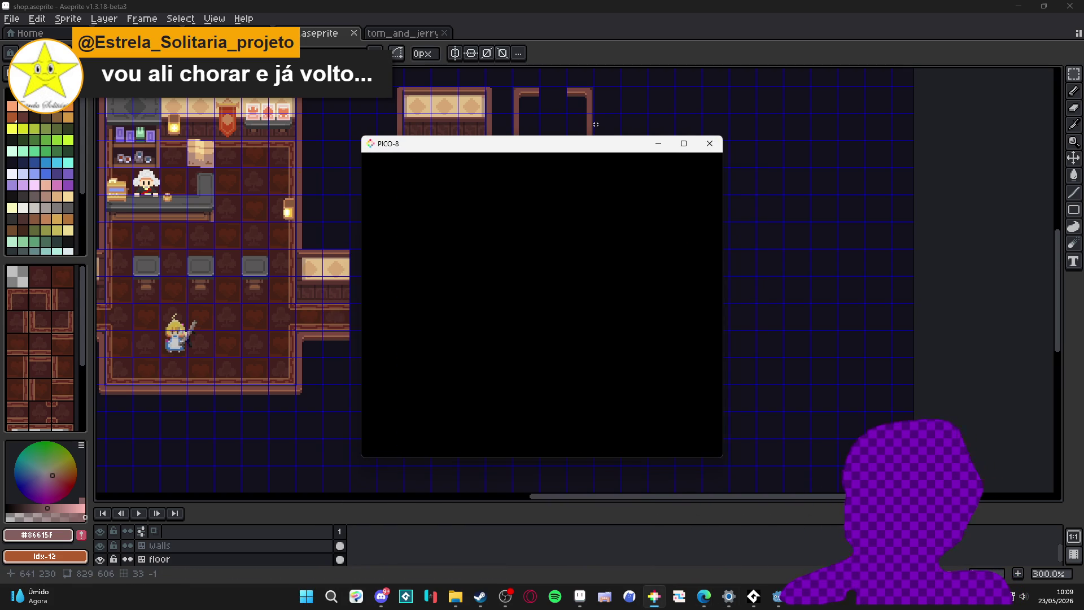
text(load wack.p)
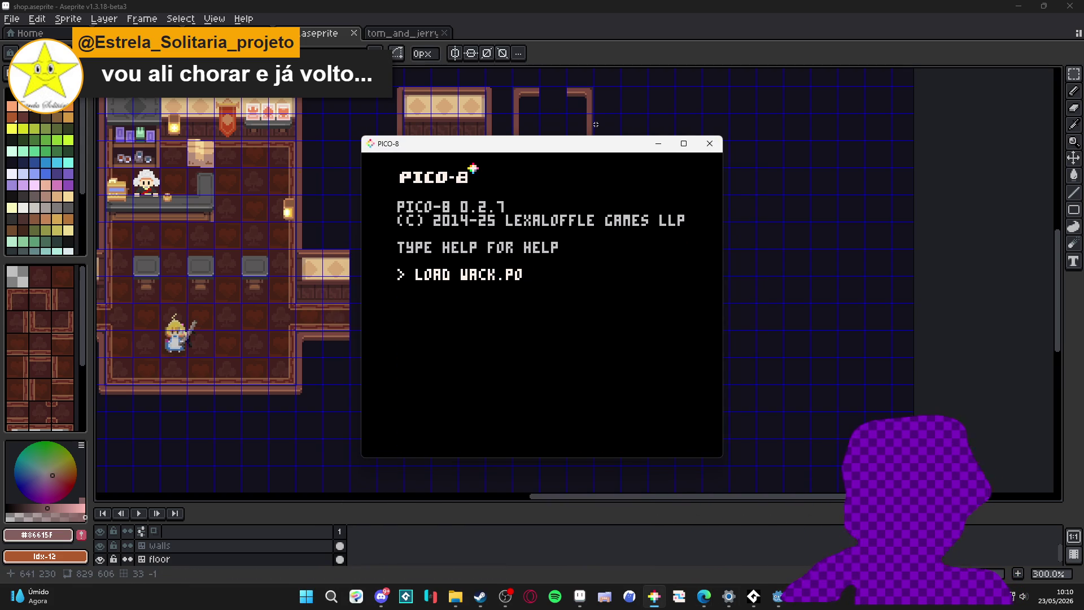
key(BackSpace)
text(8)
key(Return)
key(Escape)
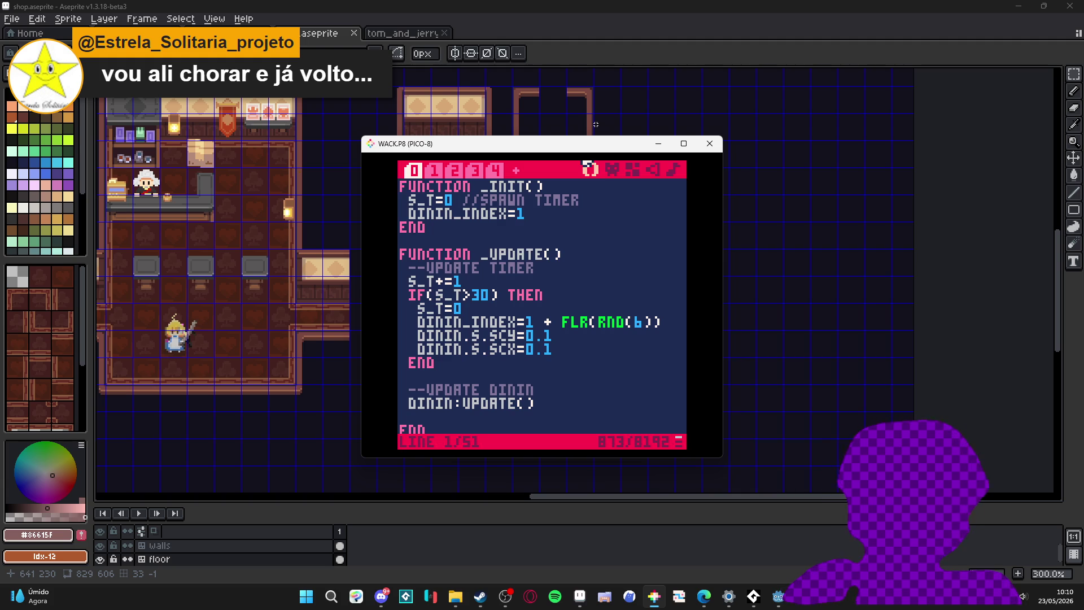
scroll(578, 234, down, 3)
scroll(584, 254, down, 3)
scroll(590, 293, down, 1)
scroll(590, 293, right, 5)
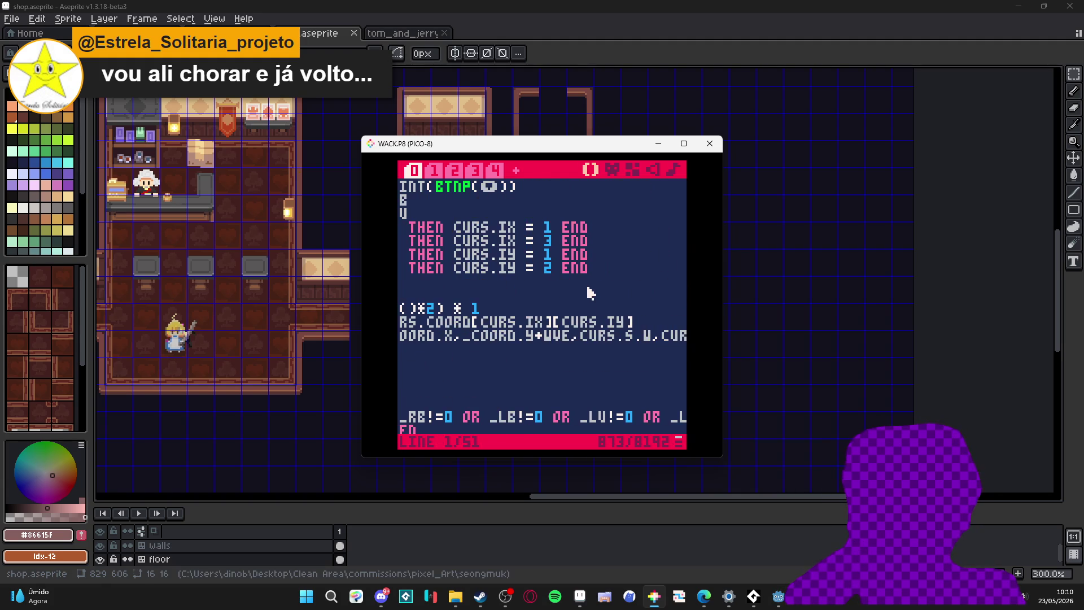
scroll(622, 337, right, 4)
scroll(616, 336, left, 8)
scroll(615, 345, down, 4)
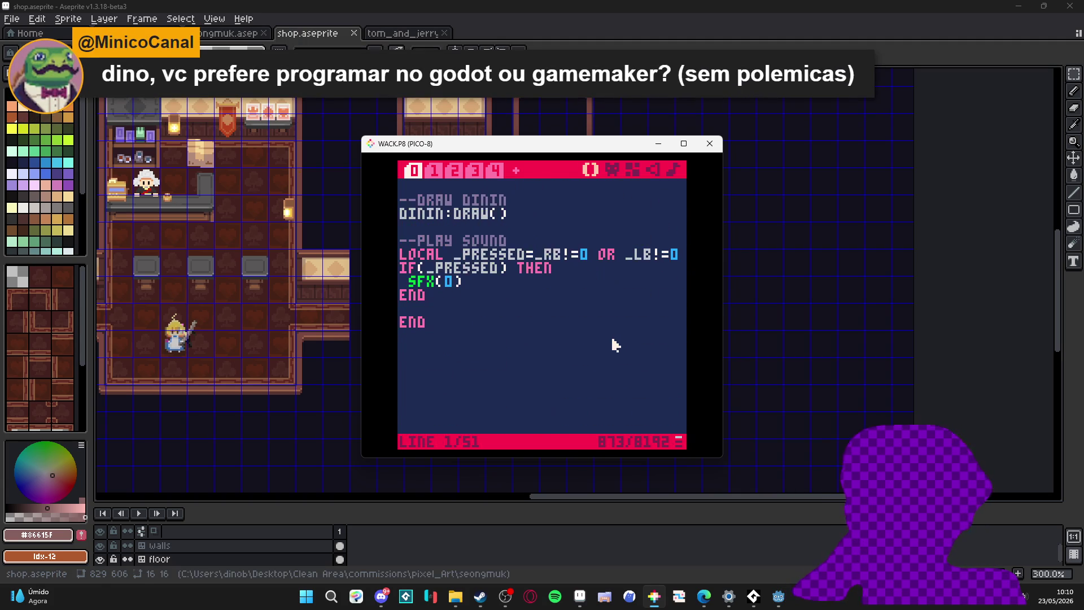
scroll(615, 344, up, 3)
scroll(541, 254, up, 3)
Step: Browse code tabs 1 and 2 of the cart, then run it with Ctrl+R
click(432, 170)
scroll(577, 332, right, 5)
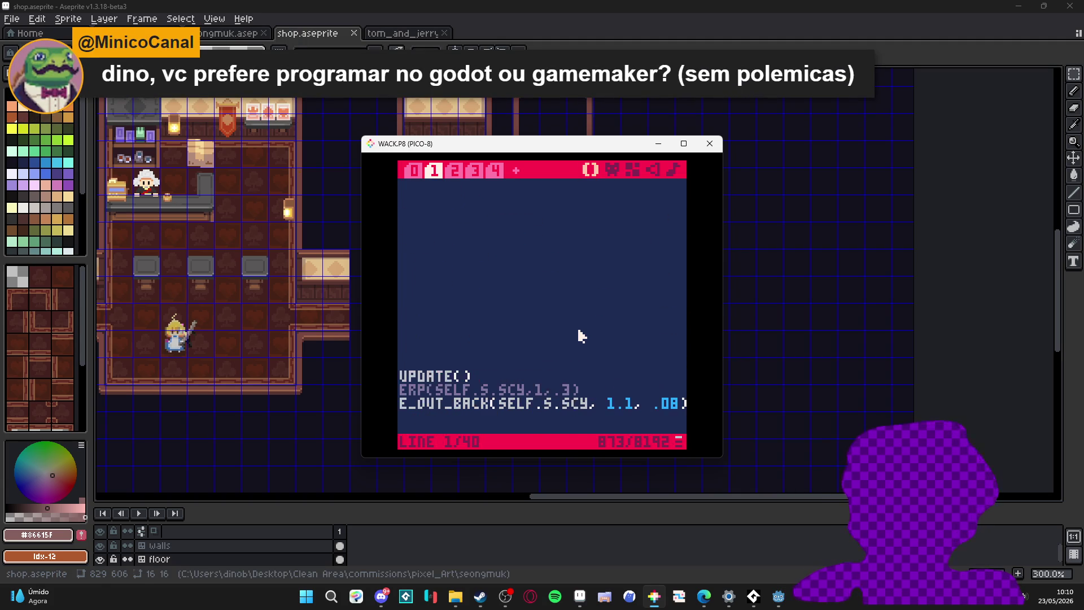
scroll(568, 334, left, 5)
scroll(554, 343, down, 3)
scroll(548, 351, right, 4)
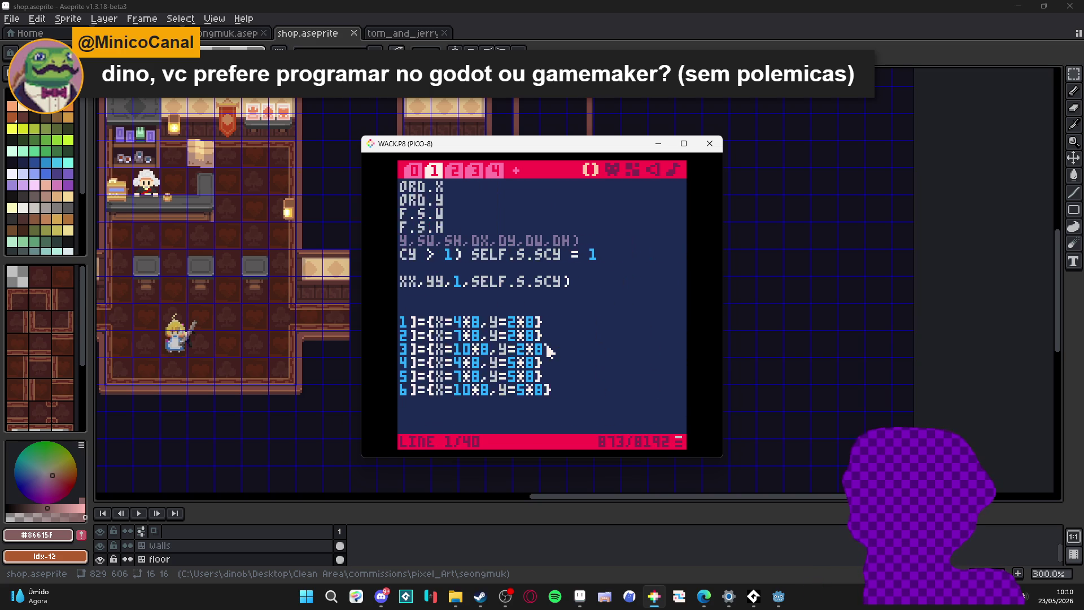
scroll(549, 350, left, 4)
click(455, 171)
scroll(559, 360, up, 2)
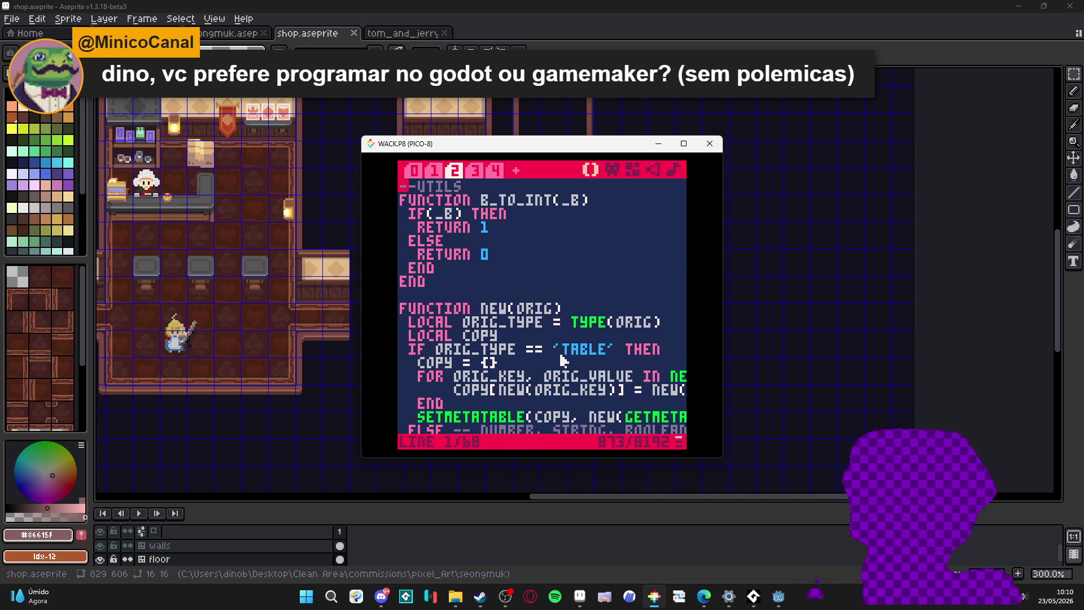
scroll(563, 360, down, 5)
key(ctrl+r)
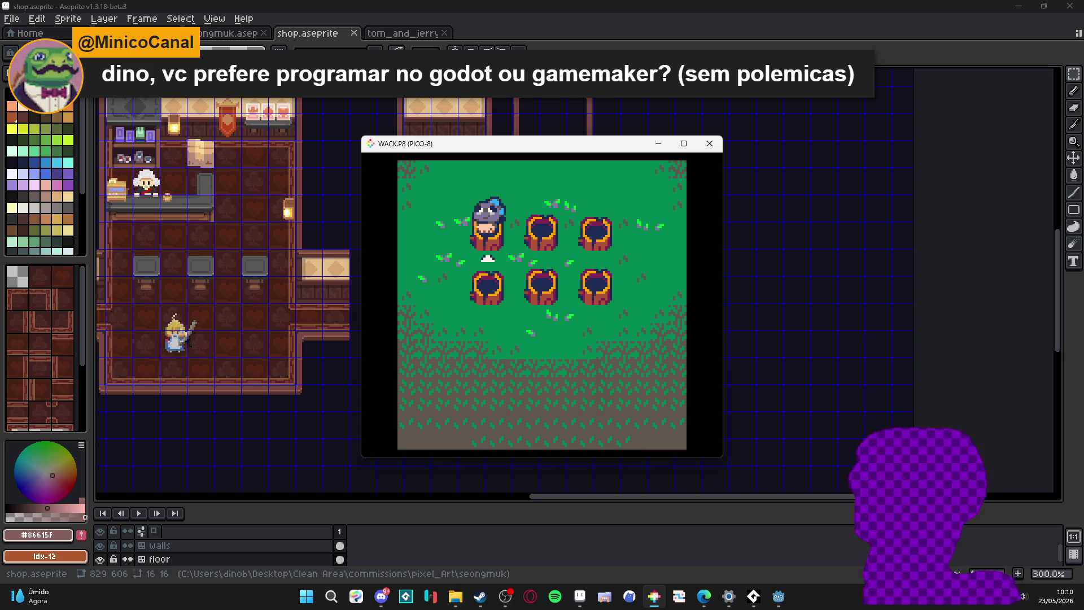
Step: Move the character right and down among the stumps, then Esc back to the code editor
key(Right)
key(Right)
key(Down)
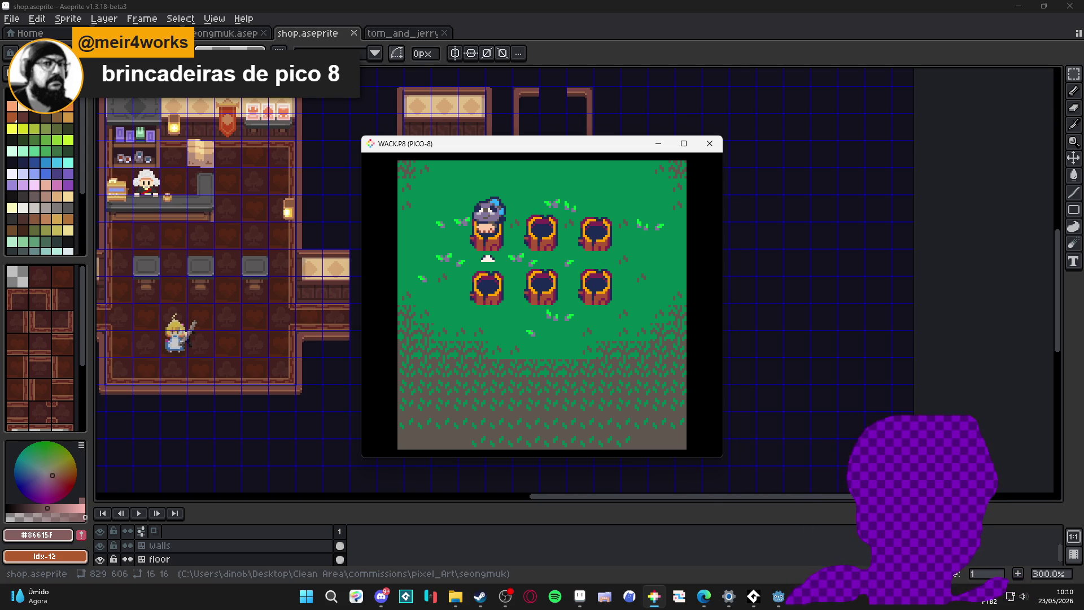
key(Escape)
key(Escape)
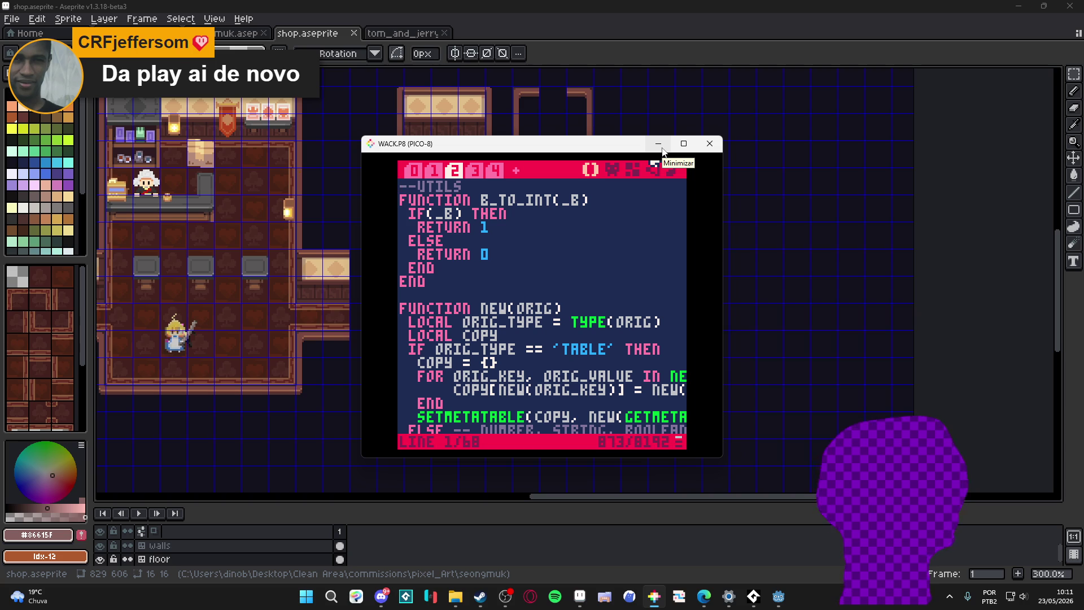
click(661, 148)
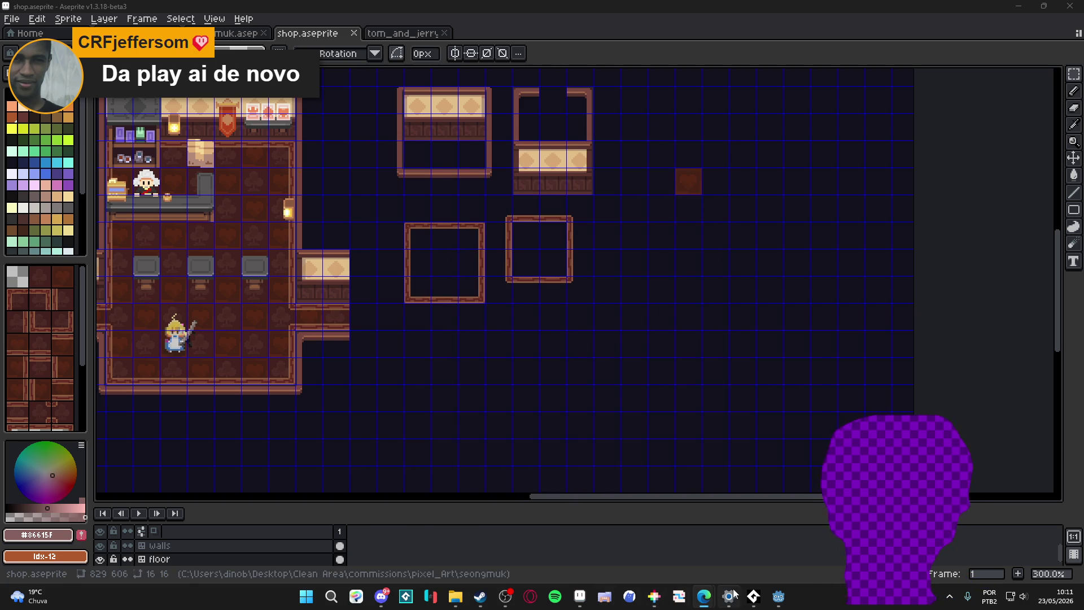
click(654, 597)
key(ctrl+r)
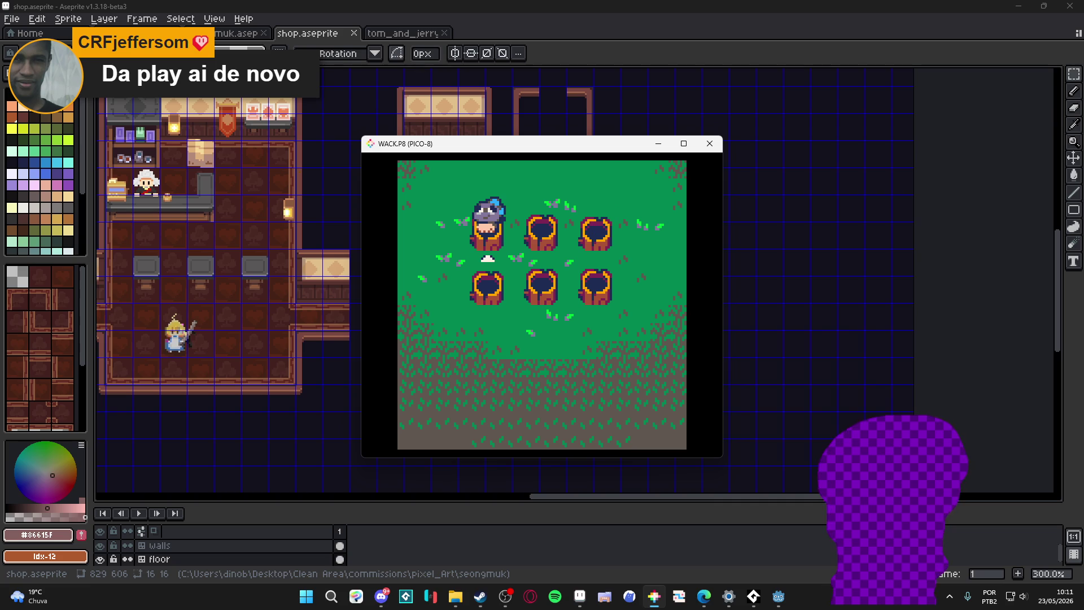
key(Down)
key(Left)
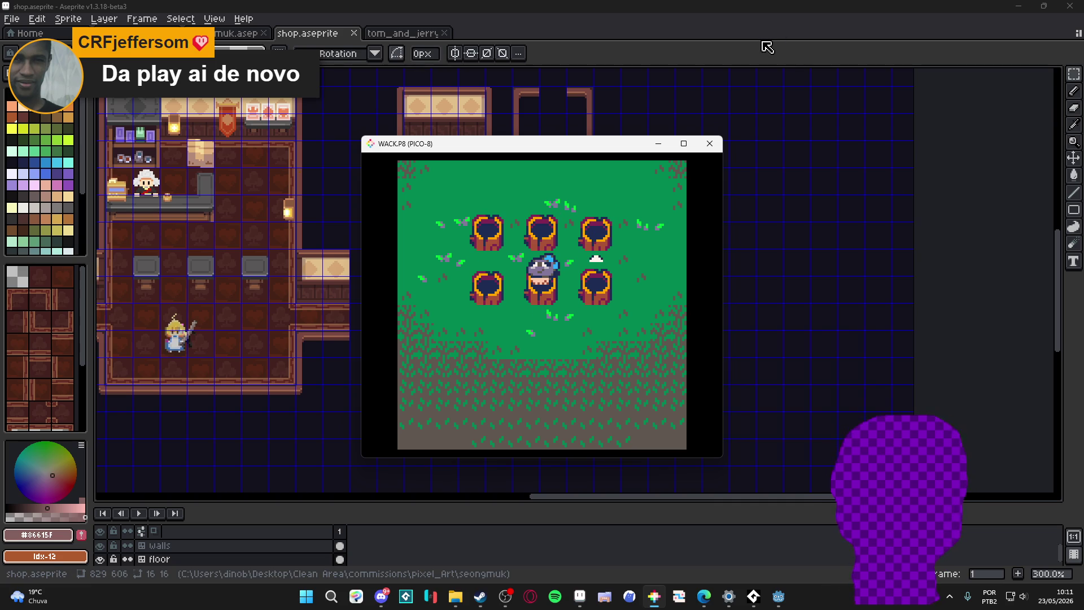
key(Left)
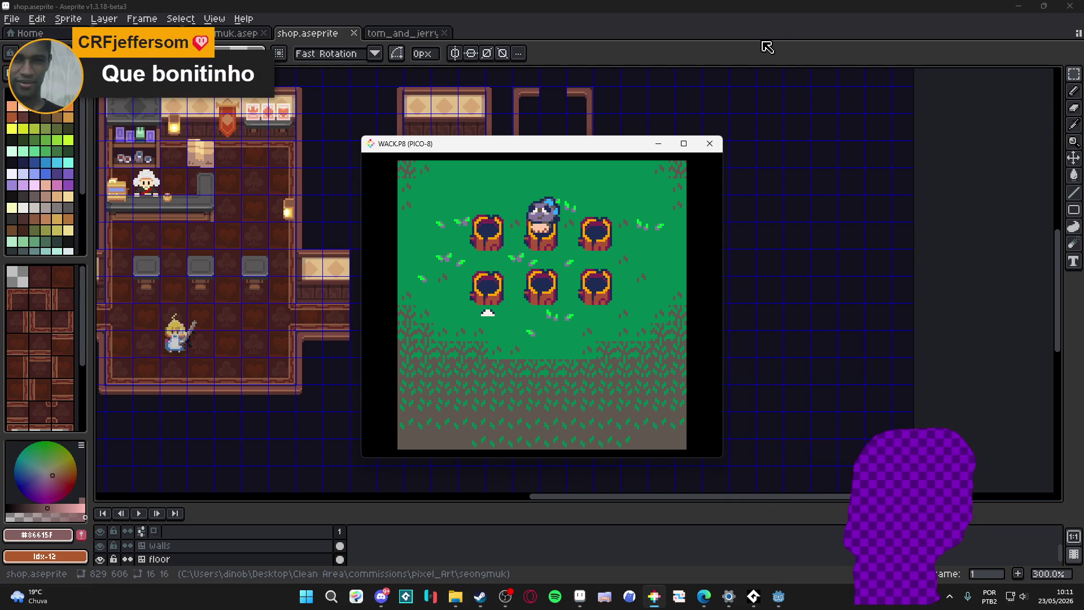
key(Escape)
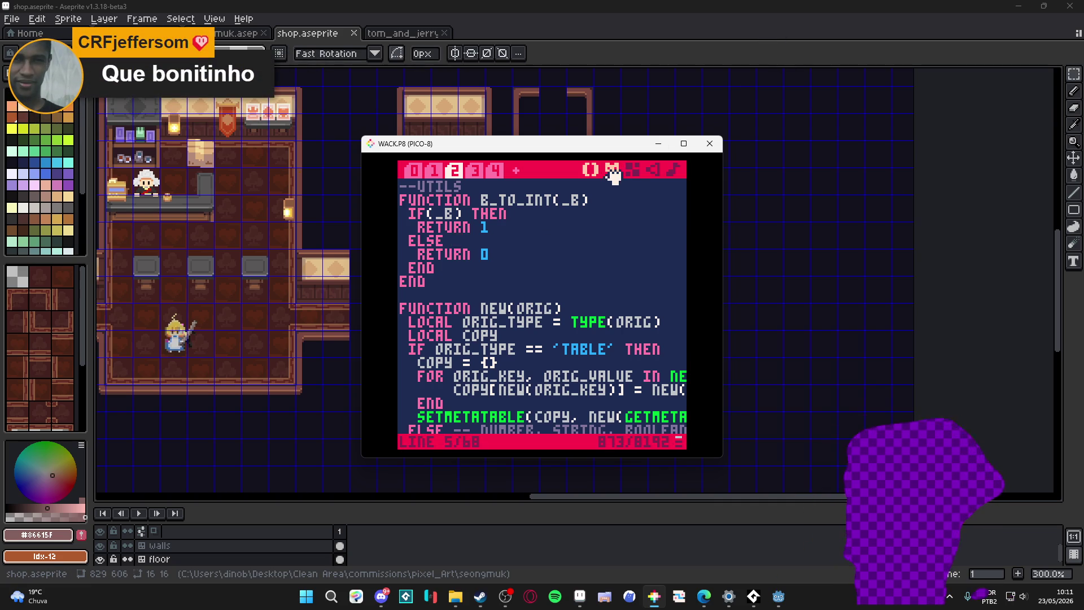
Step: View the heart sprite in the cart's sprite editor, return to code and put PICO-8 away
click(611, 169)
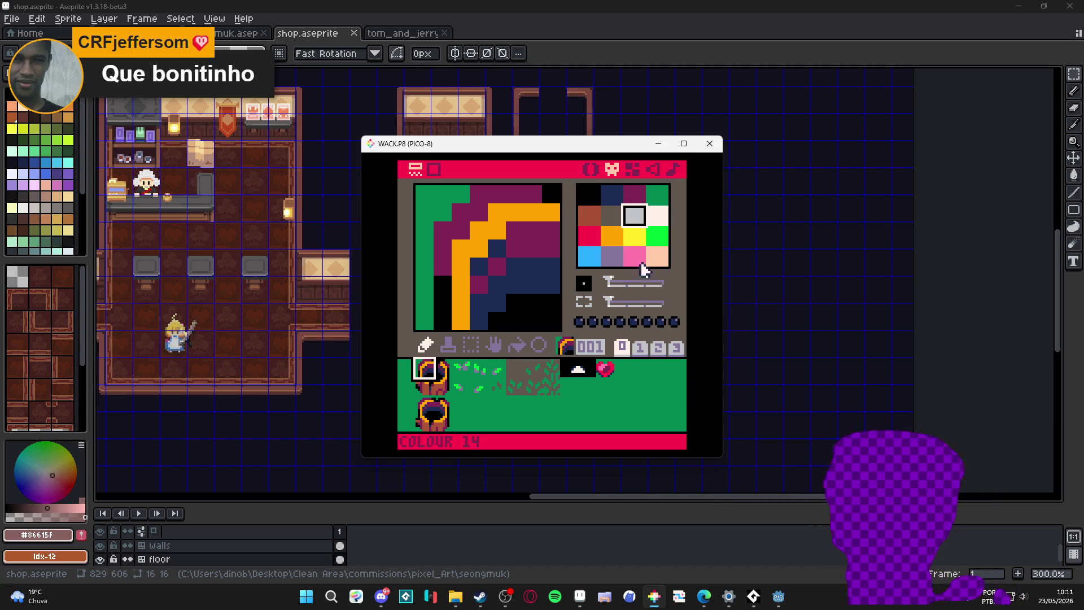
click(605, 368)
click(589, 169)
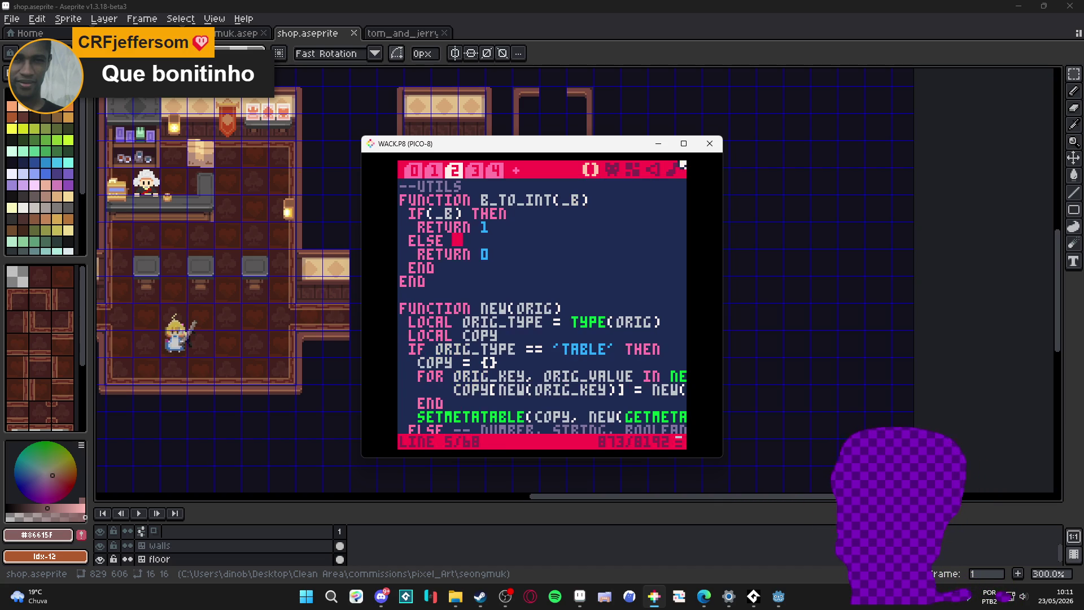
click(708, 143)
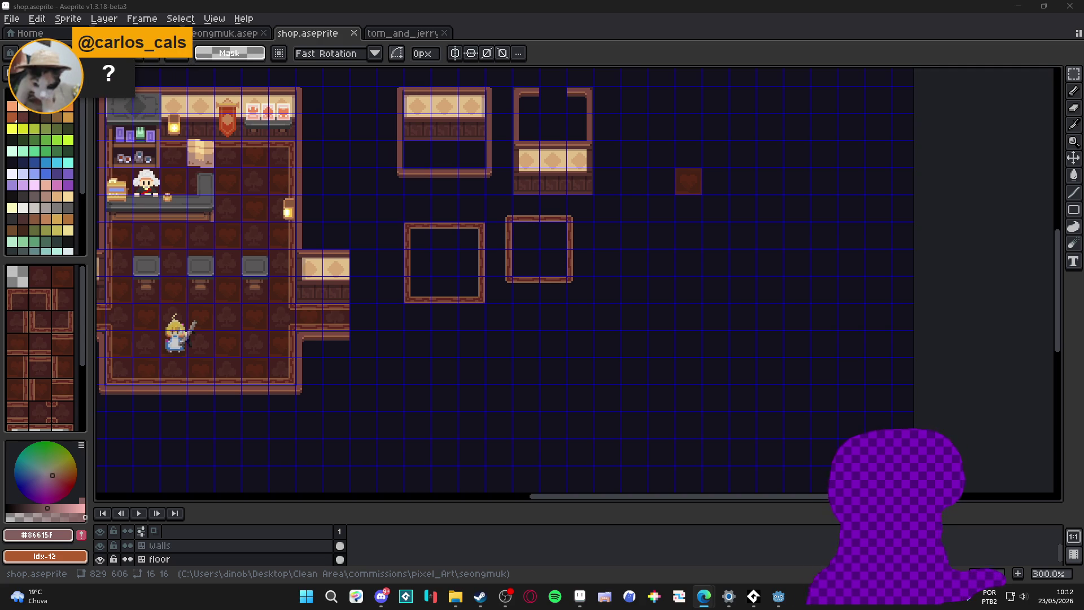
Step: Hide the pixel grid on the shop tilemap and flip through the open sprite tabs back to the shop
key(ctrl+apostrophe)
drag(340, 215, 436, 247)
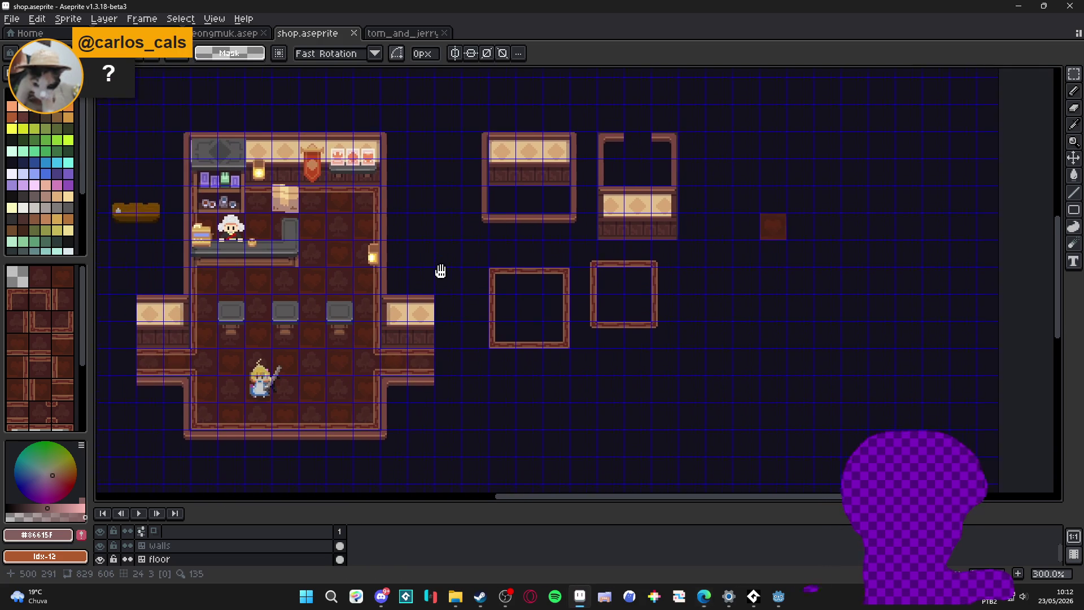
click(398, 33)
click(307, 33)
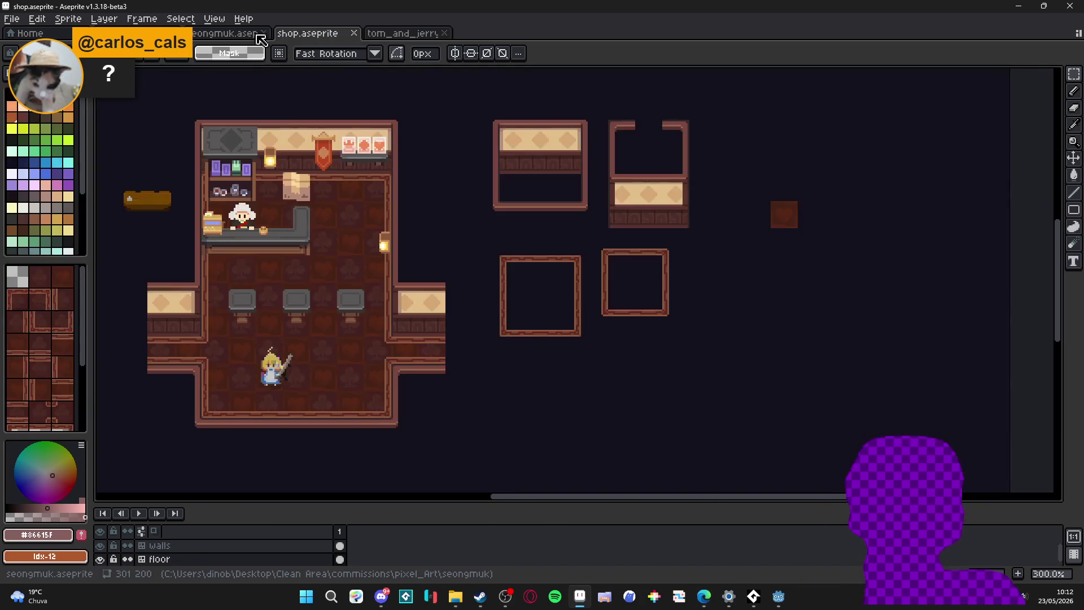
click(238, 33)
click(308, 34)
key(ctrl+Tab)
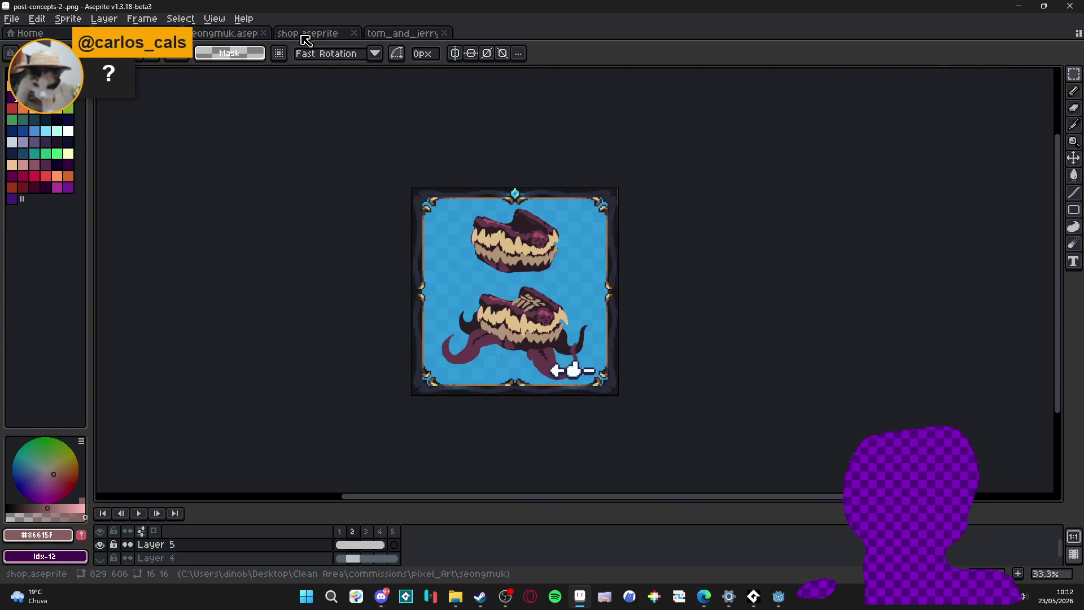
key(ctrl+shift+Tab)
drag(436, 232, 486, 232)
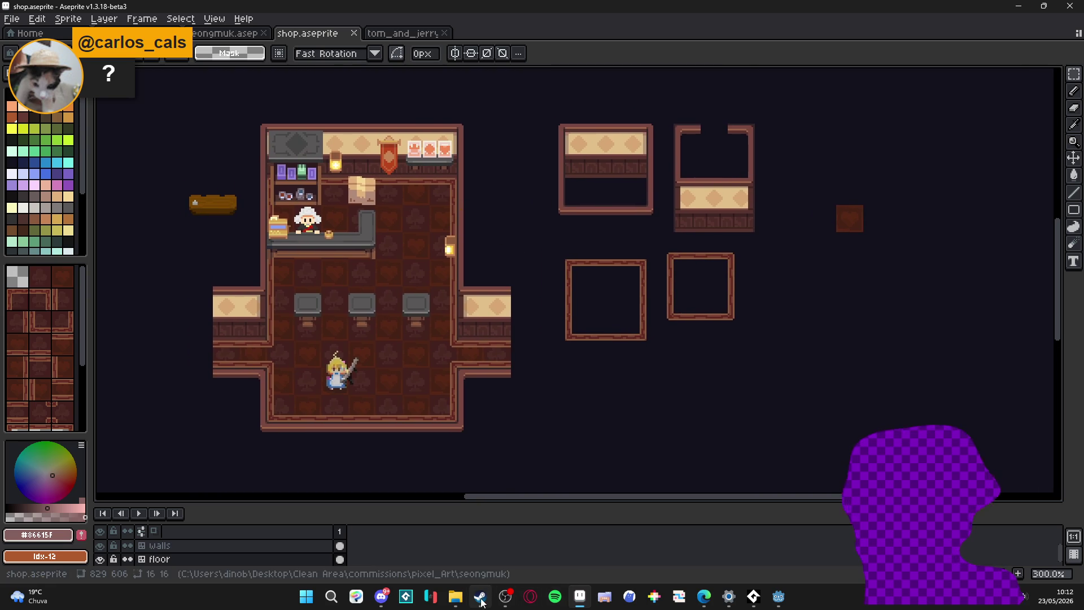
Step: Open spr_seongmuk_tileset from the seongmuk folder in File Explorer
click(454, 596)
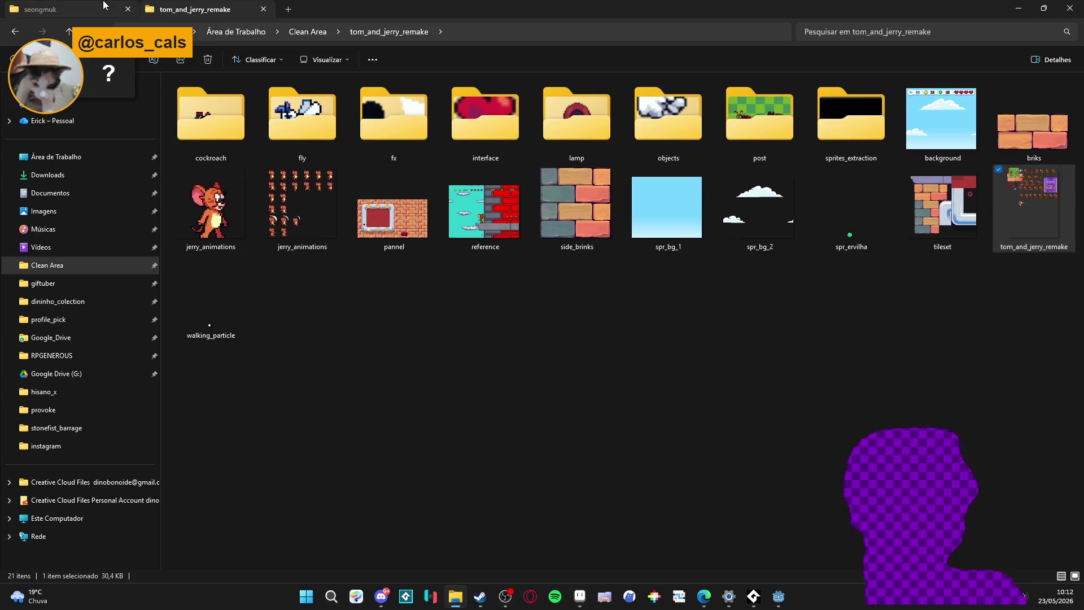
click(69, 9)
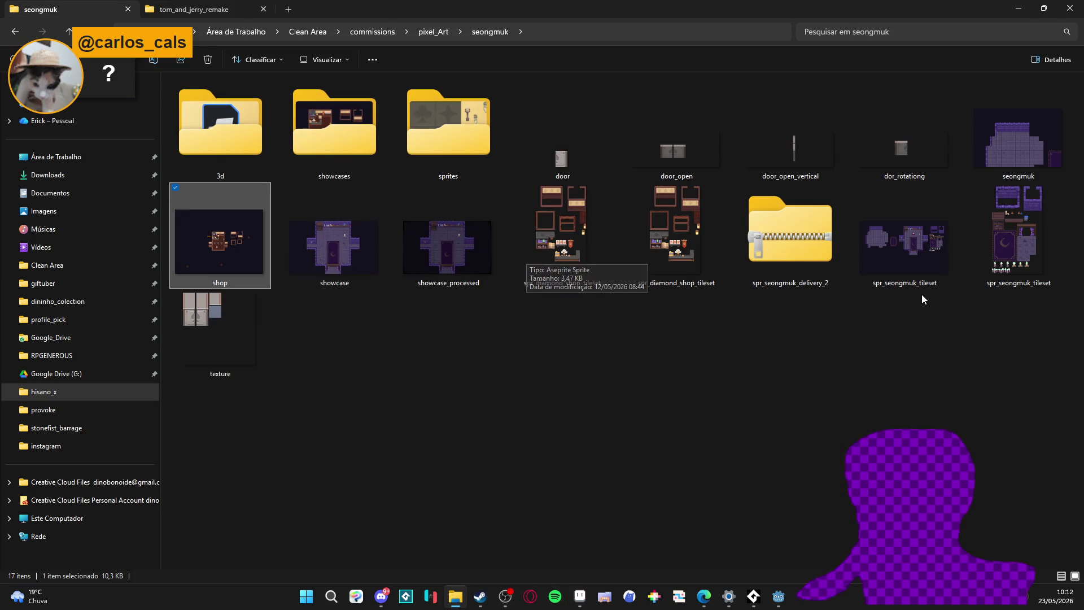
double_click(916, 278)
scroll(746, 189, up, 1)
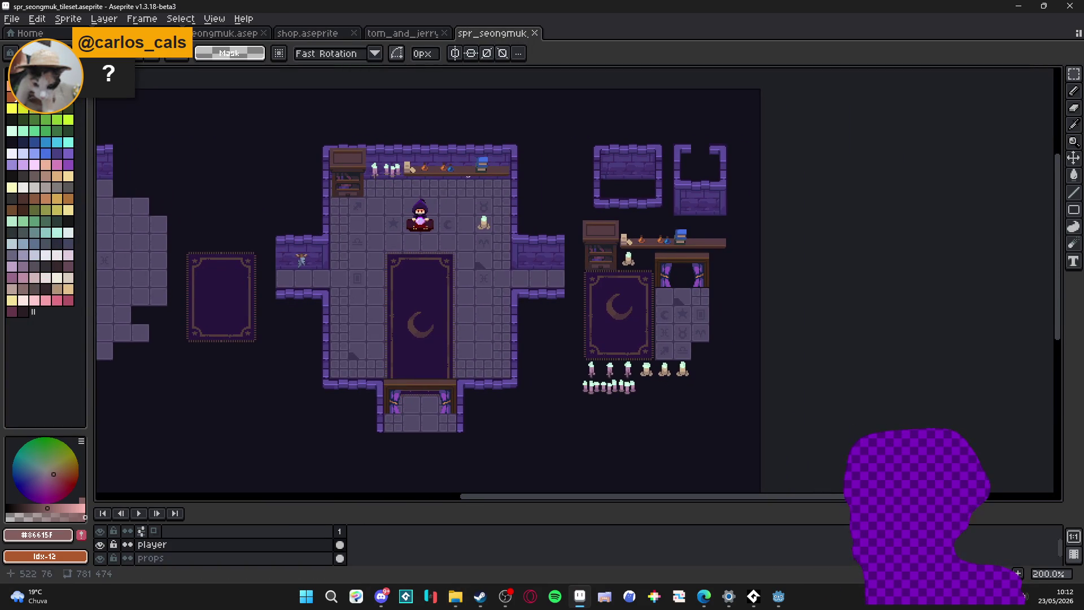
Step: Close the Tom and Jerry sheet and dock the tileset and shop room as stacked views left of the seongmuk room
mouse_move(491, 32)
mouse_down()
mouse_move(234, 115)
mouse_move(148, 85)
mouse_up()
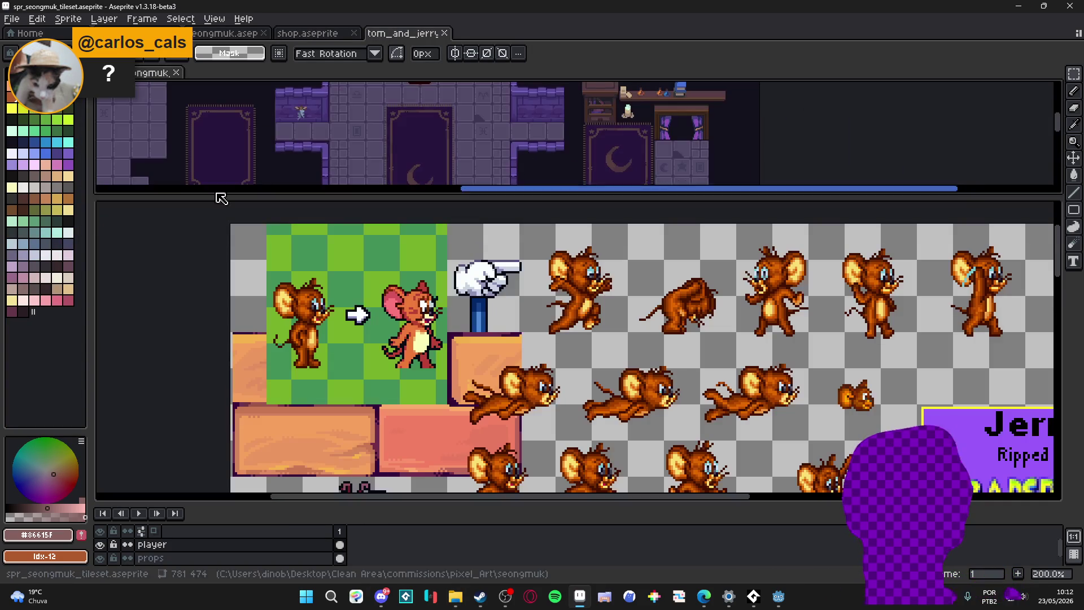
click(444, 32)
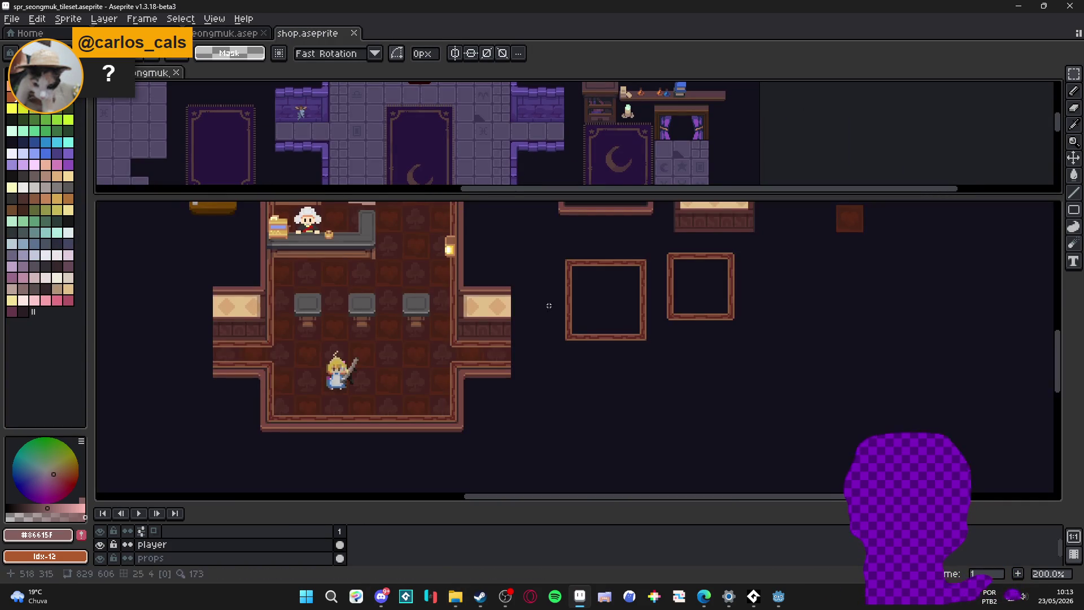
drag(365, 197, 331, 297)
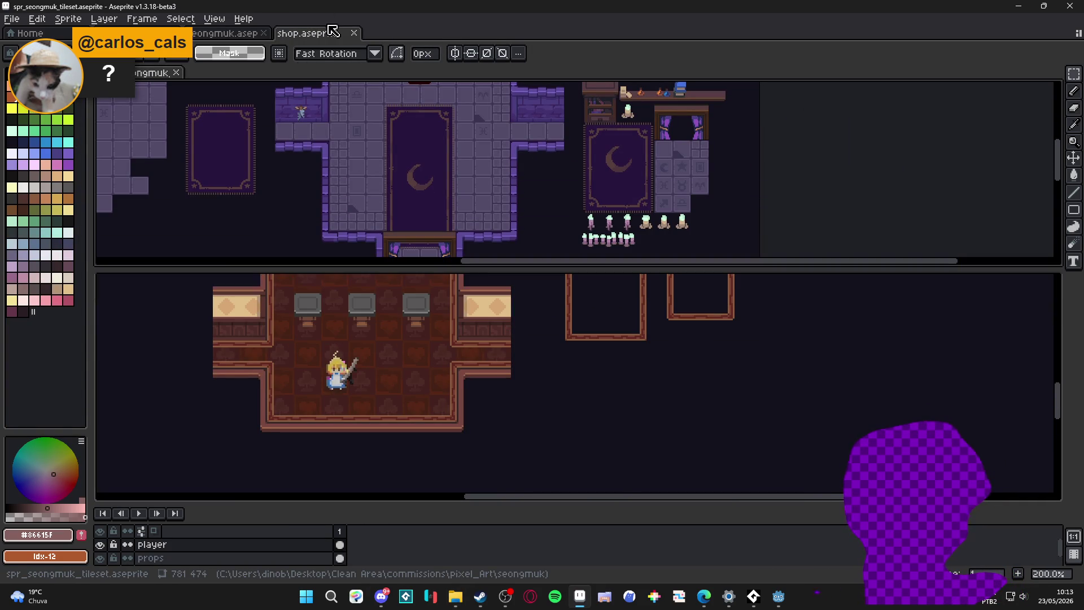
mouse_move(307, 32)
mouse_down()
mouse_move(129, 172)
mouse_move(147, 200)
mouse_up()
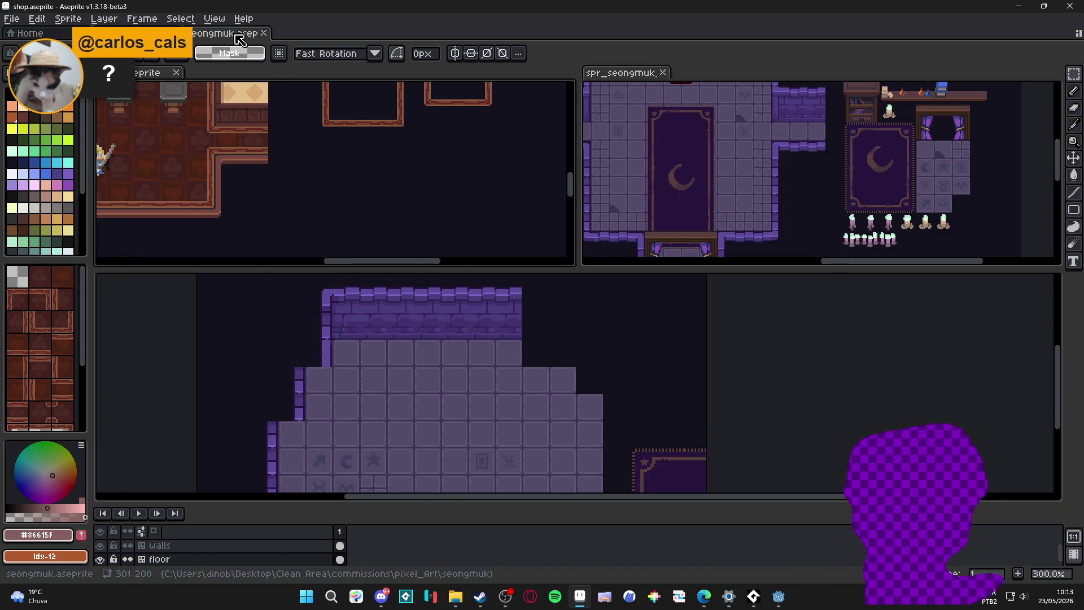
mouse_move(239, 40)
mouse_down()
mouse_move(608, 88)
mouse_move(108, 407)
mouse_up()
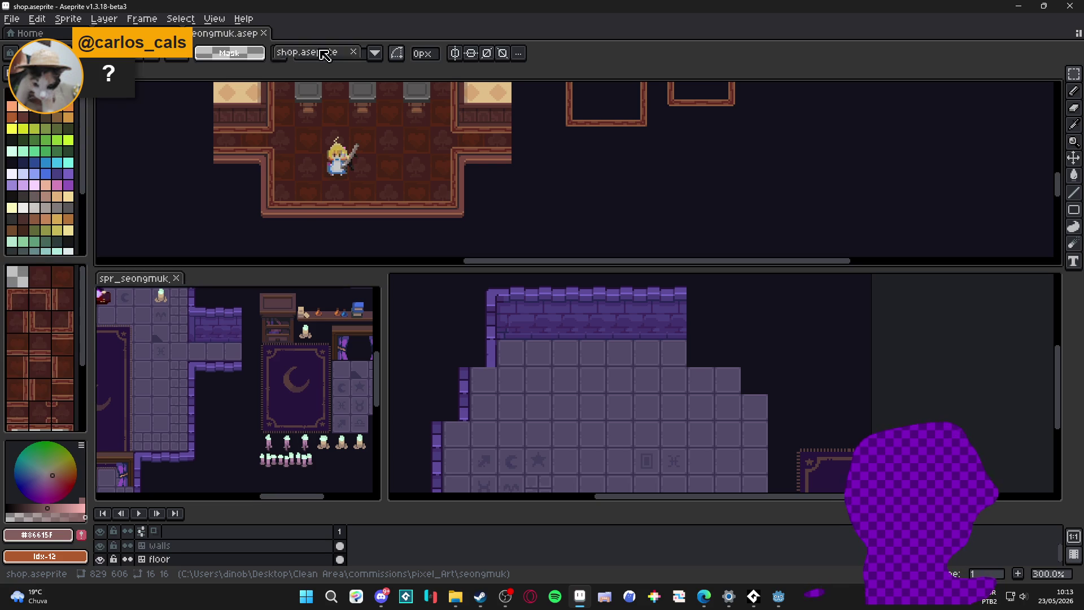
drag(146, 75, 322, 43)
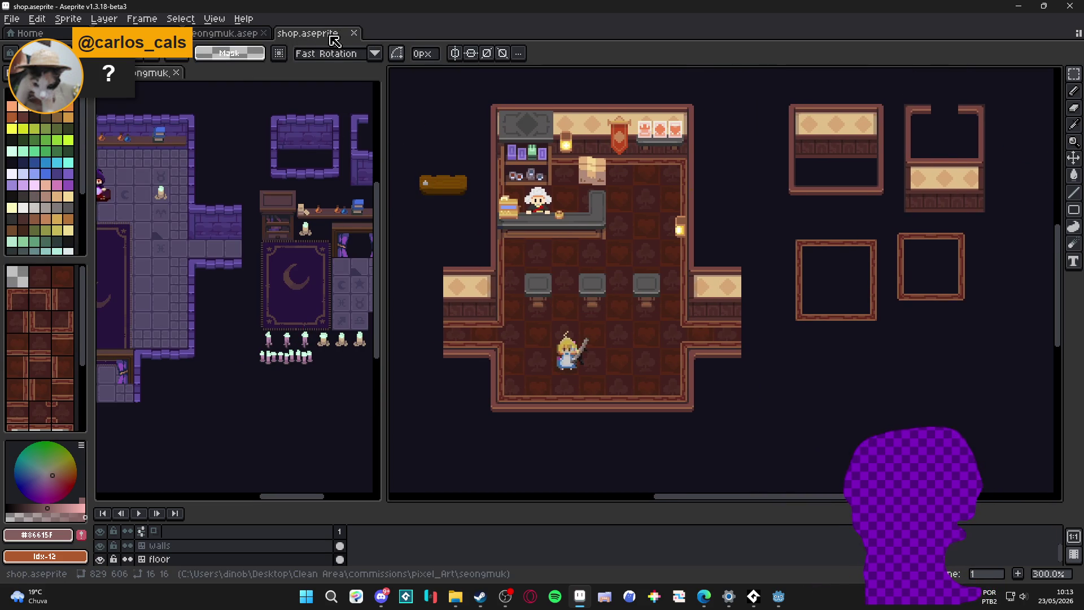
drag(333, 40, 189, 496)
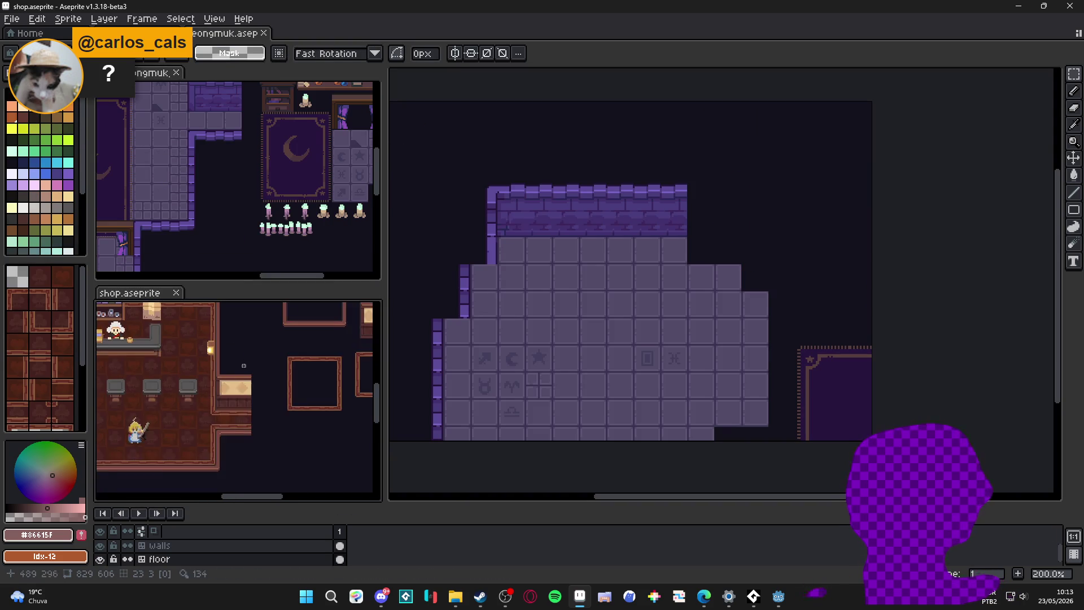
scroll(234, 154, down, 2)
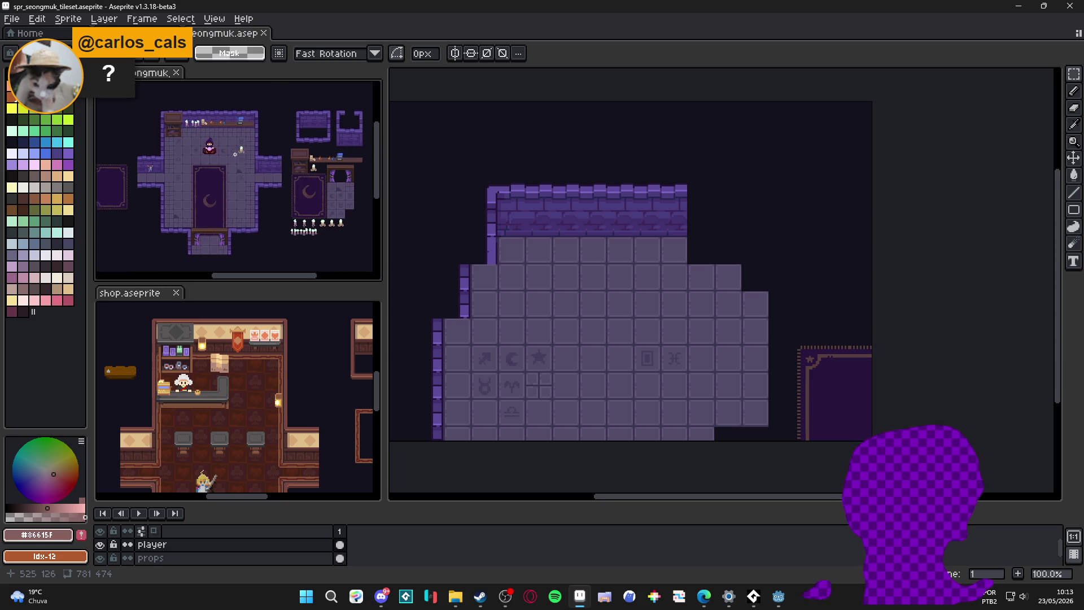
scroll(194, 127, up, 1)
scroll(251, 342, up, 1)
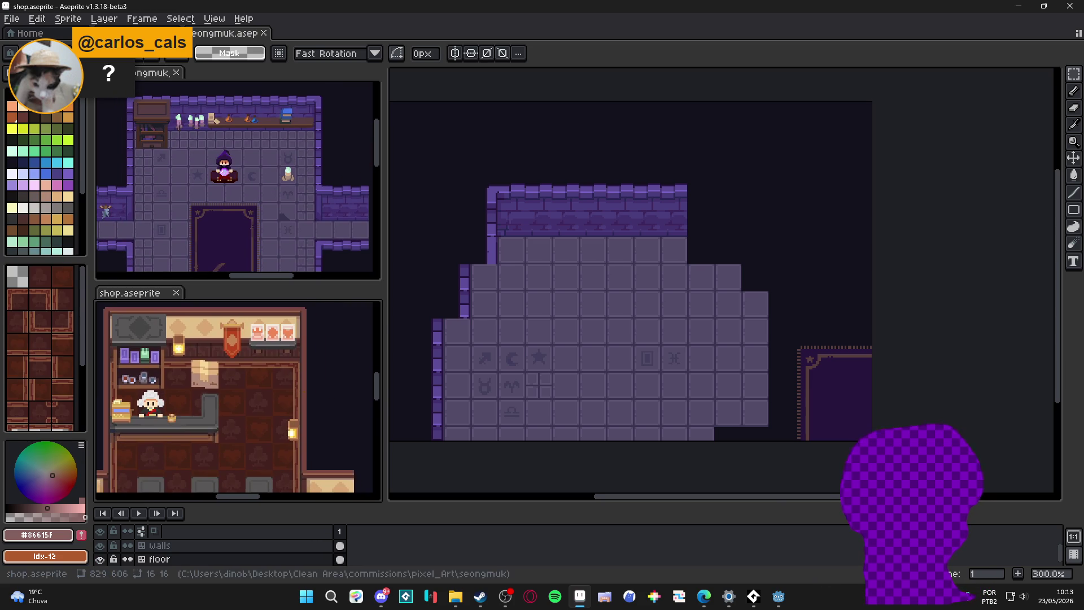
Step: Start a new sprite from the File menu, cancel it, and make the shop room active
click(593, 296)
click(12, 19)
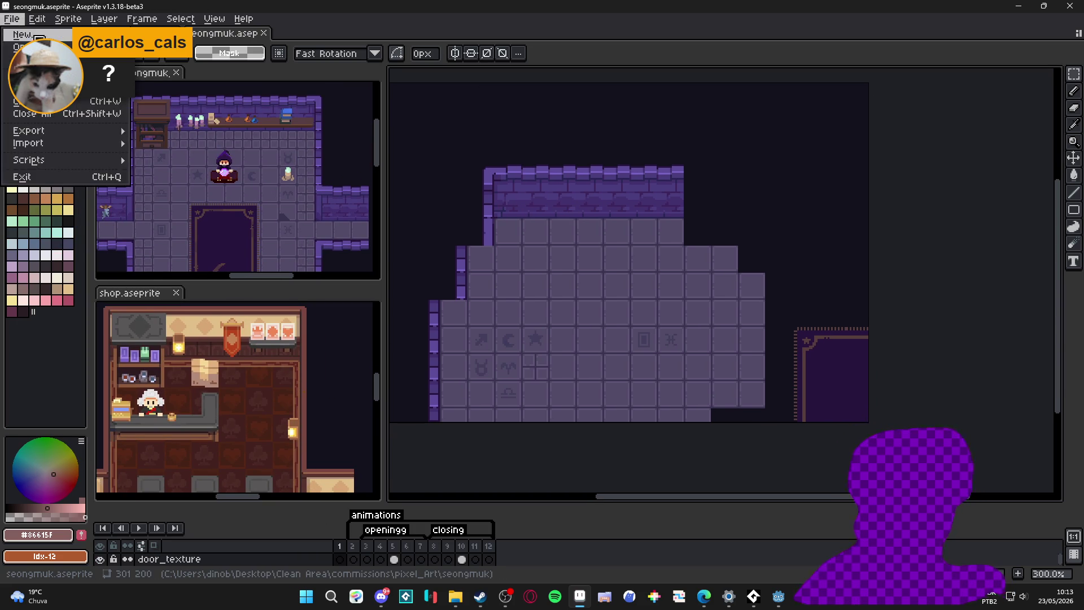
click(39, 36)
click(581, 414)
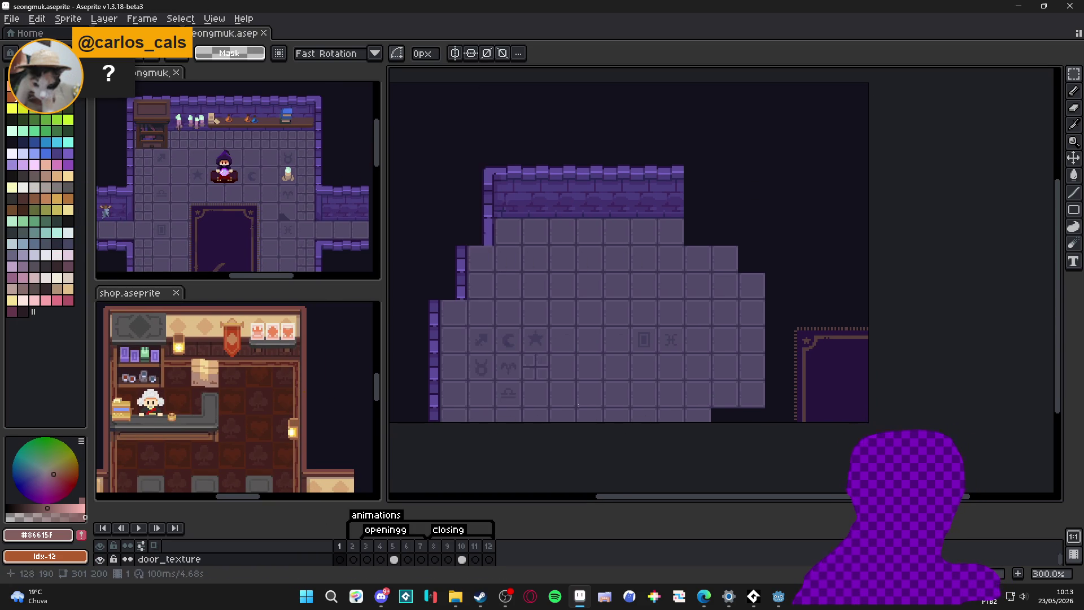
click(151, 379)
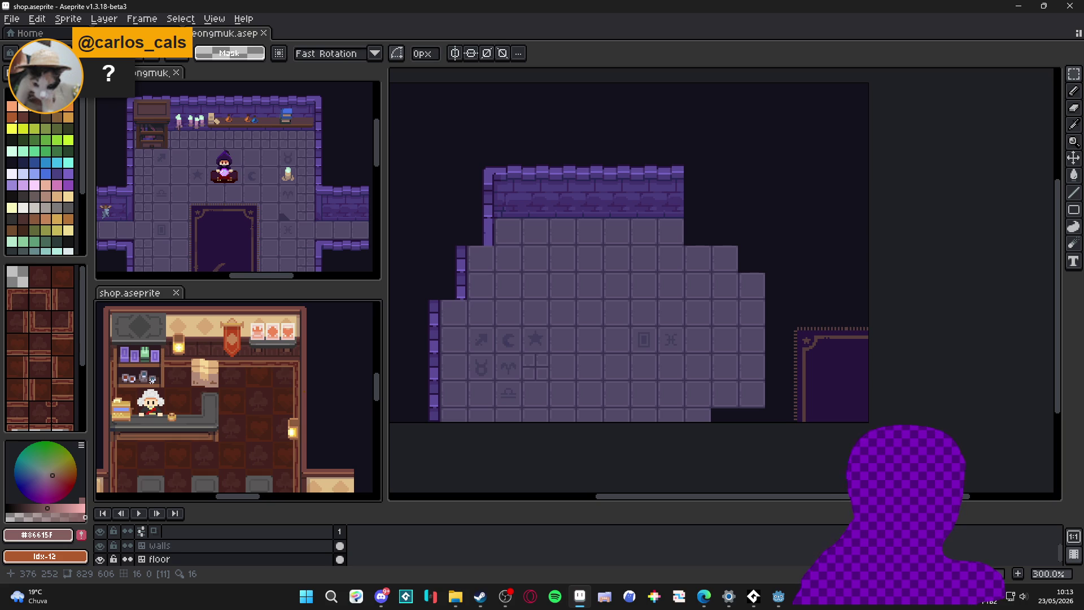
Step: Create a new 800×800 sprite via File > New
click(553, 305)
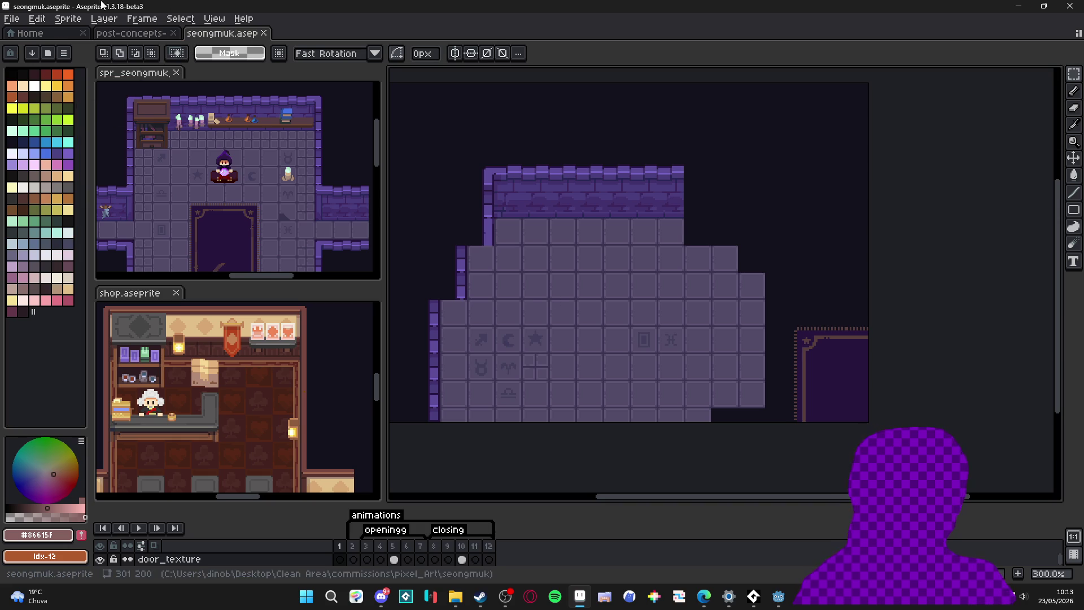
click(13, 18)
click(39, 36)
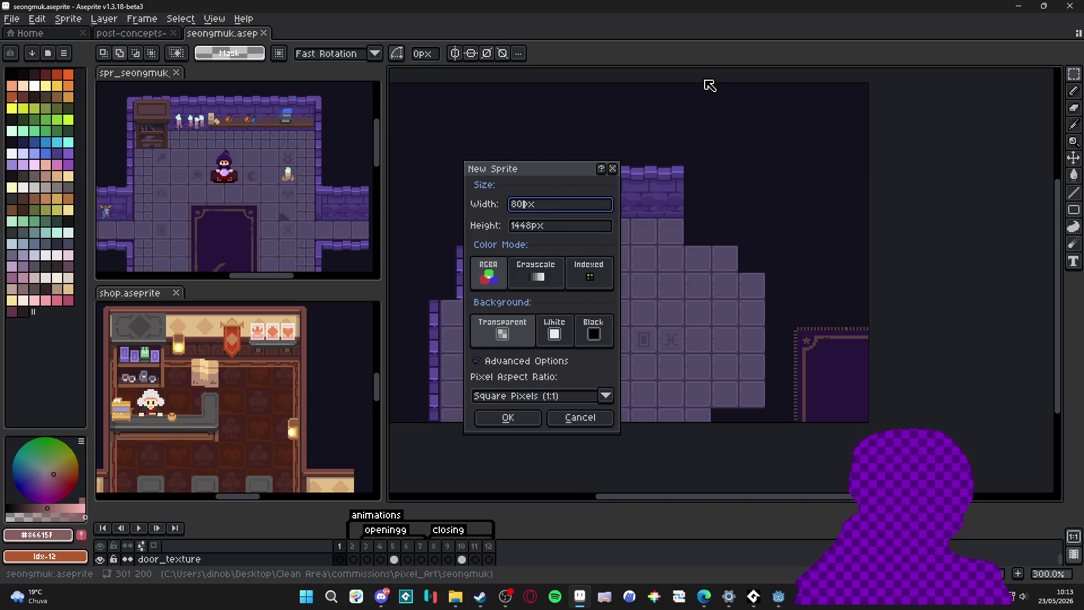
key(Tab)
text(800)
key(Return)
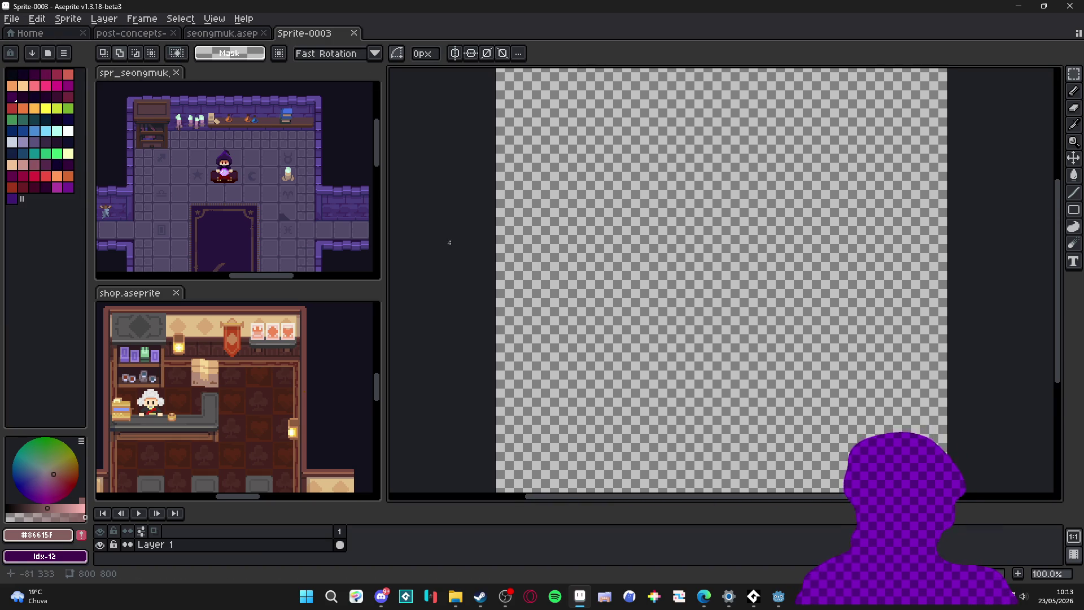
Step: Sample the dark #14121d from the shop room, bucket-fill the new canvas with it, and start Save As
key(g)
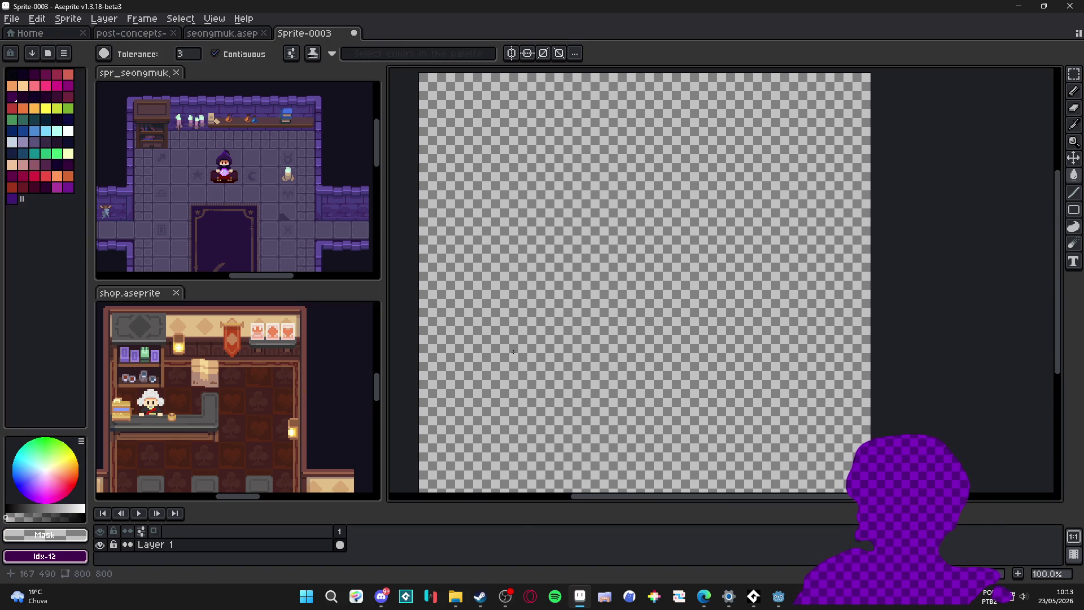
click(554, 336)
click(358, 359)
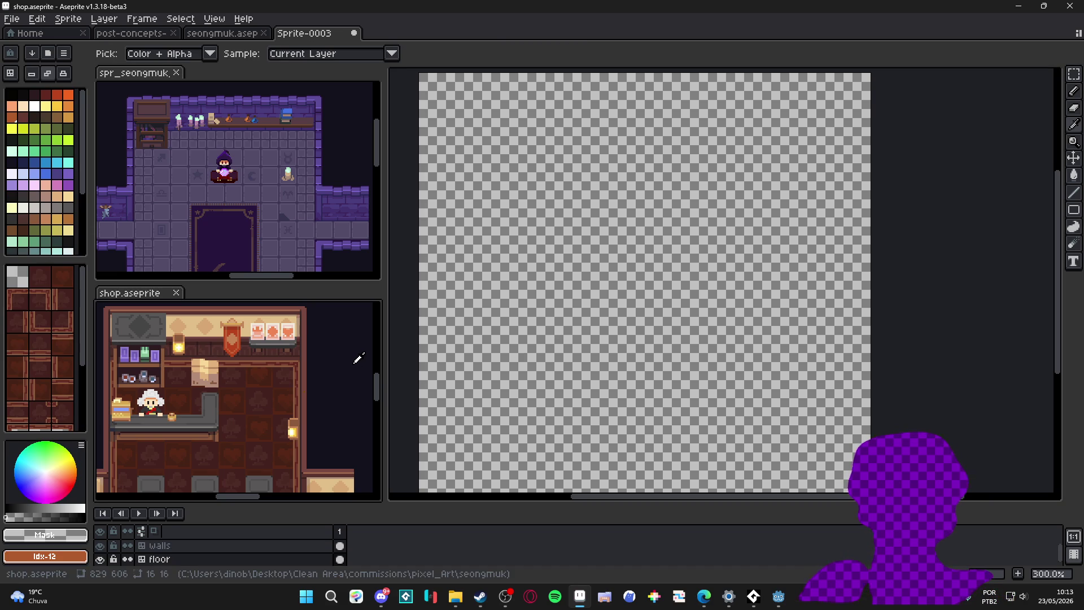
click(508, 339)
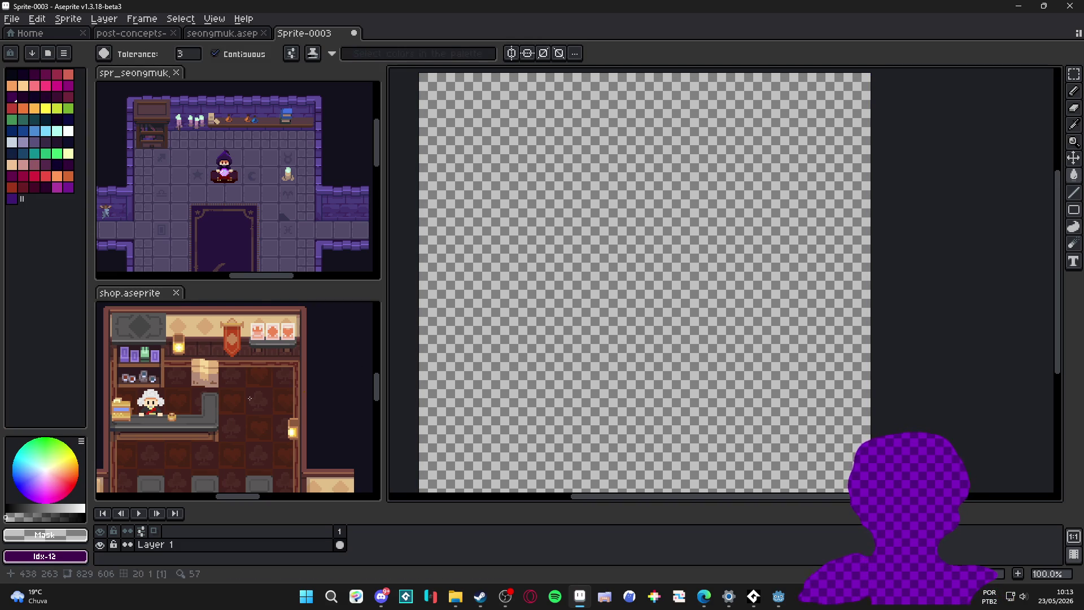
click(327, 358)
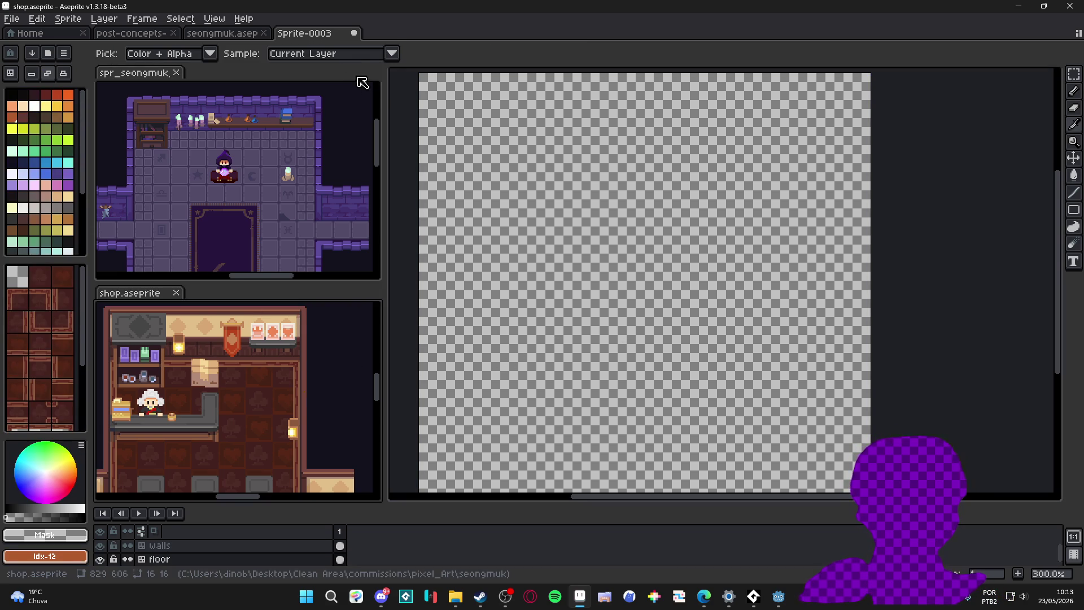
click(352, 55)
click(293, 71)
click(619, 322)
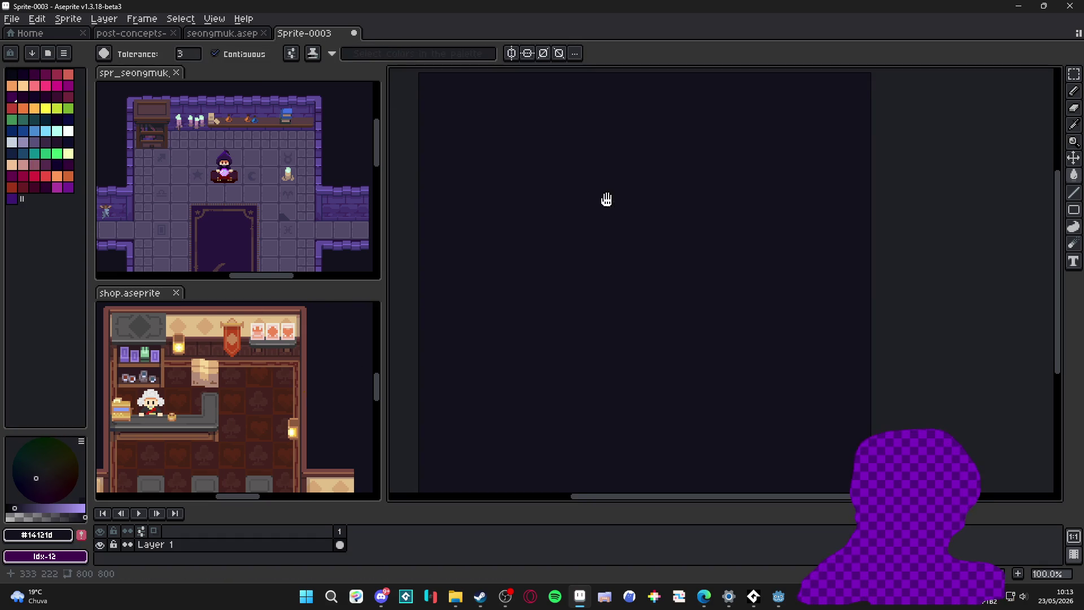
click(12, 18)
click(82, 95)
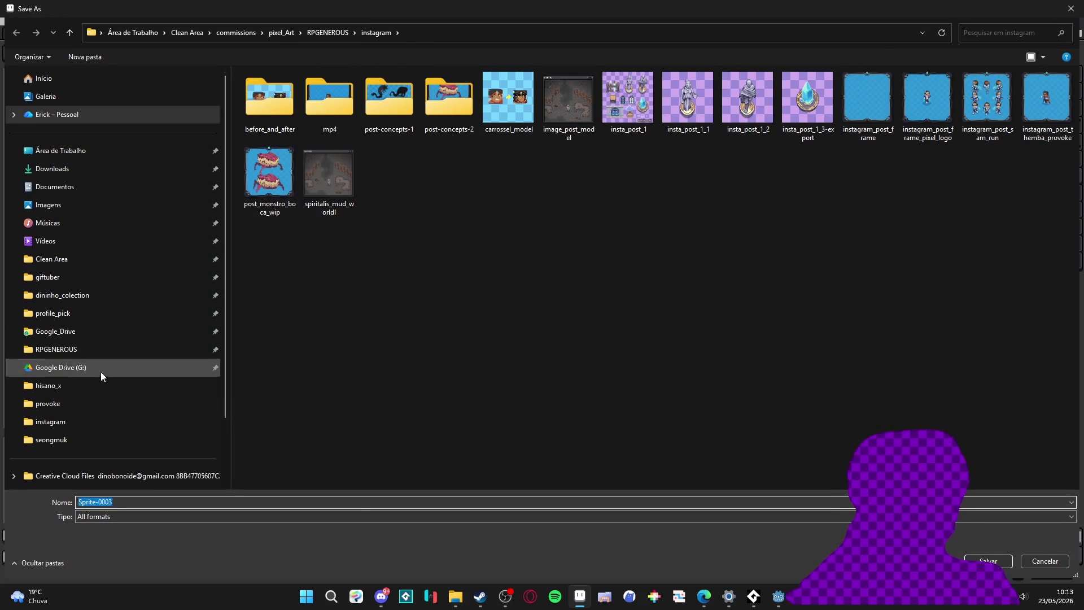
Step: Browse to the seongmuk commission folder and enter wonderdeck as the file name
click(87, 258)
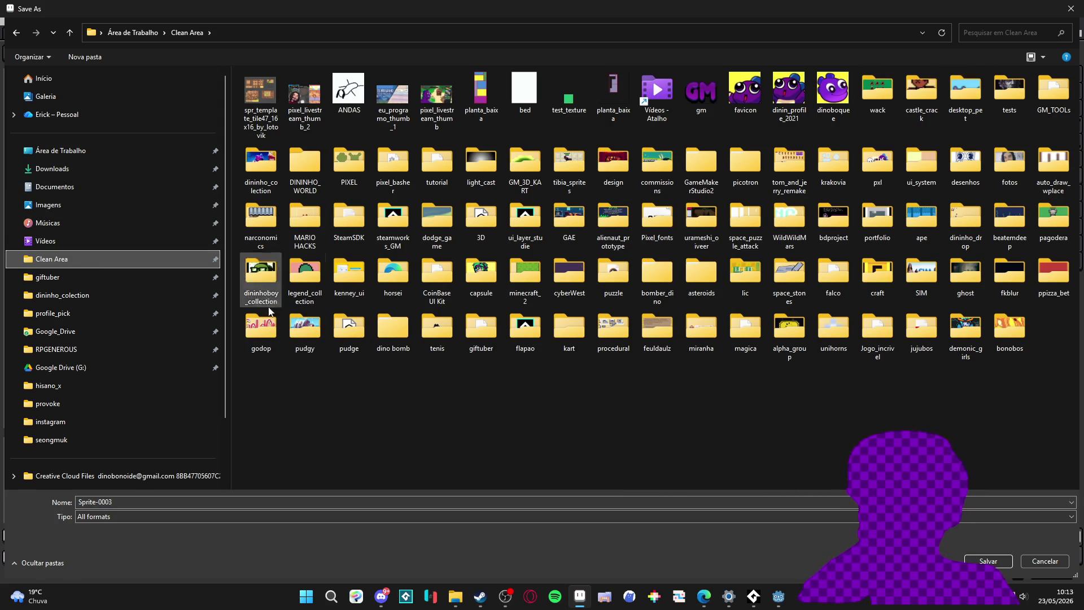
click(85, 350)
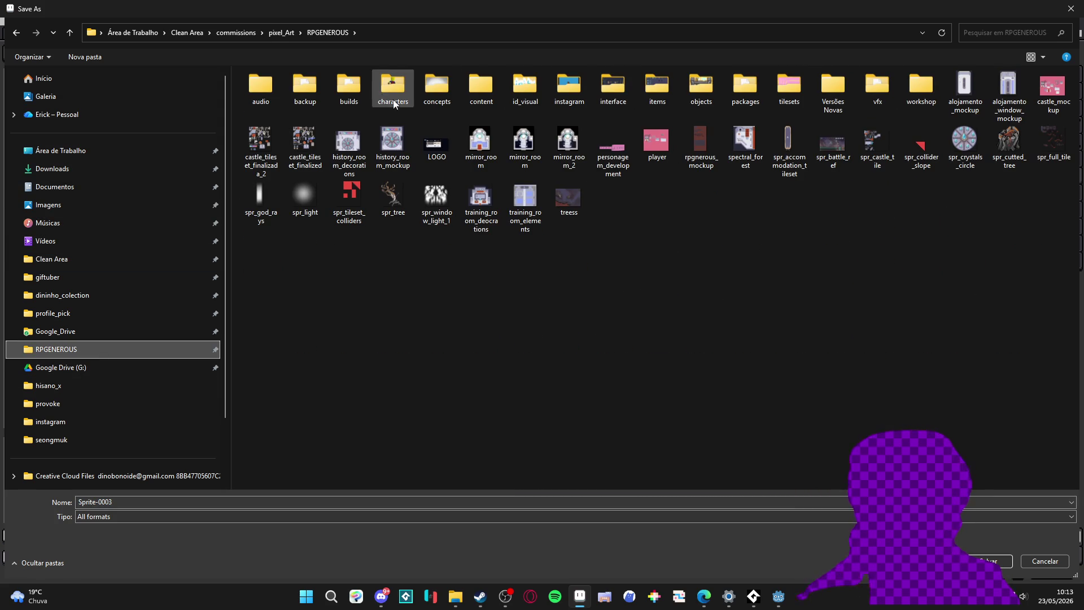
click(67, 440)
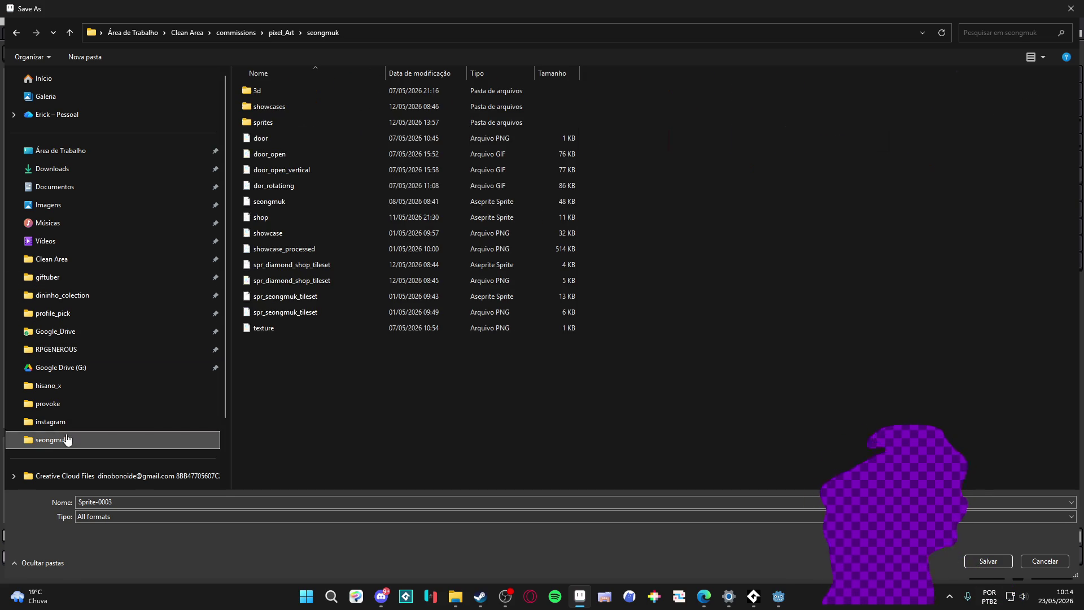
ctrl+scroll(458, 397, up, 2)
ctrl+scroll(483, 368, up, 1)
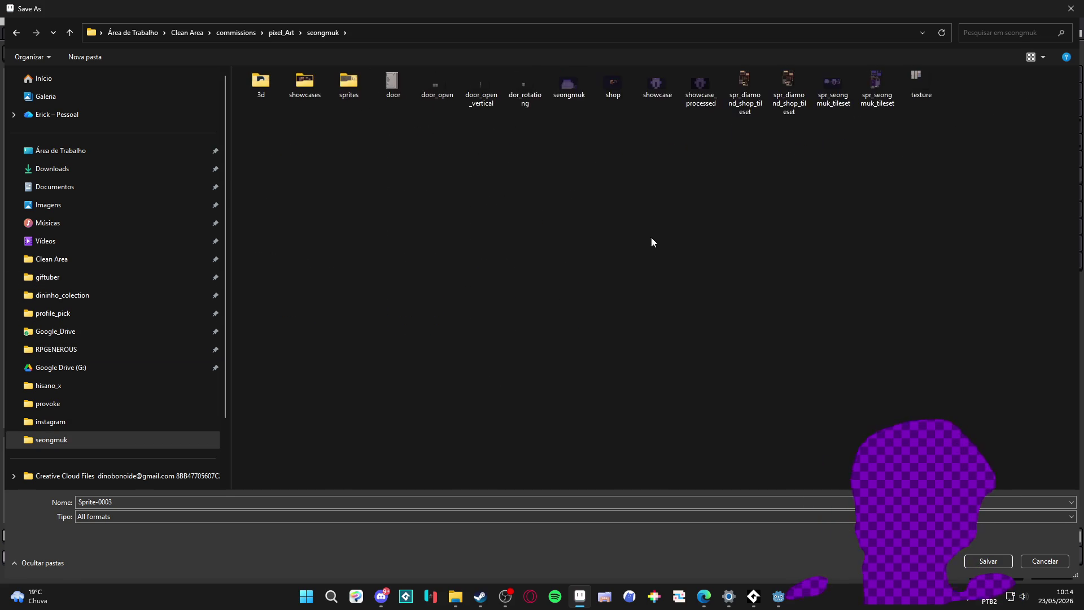
ctrl+scroll(707, 159, up, 1)
ctrl+scroll(732, 172, up, 1)
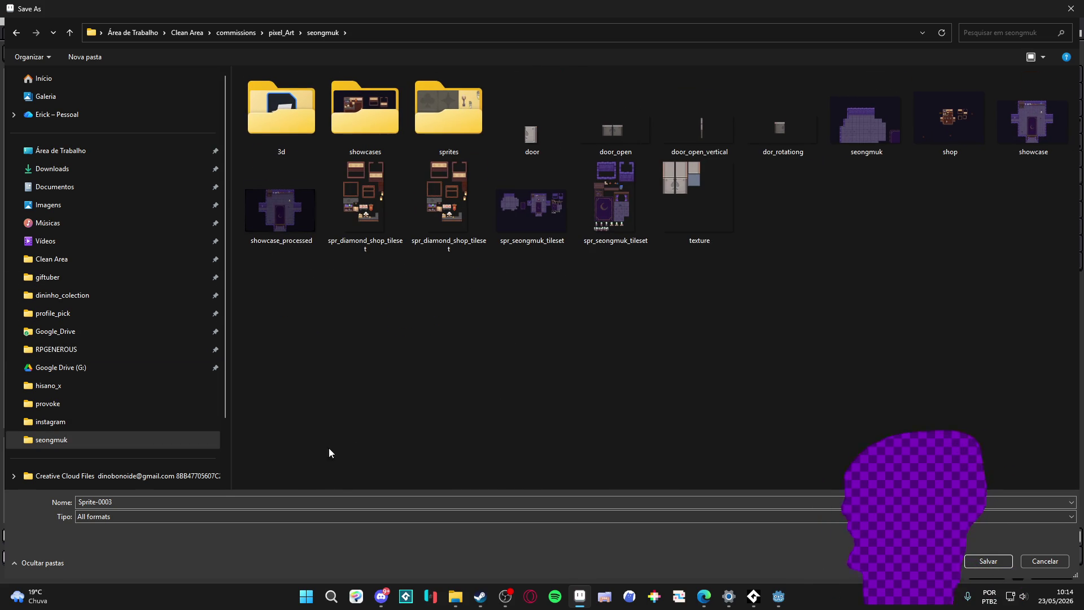
double_click(173, 502)
text(wonde)
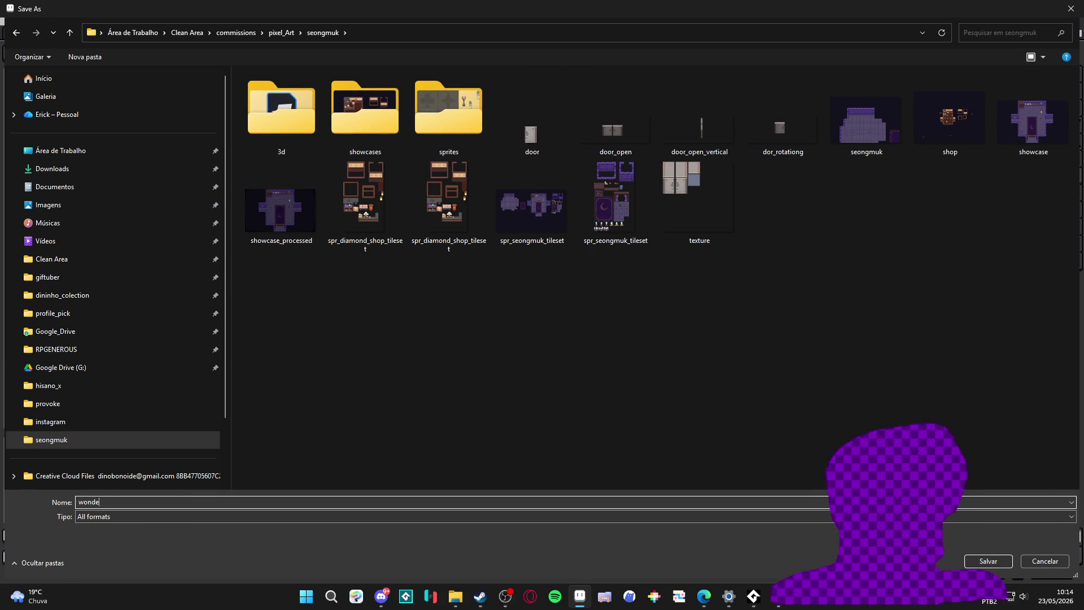
text(rdeck)
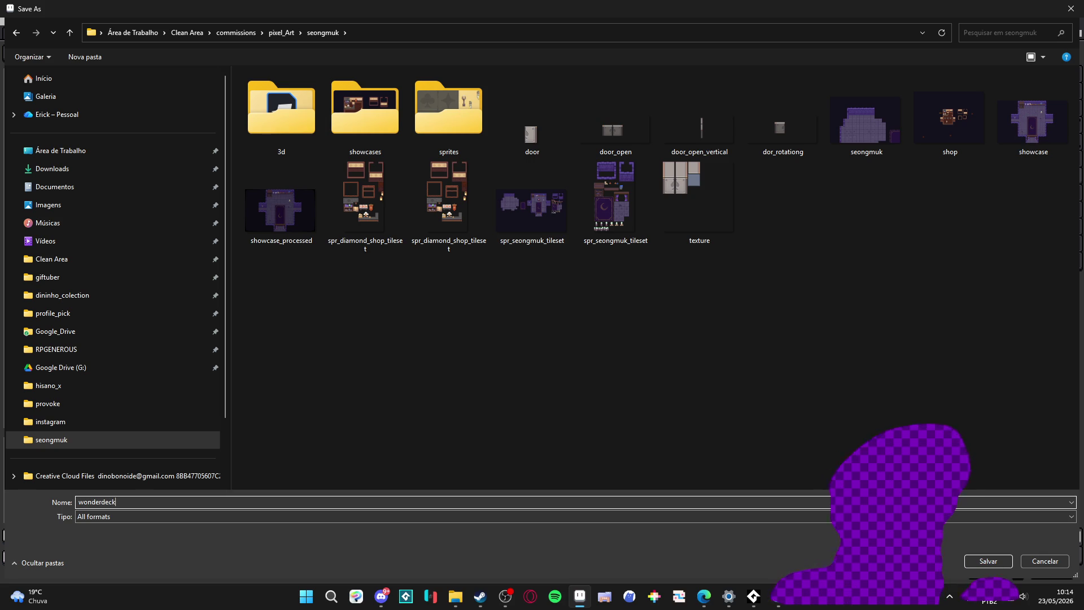
click(704, 596)
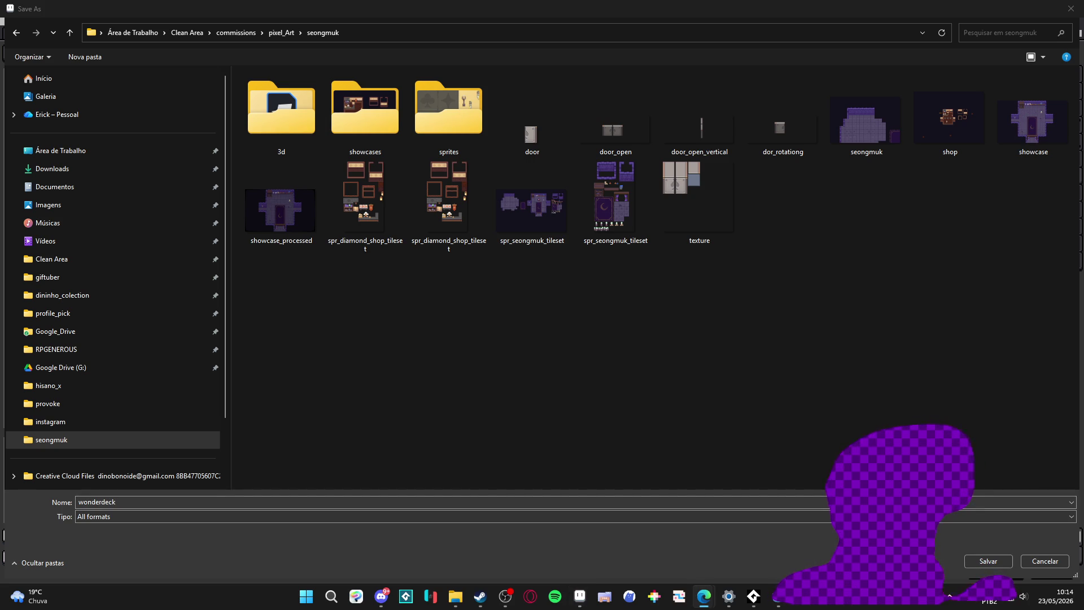
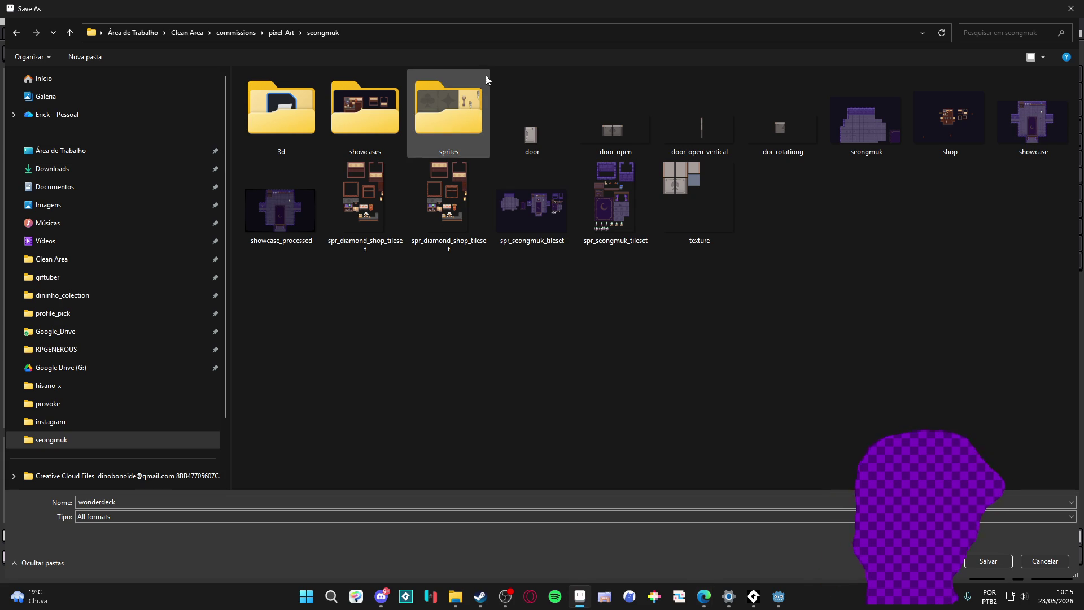
Step: Save the new blank sprite as 'reward room' in the seongmuk folder
double_click(160, 503)
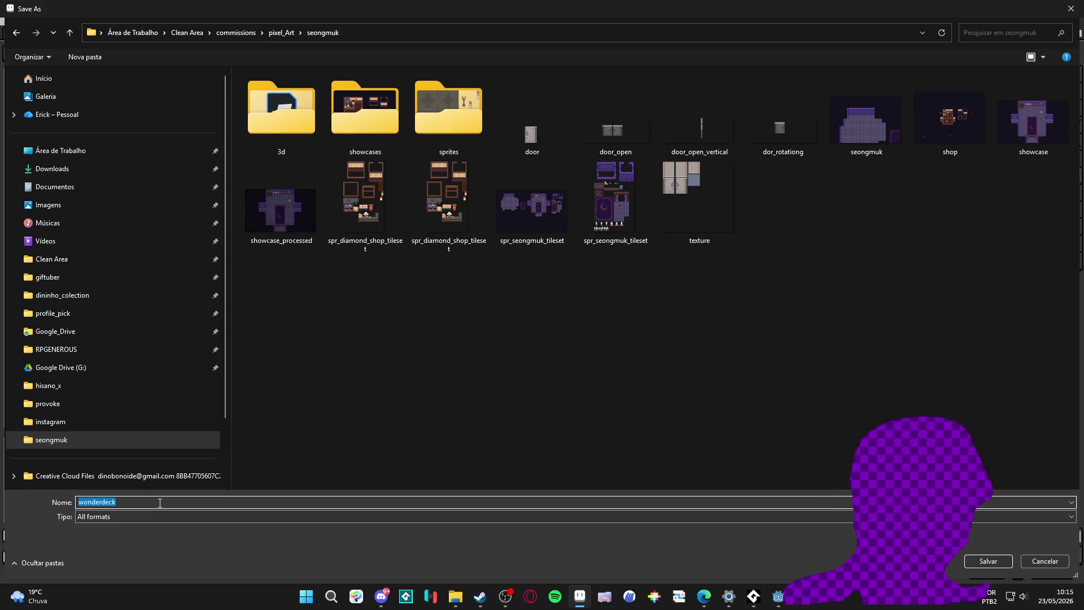
text(reward room)
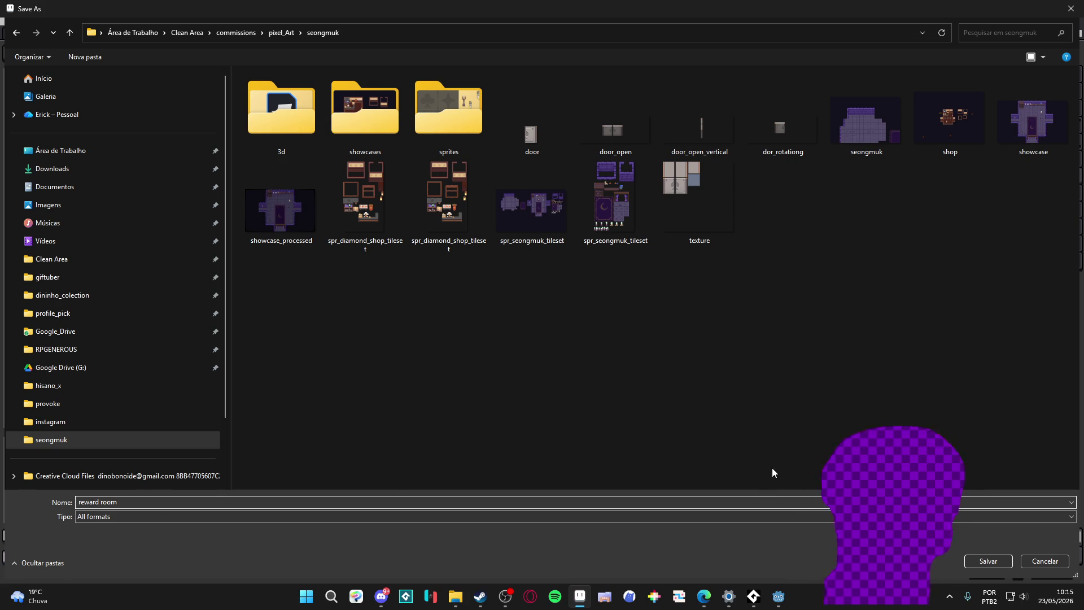
click(1008, 561)
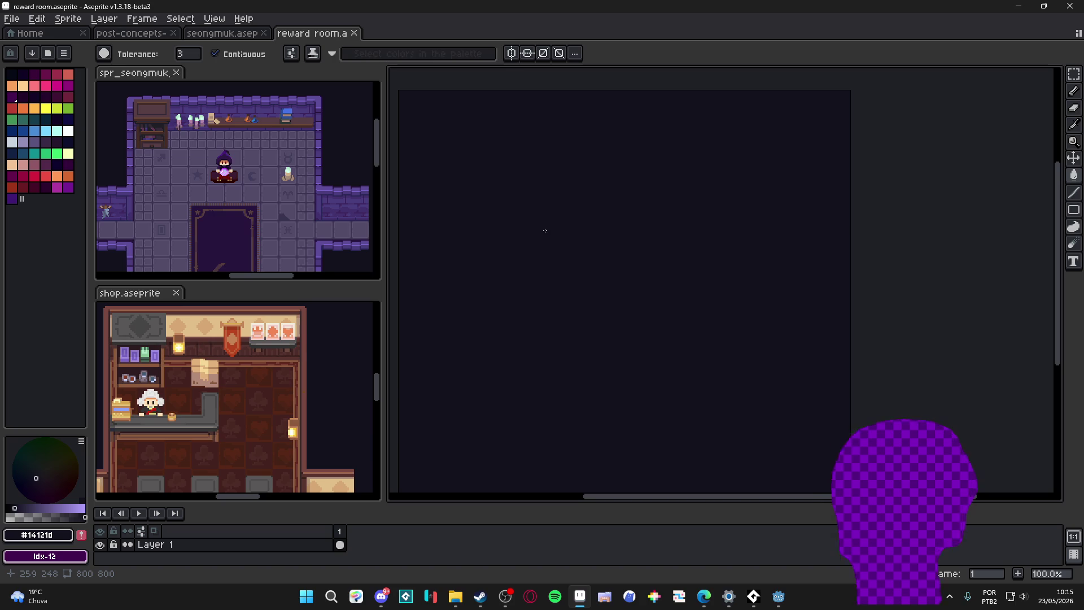
scroll(511, 221, up, 1)
scroll(500, 212, down, 1)
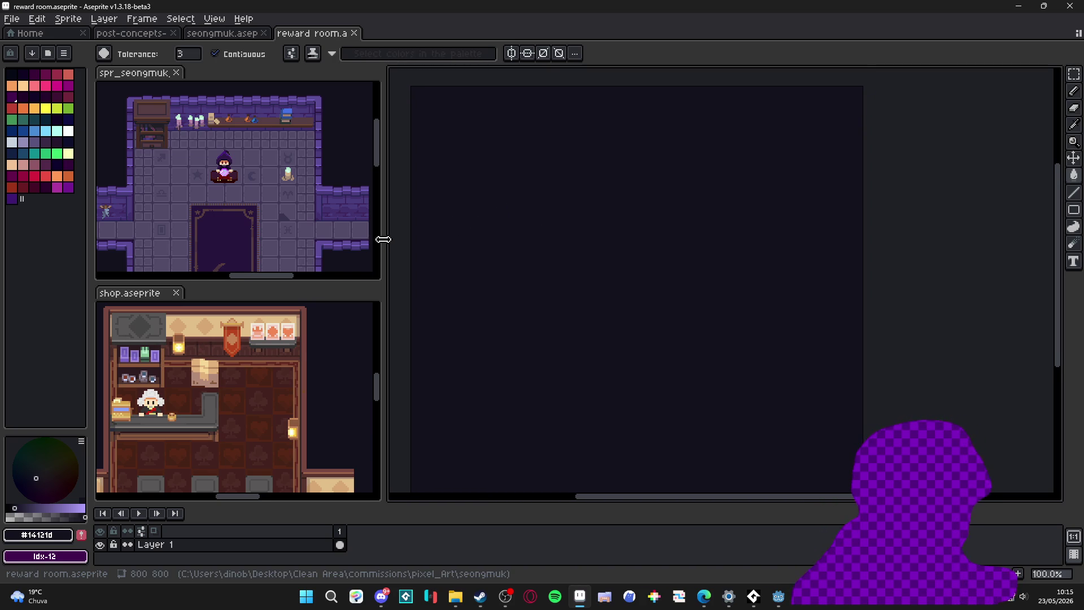
Step: Eyedrop the purple floor colour from the reference and bucket-fill one 16px grid cell
drag(383, 240, 350, 239)
scroll(317, 188, up, 2)
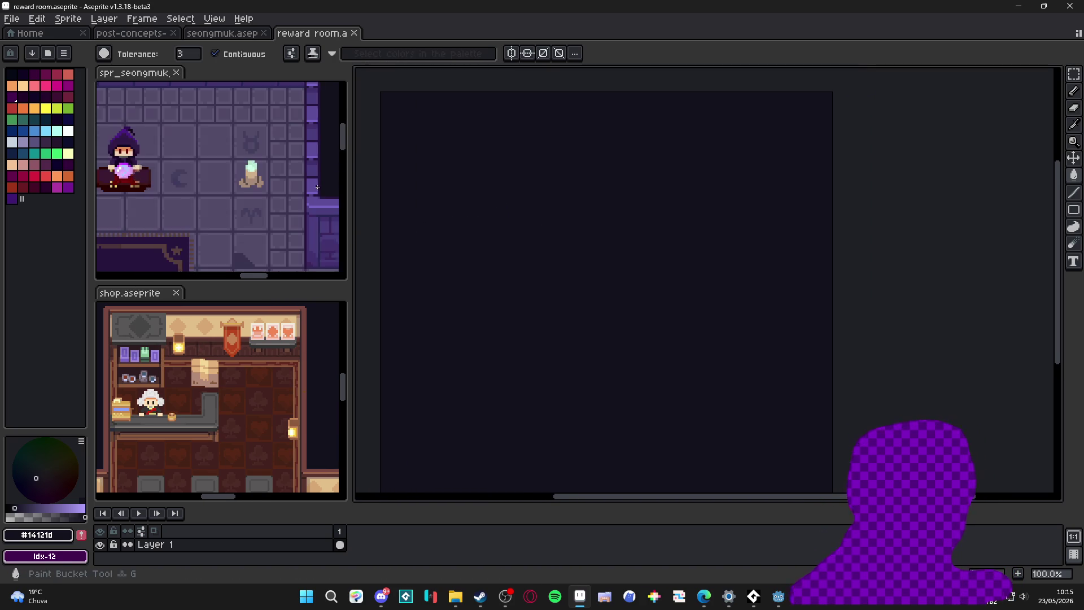
scroll(318, 188, up, 1)
alt+click(317, 188)
scroll(516, 249, up, 1)
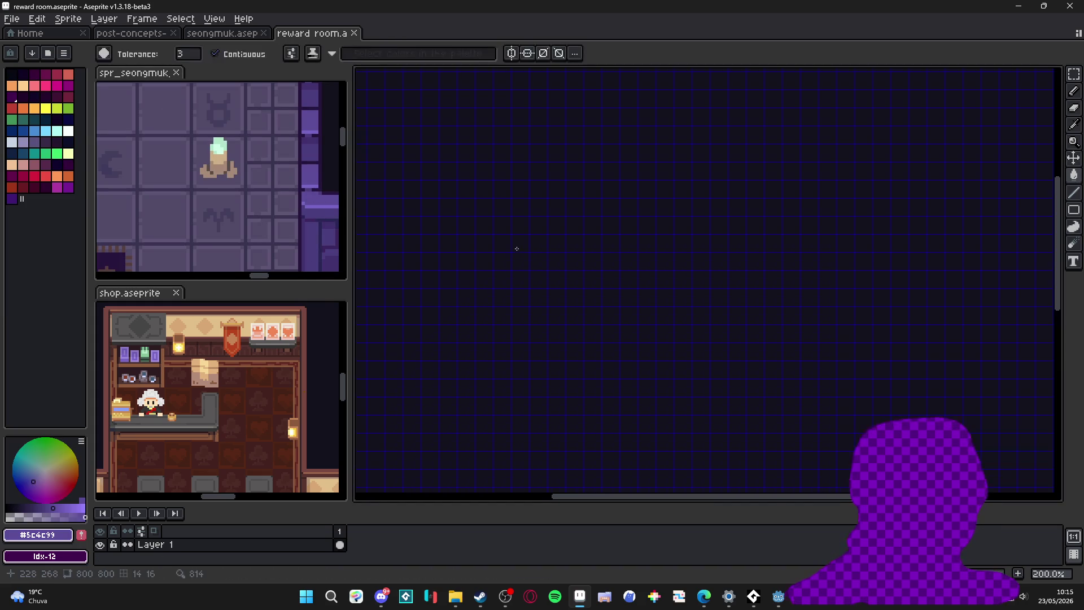
key(v)
scroll(530, 247, up, 5)
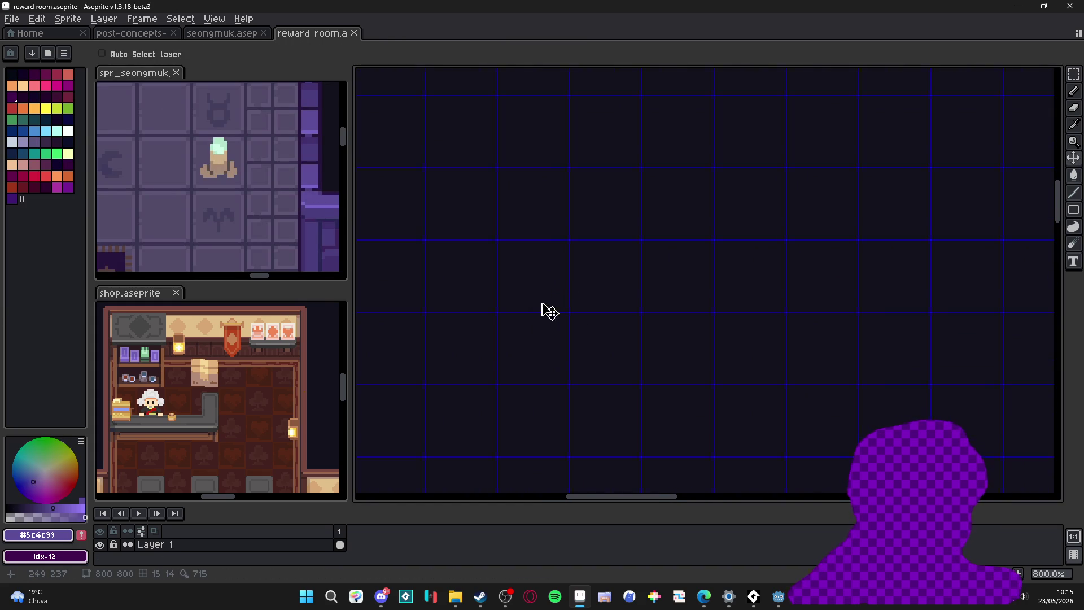
key(g)
click(598, 281)
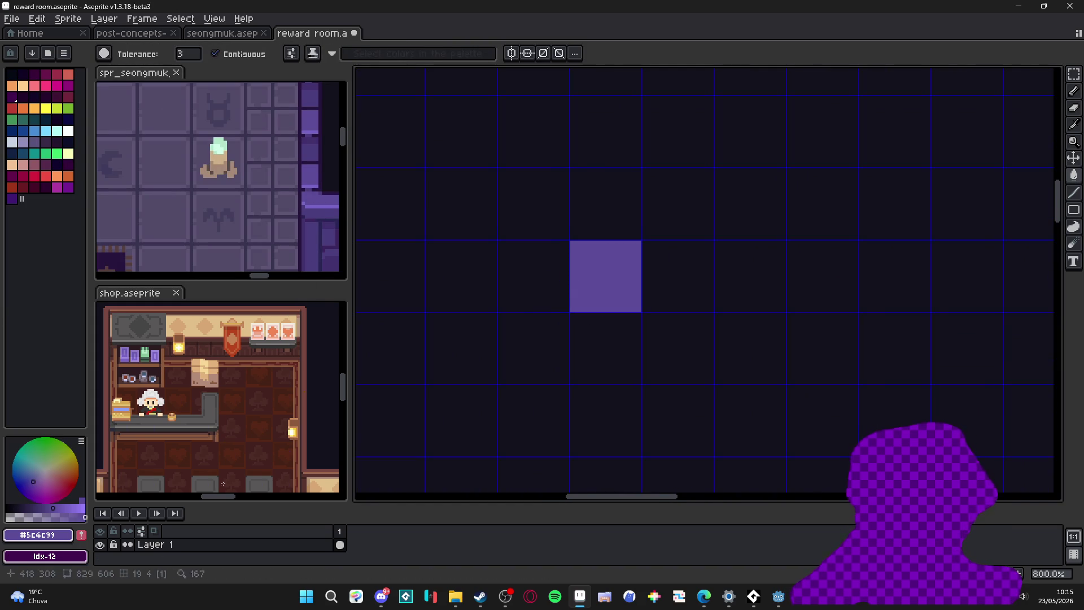
Step: Move the purple square onto a new Layer 2 and convert it to a 16×16 tilemap
key(ctrl+z)
key(shift+n)
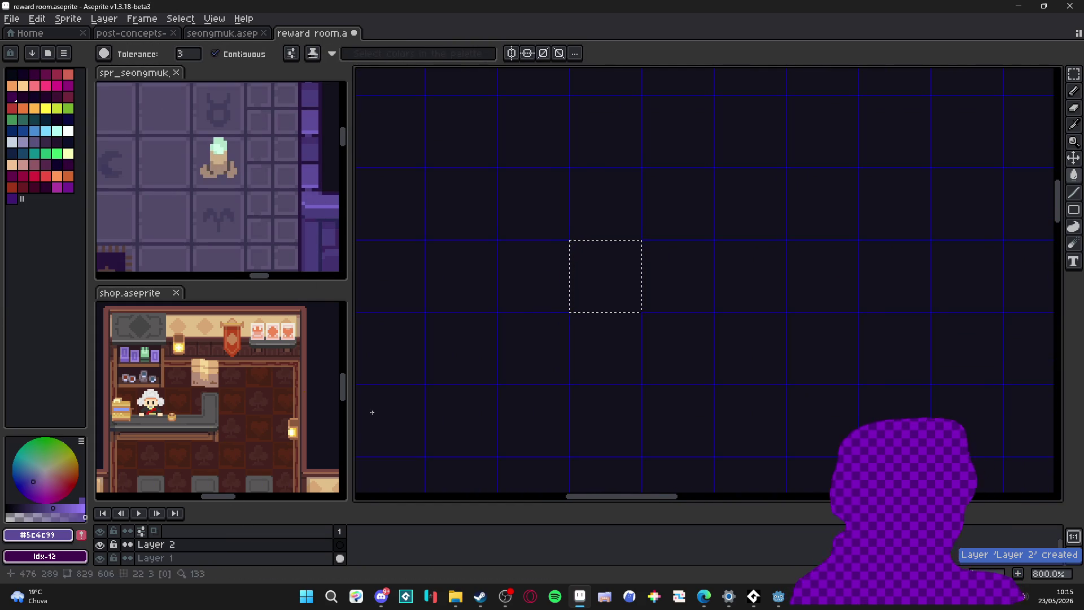
click(601, 279)
right_click(291, 546)
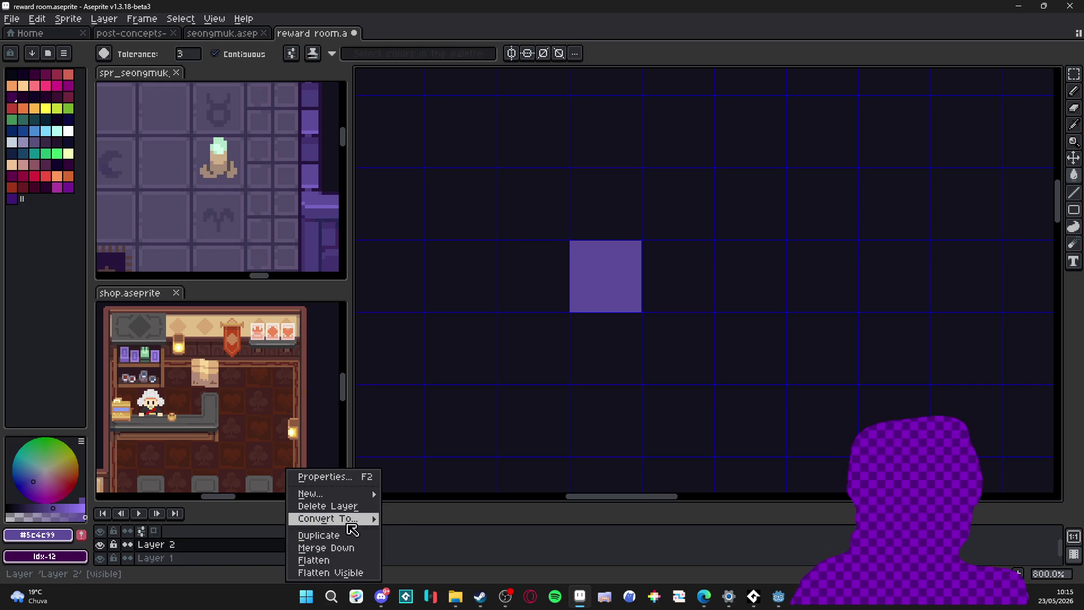
mouse_move(327, 518)
click(414, 548)
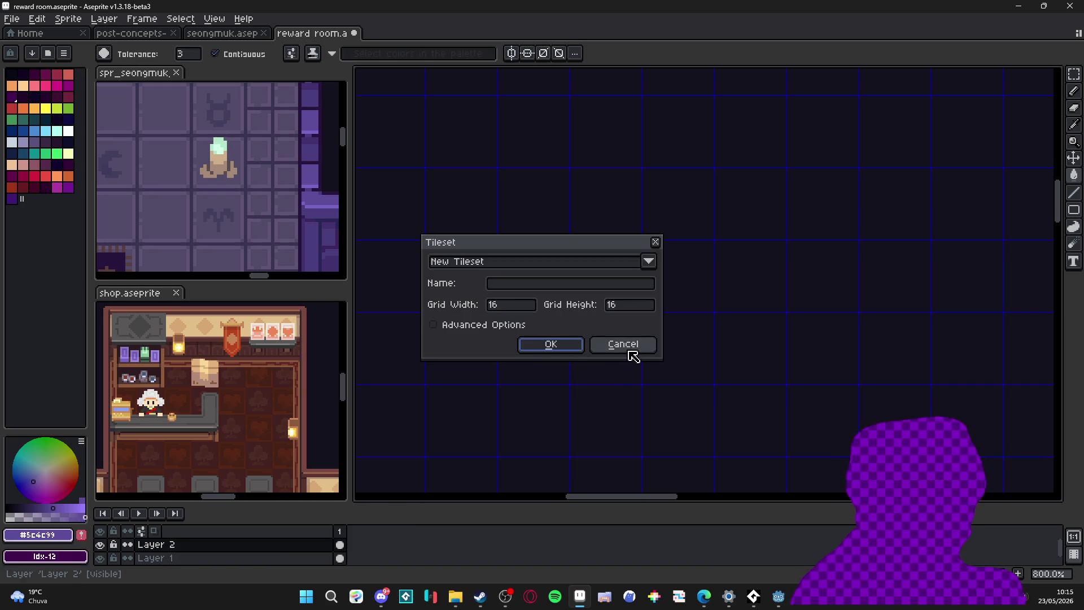
click(561, 348)
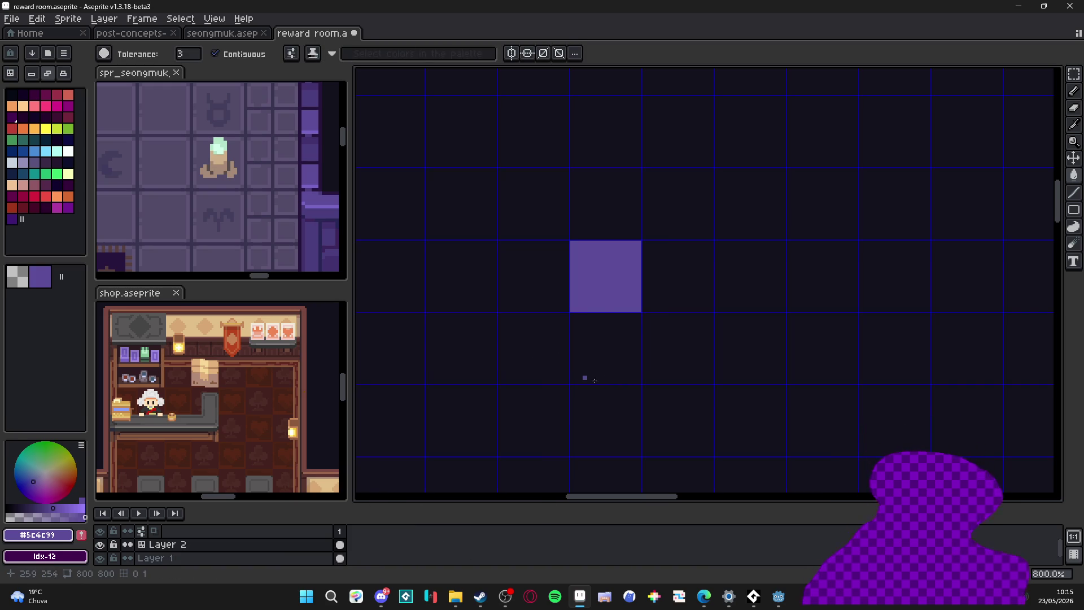
key(b)
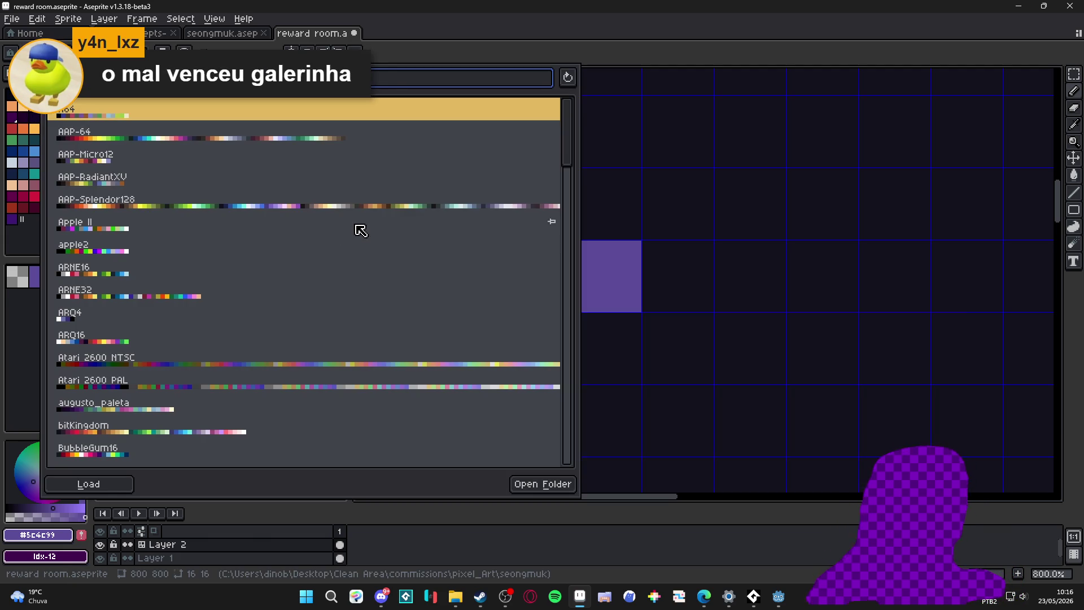
Step: Load a different palette preset, deselect the square and switch the colour bar to tile mode
click(555, 199)
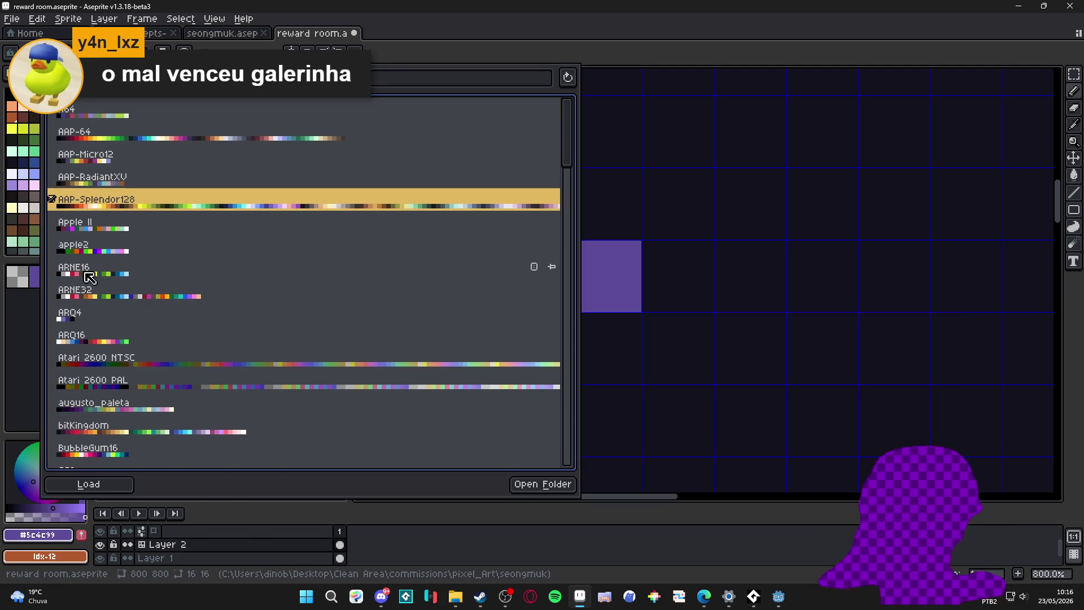
drag(527, 307, 473, 294)
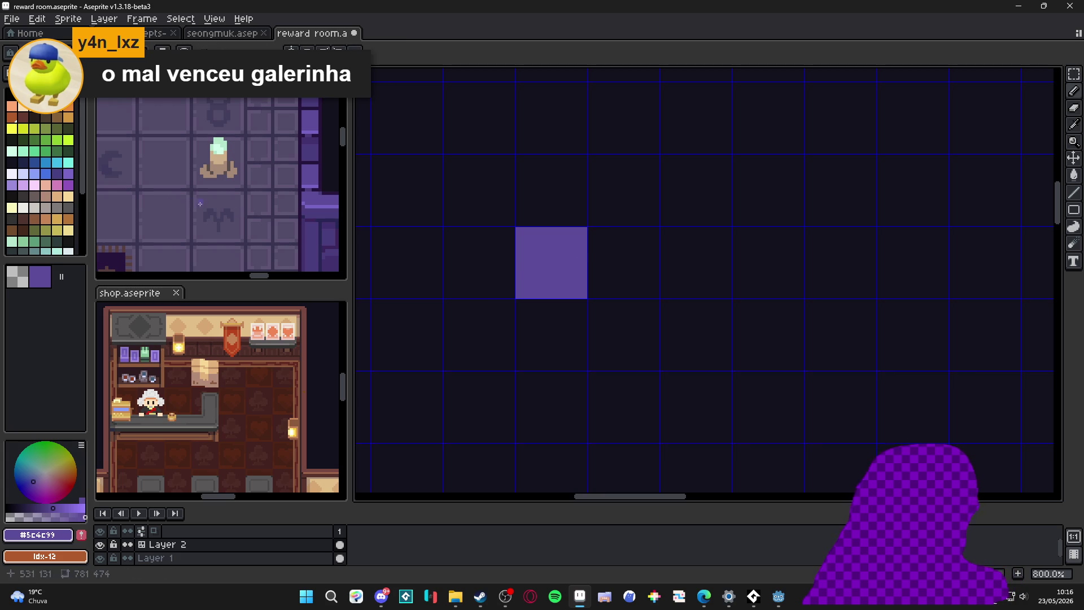
click(56, 174)
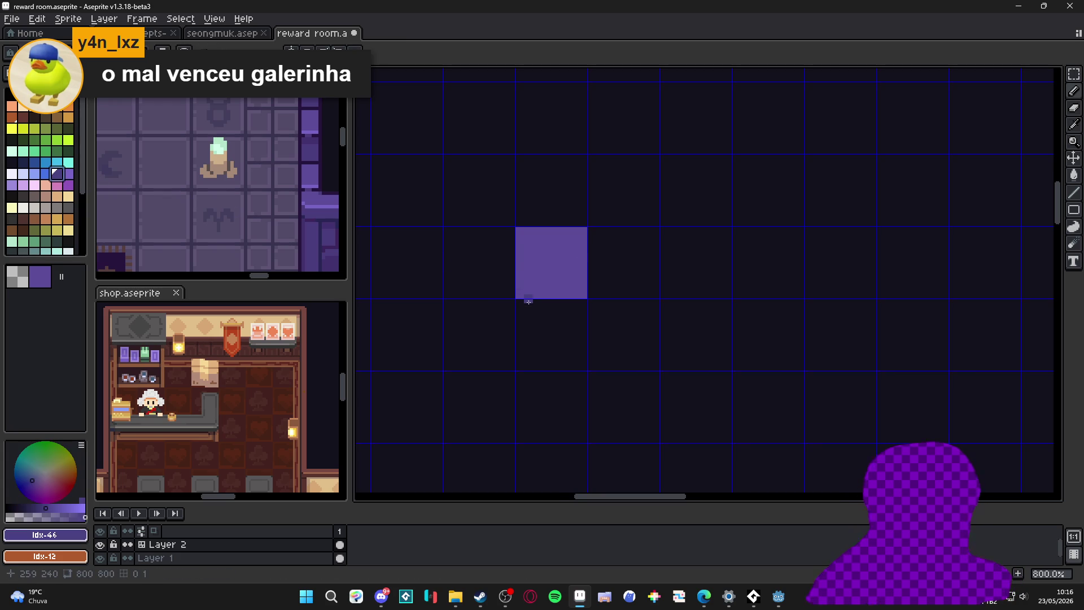
scroll(518, 295, up, 2)
key(ctrl+d)
scroll(525, 236, down, 2)
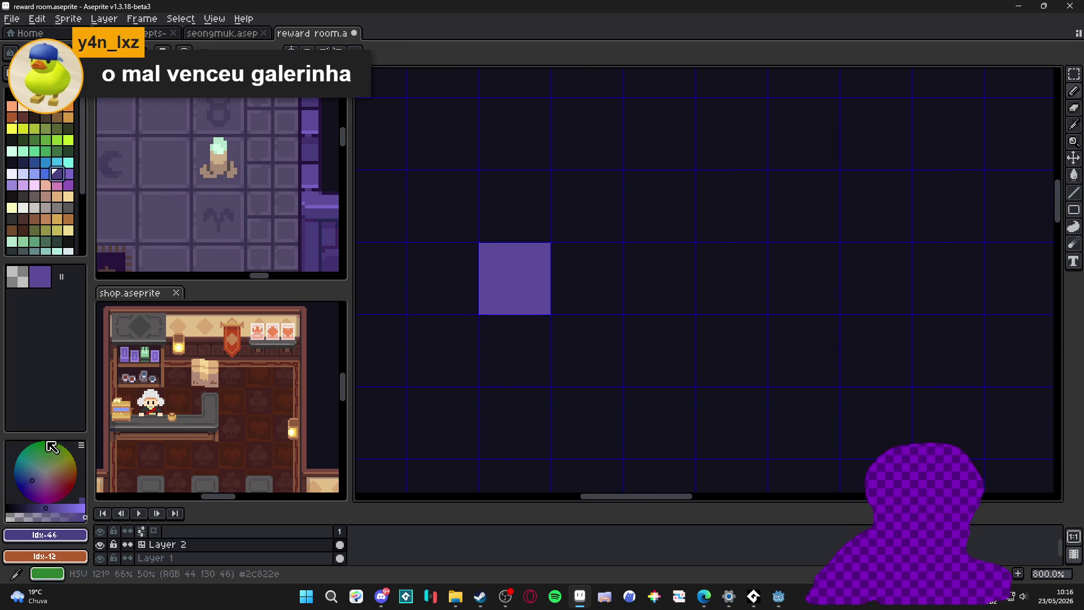
key(Tab)
Step: Paint the purple tile out into a four-by-four block of floor tiles
click(608, 289)
mouse_move(608, 290)
mouse_down()
mouse_move(593, 352)
mouse_move(517, 351)
mouse_up()
scroll(616, 306, down, 2)
mouse_move(552, 248)
mouse_down()
mouse_move(643, 248)
mouse_move(645, 344)
mouse_up()
mouse_move(688, 248)
mouse_down()
mouse_move(684, 351)
mouse_move(559, 375)
mouse_up()
scroll(622, 309, right, 2)
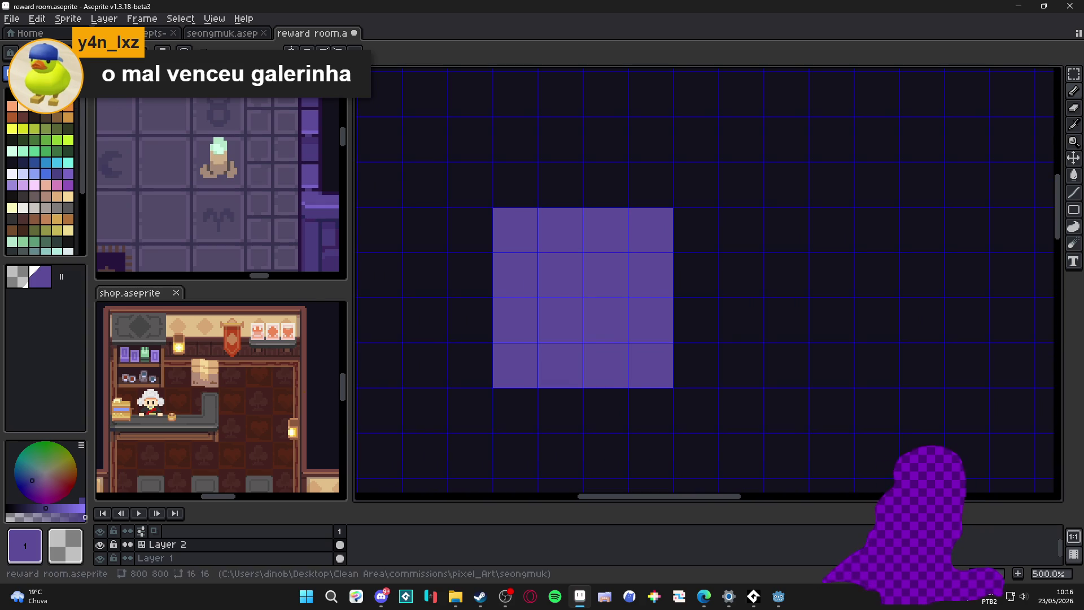
Step: Back in pixel mode, draw darker horizontal and vertical grooves shared across every tile
key(Tab)
scroll(503, 286, up, 7)
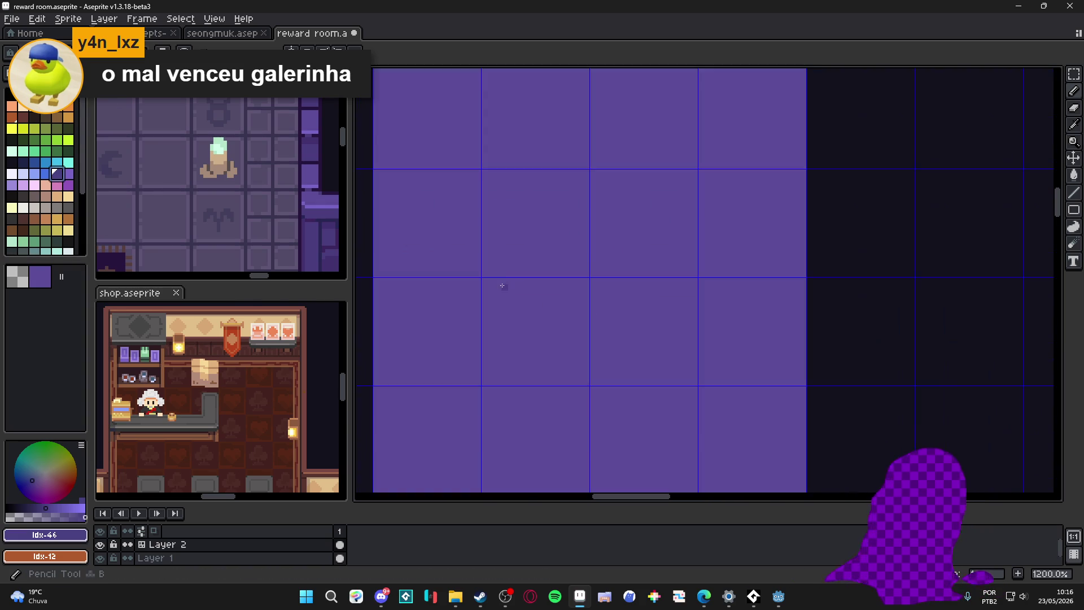
scroll(499, 271, down, 2)
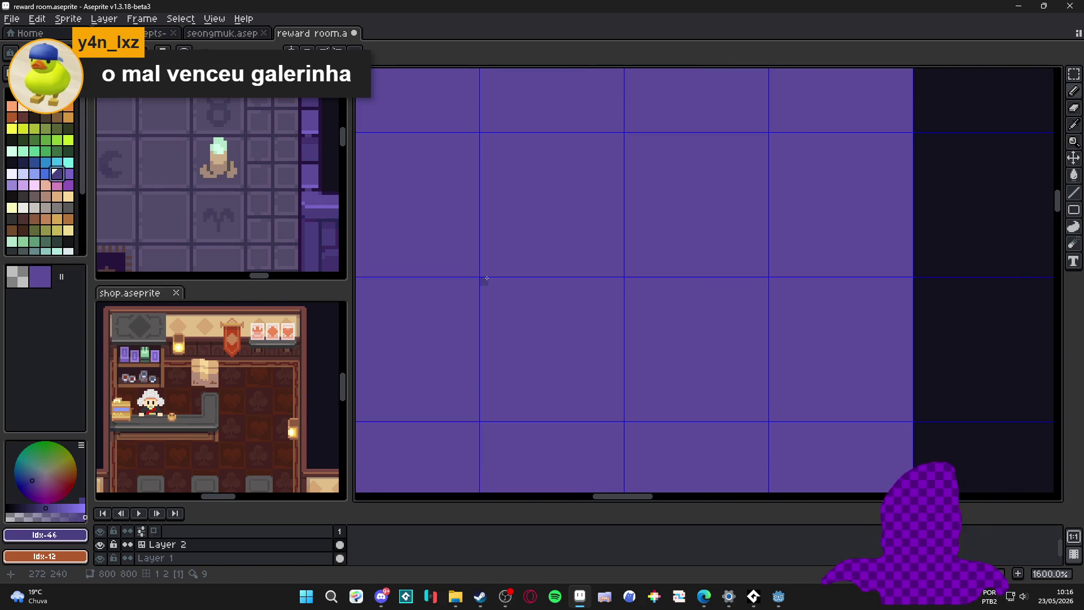
scroll(483, 274, up, 2)
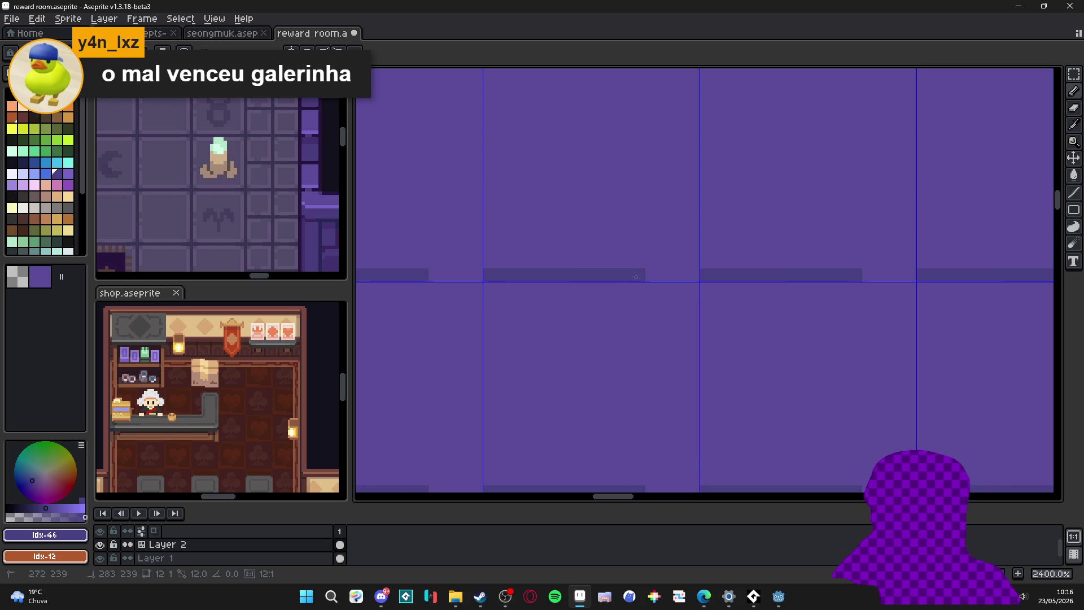
drag(483, 275, 695, 280)
scroll(695, 279, down, 1)
scroll(699, 280, down, 1)
drag(679, 342, 677, 210)
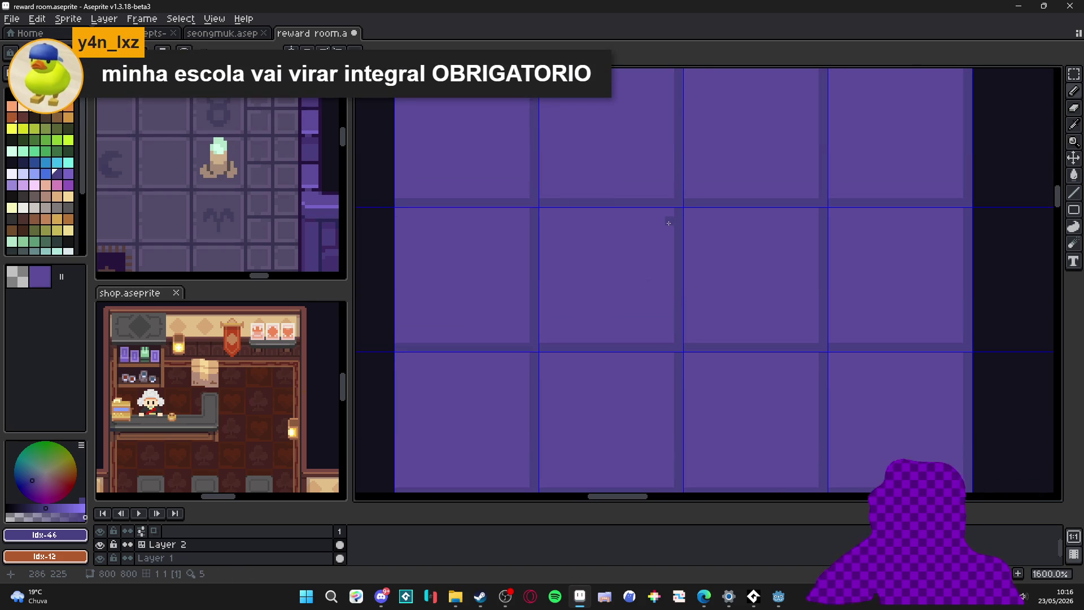
scroll(668, 222, down, 3)
scroll(648, 314, up, 5)
Step: With a lighter purple, draw a highlight line and raised corner pixel in the tile
alt+click(626, 334)
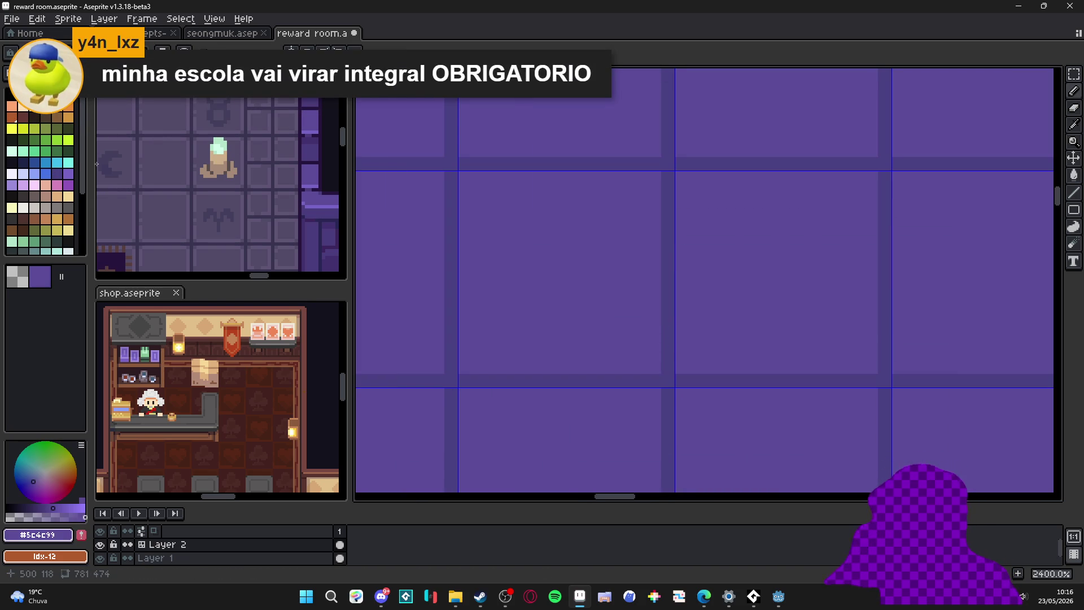
alt+click(636, 386)
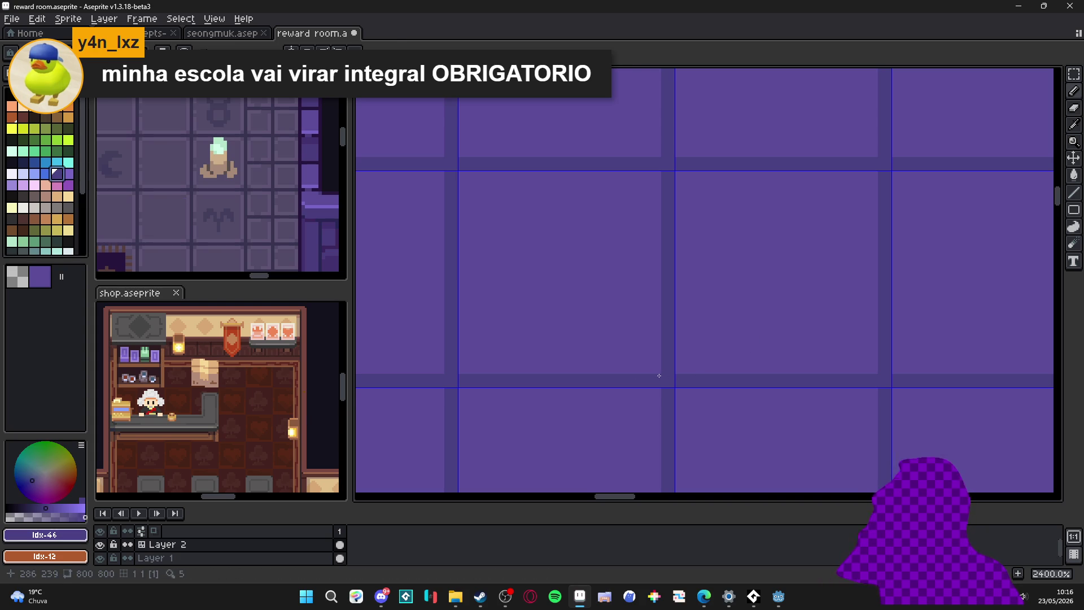
click(70, 175)
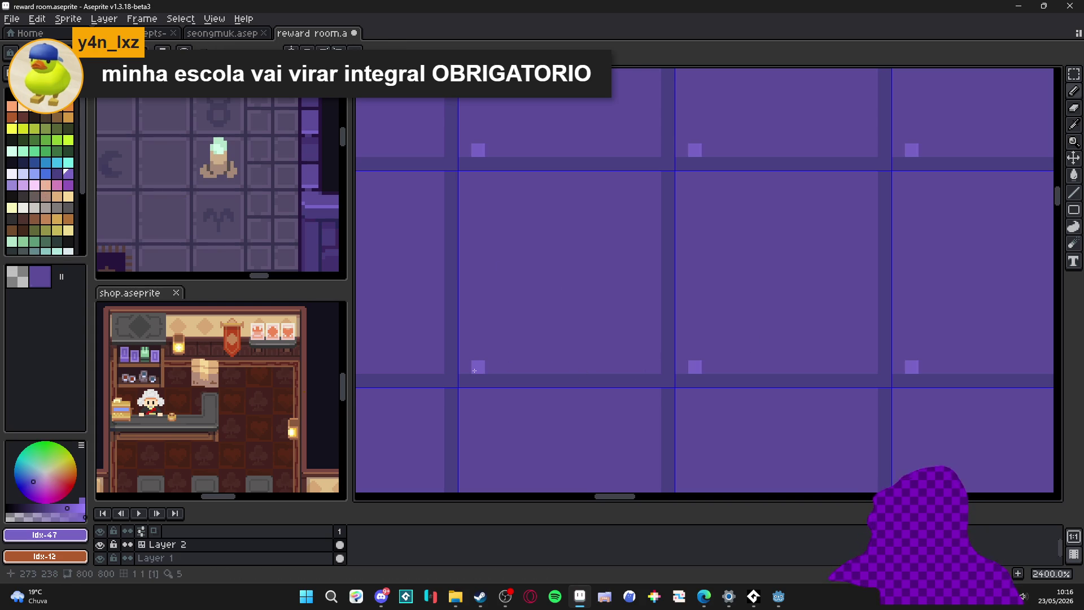
mouse_move(475, 366)
mouse_down()
mouse_move(648, 366)
mouse_move(655, 306)
mouse_up()
click(654, 351)
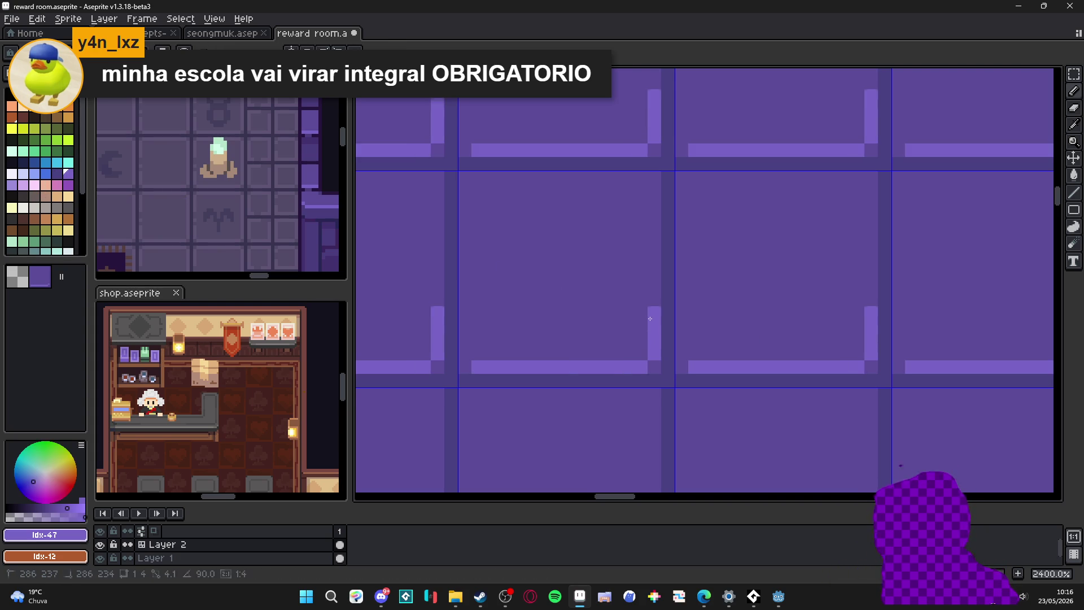
scroll(618, 366, down, 7)
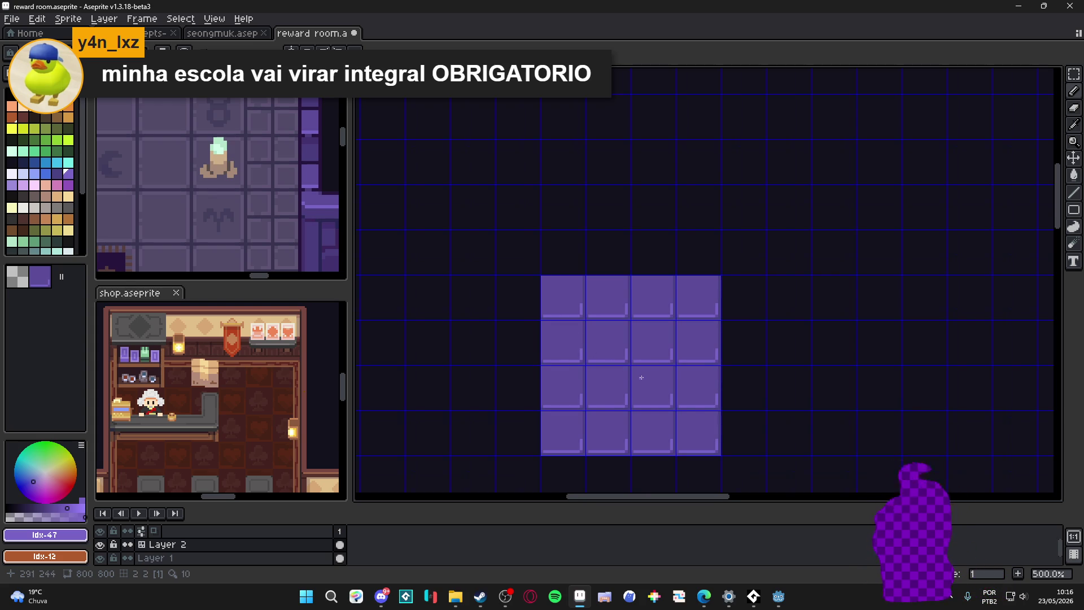
scroll(639, 379, up, 4)
Step: Undo the tried highlight, then draw lighter purple vertical and horizontal highlight lines inside the tile edges
key(ctrl+z)
key(ctrl+z)
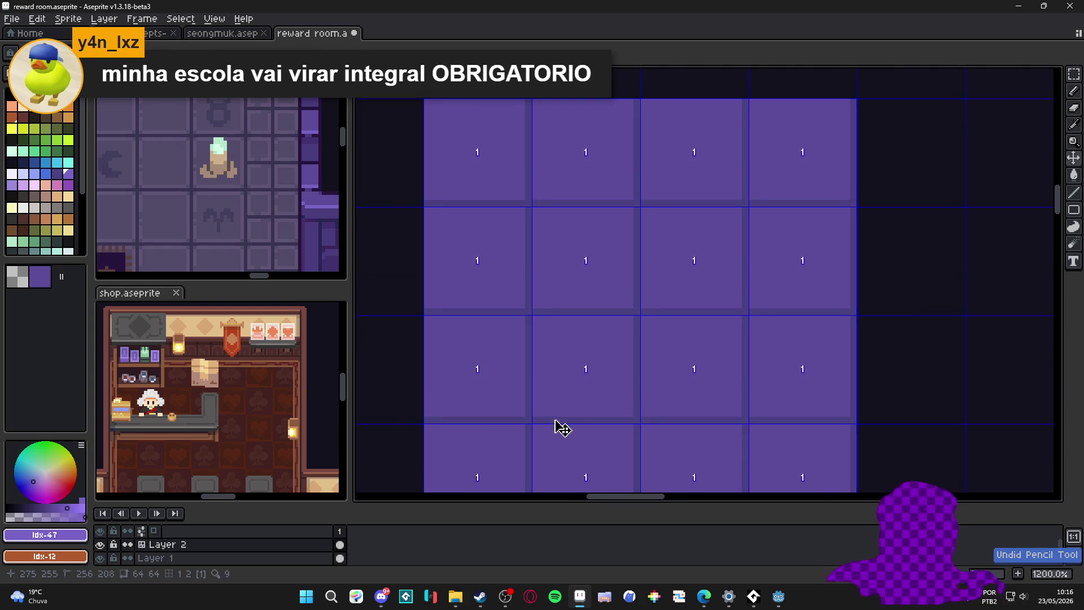
key(ctrl+z)
scroll(508, 424, up, 1)
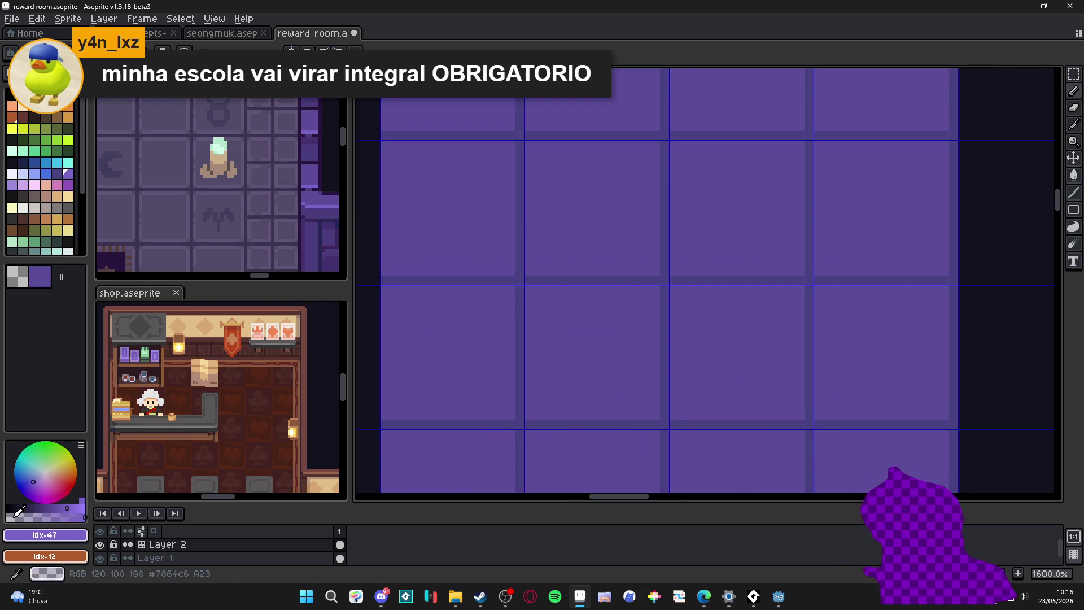
click(19, 511)
scroll(537, 417, up, 2)
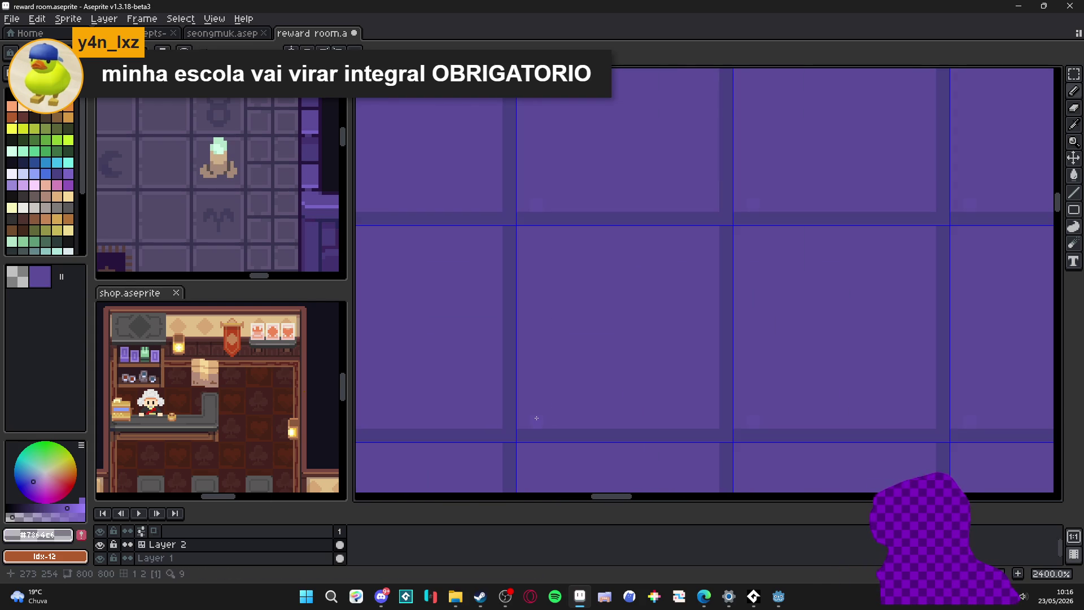
alt+click(535, 418)
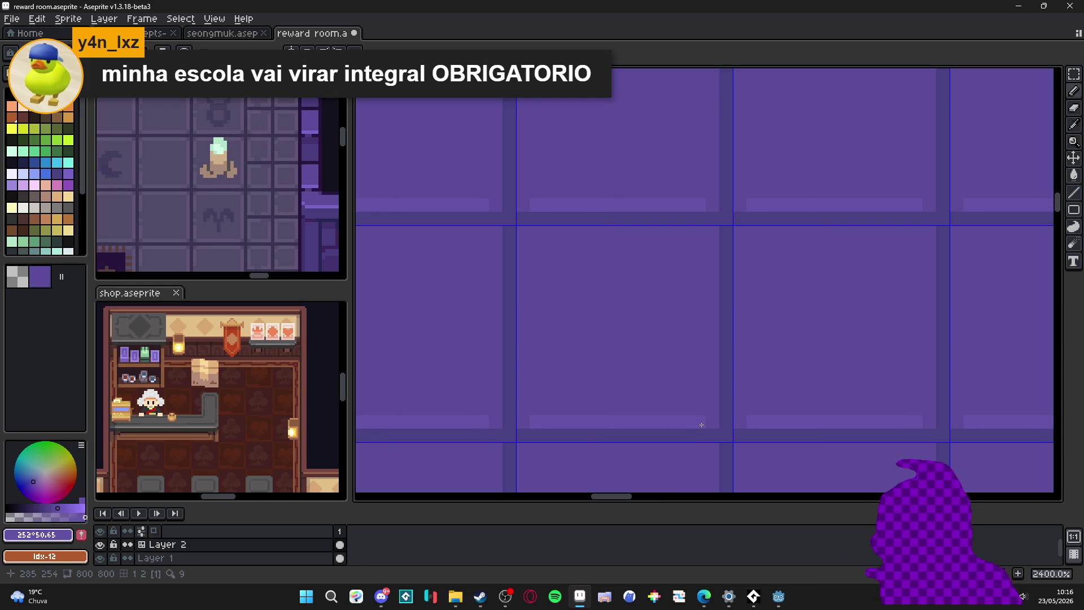
drag(715, 415, 715, 240)
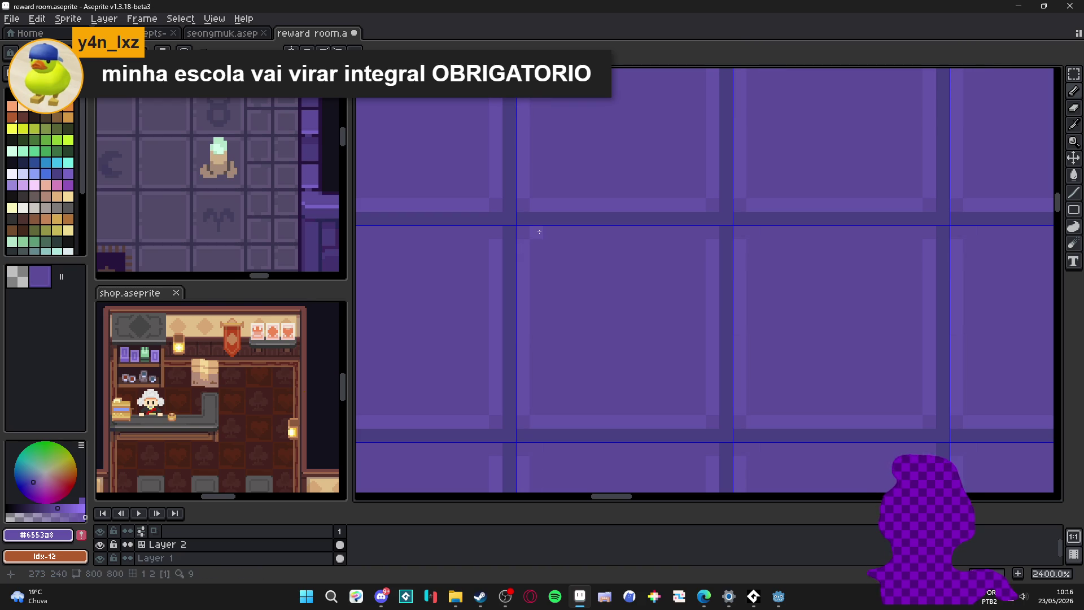
drag(535, 239, 698, 239)
scroll(648, 310, down, 5)
scroll(667, 289, up, 2)
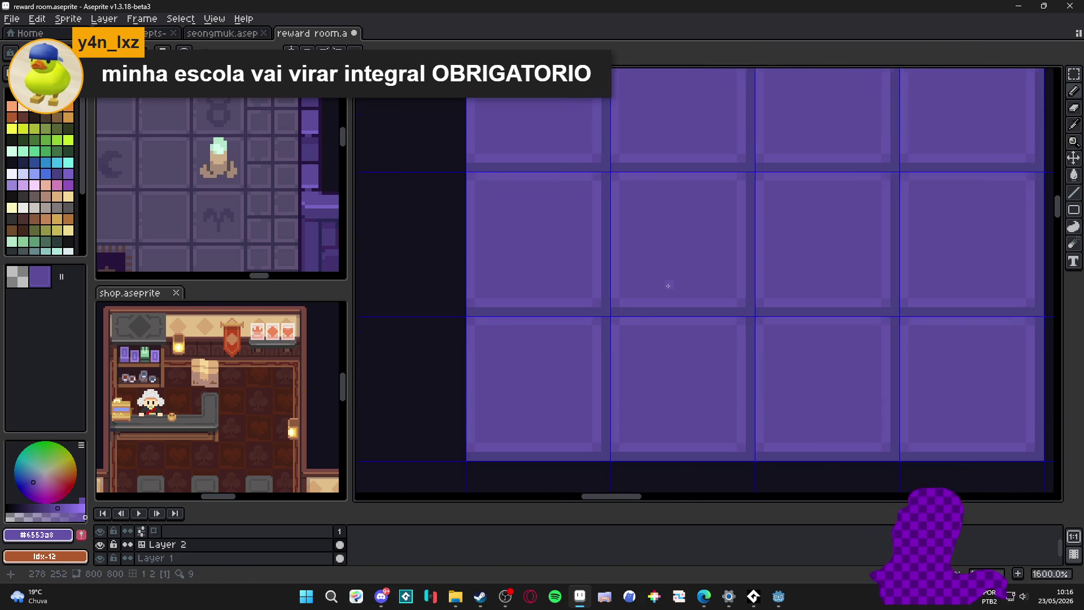
scroll(663, 310, up, 3)
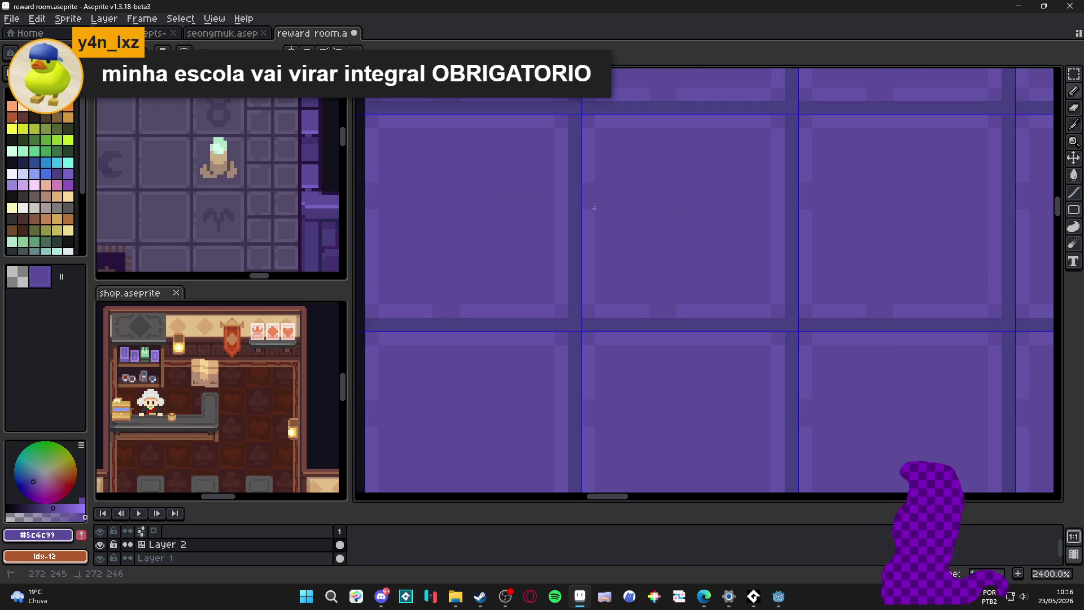
scroll(736, 229, down, 1)
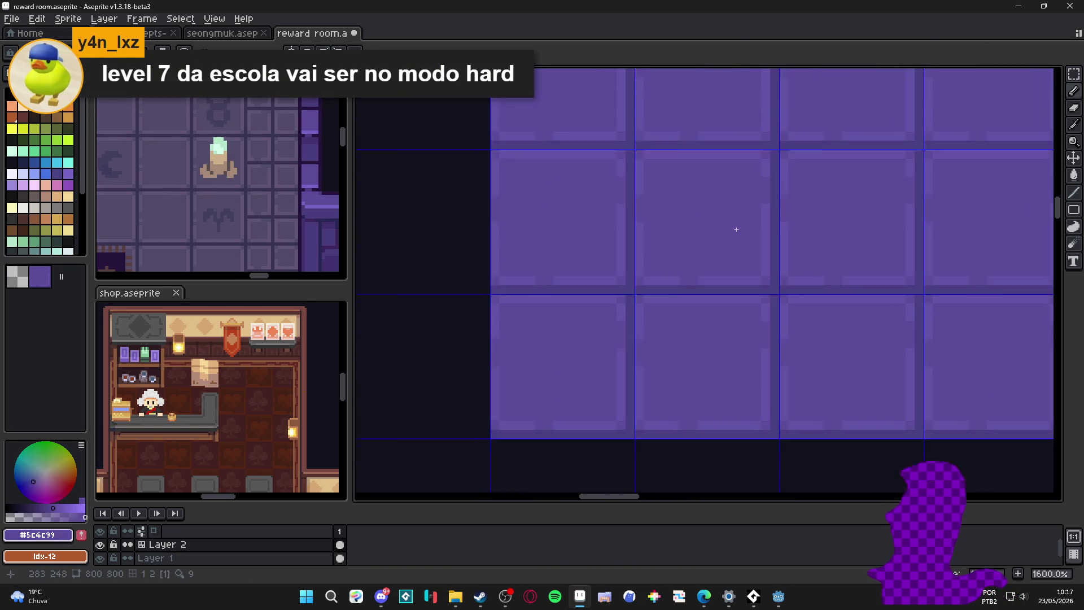
scroll(736, 229, down, 3)
scroll(585, 342, down, 1)
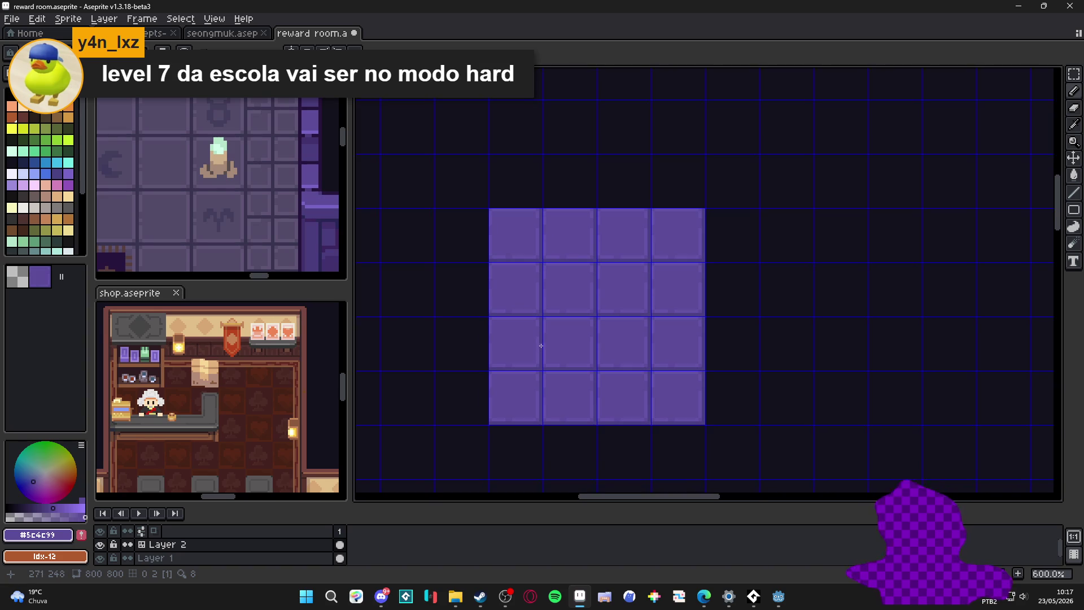
scroll(540, 345, up, 1)
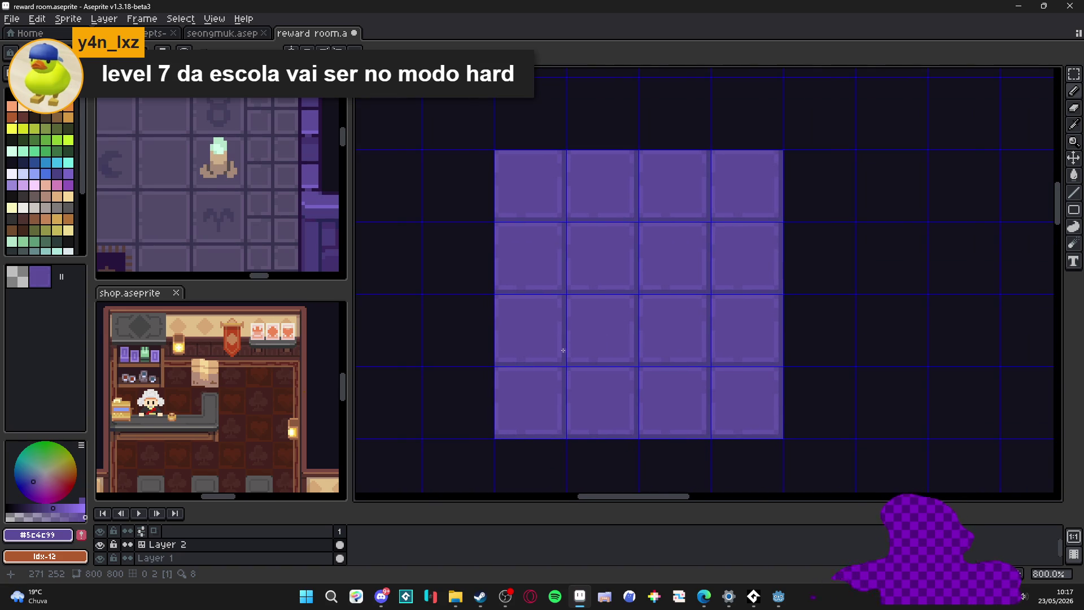
Step: Hide the grid overlay and sample the dark groove purple, briefly checking the browser
key(ctrl+')
scroll(562, 349, up, 2)
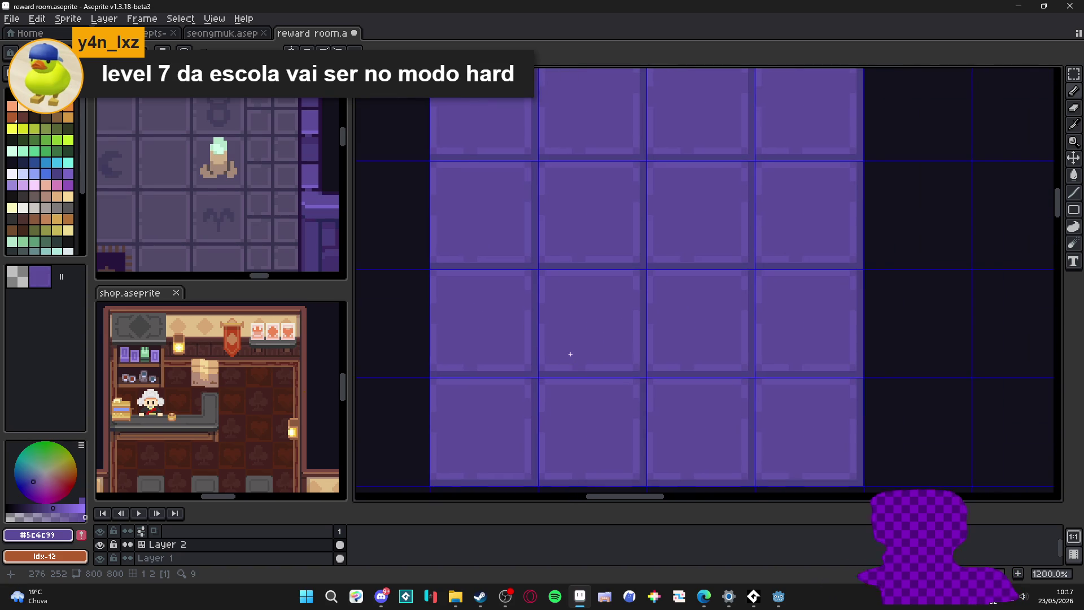
scroll(587, 376, down, 2)
scroll(587, 375, down, 1)
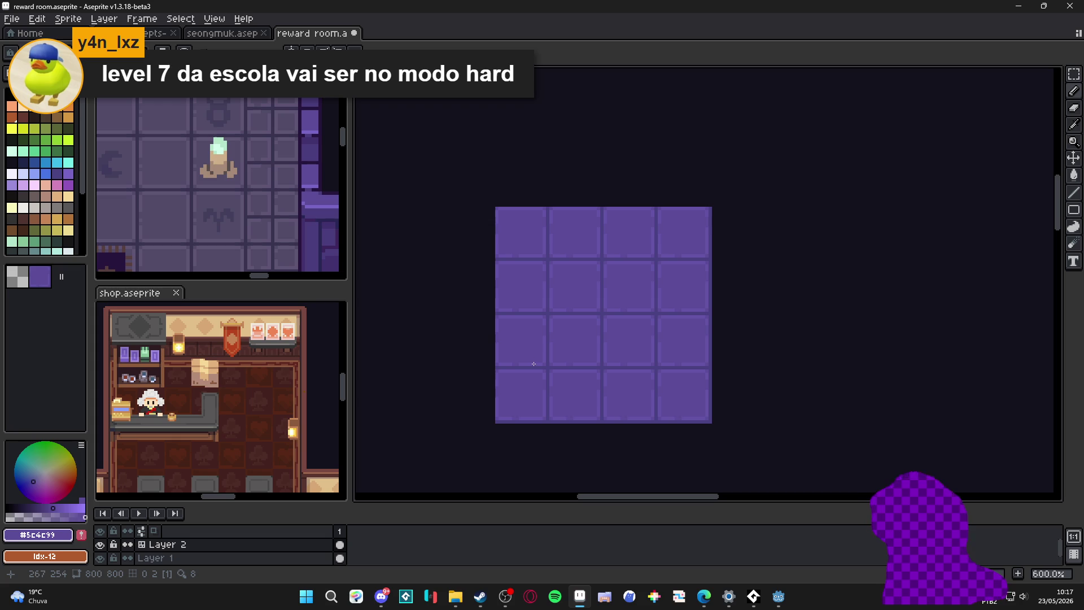
scroll(579, 376, down, 1)
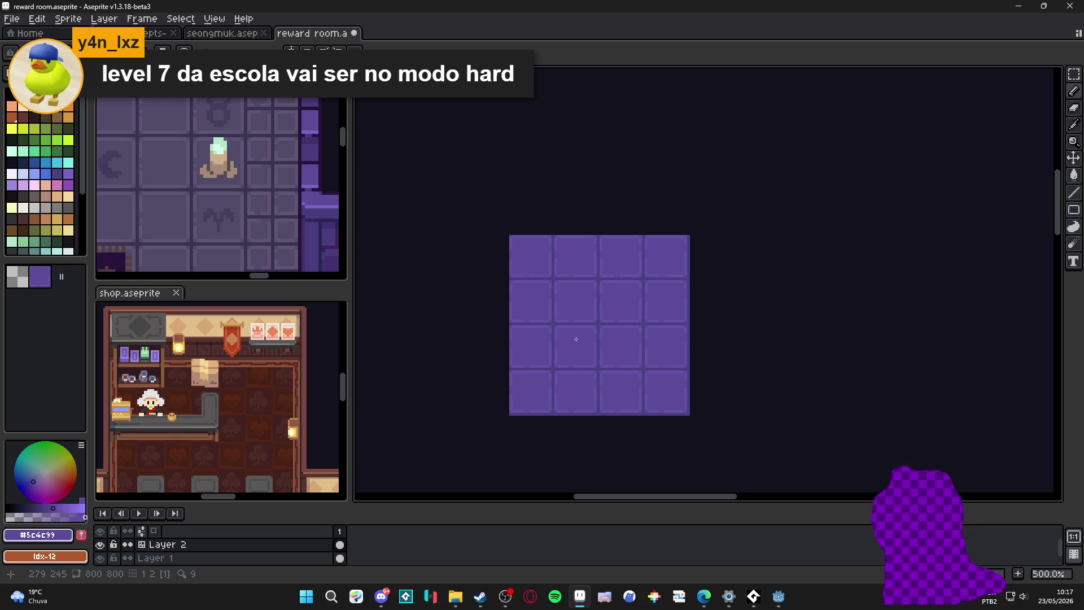
scroll(556, 343, up, 5)
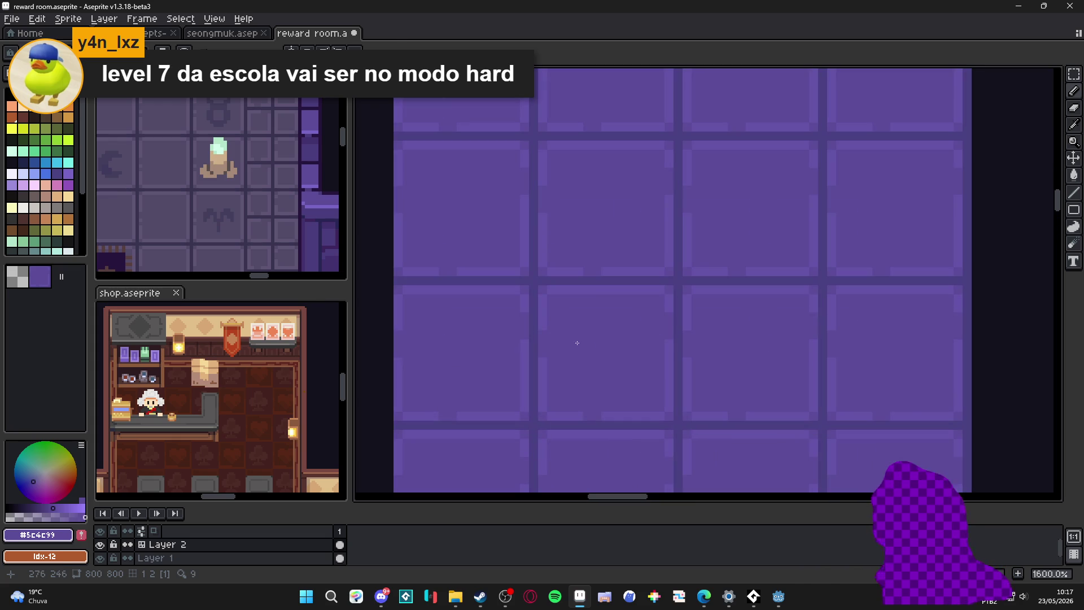
alt+click(587, 280)
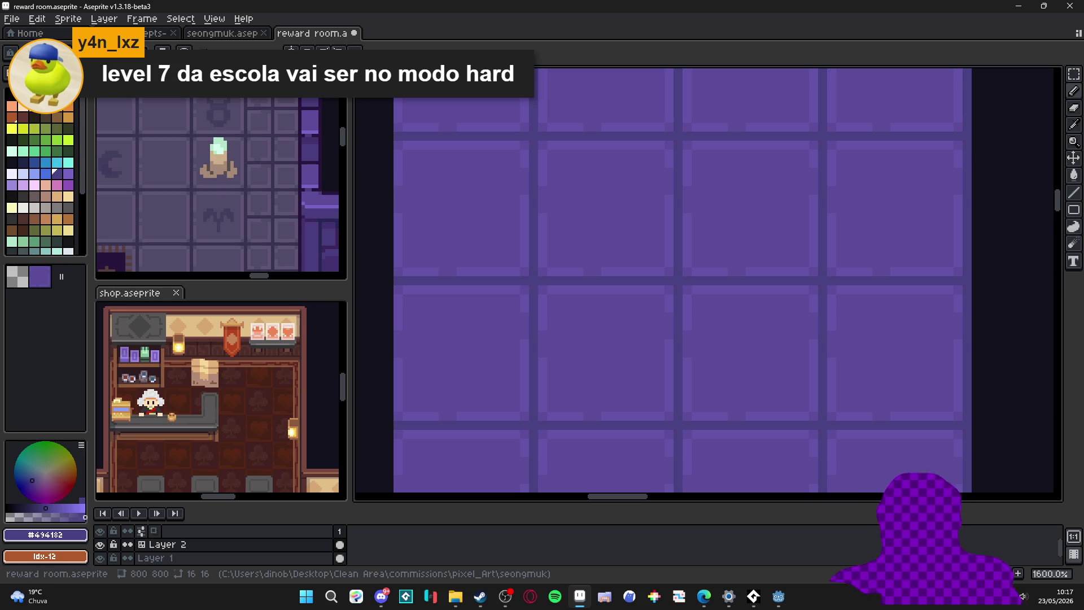
key(alt+Tab)
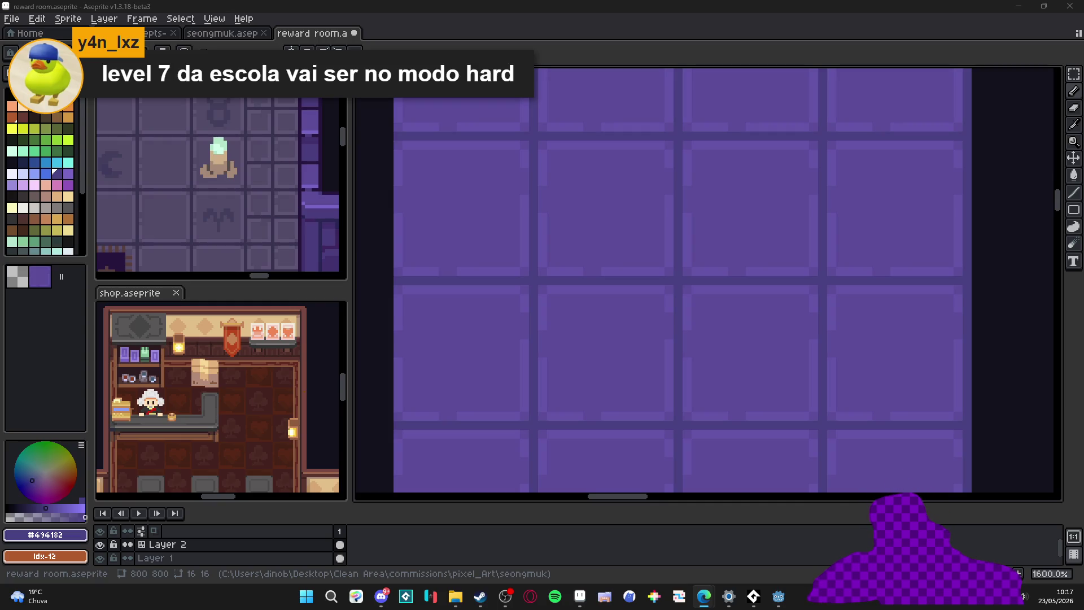
key(alt+Tab)
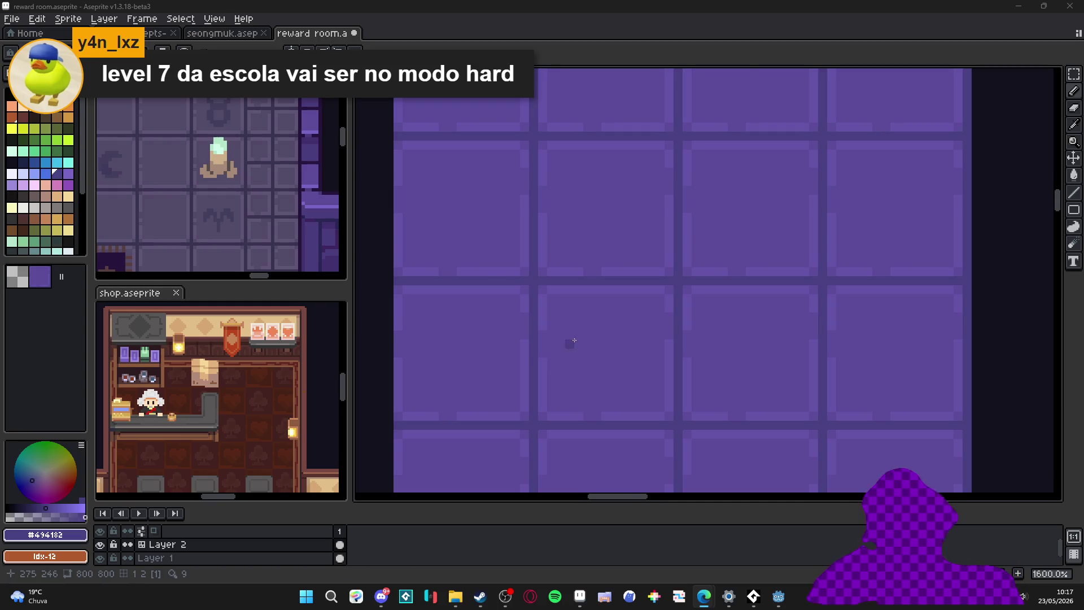
scroll(570, 338, up, 1)
scroll(584, 334, up, 1)
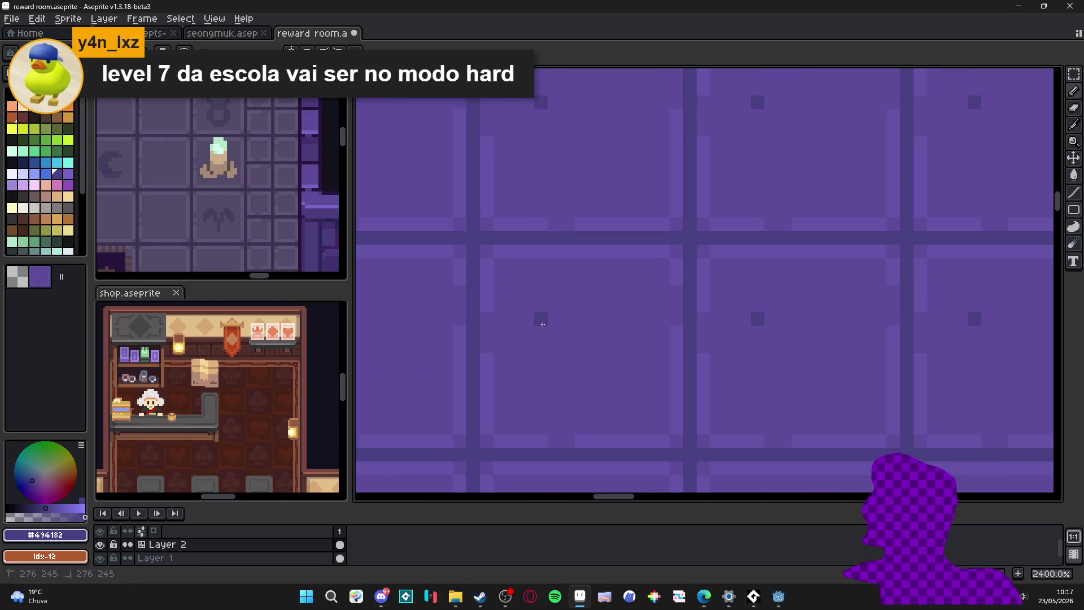
Step: Sketch a dark question mark on the shared tile, then undo the last strokes
mouse_move(542, 324)
mouse_down()
mouse_move(554, 307)
mouse_move(592, 300)
mouse_move(595, 331)
mouse_move(596, 292)
mouse_move(610, 328)
mouse_move(585, 394)
mouse_move(553, 415)
mouse_up()
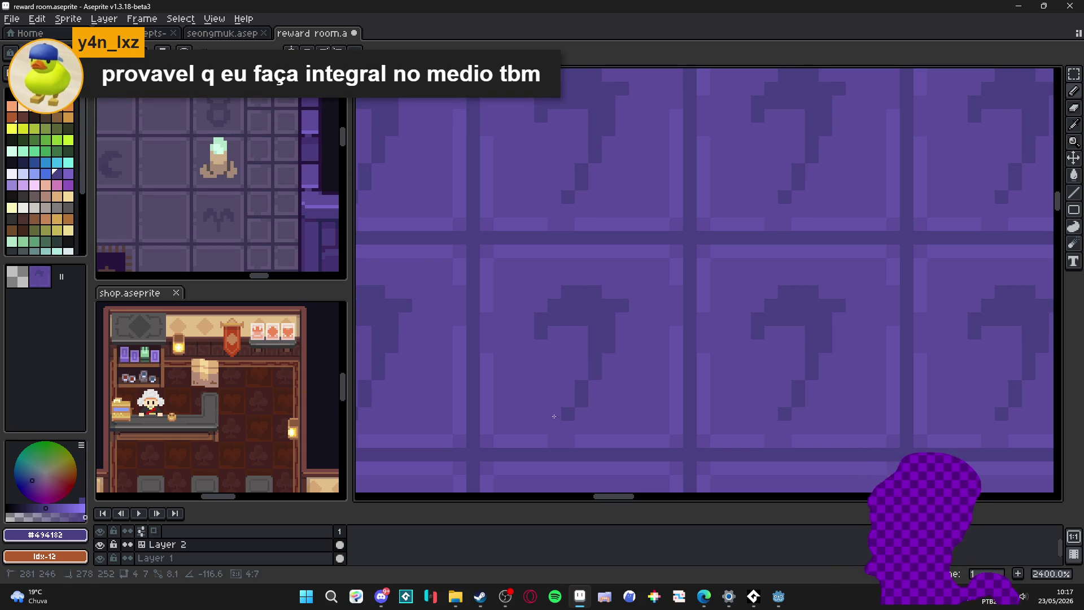
drag(581, 359, 554, 413)
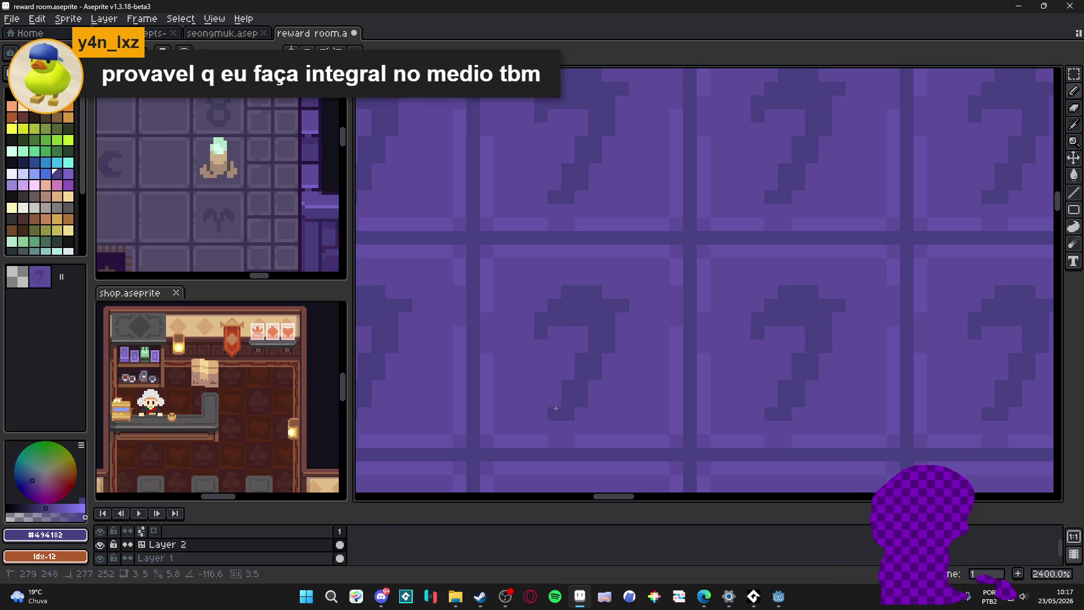
scroll(618, 338, up, 1)
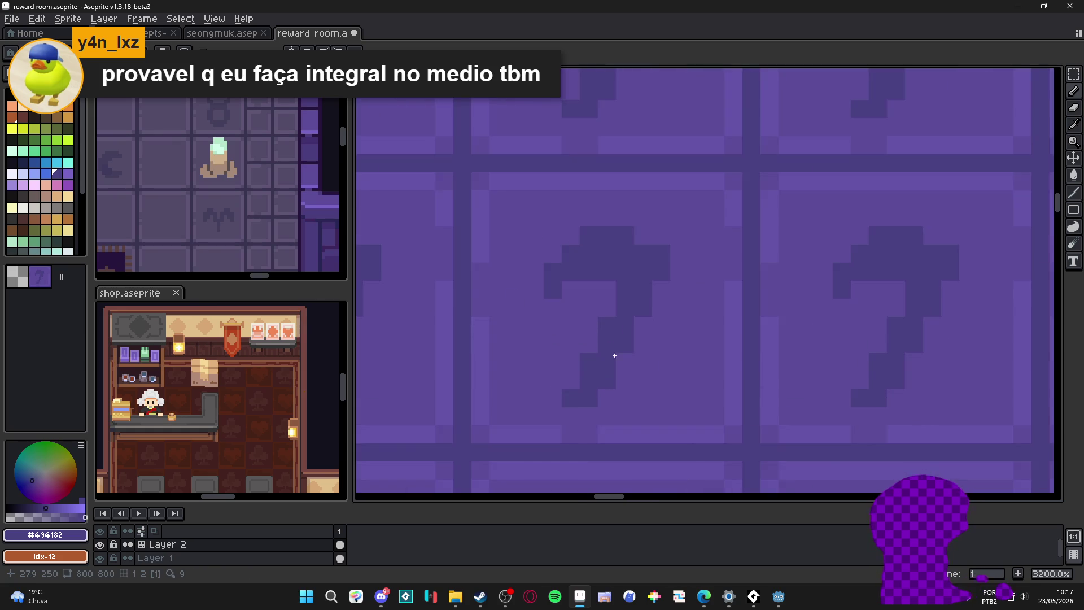
scroll(618, 337, down, 4)
scroll(619, 341, up, 2)
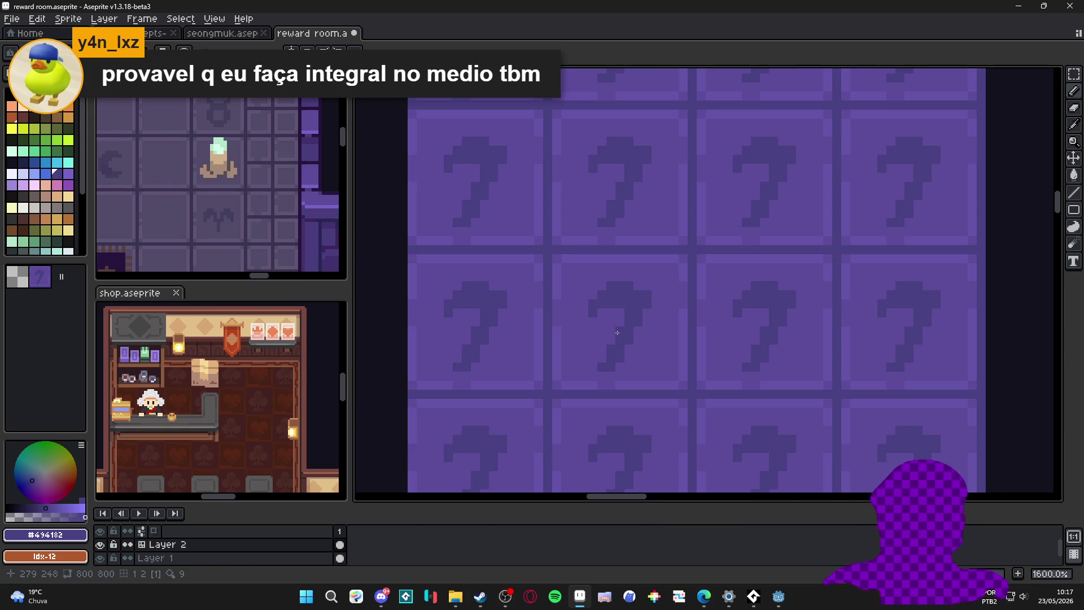
scroll(619, 349, up, 2)
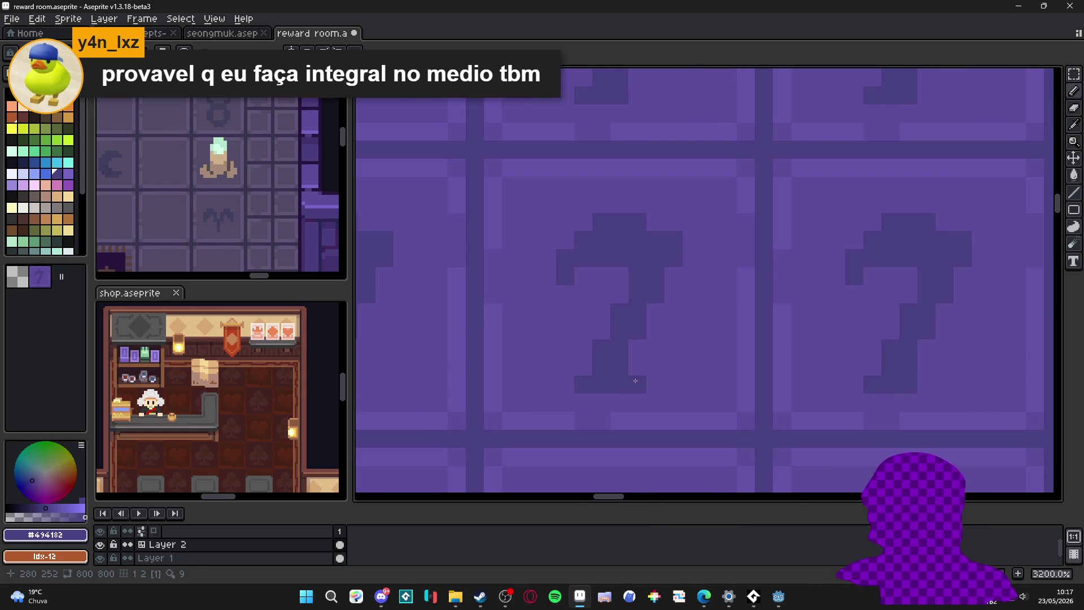
click(585, 367)
click(655, 312)
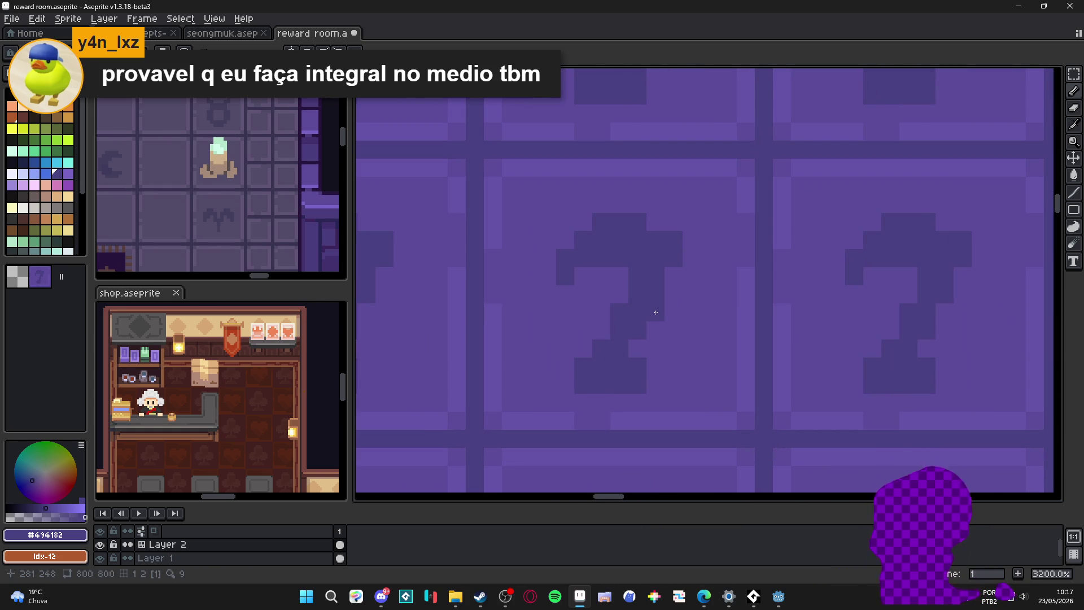
click(601, 313)
scroll(606, 314, down, 3)
scroll(606, 313, down, 3)
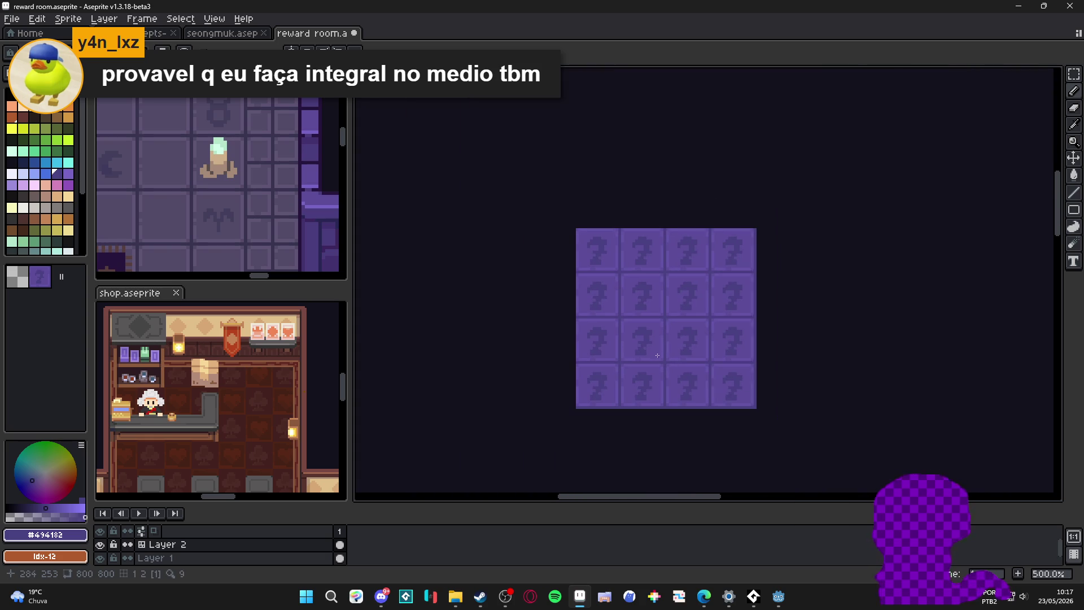
key(ctrl+z)
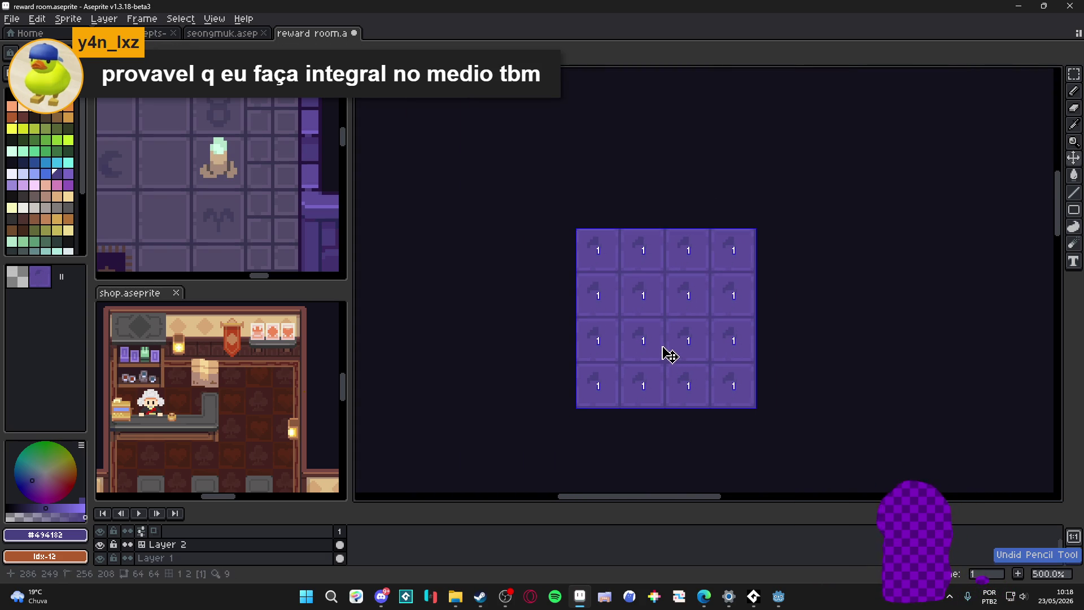
Step: Hide the tile index numbers shown over the floor tiles
key(Tab)
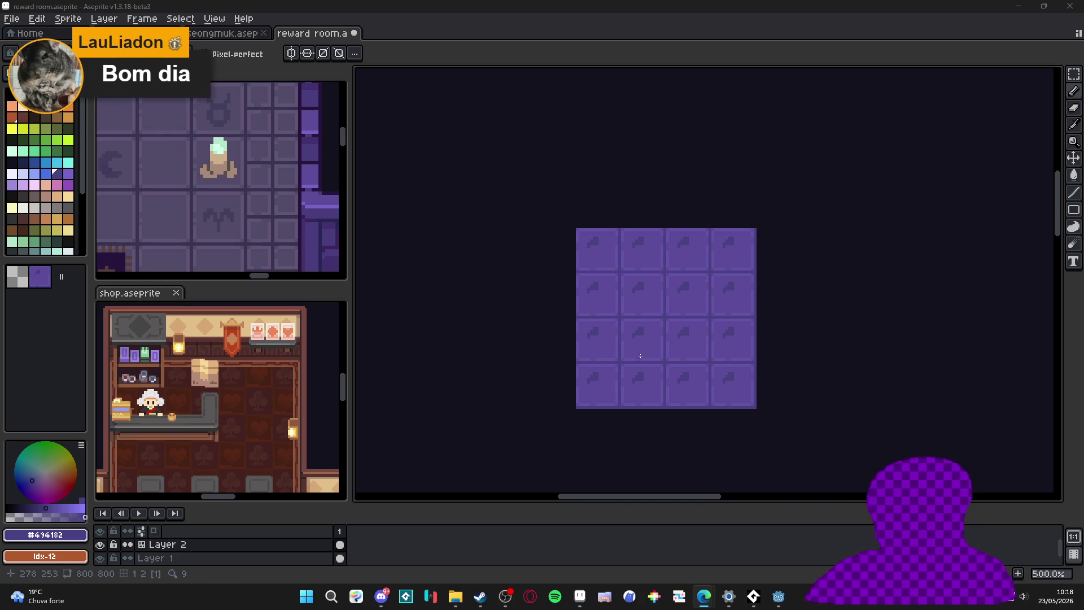
mouse_move(641, 355)
mouse_down()
mouse_move(597, 348)
mouse_move(581, 312)
mouse_up()
scroll(600, 326, up, 2)
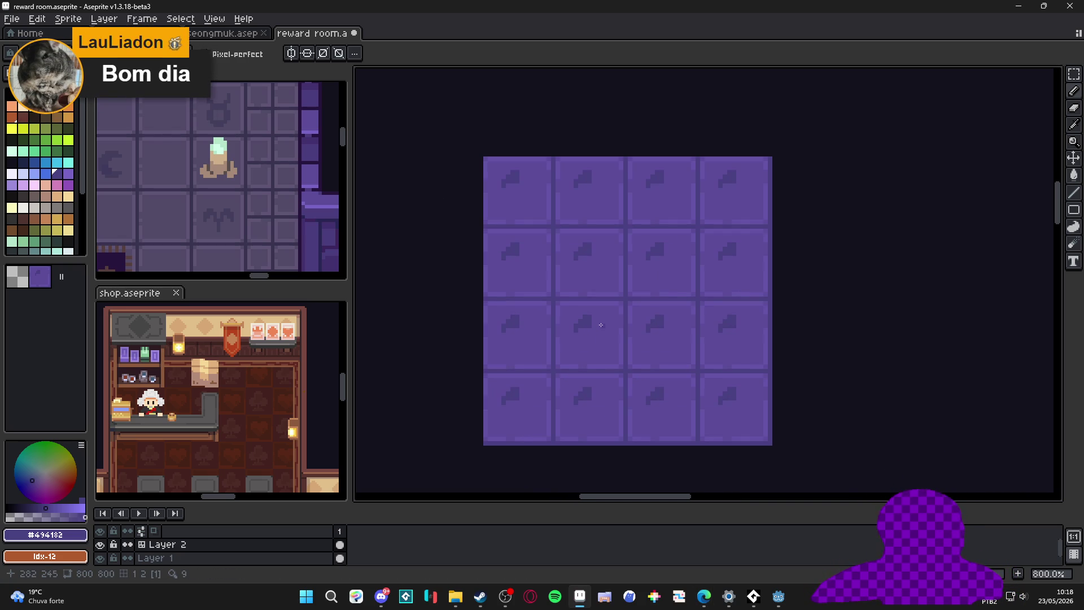
scroll(601, 324, up, 1)
scroll(600, 324, down, 1)
Step: Extend the dark mark with a horizontal bar, diagonal stem and corner pixels to form a '7'
drag(600, 324, 570, 319)
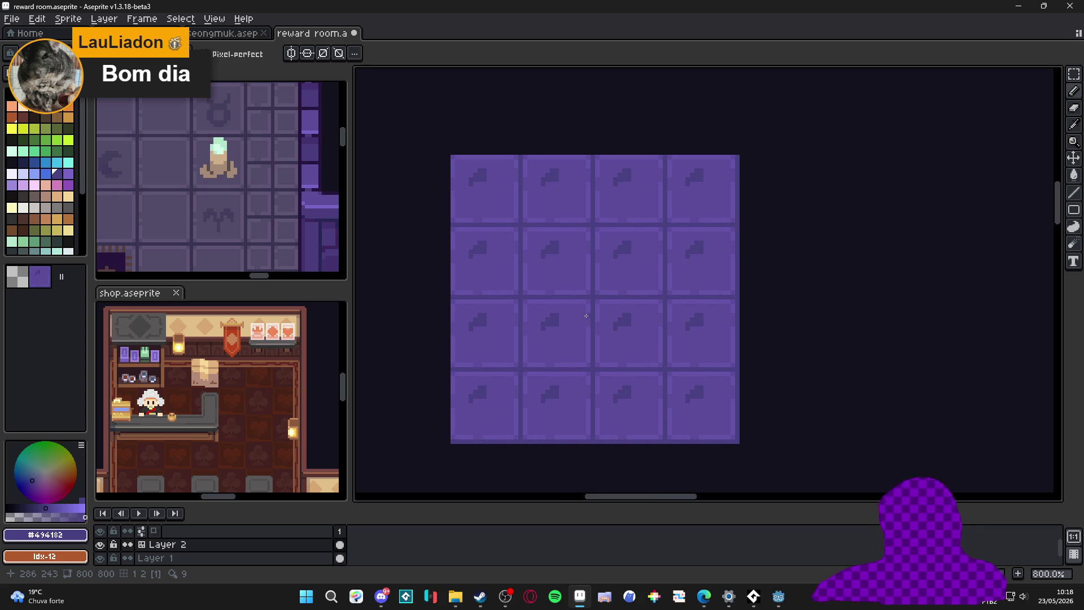
scroll(563, 325, up, 2)
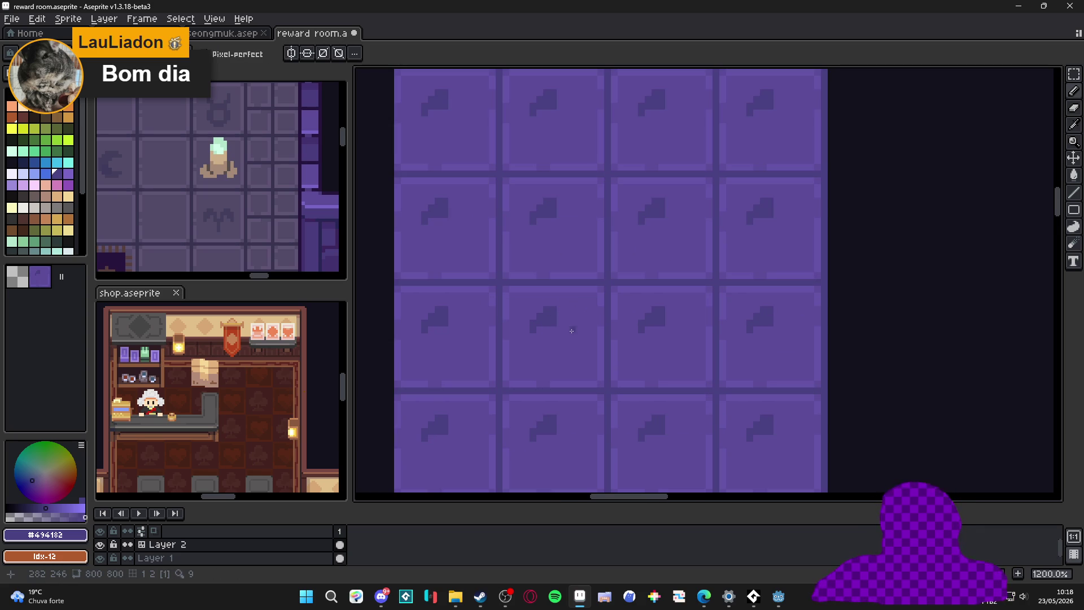
scroll(575, 330, down, 3)
scroll(574, 332, up, 3)
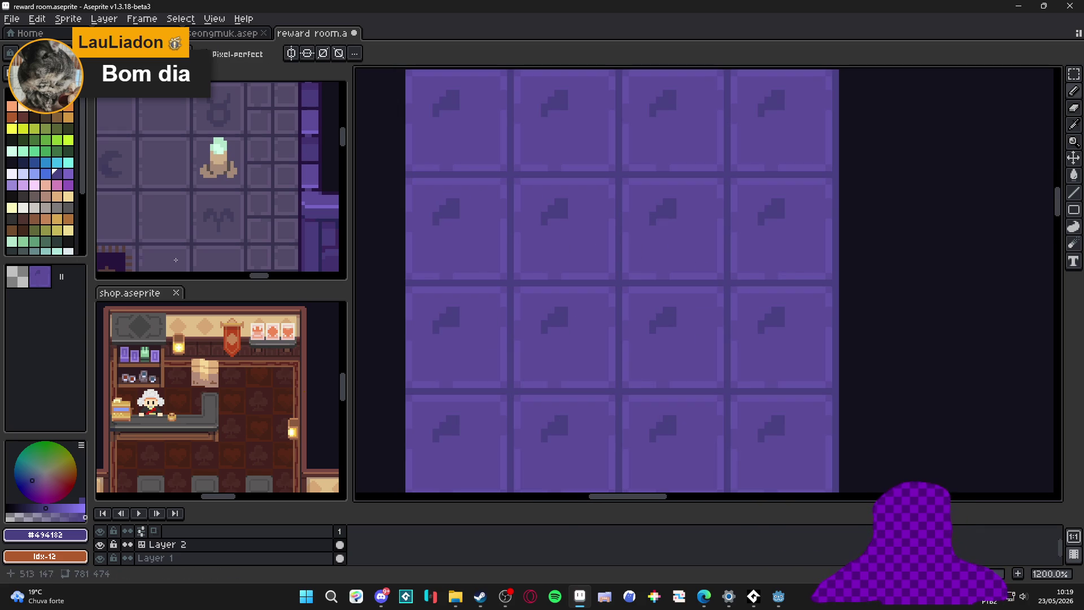
scroll(607, 360, up, 1)
scroll(614, 330, down, 2)
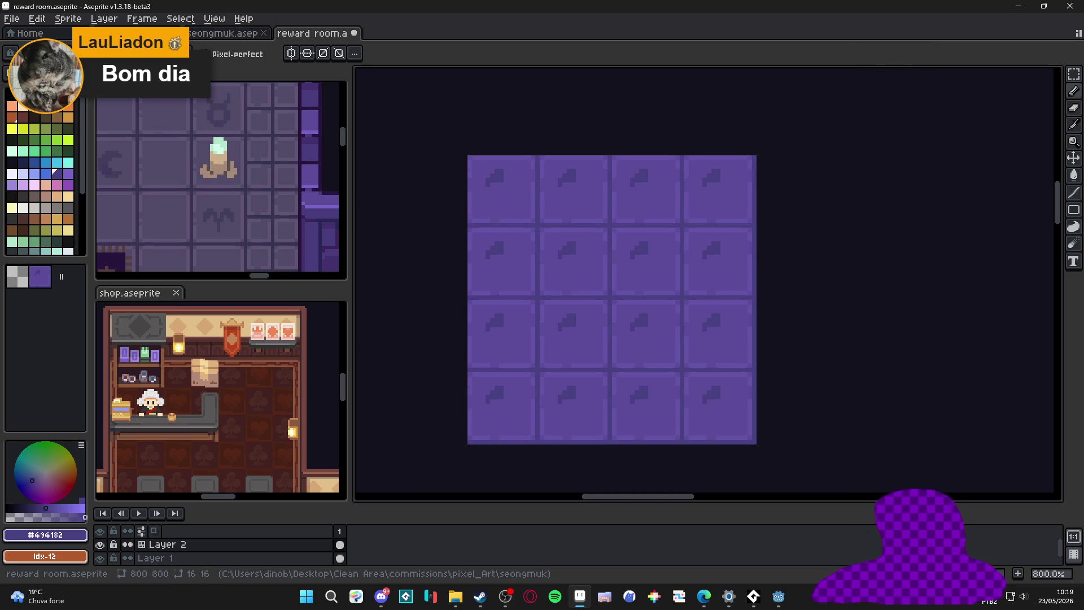
click(703, 596)
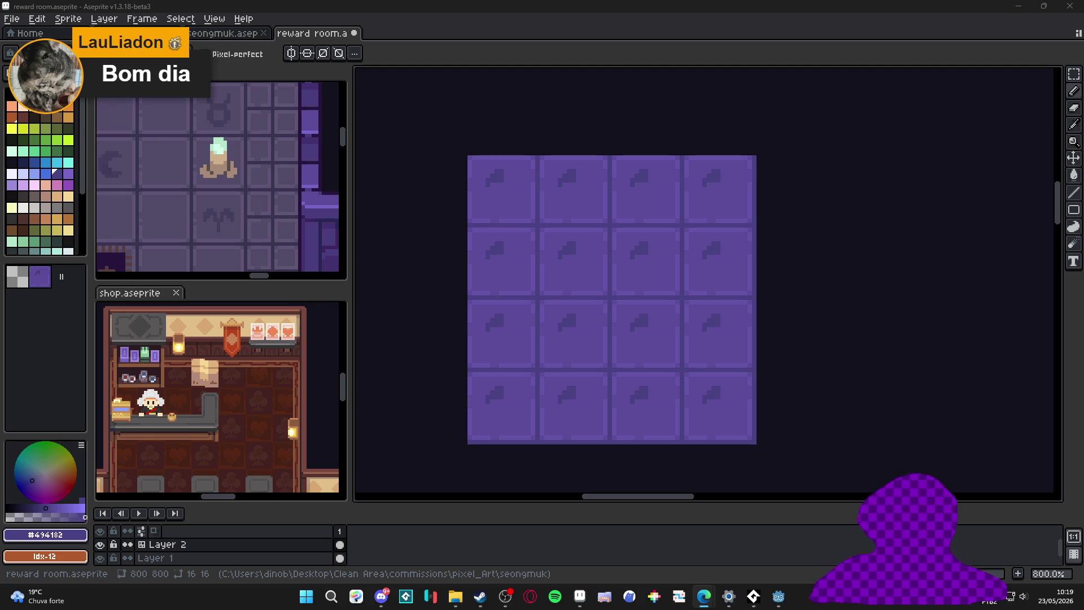
scroll(566, 333, up, 3)
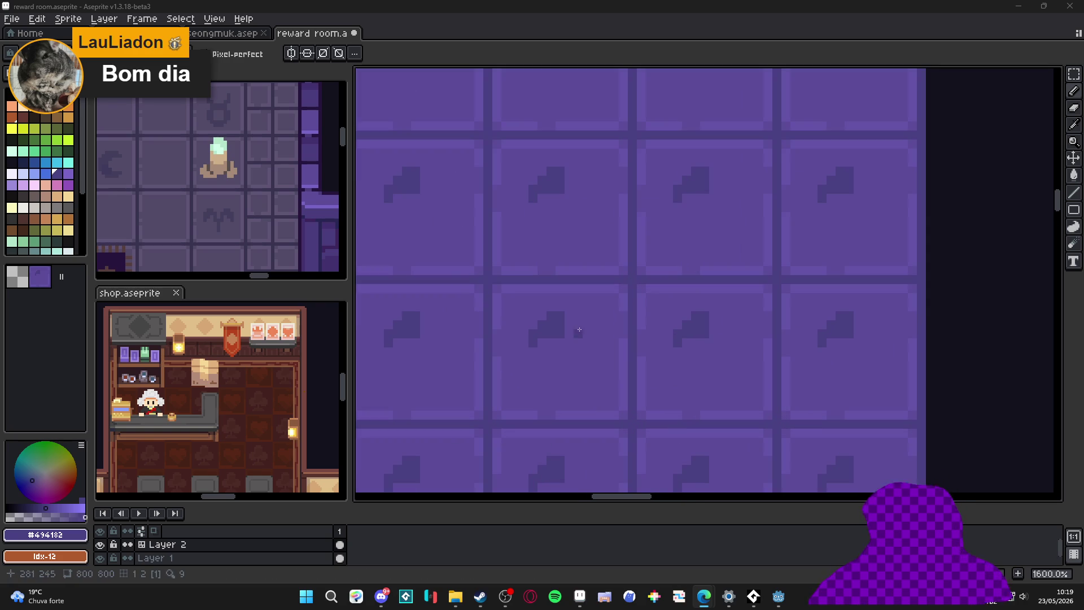
drag(567, 333, 584, 333)
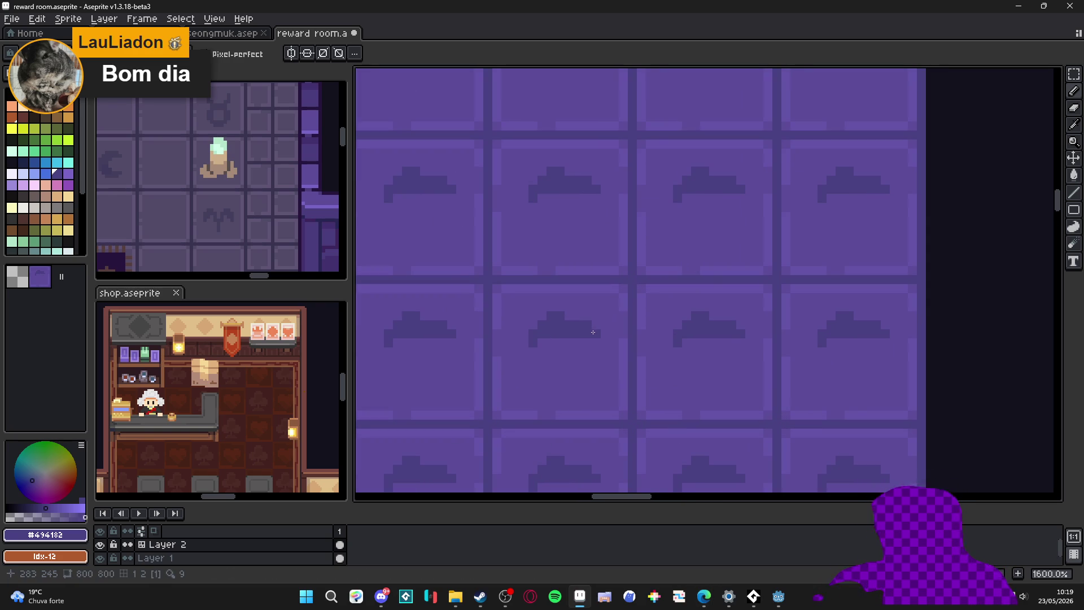
mouse_move(584, 332)
mouse_down()
mouse_move(538, 381)
mouse_move(560, 382)
mouse_move(587, 348)
mouse_up()
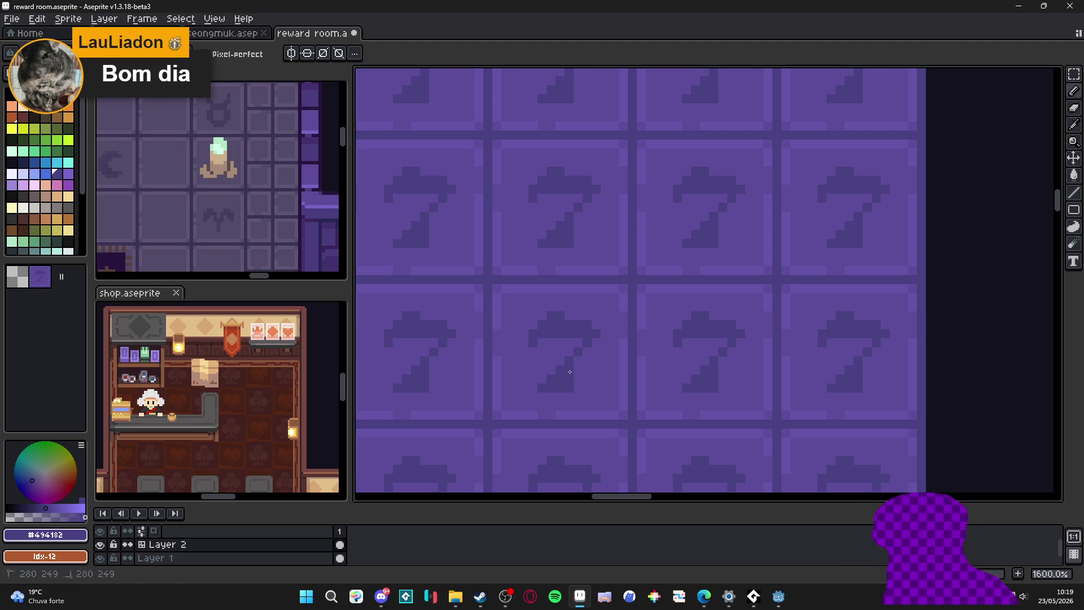
click(592, 340)
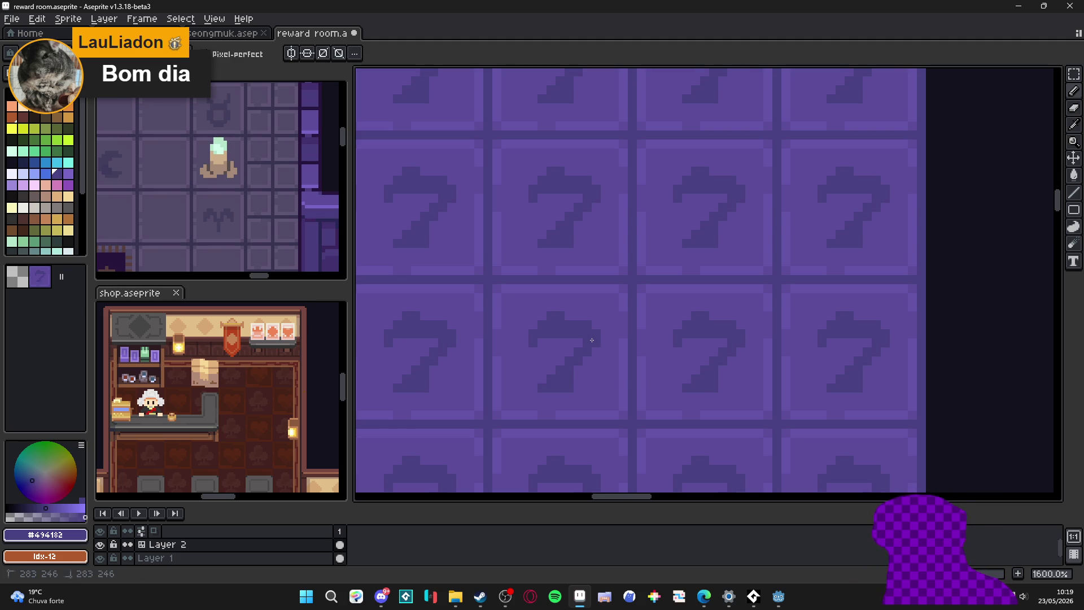
click(532, 317)
key(ctrl+z)
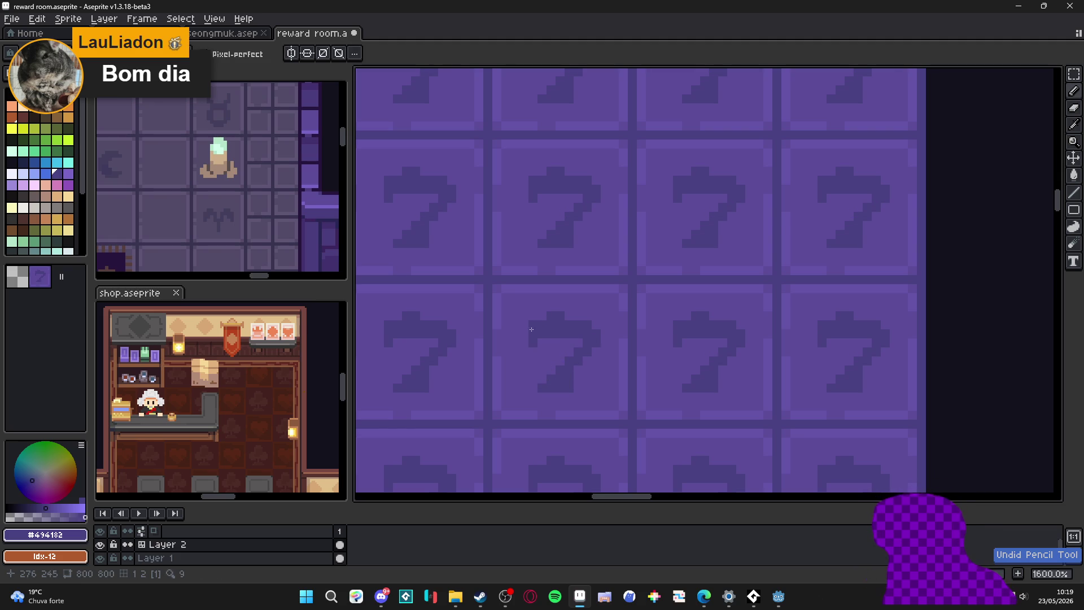
click(532, 315)
scroll(576, 315, up, 1)
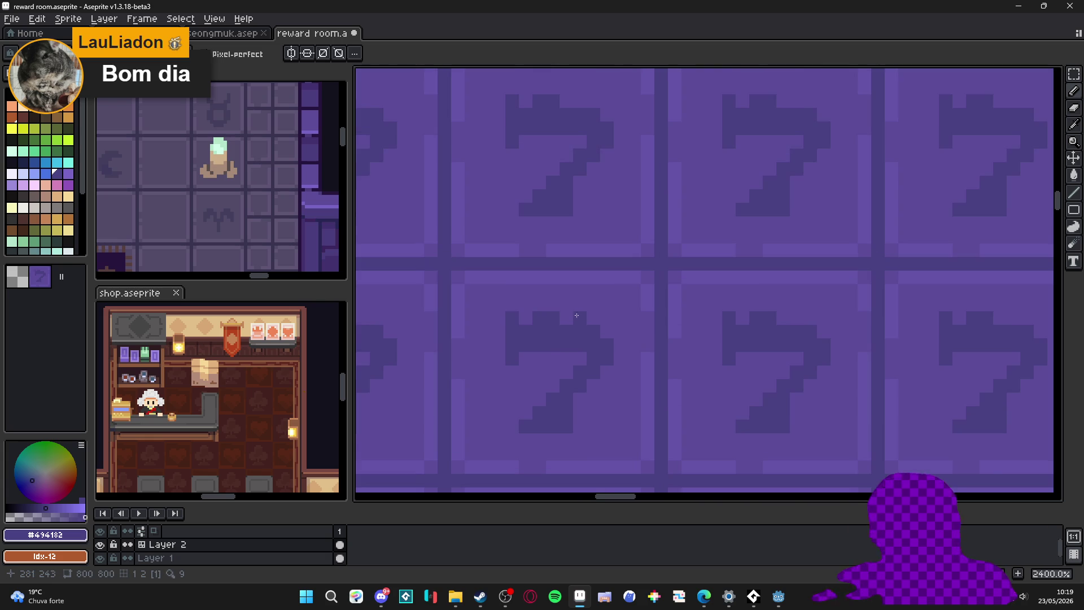
Step: Eyedrop between the lighter tile purple #5c4c99 and the darker motif purple as drawing colour
alt+click(597, 303)
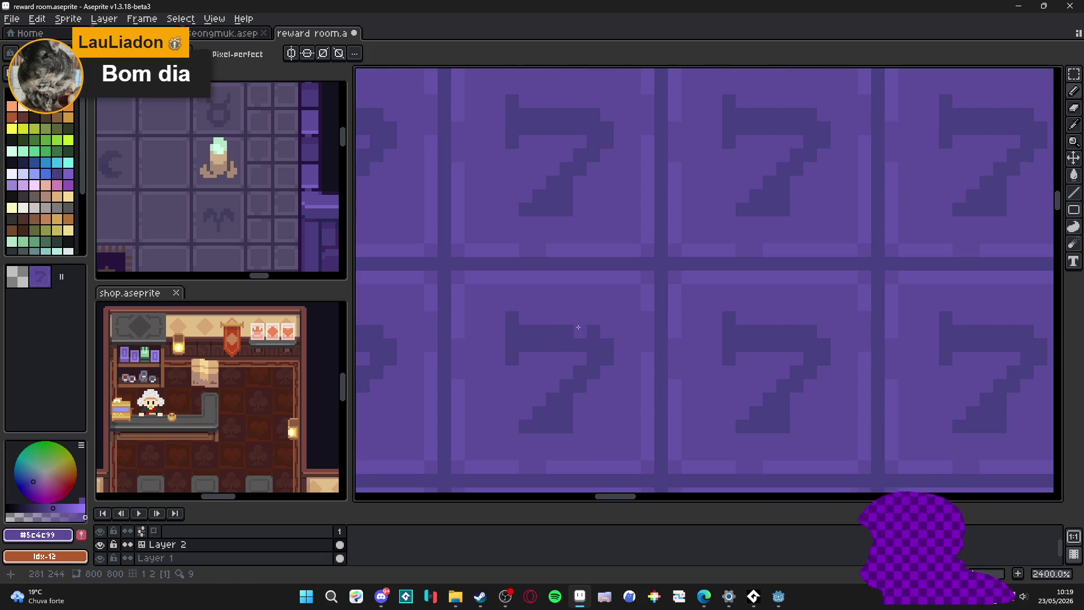
scroll(579, 327, down, 1)
alt+click(567, 329)
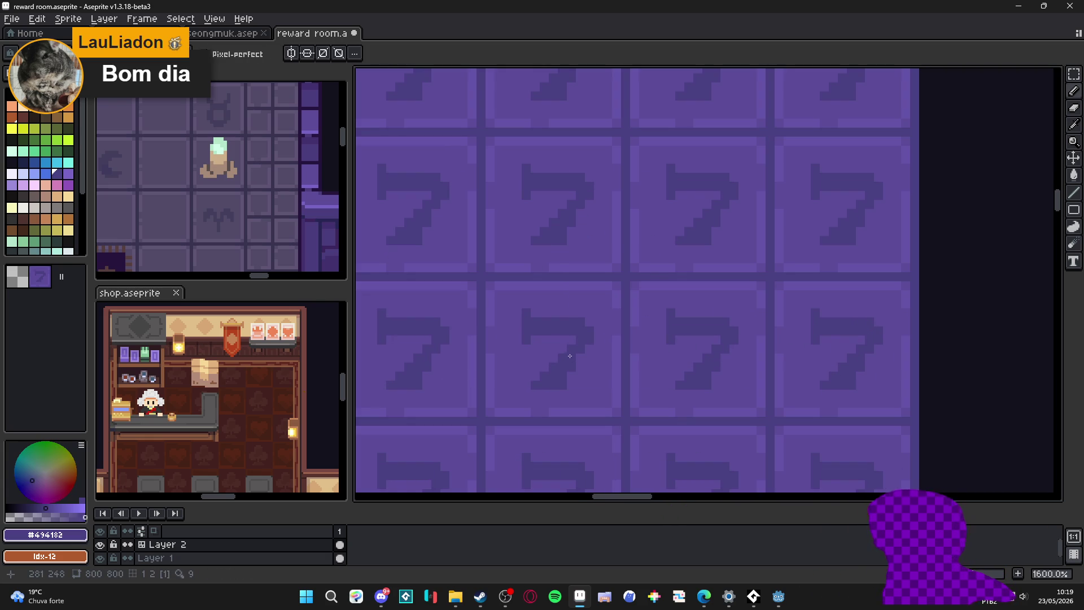
scroll(571, 367, down, 5)
scroll(551, 337, up, 7)
scroll(550, 337, up, 1)
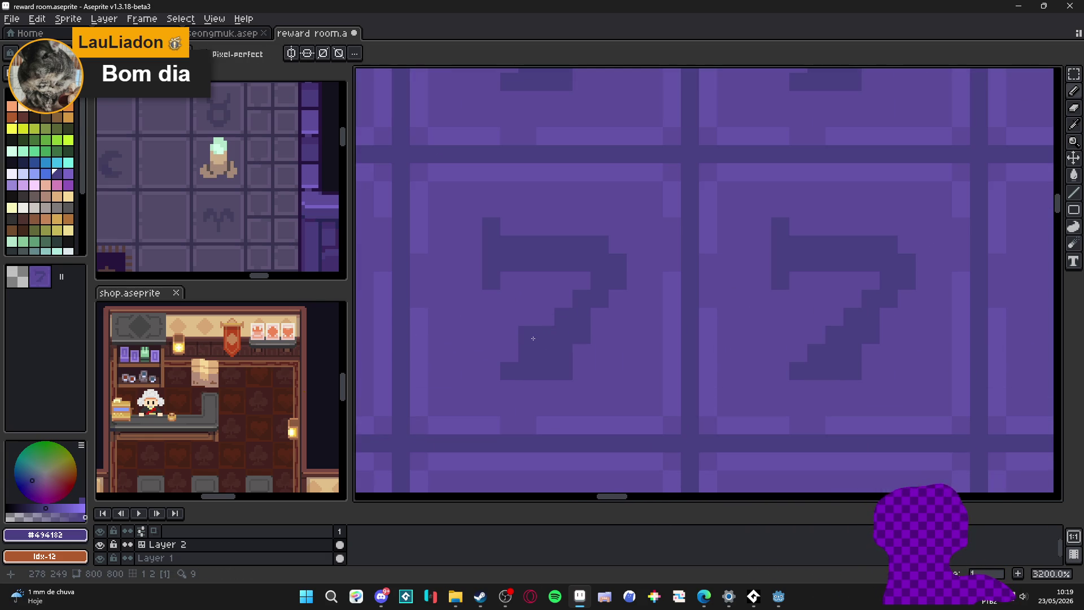
scroll(554, 373, down, 4)
scroll(581, 395, up, 3)
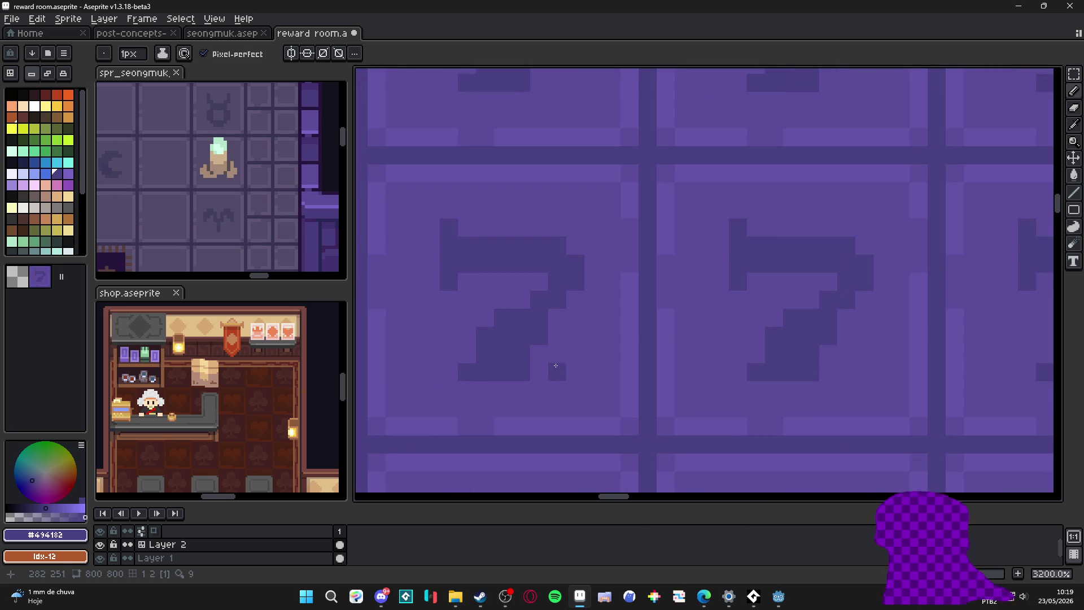
alt+click(540, 368)
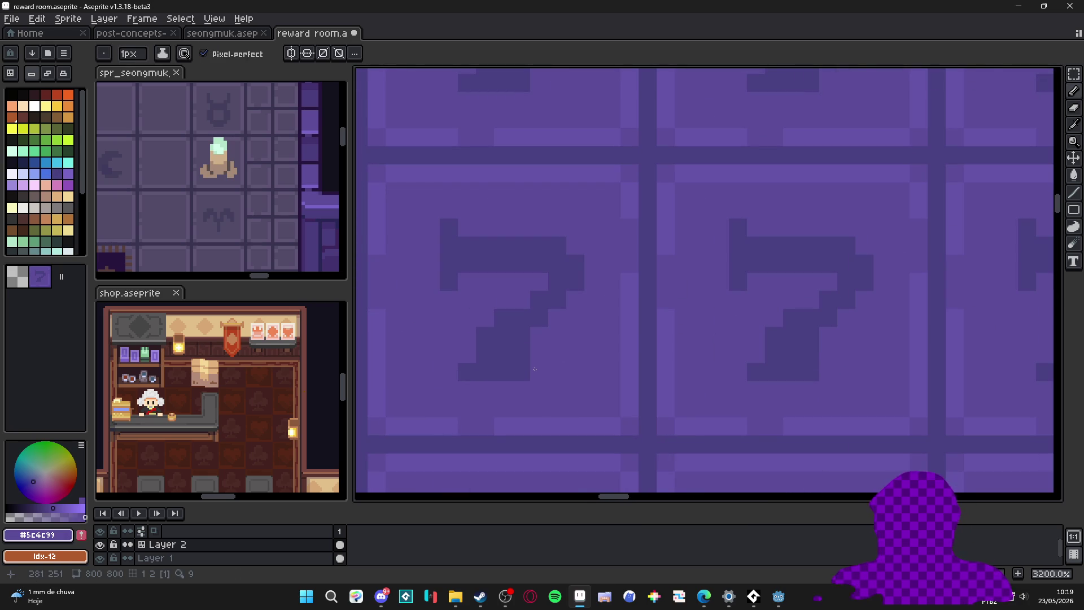
scroll(536, 366, down, 3)
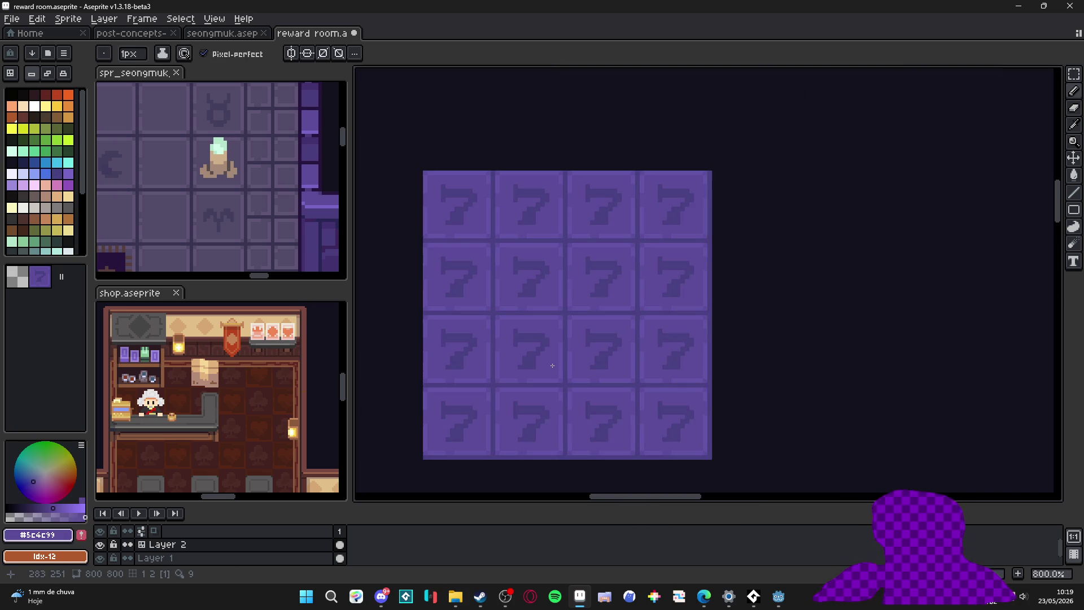
scroll(589, 349, up, 3)
alt+click(595, 350)
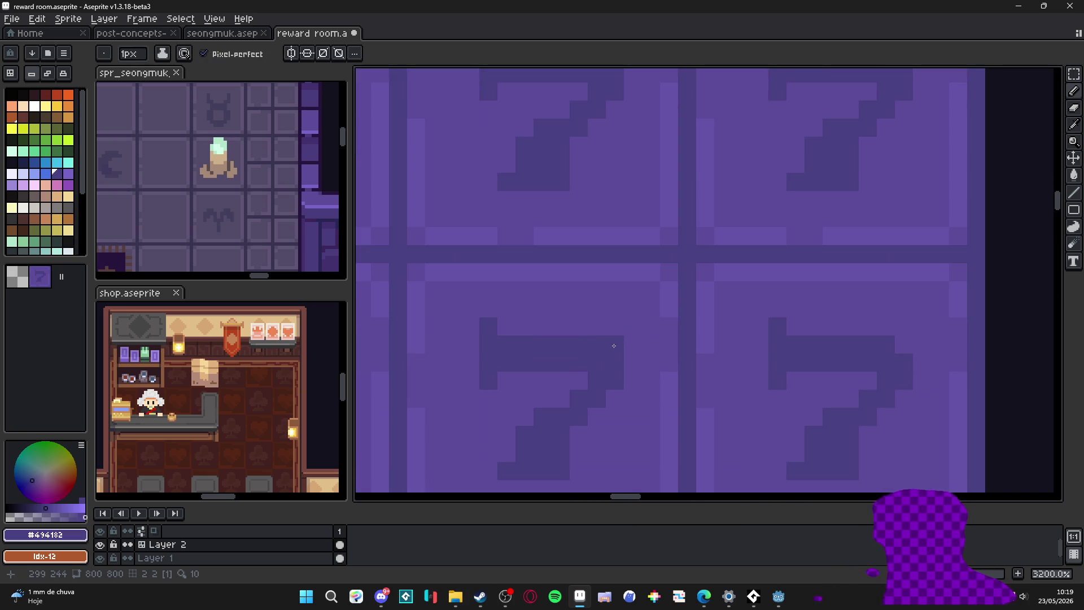
scroll(614, 345, down, 3)
drag(437, 342, 490, 332)
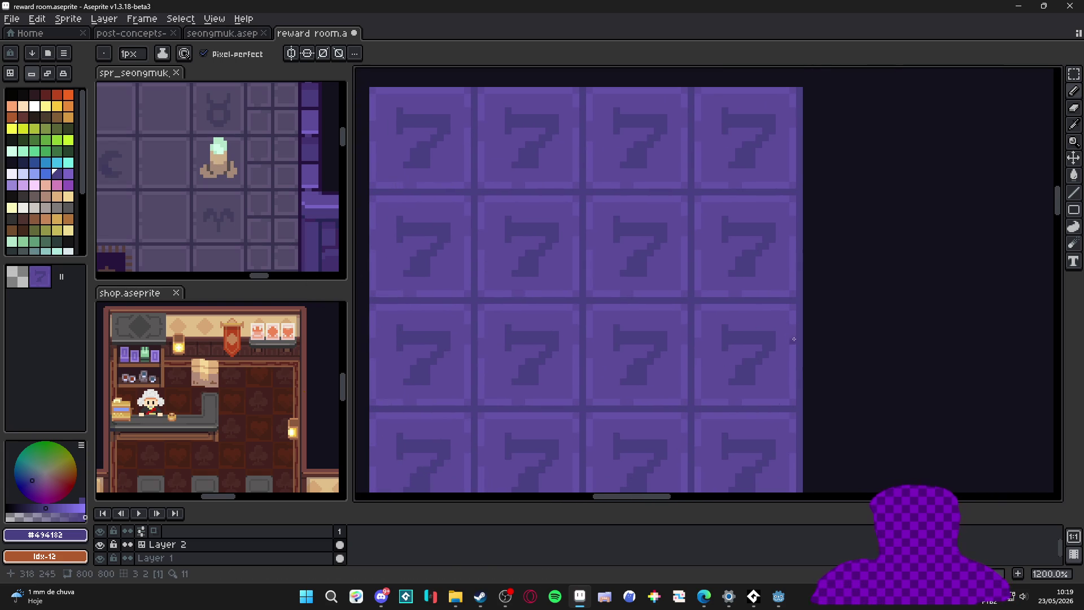
scroll(601, 373, down, 5)
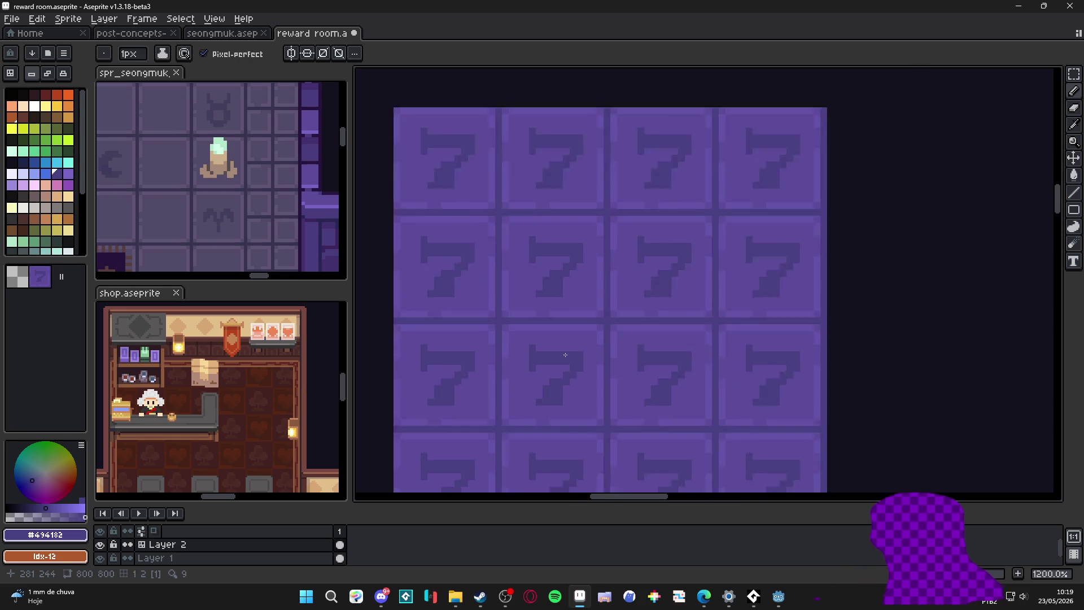
scroll(581, 388, up, 5)
key(alt)
key(alt)
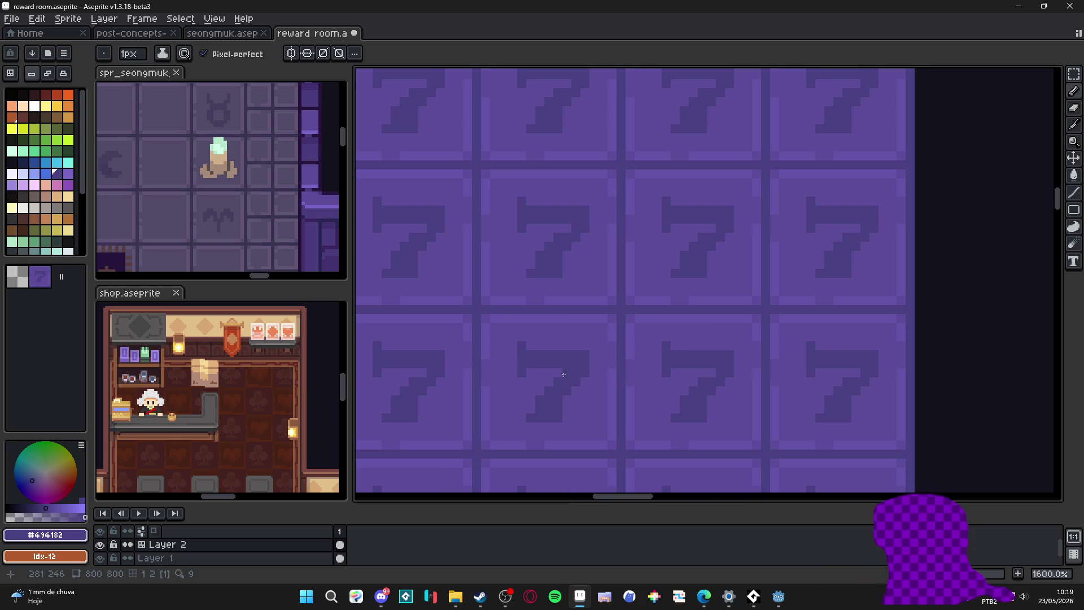
alt+click(574, 387)
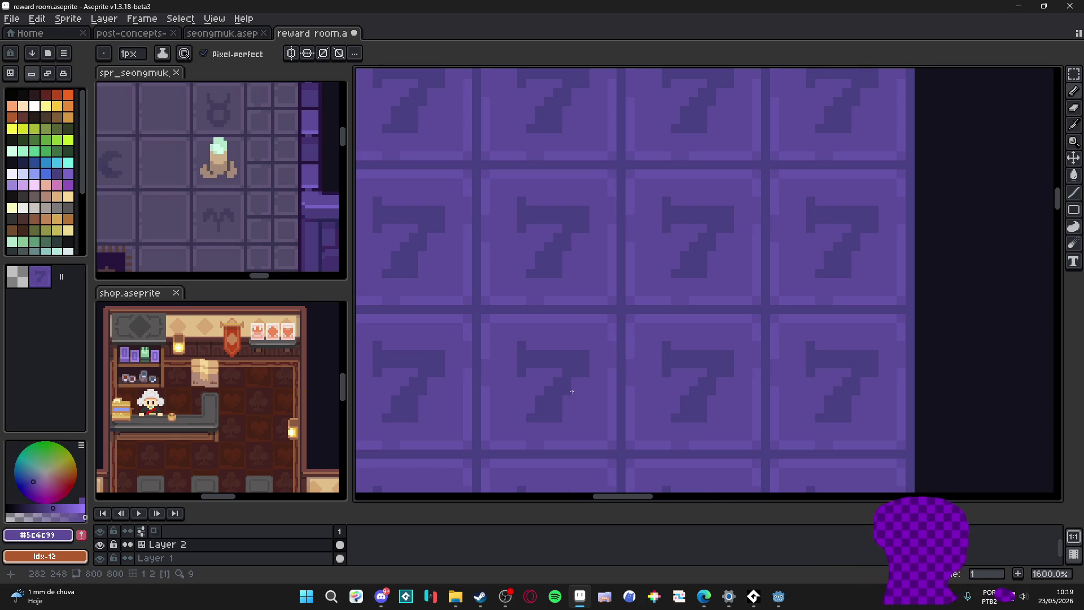
alt+click(557, 401)
scroll(589, 418, down, 3)
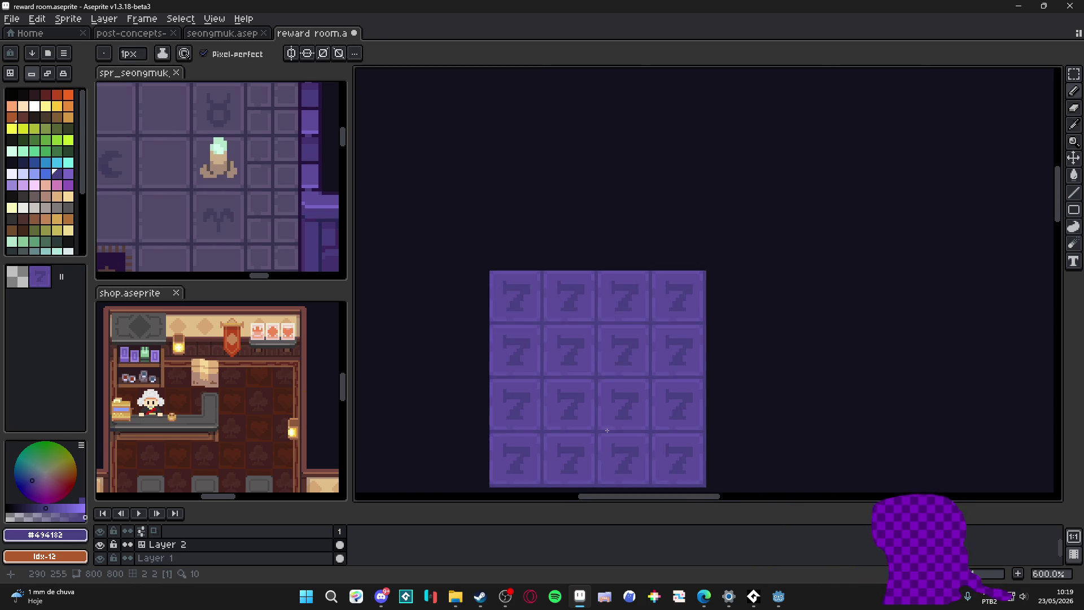
scroll(589, 418, down, 2)
scroll(525, 330, up, 1)
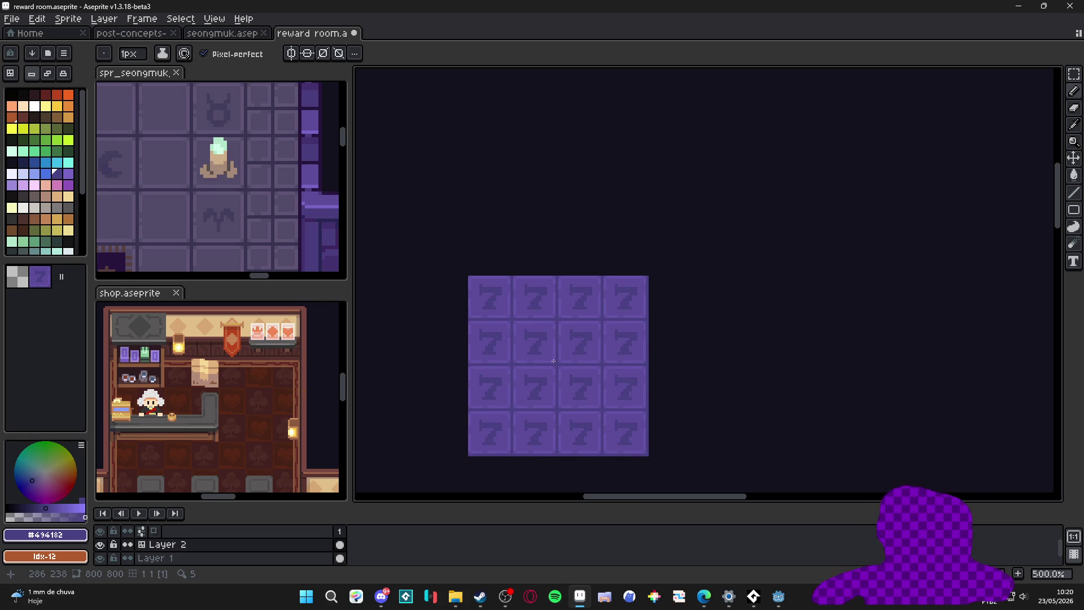
scroll(531, 352, up, 2)
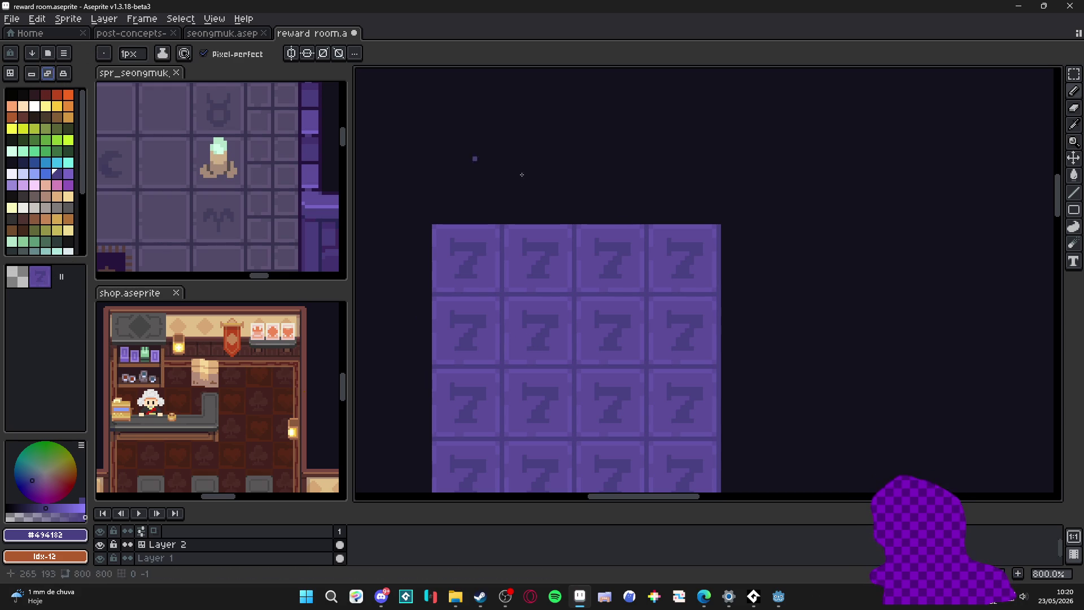
scroll(534, 339, up, 2)
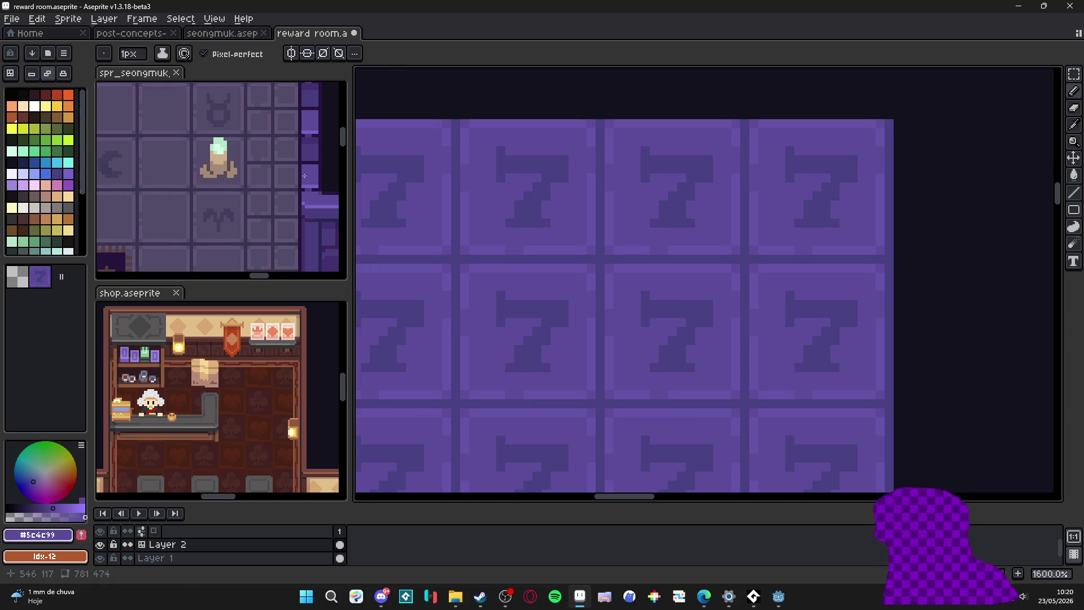
key(plus)
key(plus)
key(plus)
Step: Paint over the 7 in the middle tiles and stamp a round dark blob with a 5–7px brush
drag(533, 323, 530, 350)
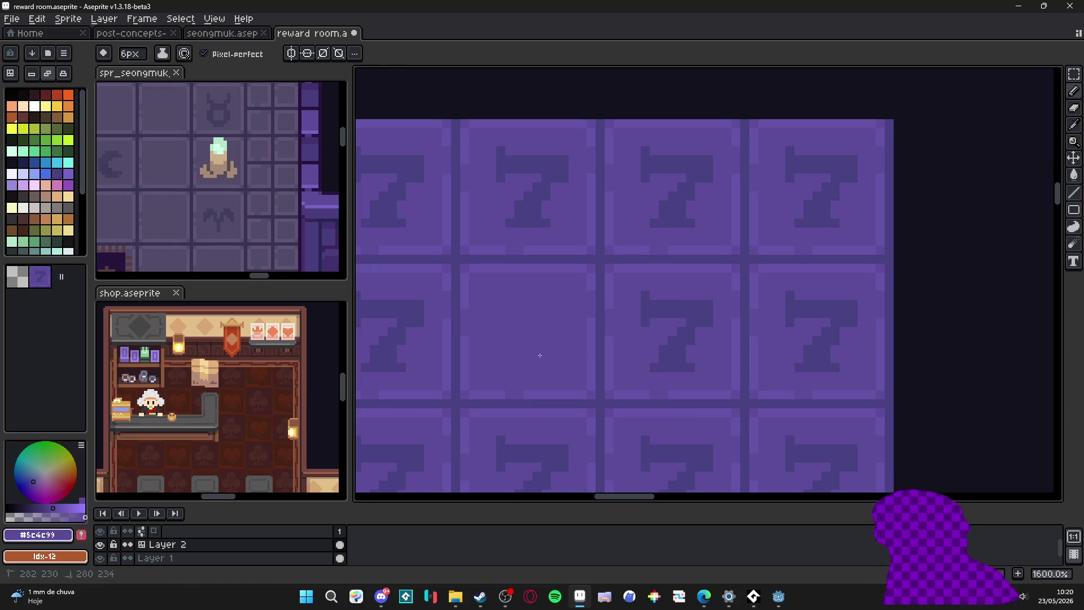
scroll(539, 355, down, 2)
scroll(545, 382, up, 2)
click(547, 381)
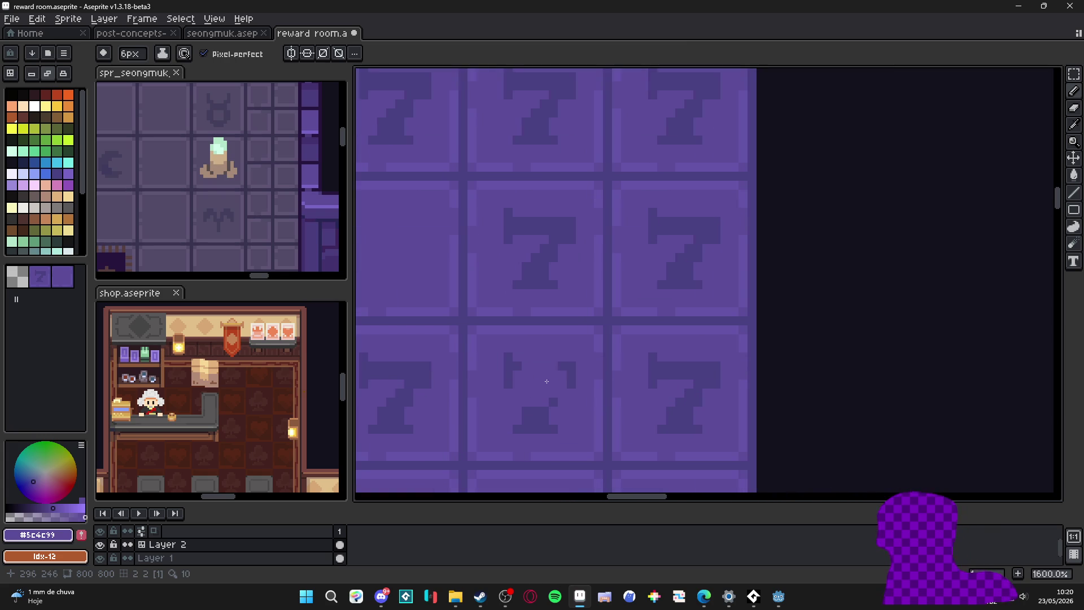
drag(545, 381, 529, 428)
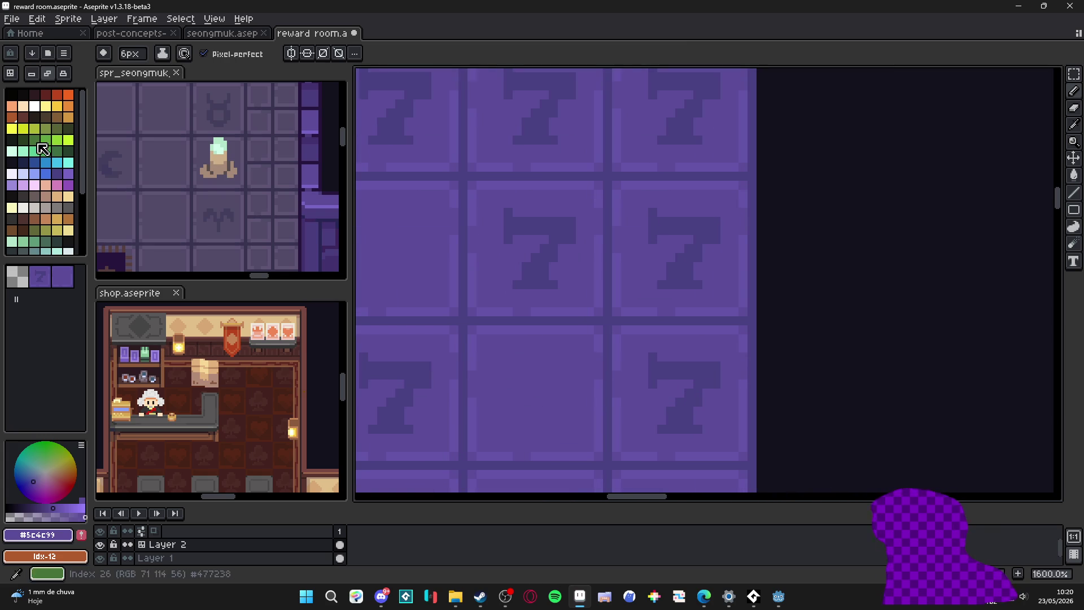
key(minus)
alt+click(398, 407)
click(536, 411)
scroll(536, 411, up, 1)
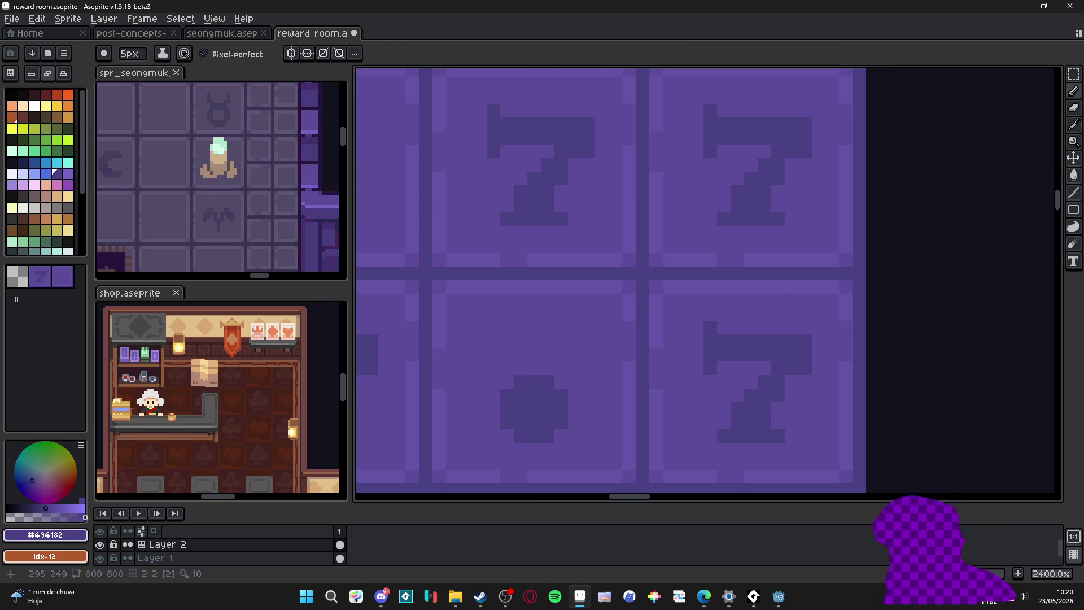
key(plus)
key(plus)
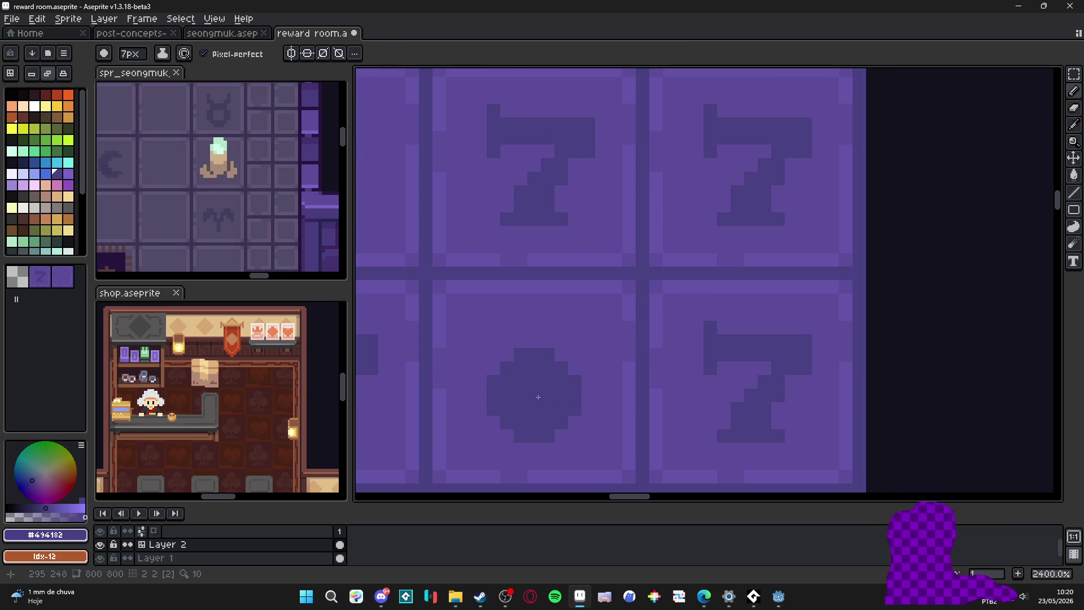
click(538, 398)
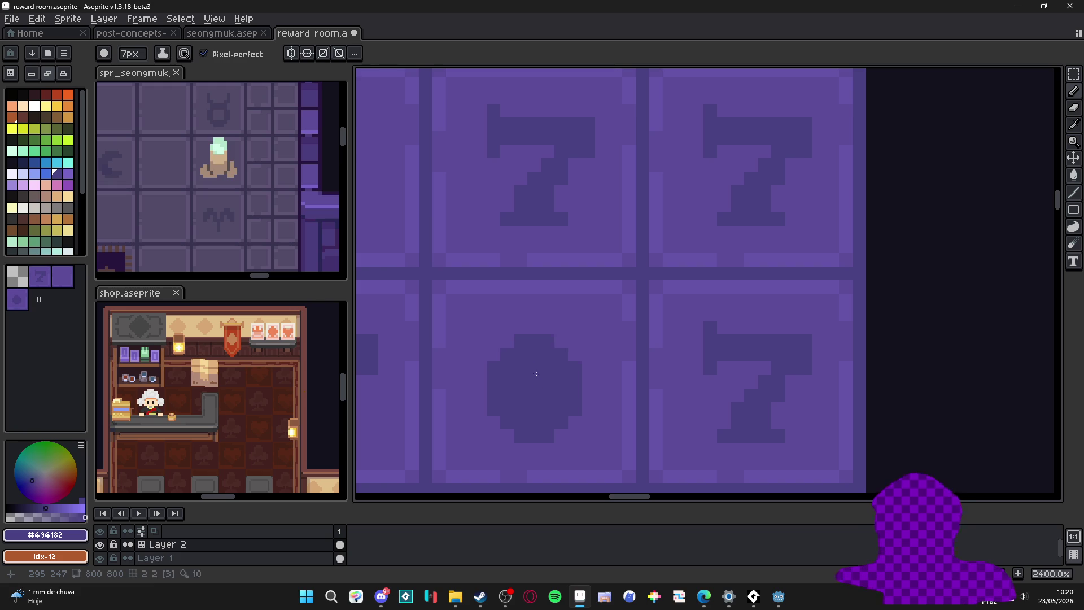
key(minus)
key(minus)
key(minus)
key(minus)
key(minus)
Step: Compare the blob tile through undo/redo and discard a thick diagonal stroke attempt
key(v)
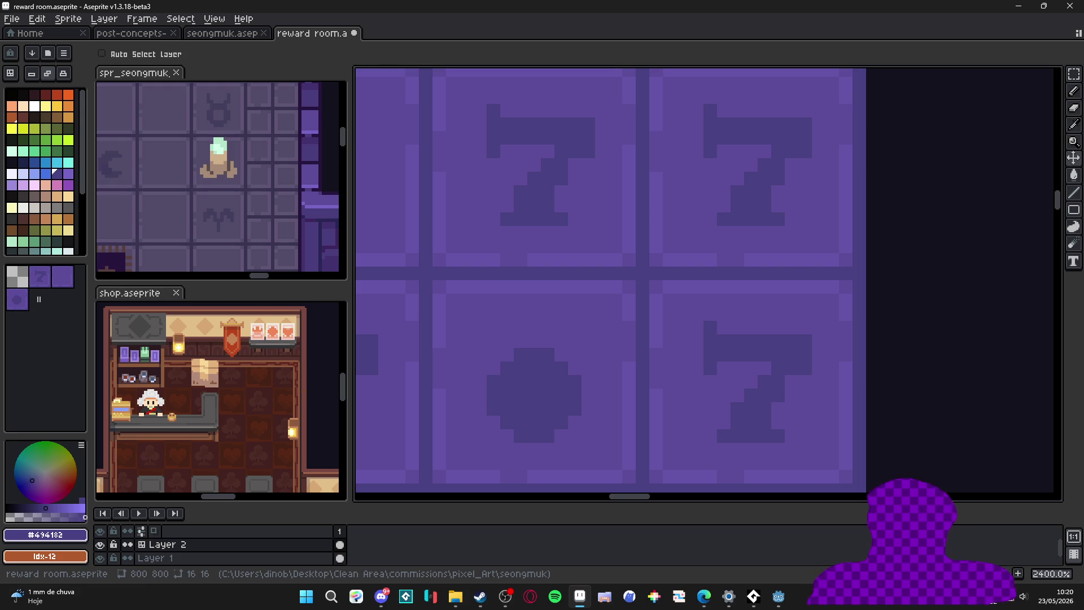
key(alt+Tab)
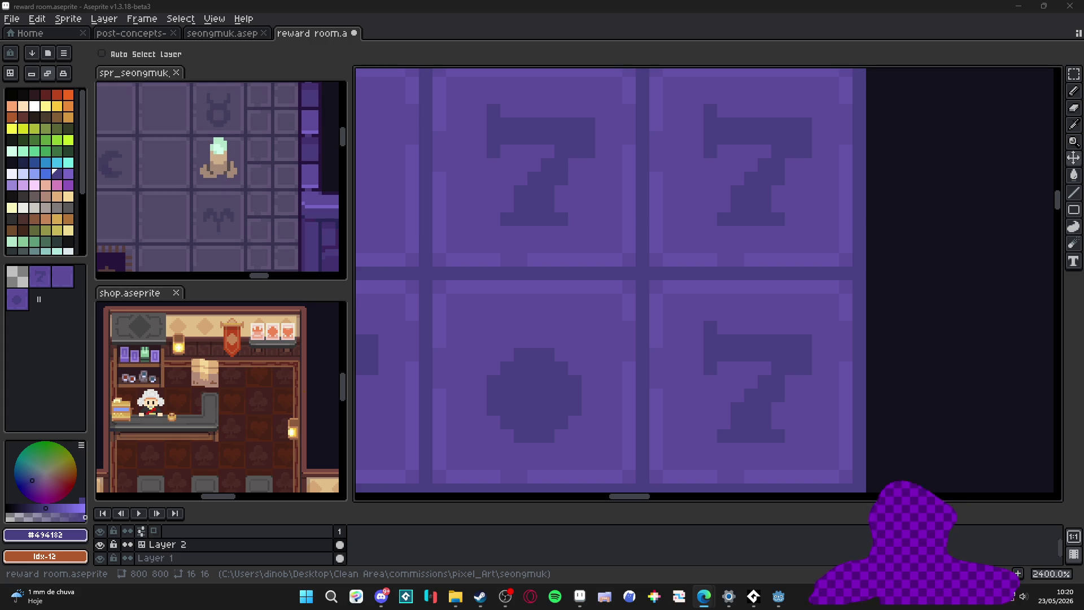
key(b)
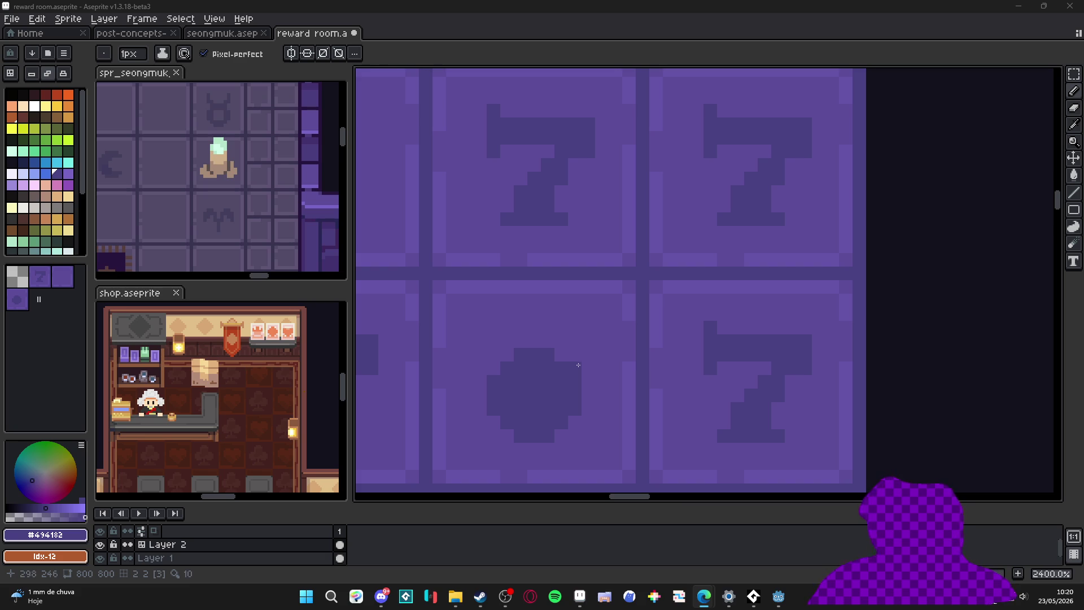
key(ctrl+y)
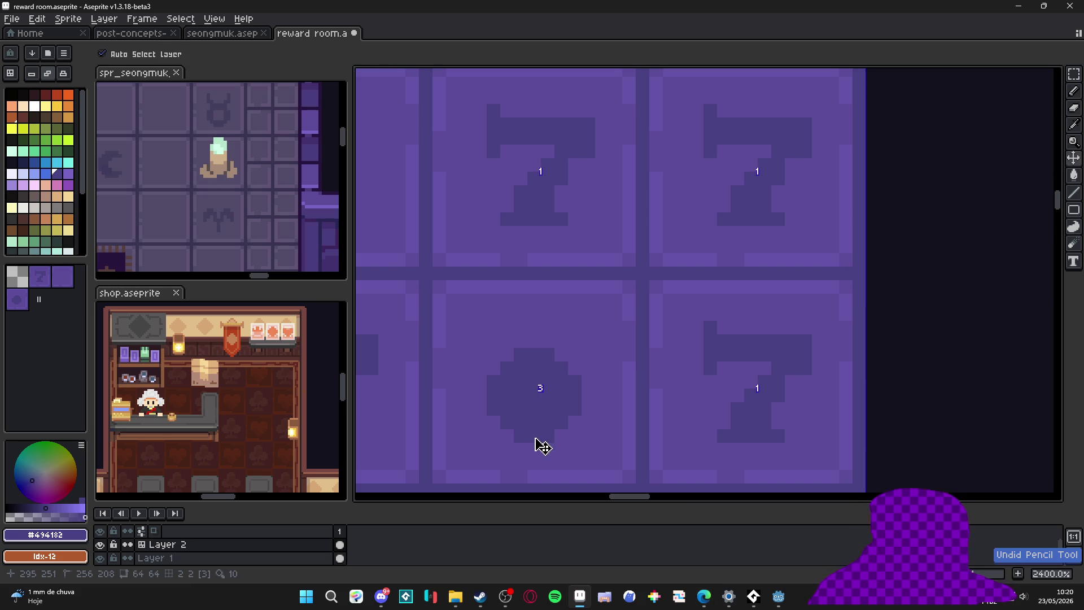
key(ctrl+z)
key(ctrl+y)
key(ctrl+z)
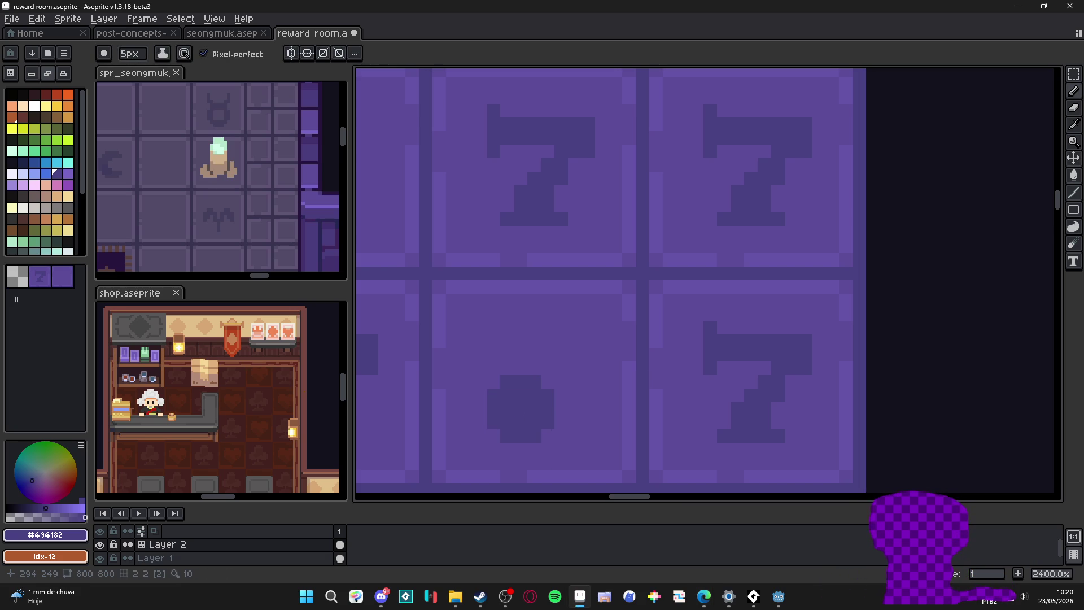
key(plus)
key(plus)
key(plus)
drag(546, 394, 570, 378)
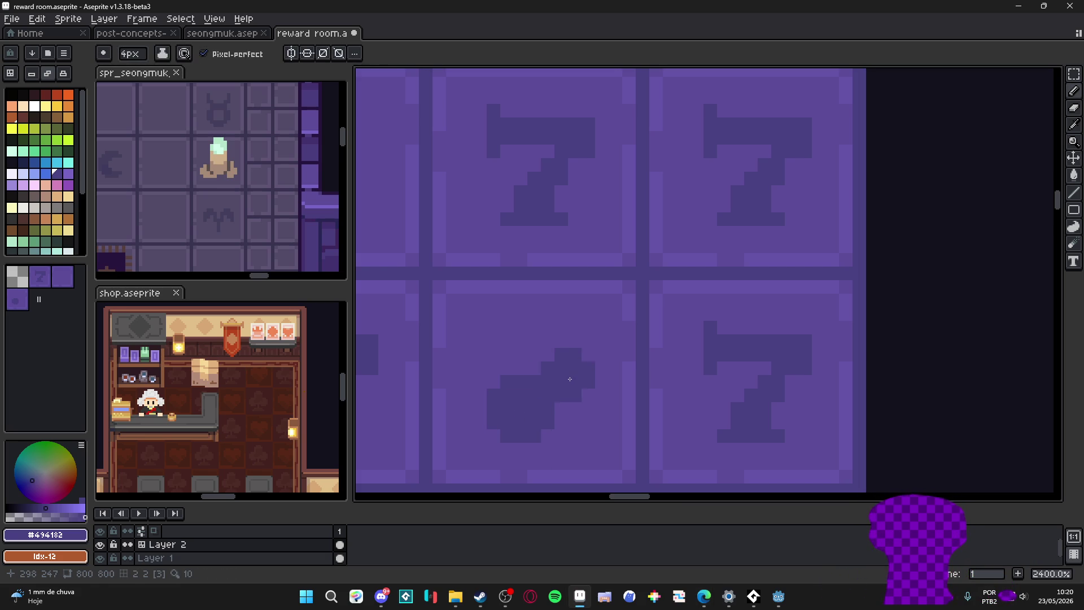
key(ctrl+z)
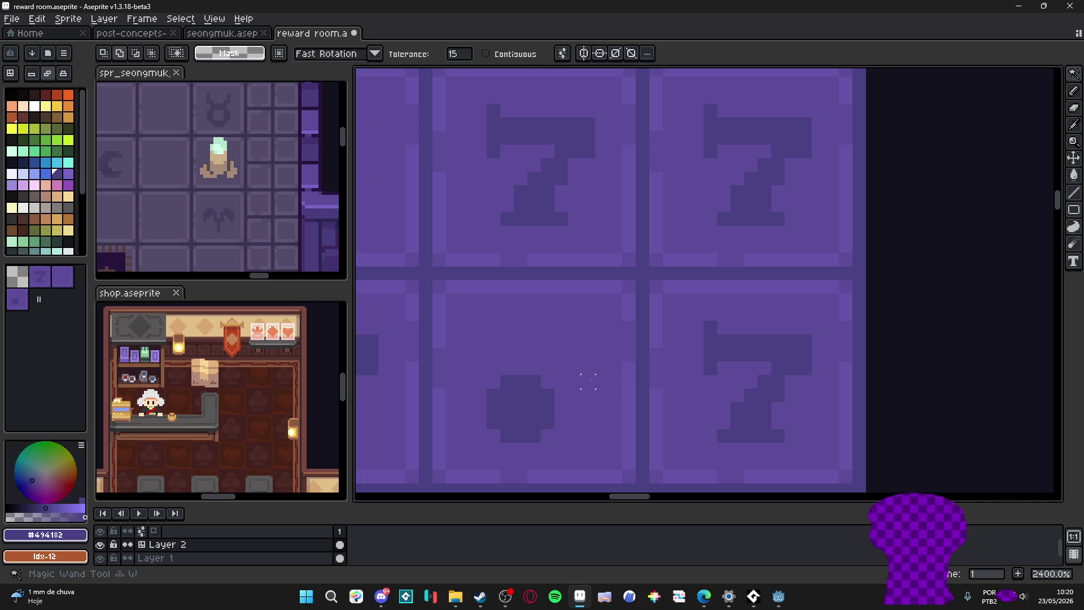
Step: Sketch a blue stem over the circle, clean stray pixels and bucket-fill it dark purple #494182
click(49, 175)
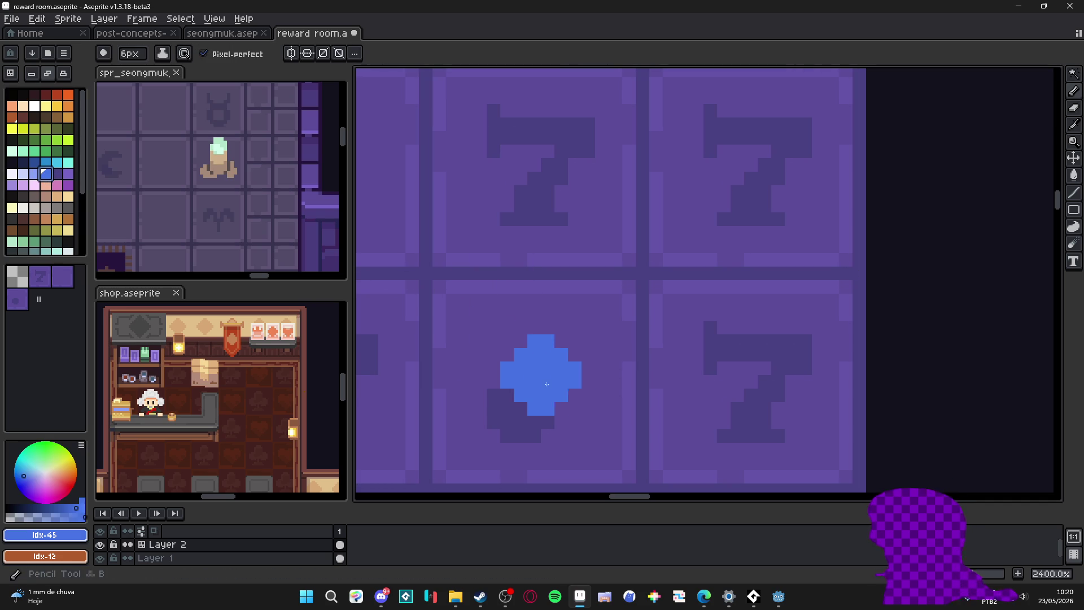
drag(542, 362, 618, 426)
key(ctrl+z)
key(minus)
key(minus)
key(minus)
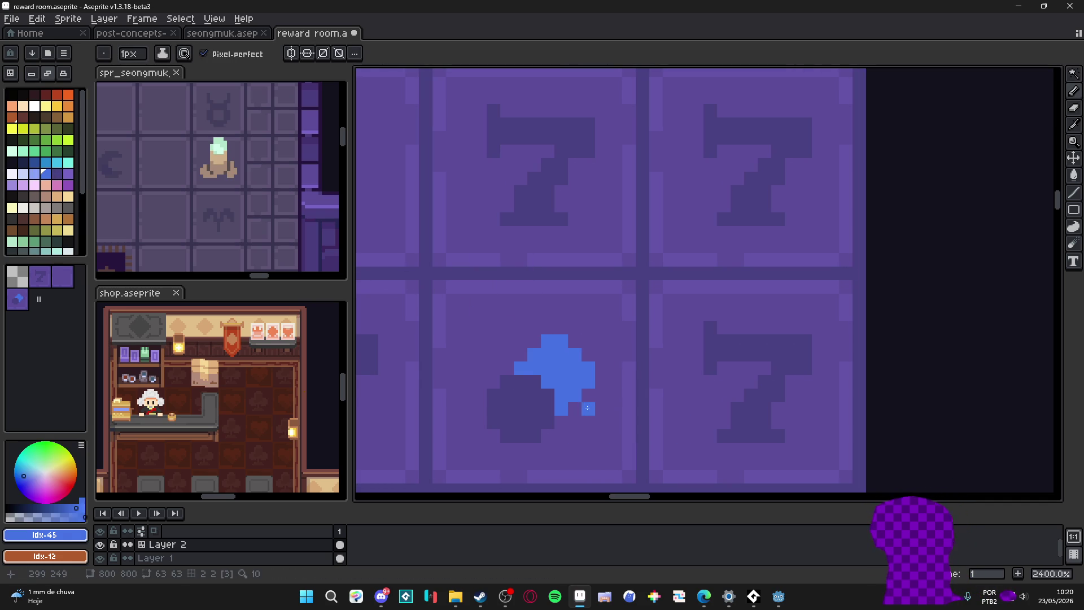
alt+click(589, 409)
drag(547, 368, 534, 369)
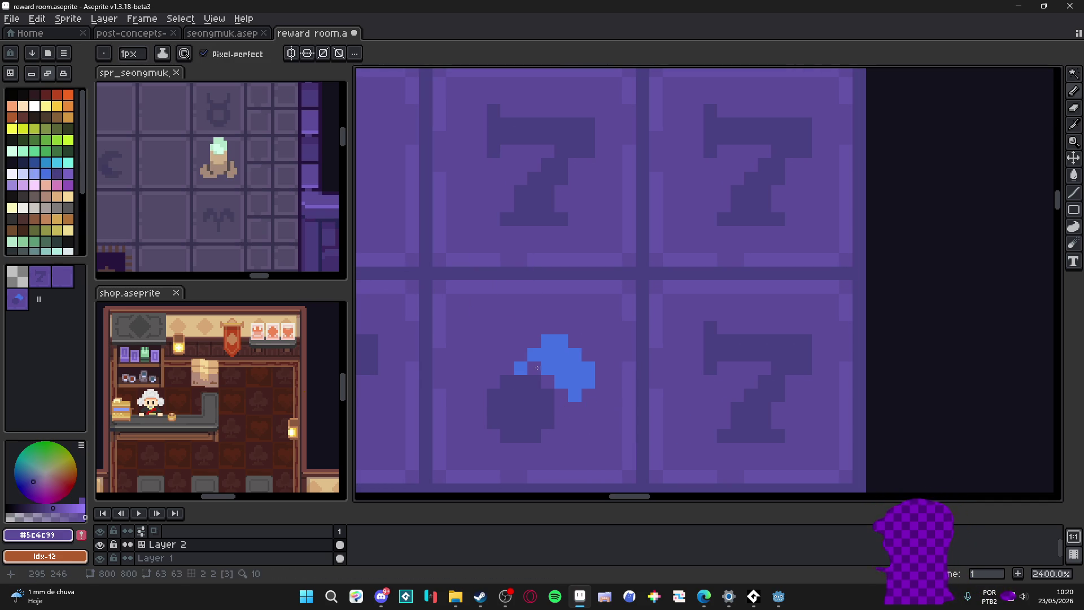
click(520, 369)
click(561, 382)
key(g)
click(568, 367)
key(b)
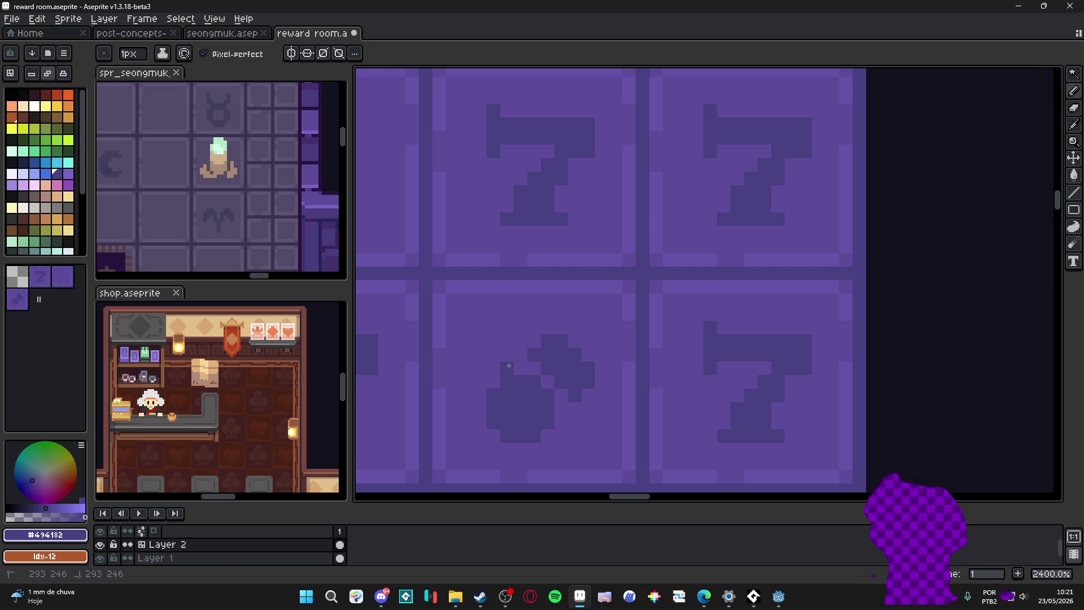
Step: Draw the cherry stem and leaf pixels in dark purple on both sides, touching up the shape
mouse_move(506, 373)
mouse_down()
mouse_move(518, 338)
mouse_move(530, 336)
mouse_move(517, 318)
mouse_move(545, 311)
mouse_move(482, 331)
mouse_up()
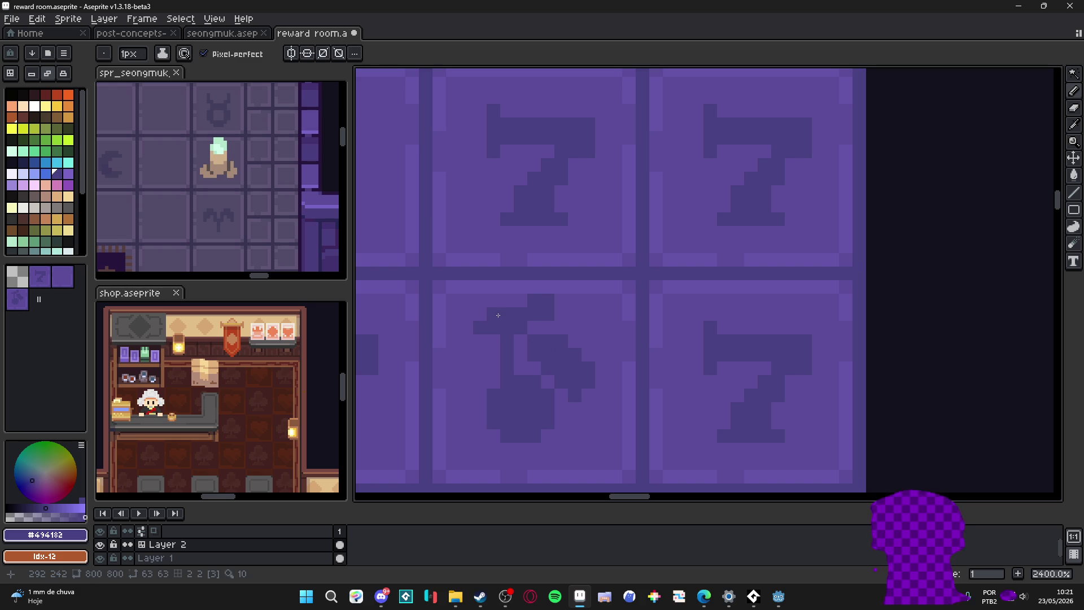
mouse_move(487, 318)
mouse_down()
mouse_move(466, 328)
mouse_move(489, 339)
mouse_up()
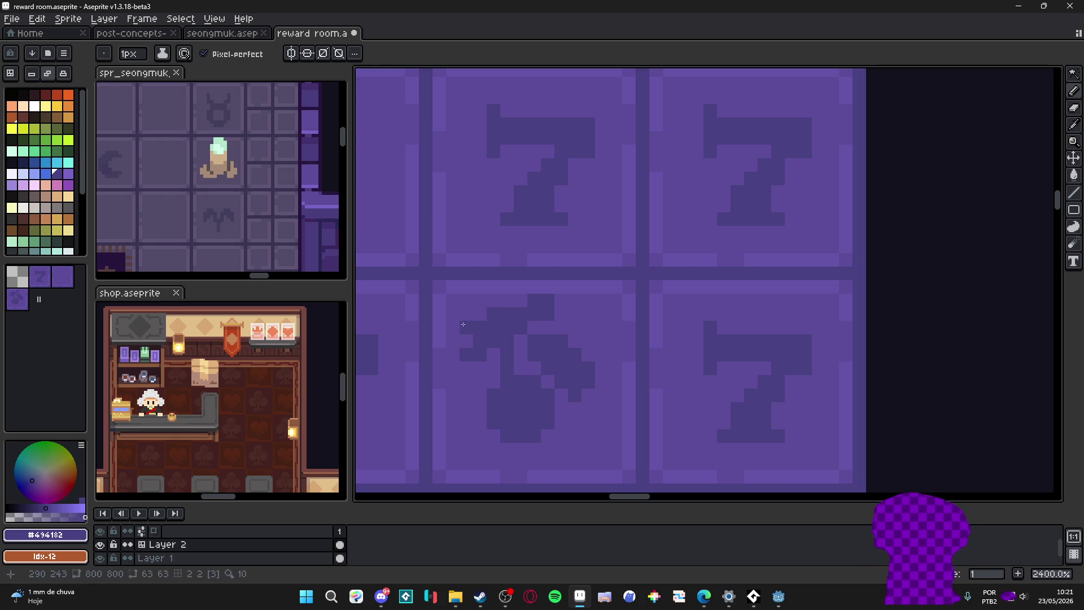
alt+click(464, 329)
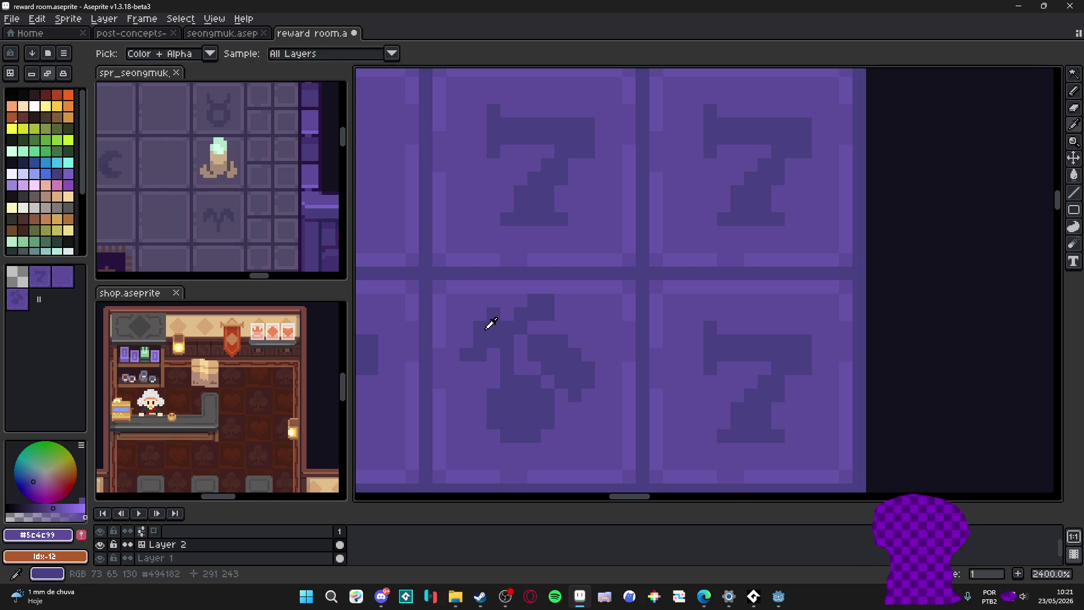
alt+click(492, 323)
click(479, 314)
click(466, 340)
key(alt)
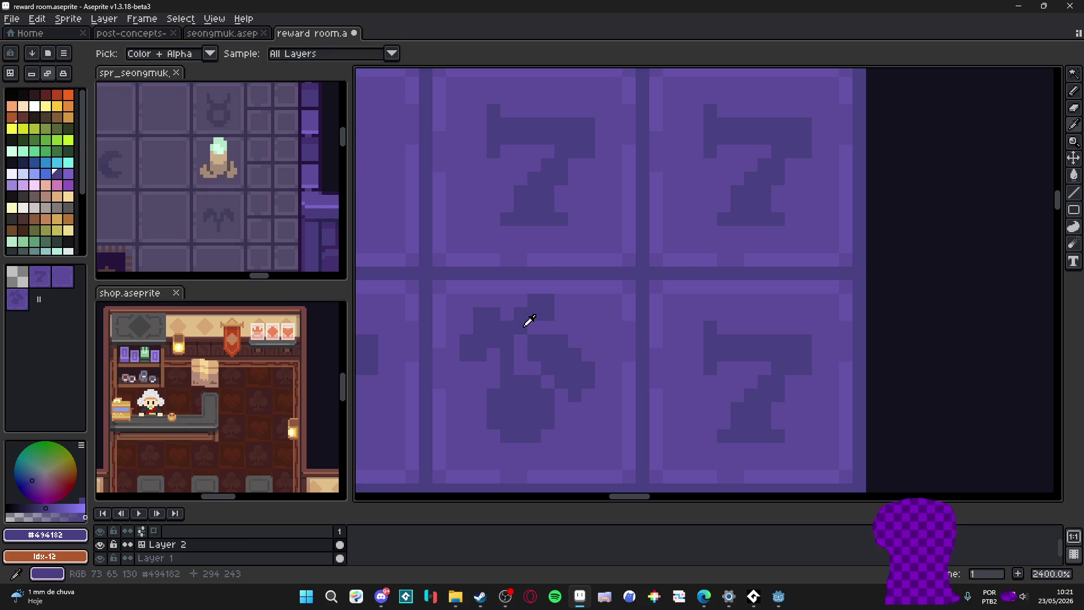
alt+click(526, 320)
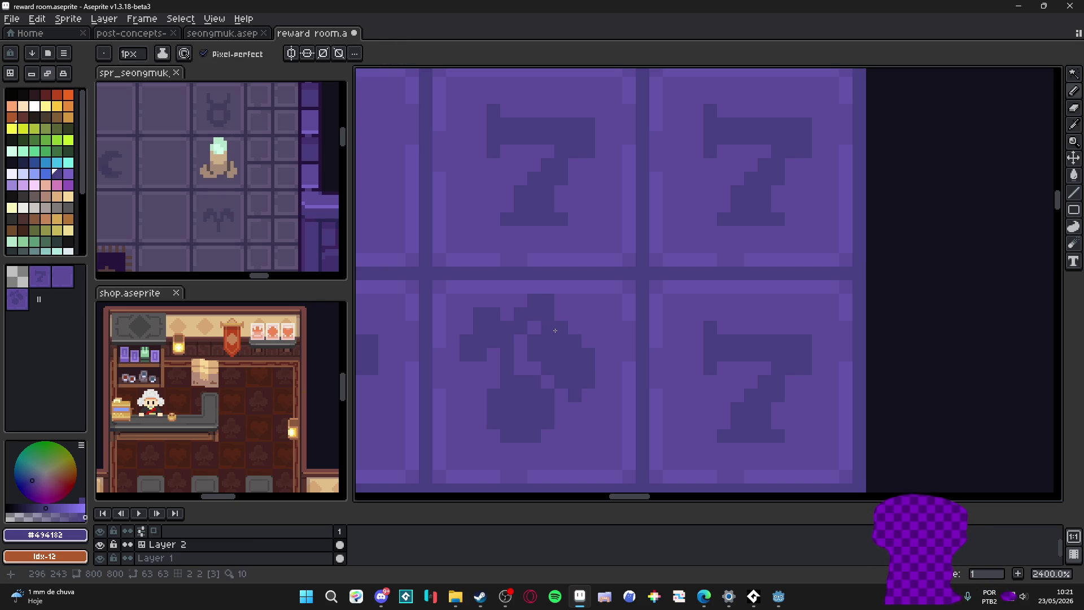
scroll(598, 356, down, 3)
scroll(587, 345, up, 4)
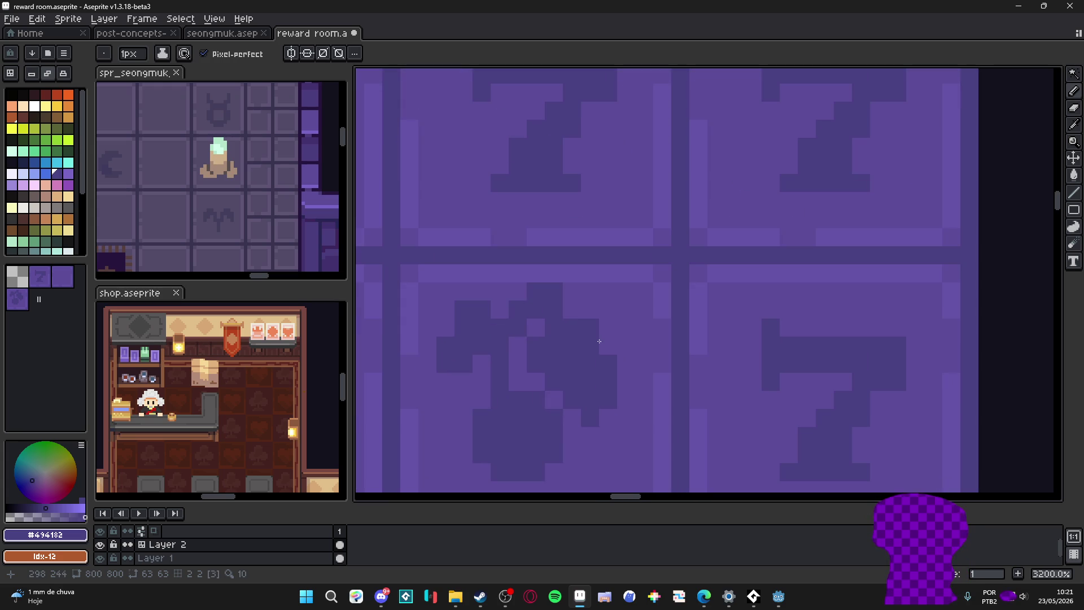
scroll(598, 342, down, 3)
scroll(596, 372, up, 2)
scroll(604, 361, down, 3)
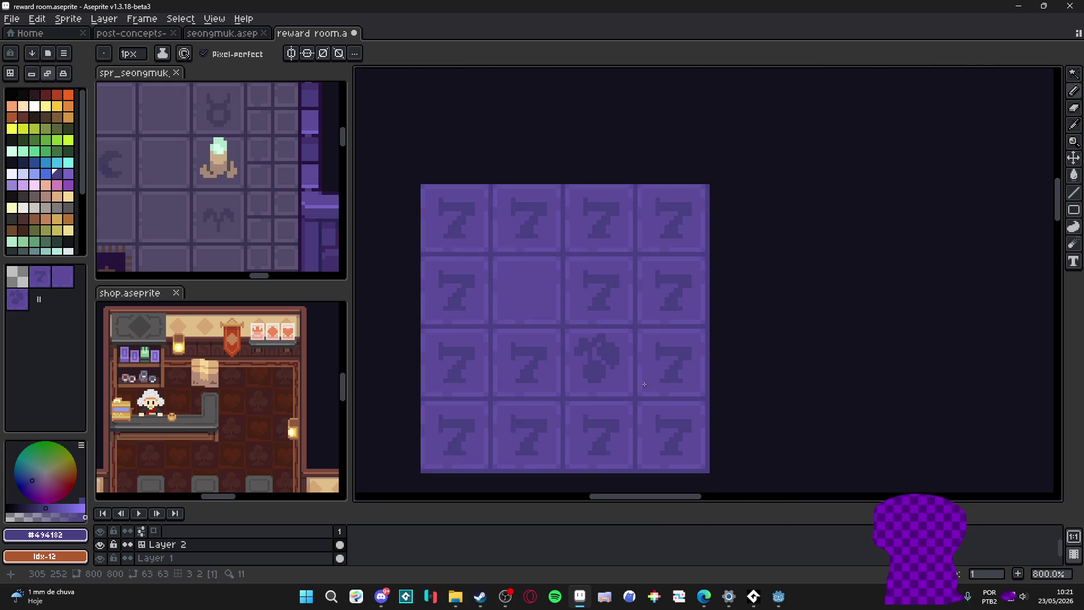
scroll(619, 371, up, 3)
click(621, 360)
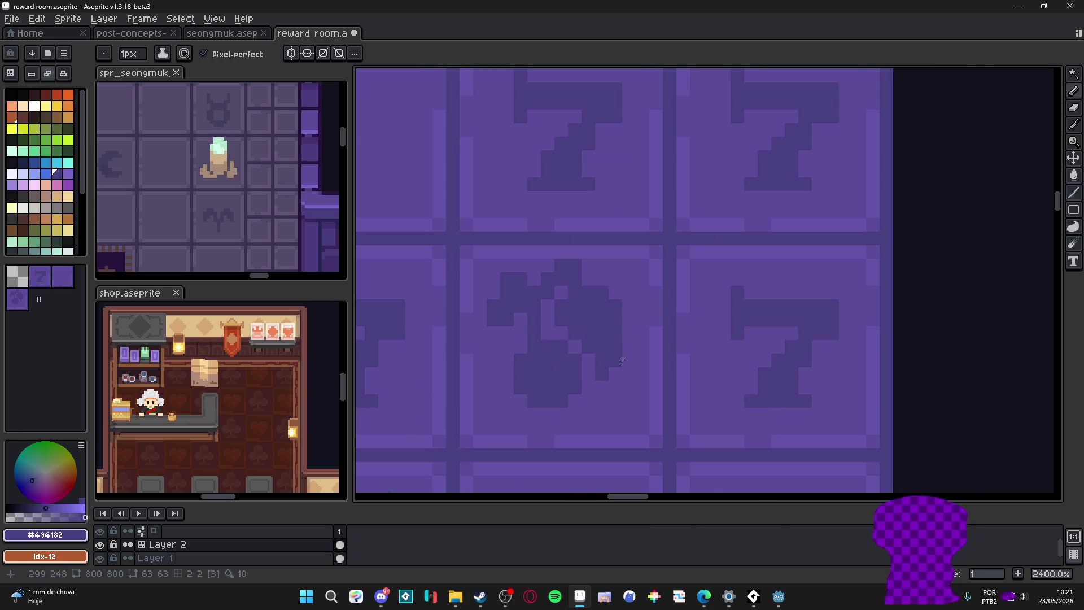
alt+click(617, 331)
scroll(648, 357, down, 4)
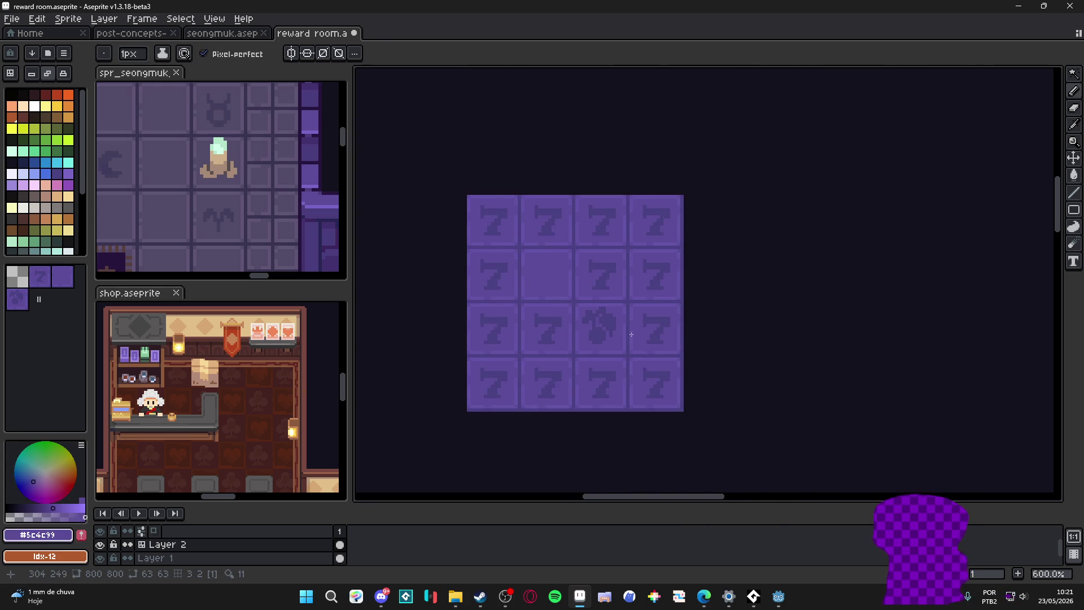
scroll(630, 335, up, 5)
scroll(566, 412, up, 1)
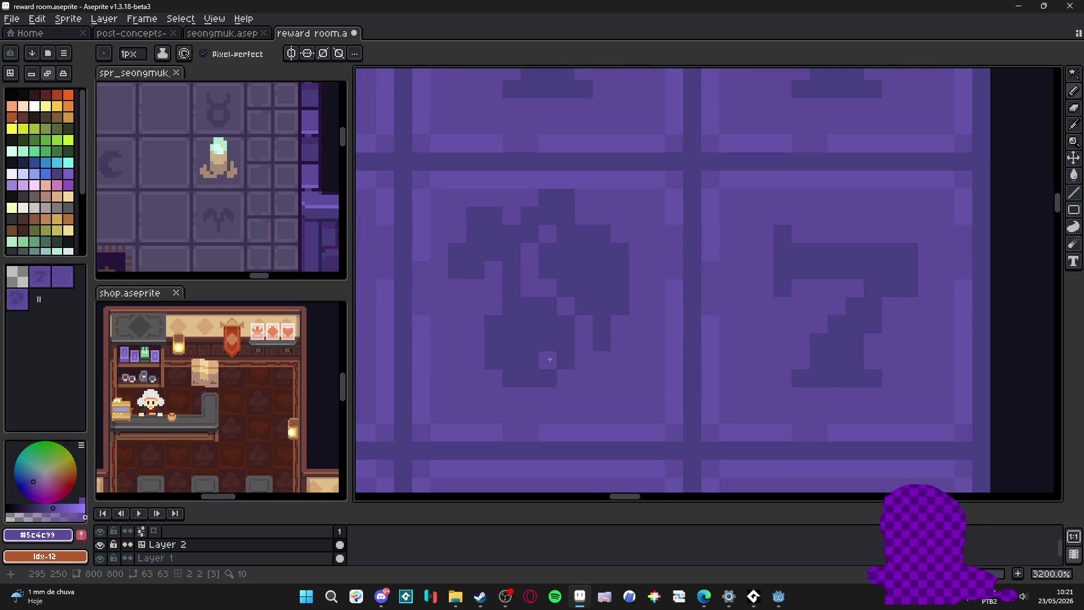
scroll(561, 313, up, 1)
click(578, 309)
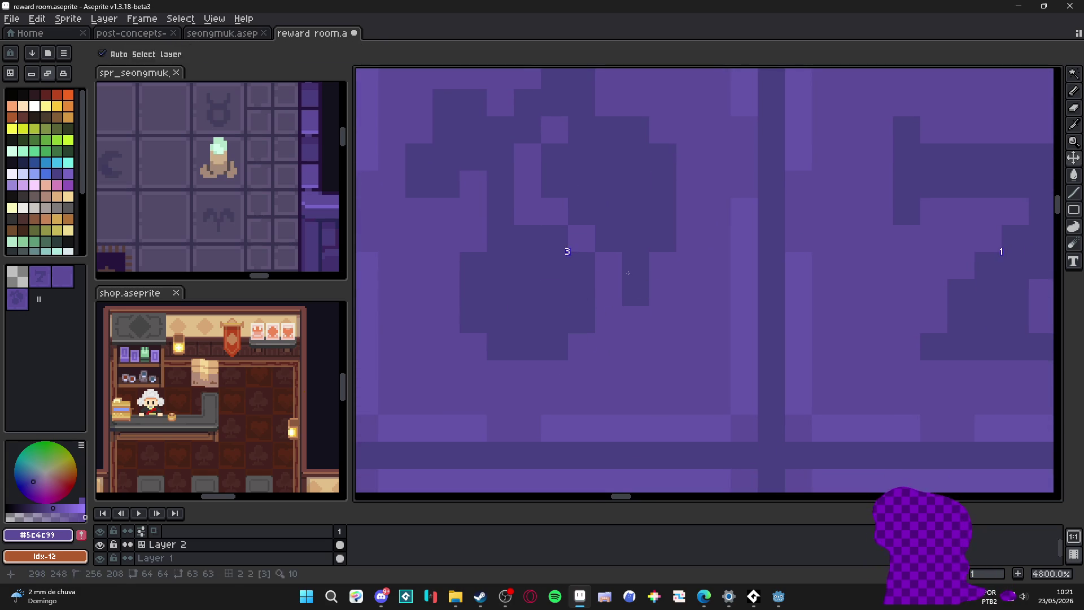
Step: Paint over the dark leaves above the bomb with the tile purple using a 2px brush
key(plus)
mouse_move(650, 272)
mouse_down()
mouse_move(620, 167)
mouse_move(678, 226)
mouse_up()
drag(569, 230, 588, 308)
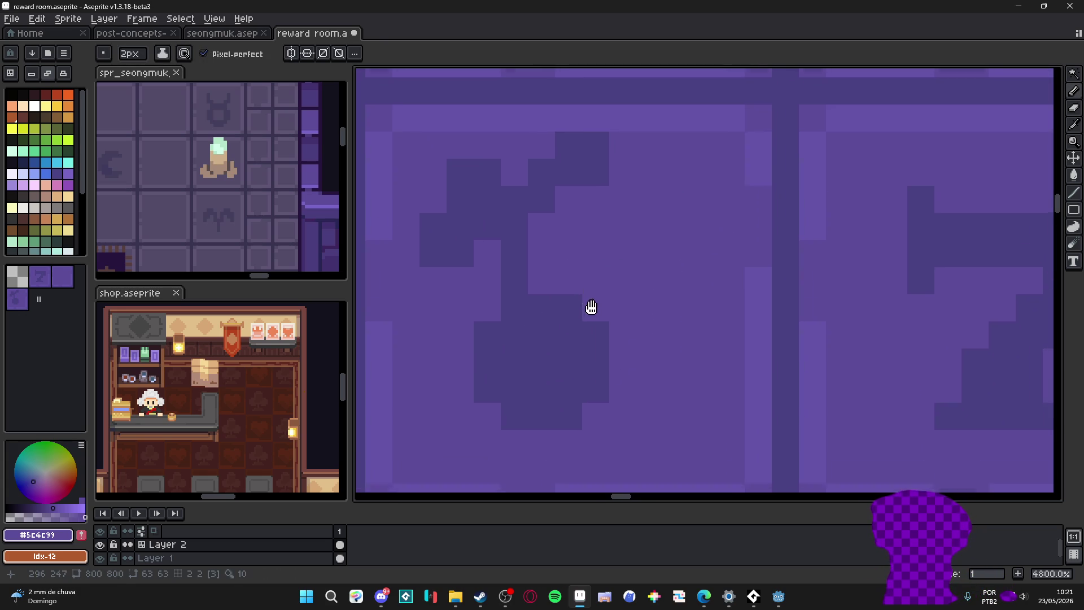
mouse_move(585, 201)
mouse_down()
mouse_move(493, 191)
mouse_move(463, 256)
mouse_move(596, 177)
mouse_up()
scroll(545, 292, down, 3)
Step: Enlarge the dark cherry blob and draw a thin one-pixel dark stem curving above it
mouse_move(546, 293)
mouse_down()
mouse_move(537, 322)
mouse_move(560, 329)
mouse_up()
alt+click(537, 322)
key(plus)
key(plus)
key(plus)
key(minus)
key(minus)
key(minus)
alt+click(535, 276)
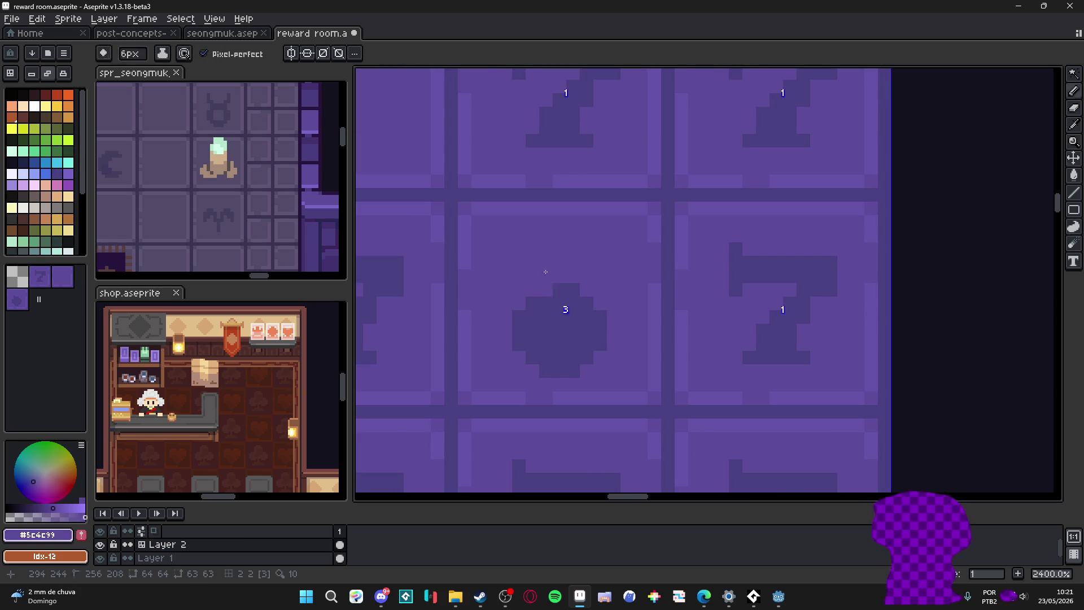
key(minus)
alt+click(550, 313)
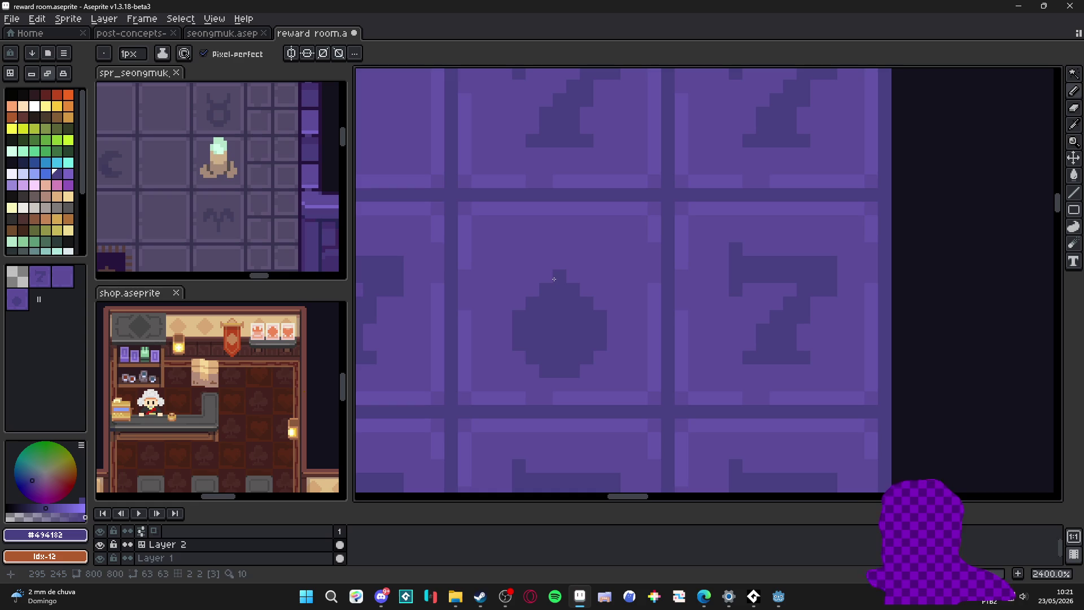
mouse_move(554, 279)
mouse_down()
mouse_move(560, 246)
mouse_move(601, 249)
mouse_move(597, 235)
mouse_up()
click(566, 237)
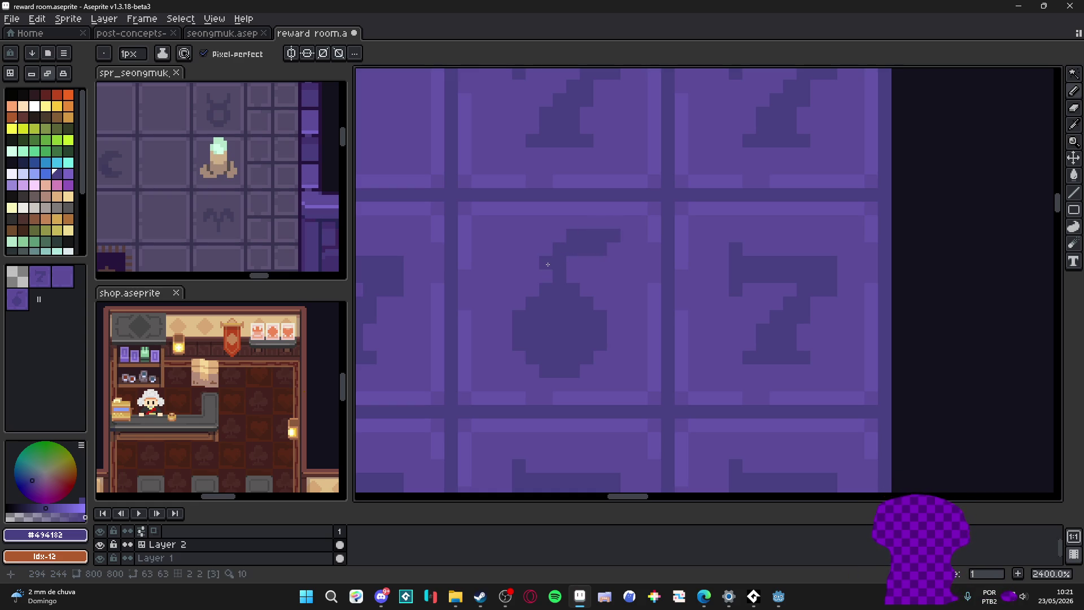
drag(547, 264, 535, 259)
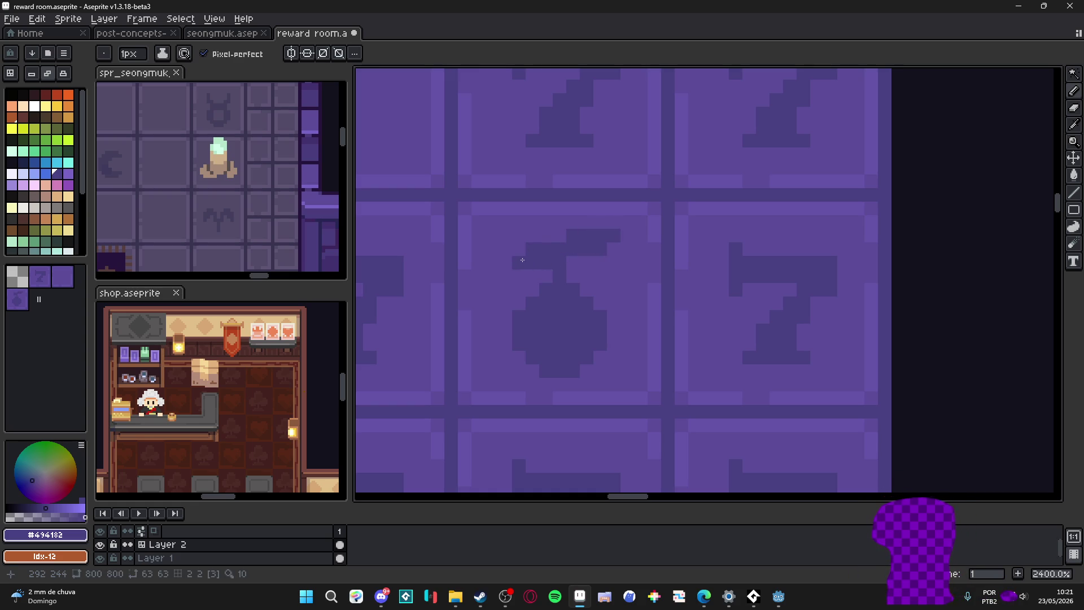
scroll(506, 250, down, 4)
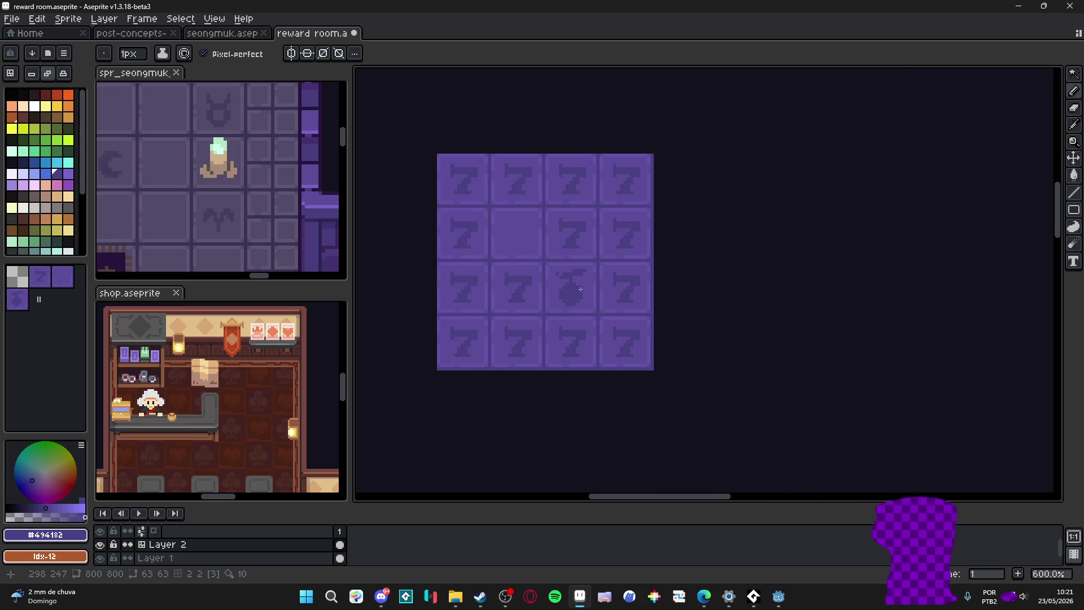
scroll(607, 312, up, 3)
scroll(554, 239, up, 1)
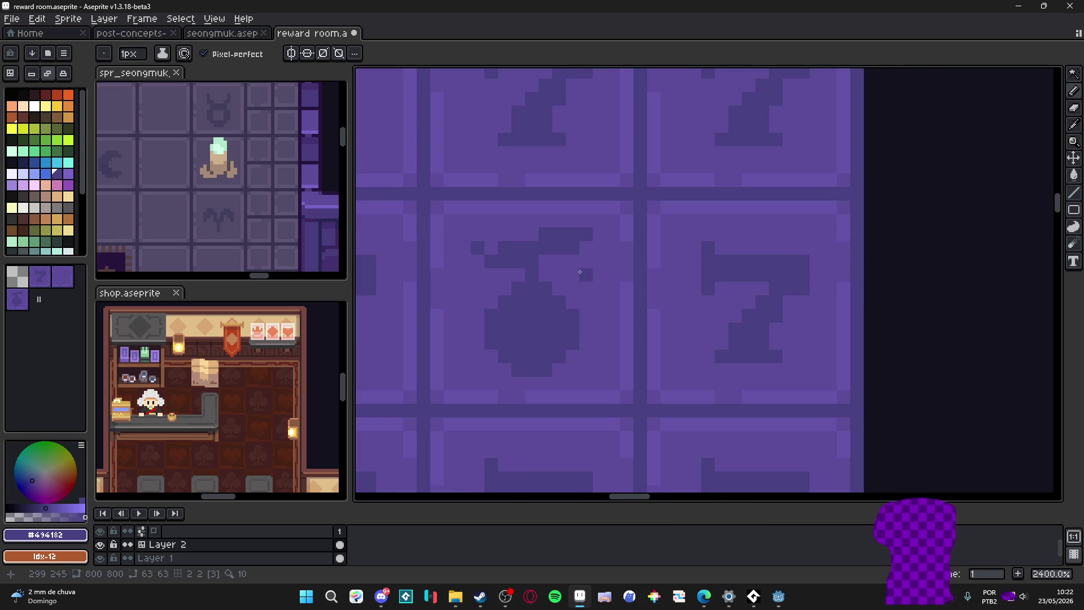
Step: Repaint the top of the bomb in lighter purple, then return to the darker purple
key(plus)
alt+click(580, 271)
drag(546, 241, 574, 249)
alt+click(533, 252)
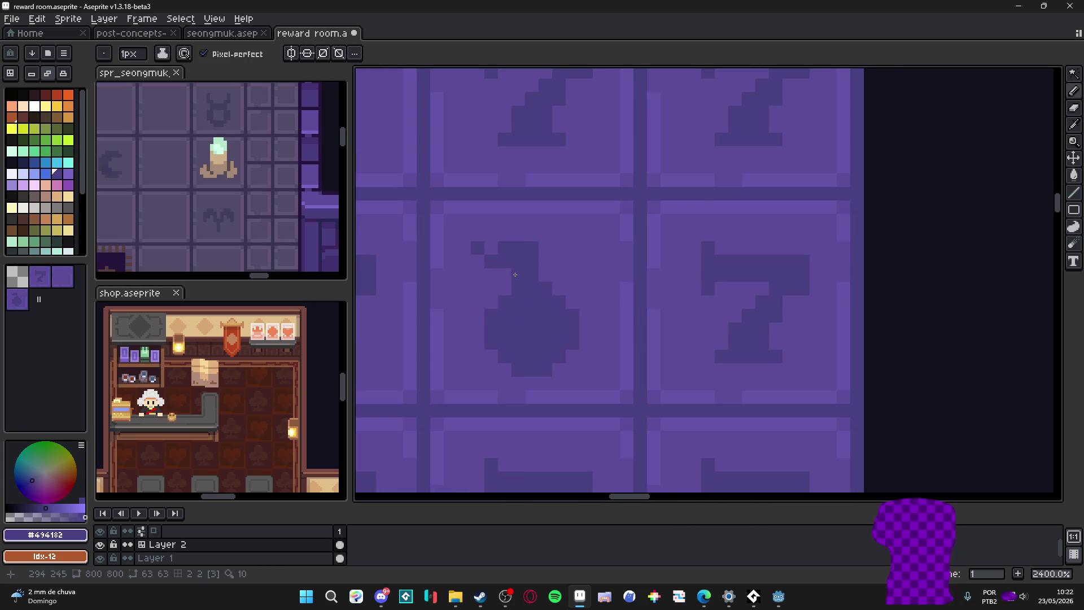
scroll(584, 279, down, 3)
scroll(579, 274, up, 1)
scroll(577, 269, up, 3)
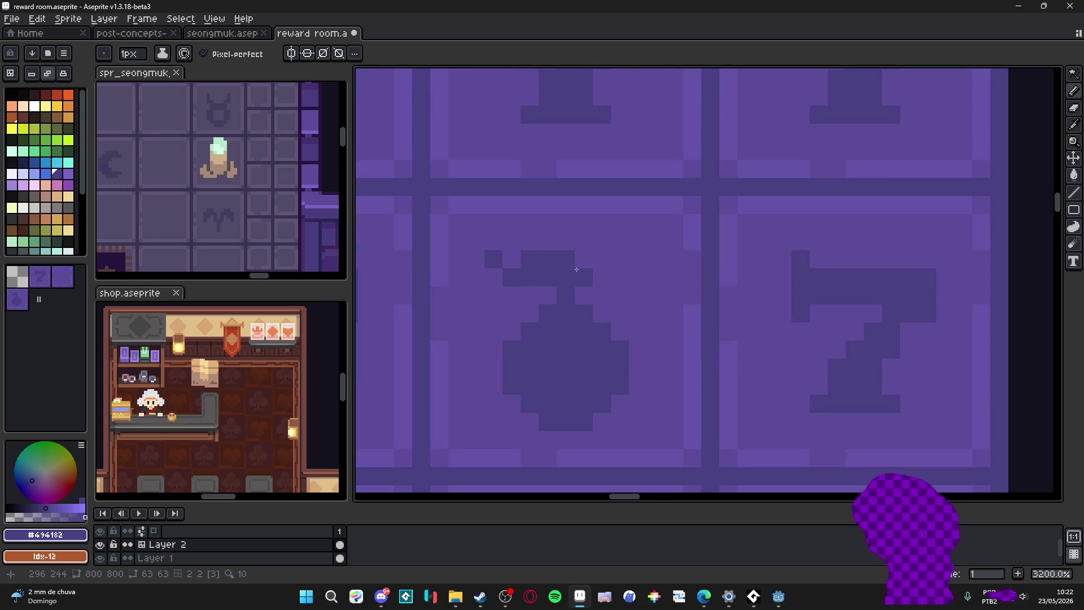
scroll(576, 270, down, 4)
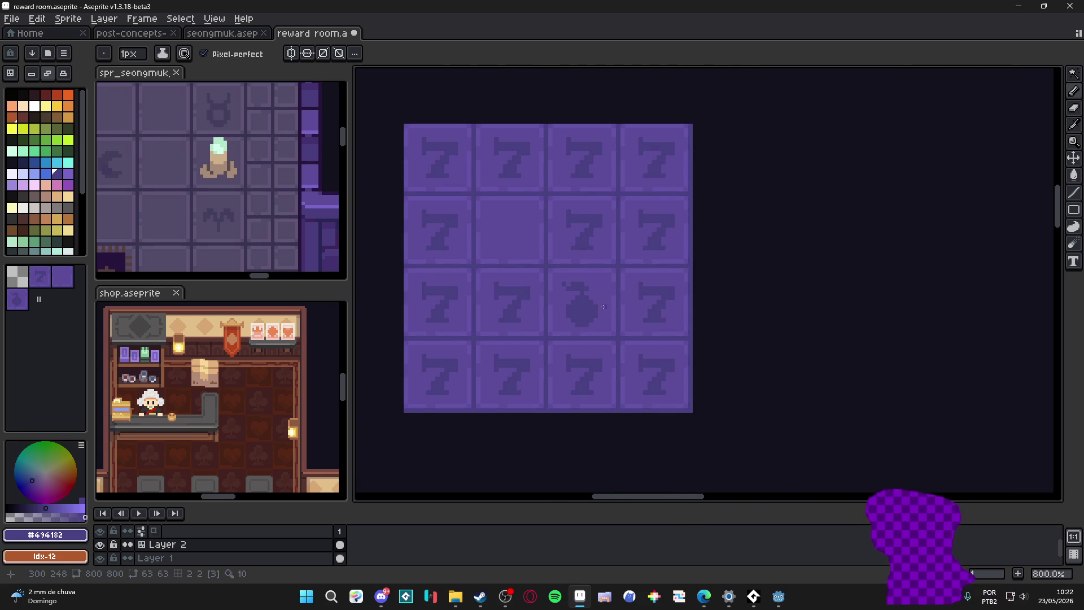
scroll(597, 301, up, 2)
scroll(580, 290, up, 1)
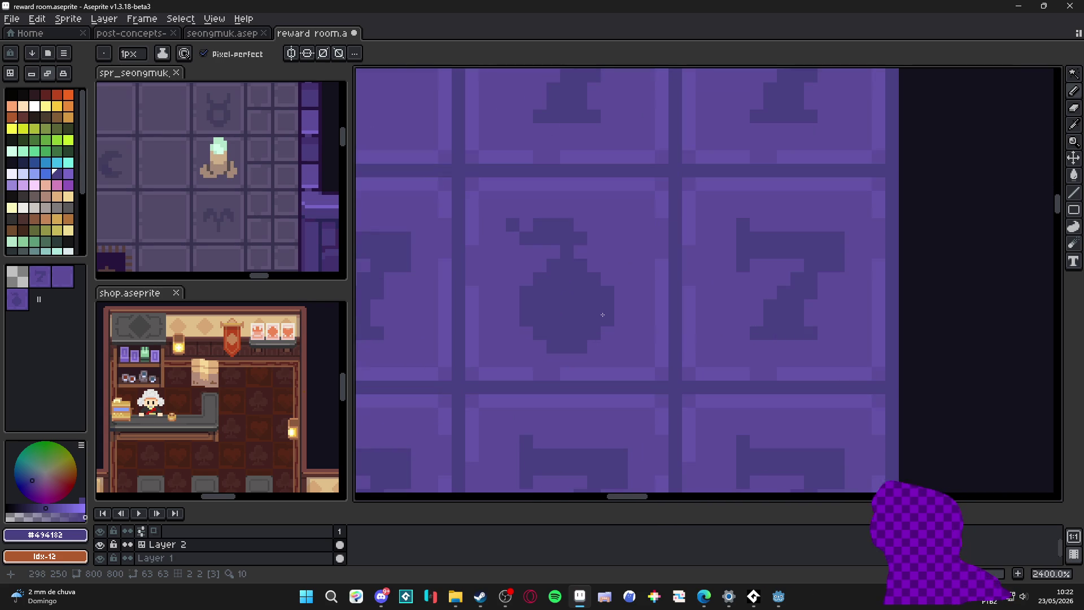
alt+click(575, 287)
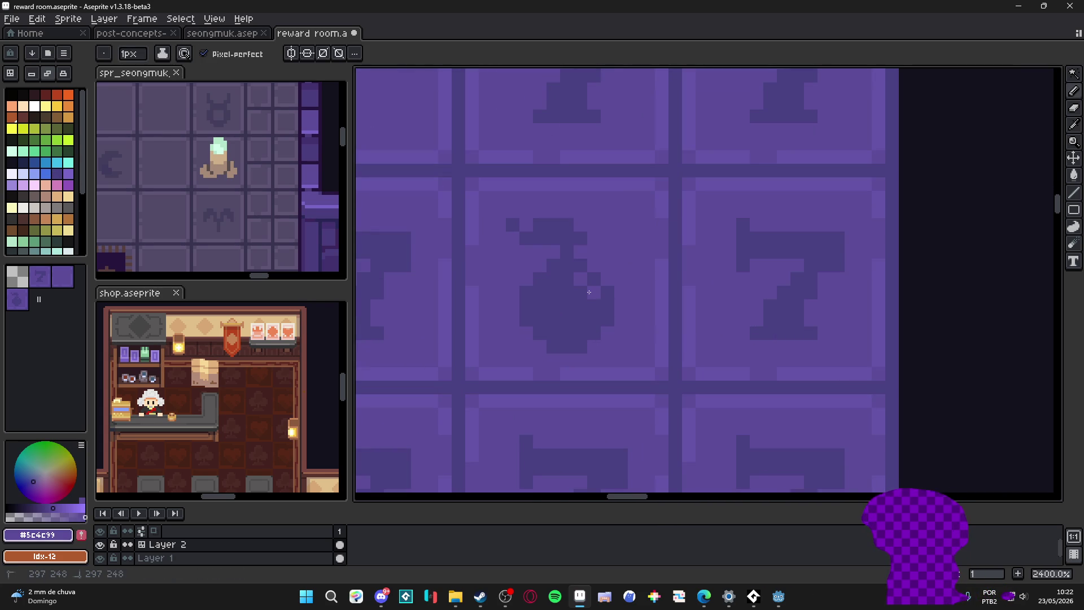
scroll(594, 303, down, 2)
scroll(622, 346, down, 2)
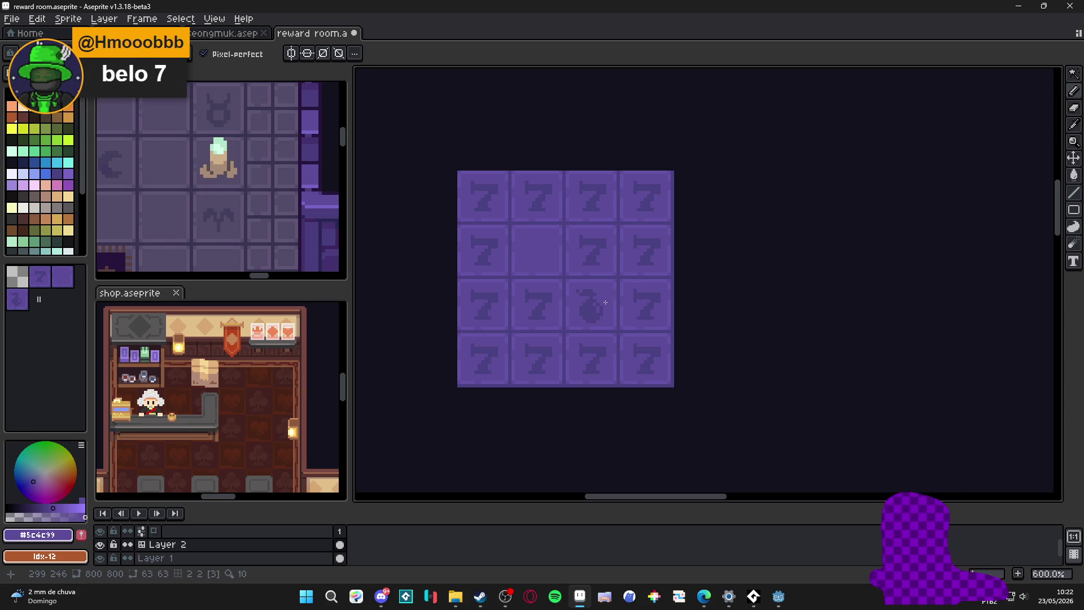
scroll(572, 334, up, 4)
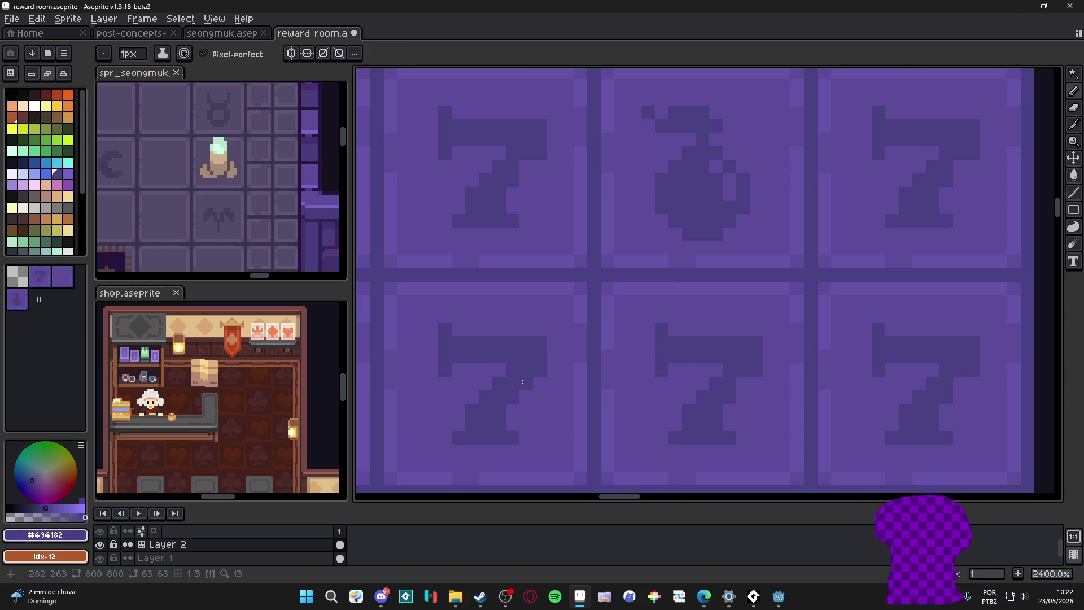
alt+click(573, 331)
scroll(573, 327, down, 4)
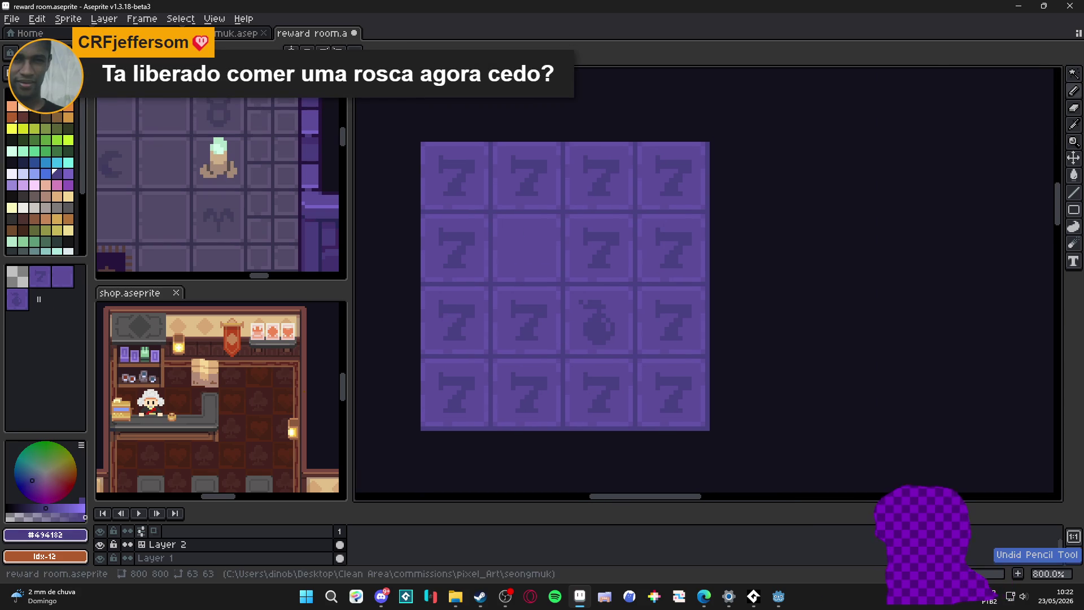
scroll(566, 404, up, 2)
scroll(584, 373, down, 2)
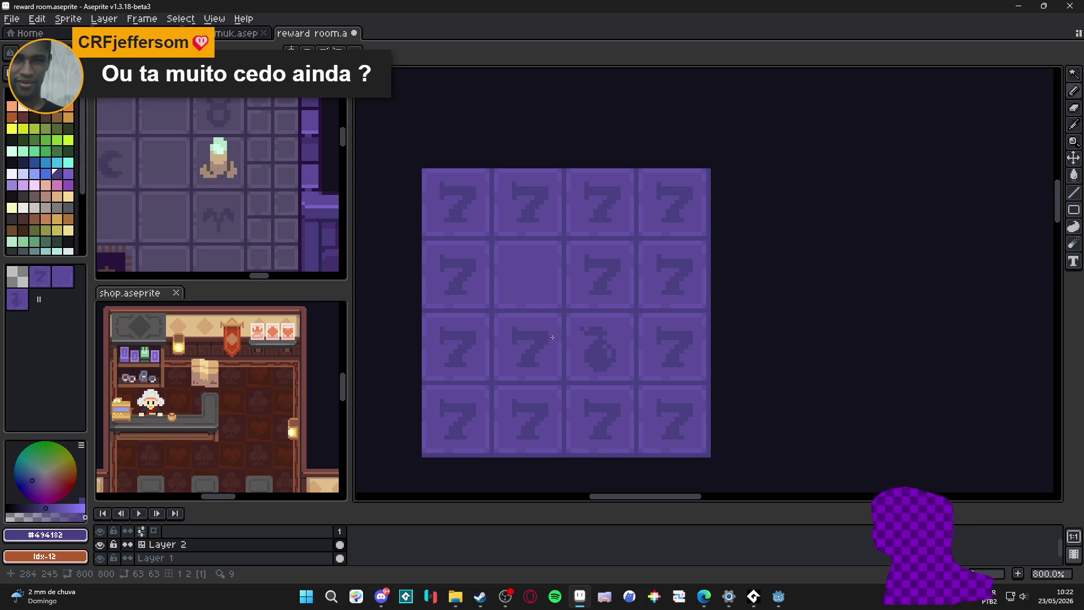
scroll(552, 337, up, 3)
key(i)
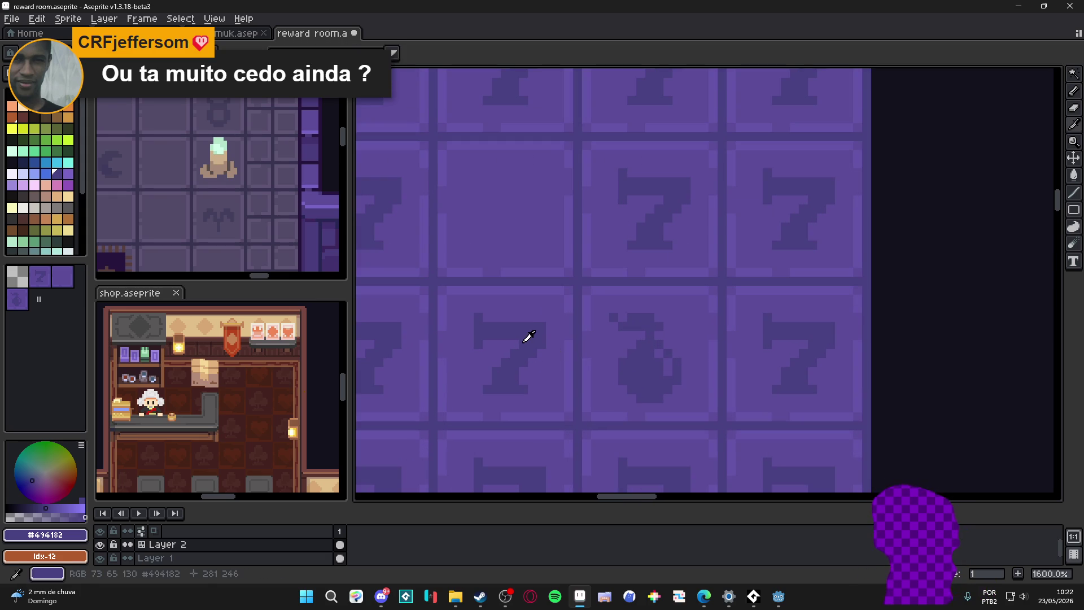
scroll(528, 336, down, 2)
scroll(527, 339, down, 1)
scroll(526, 342, down, 1)
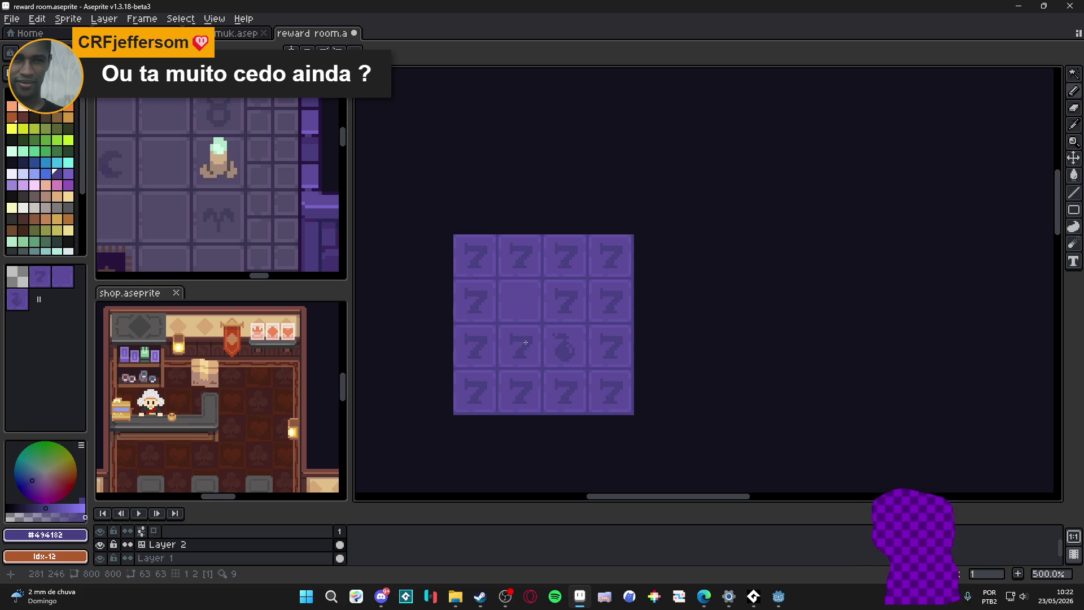
scroll(525, 342, down, 1)
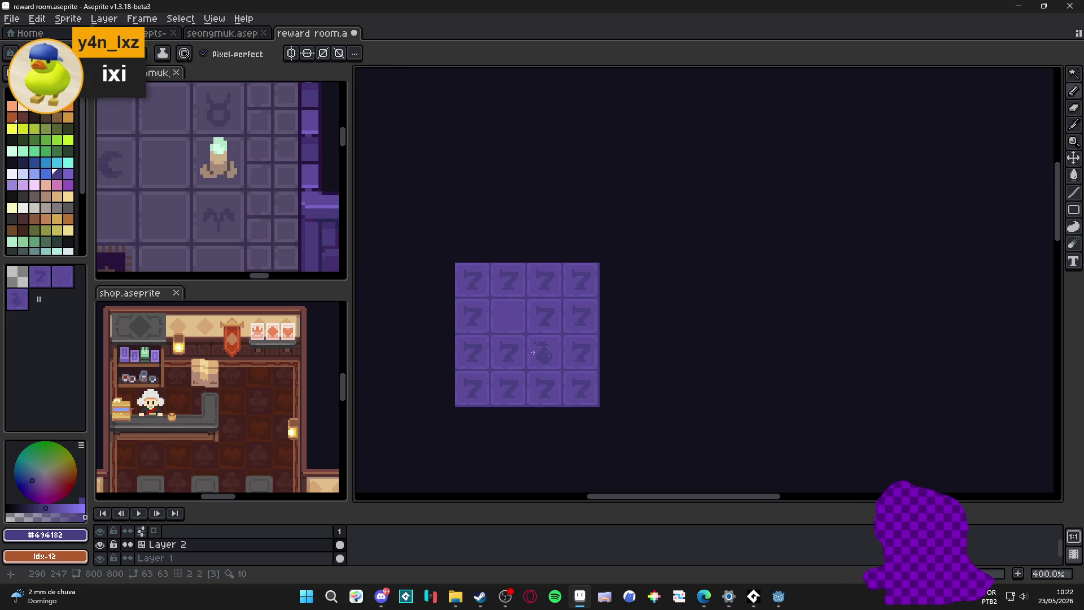
Step: Undo the last stroke and select blank tile 2 in the tileset for tile painting
click(64, 288)
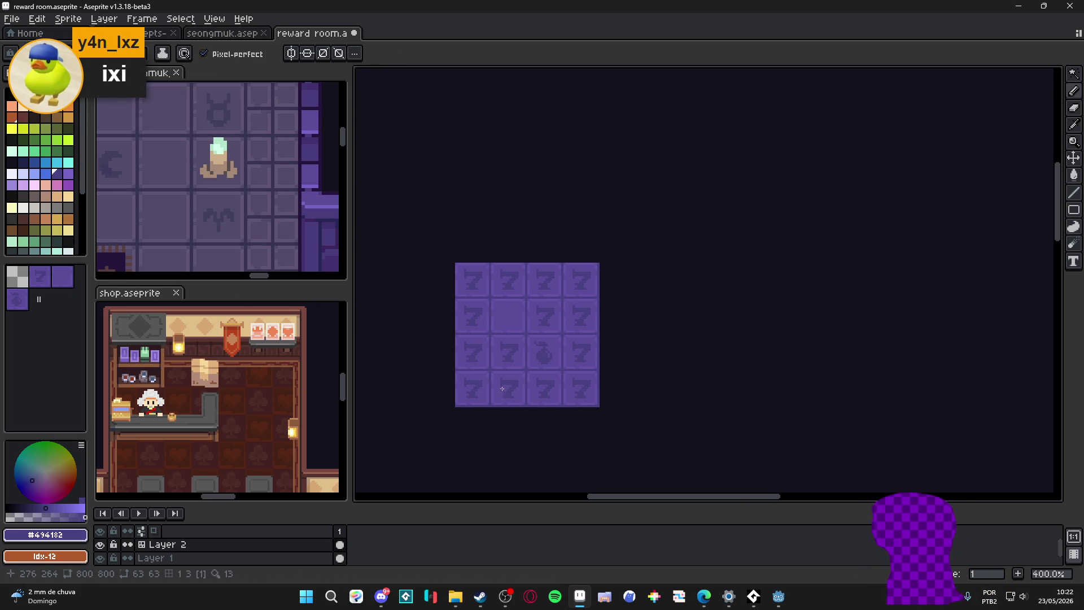
key(ctrl+z)
key(ctrl+z)
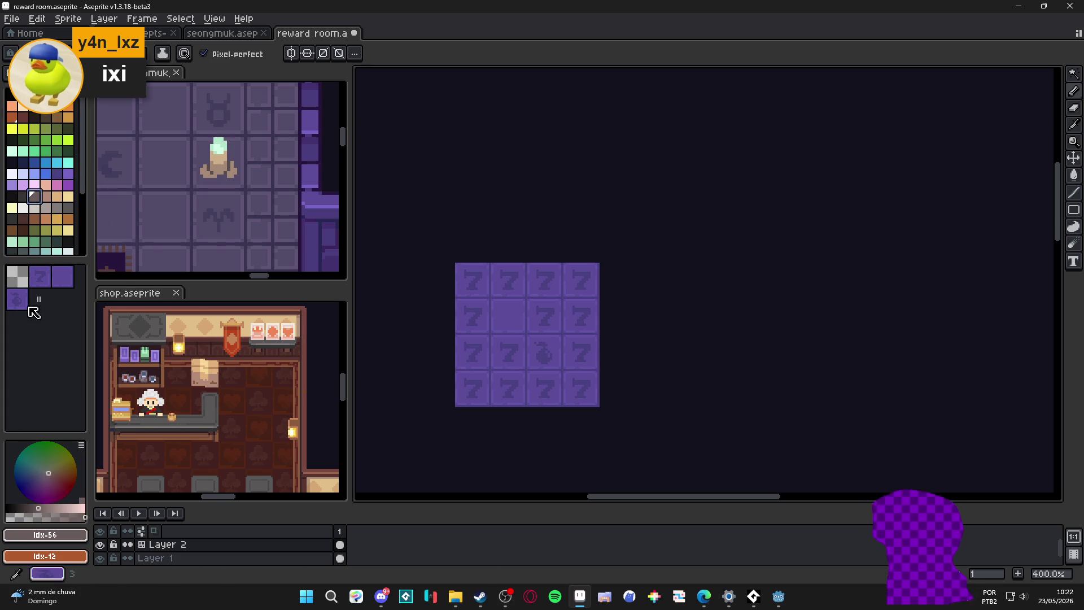
click(68, 285)
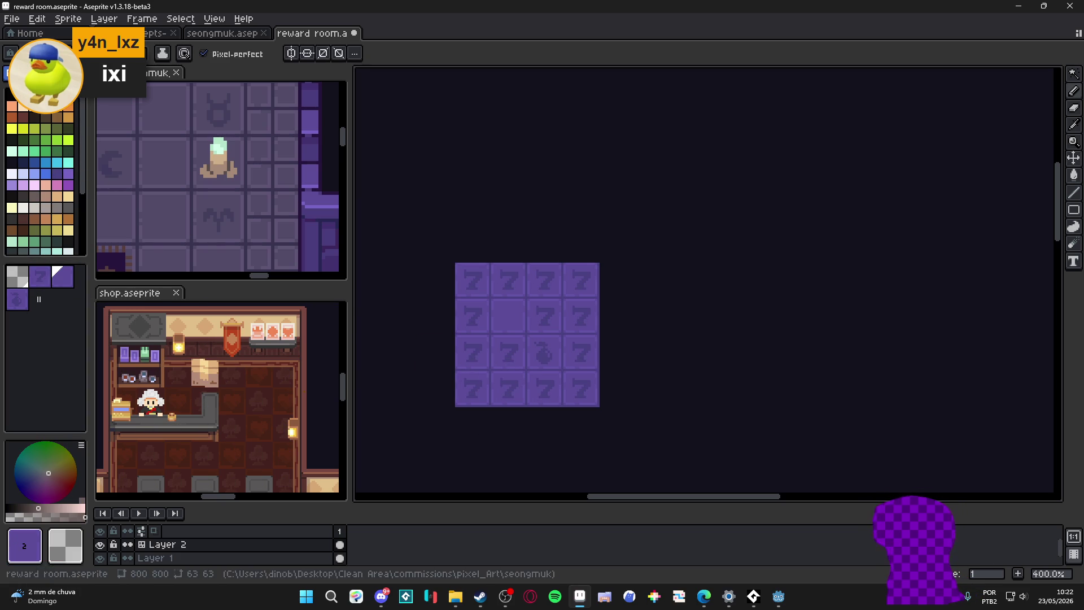
key(Tab)
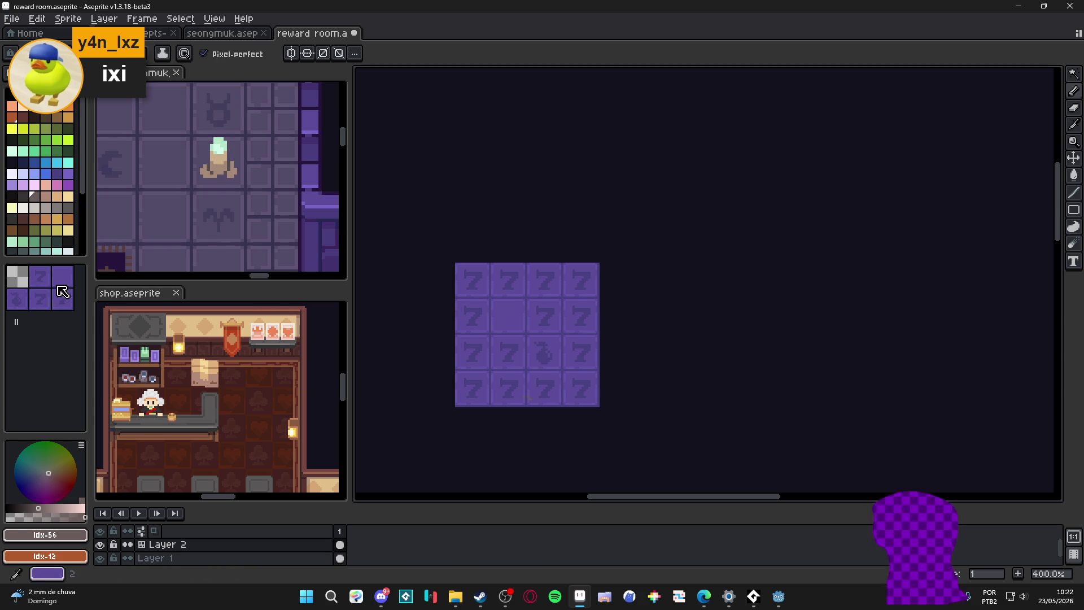
click(62, 288)
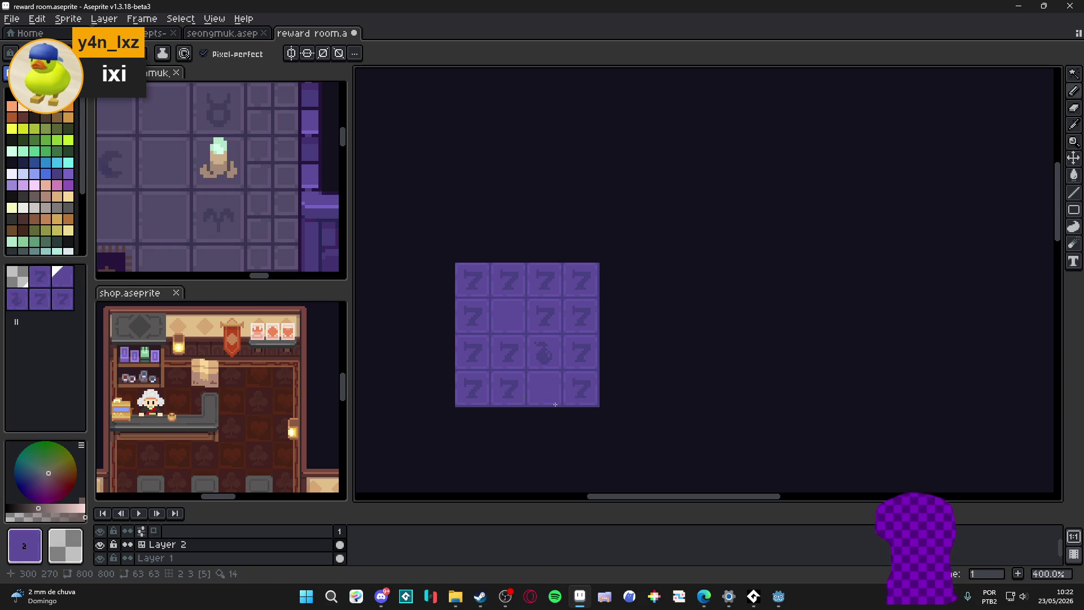
key(Tab)
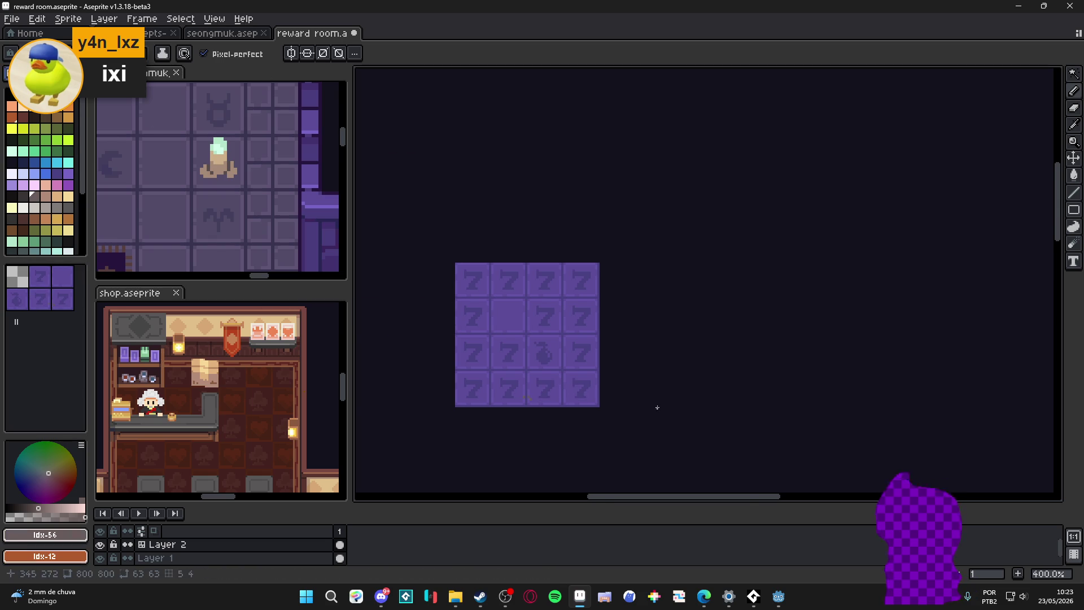
scroll(652, 403, up, 2)
scroll(511, 383, up, 4)
scroll(489, 411, up, 3)
Step: Cover a stray pixel on the floor tile with sampled lighter purple
alt+click(489, 411)
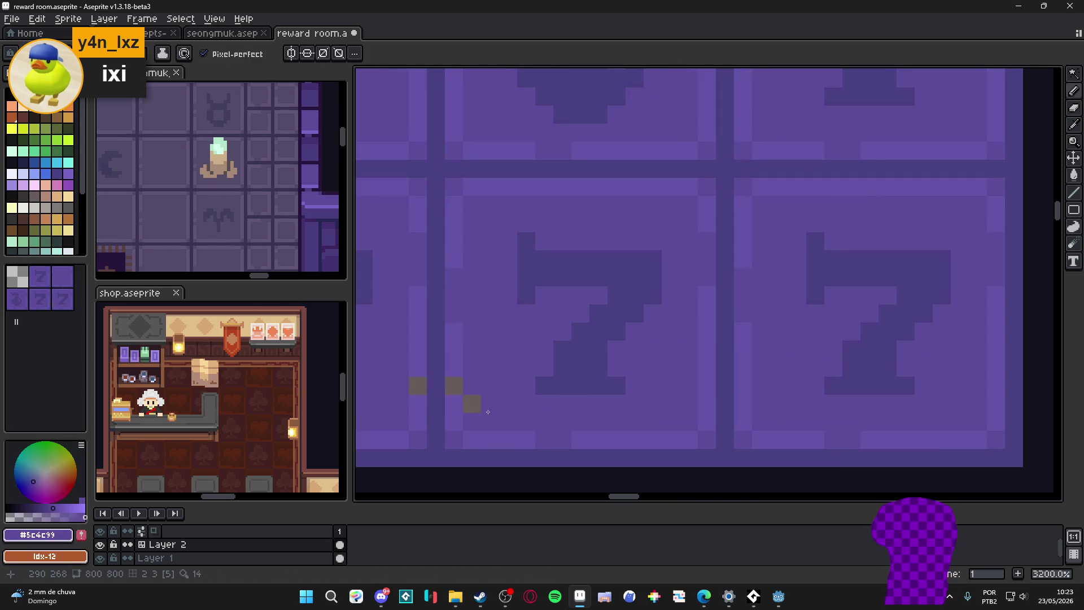
click(472, 405)
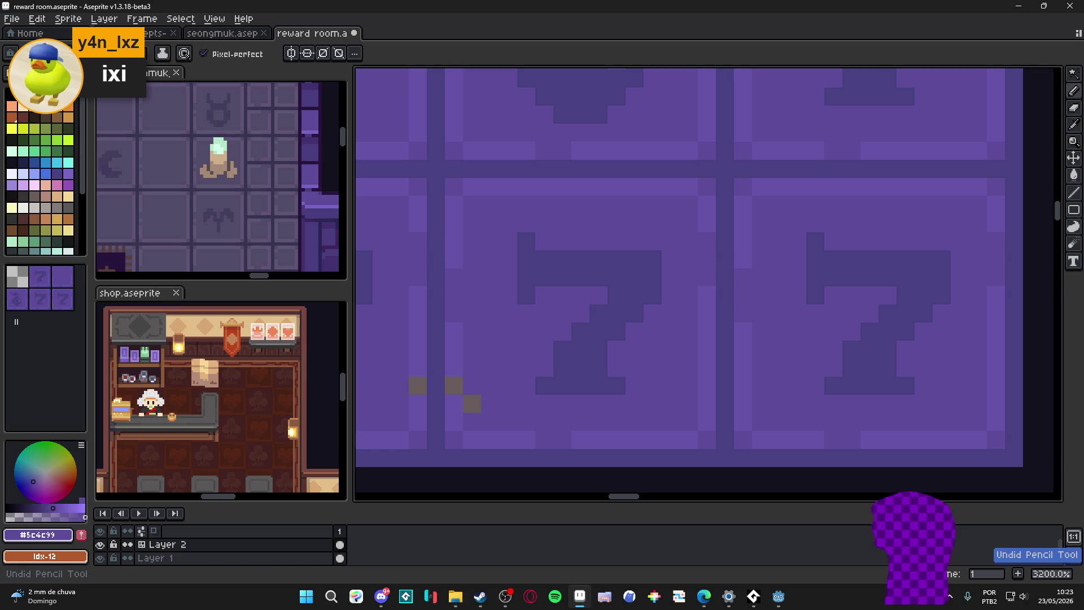
click(466, 406)
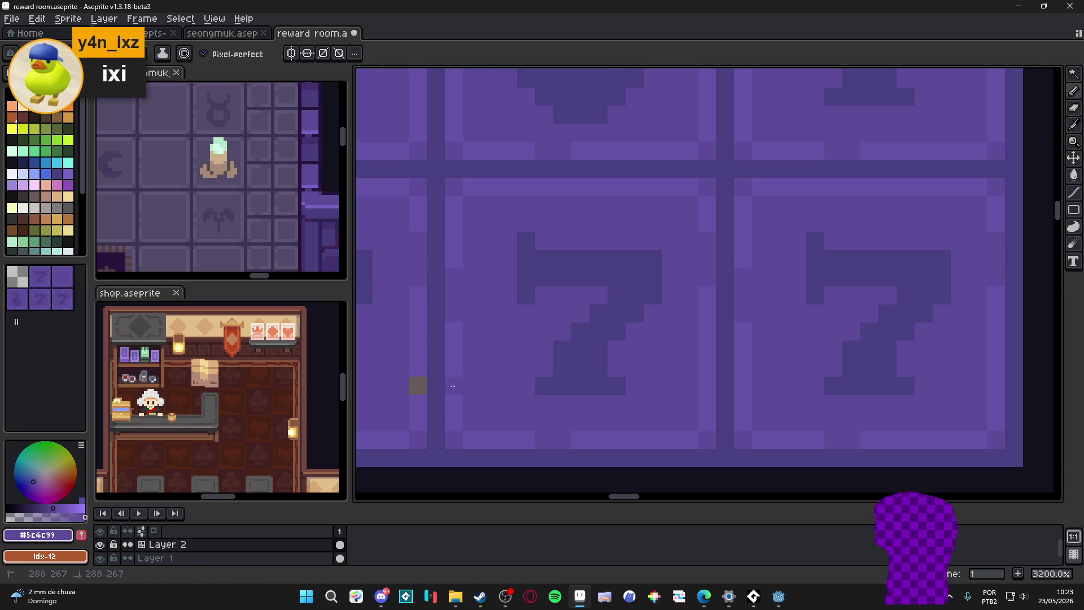
alt+click(458, 382)
scroll(412, 390, down, 3)
scroll(411, 390, down, 1)
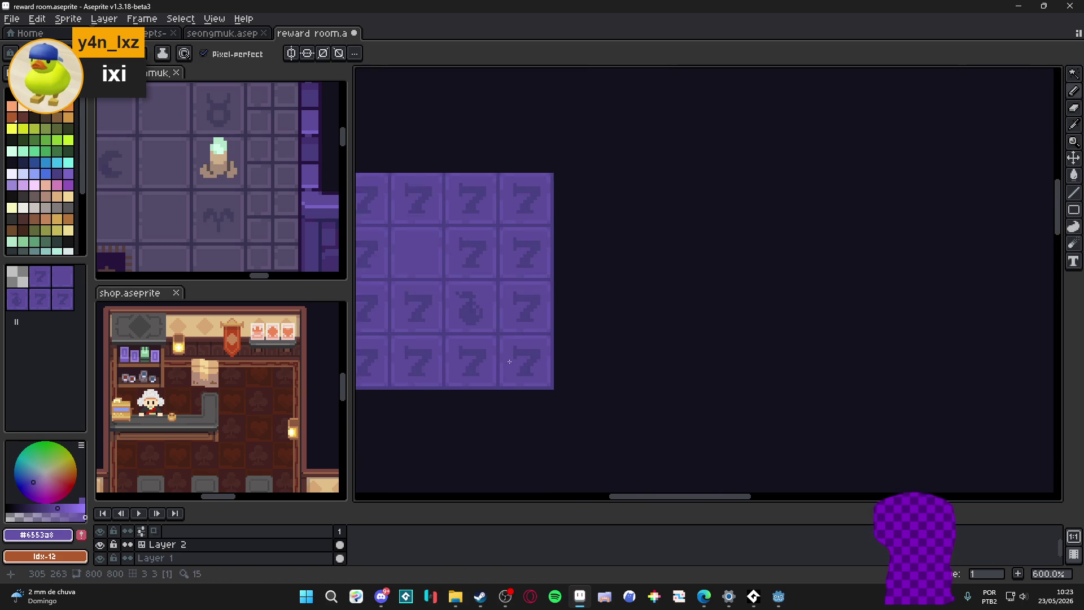
Step: Replace most of the 7 tiles across the floor grid with blank tiles
key(Tab)
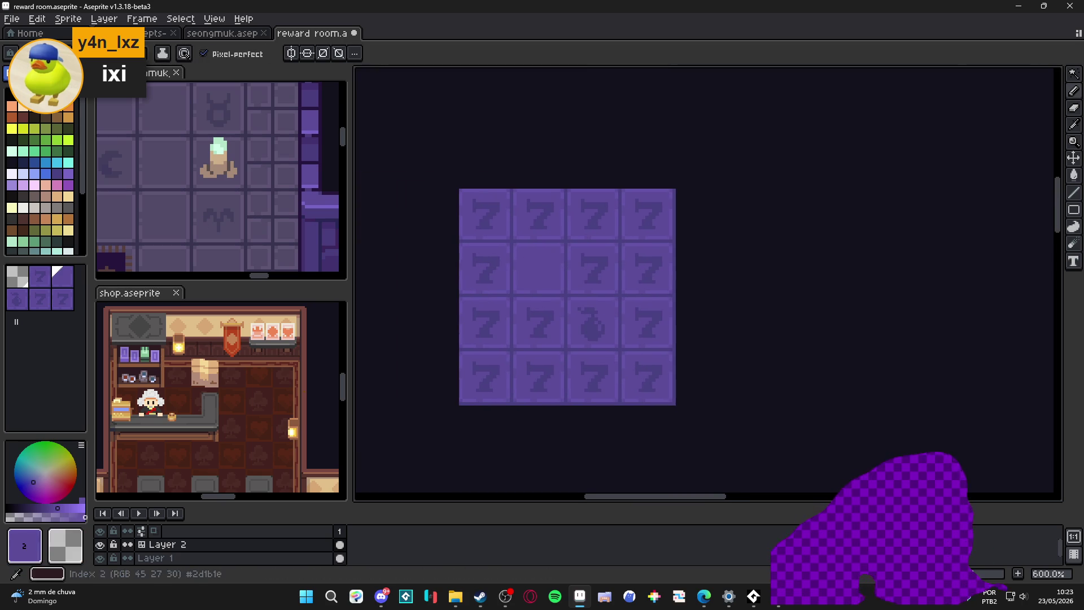
click(648, 378)
click(594, 377)
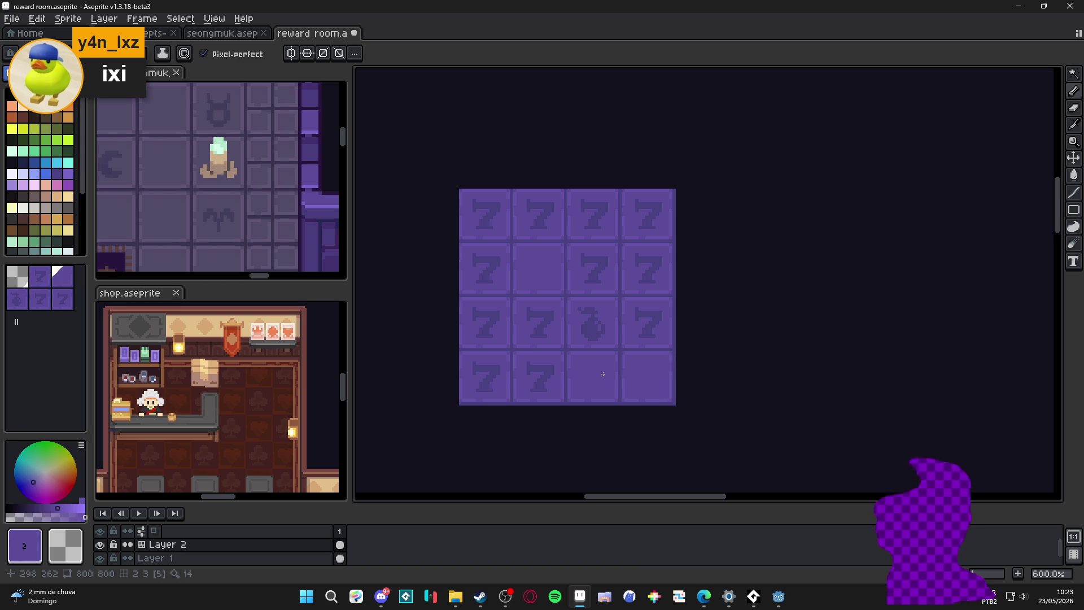
click(539, 323)
drag(486, 268, 482, 331)
mouse_move(579, 272)
mouse_down()
mouse_move(595, 213)
mouse_move(648, 268)
mouse_up()
click(538, 393)
scroll(551, 385, down, 1)
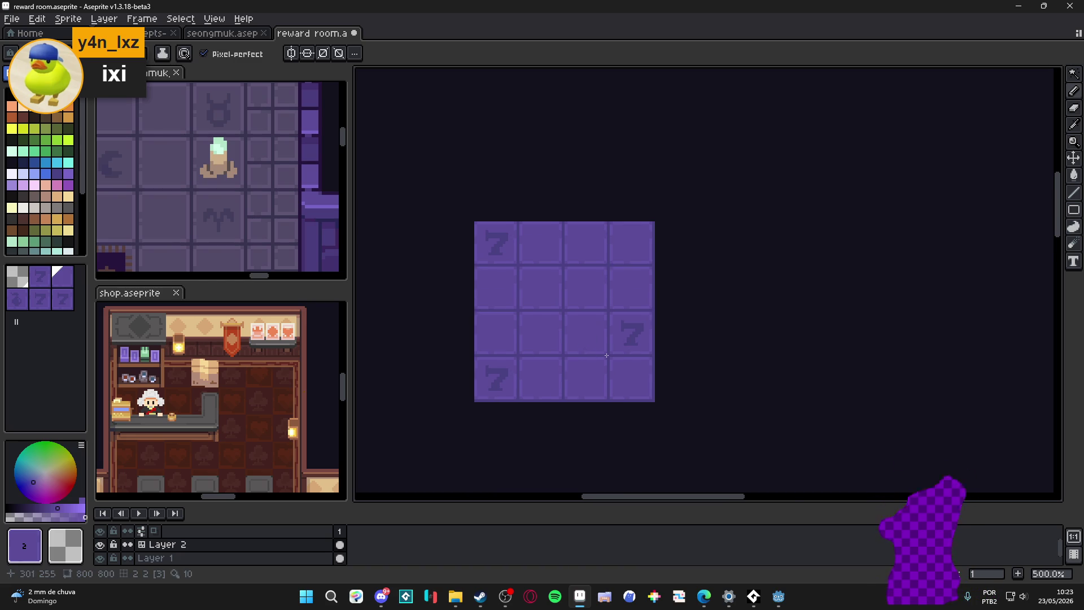
scroll(550, 385, down, 2)
Step: Extend the floor tilemap with extra rows and columns of blank tiles
mouse_move(559, 251)
mouse_down()
mouse_move(629, 263)
mouse_move(655, 292)
mouse_move(629, 398)
mouse_move(546, 398)
mouse_up()
mouse_move(682, 291)
mouse_down()
mouse_move(682, 264)
mouse_move(710, 398)
mouse_move(683, 398)
mouse_move(701, 282)
mouse_move(611, 259)
mouse_up()
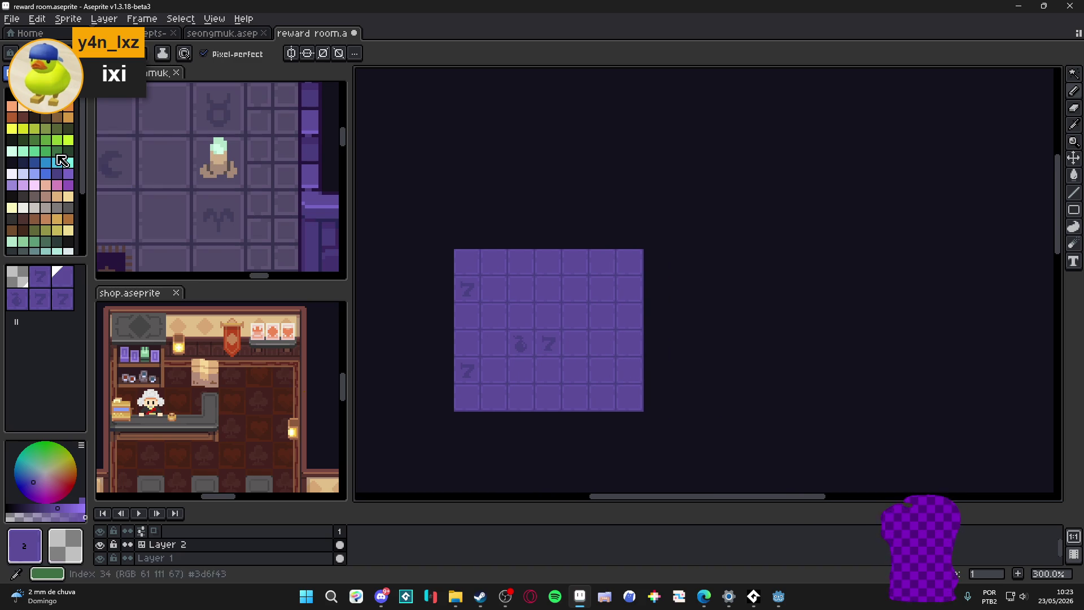
key(Tab)
scroll(499, 361, up, 3)
scroll(595, 310, up, 3)
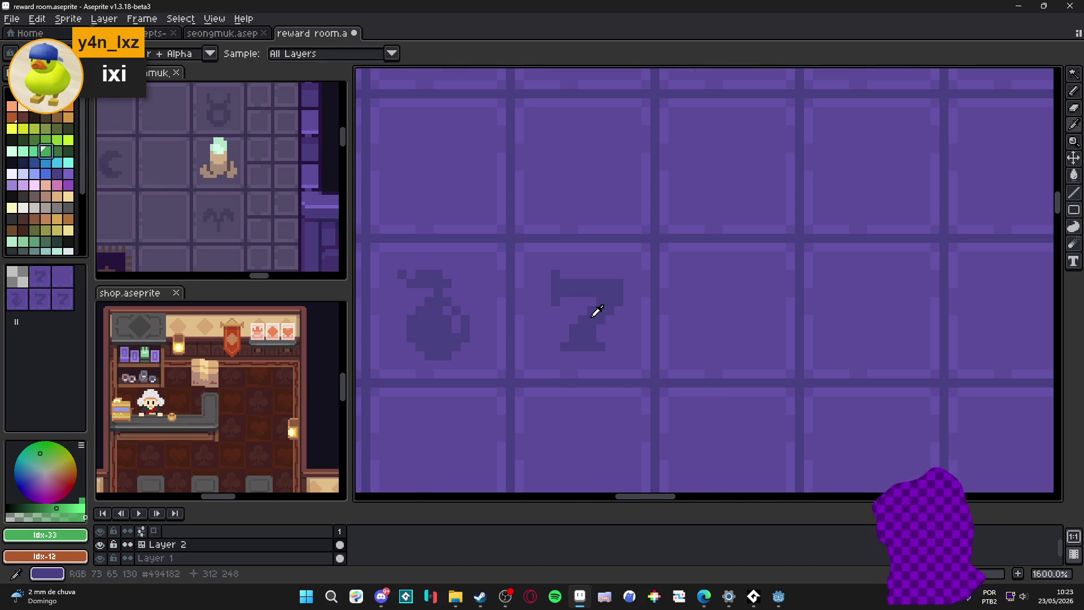
Step: Marquee-select the 7 tile for stamping, then drop the selection
alt+click(595, 311)
key(m)
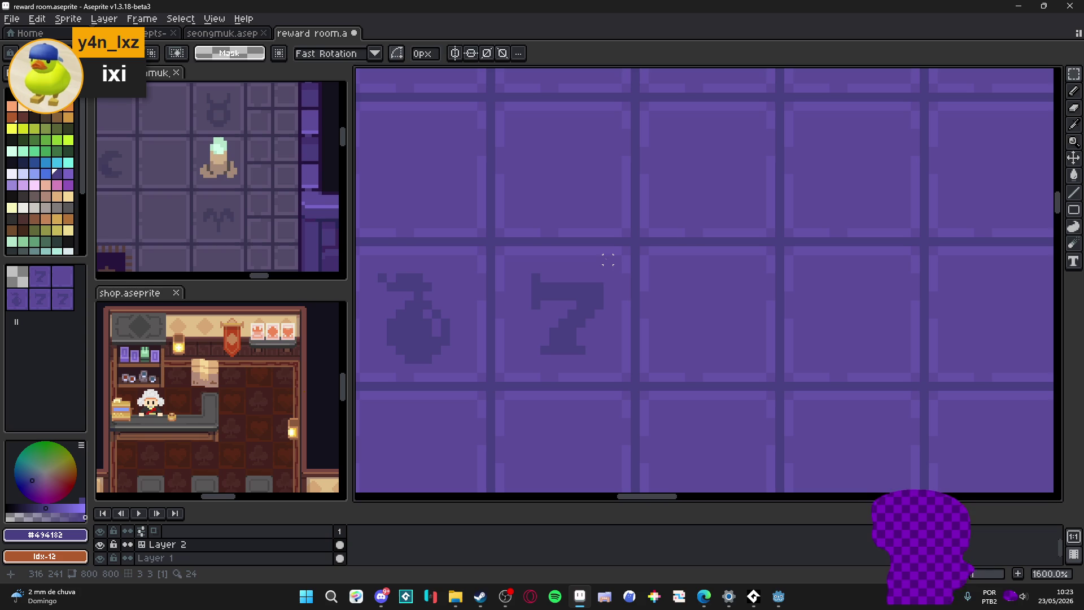
drag(617, 254, 532, 352)
key(ctrl+d)
Step: Stamp 7 tiles in tile mode so three sit in a row beside the bomb
key(Tab)
key(b)
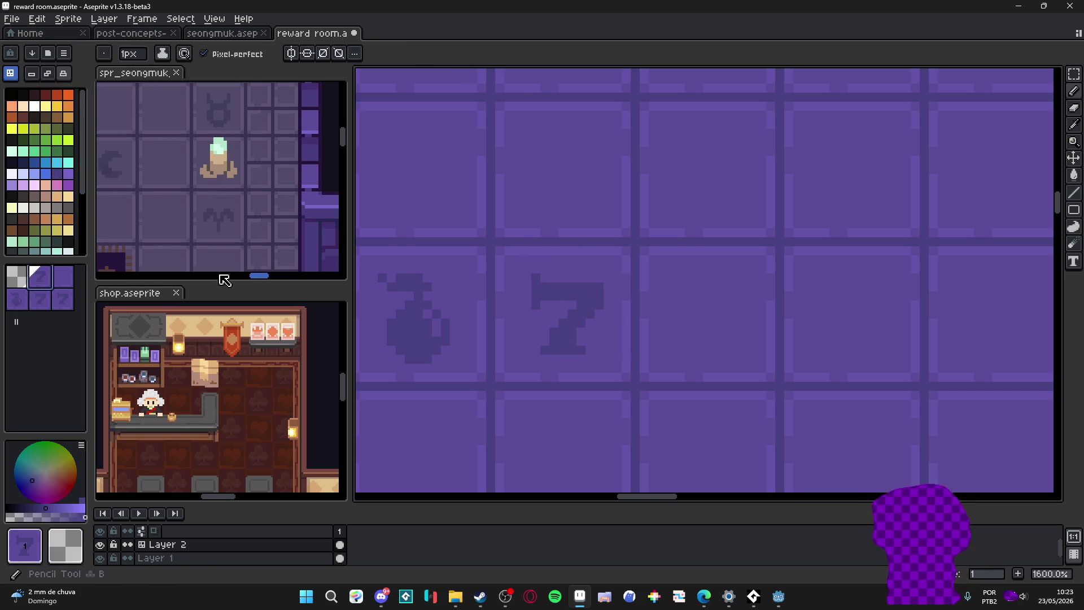
click(707, 335)
scroll(707, 335, down, 1)
click(820, 317)
scroll(721, 337, down, 3)
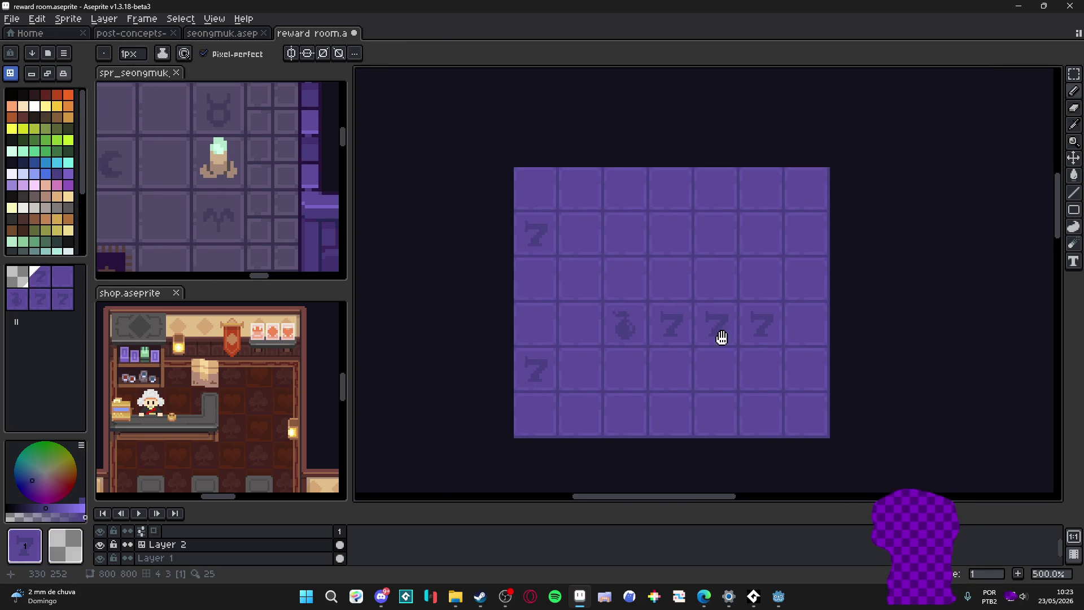
scroll(668, 271, down, 1)
click(664, 262)
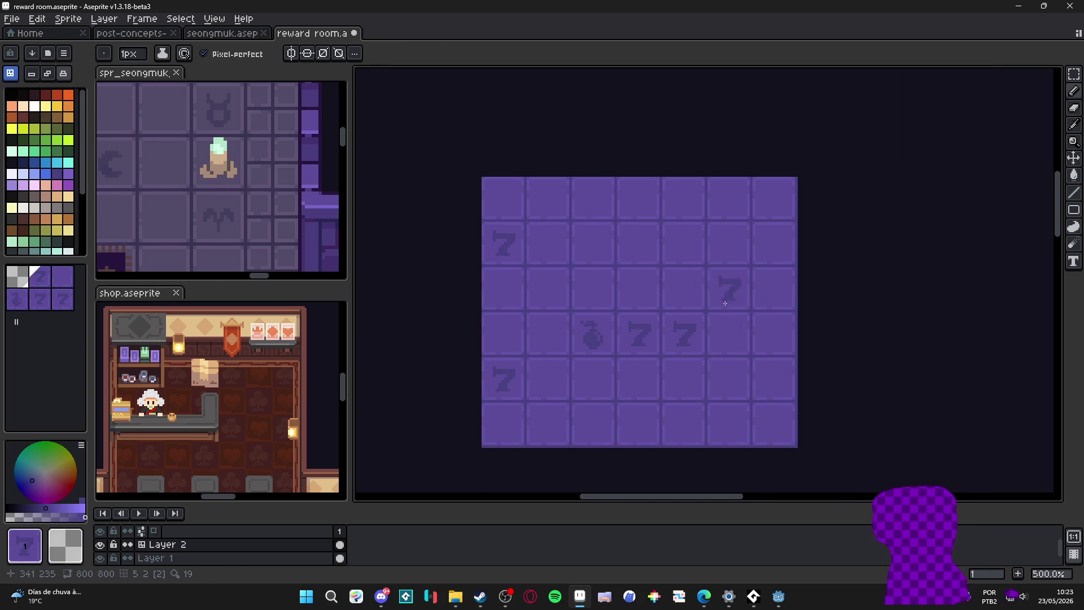
scroll(609, 254, down, 1)
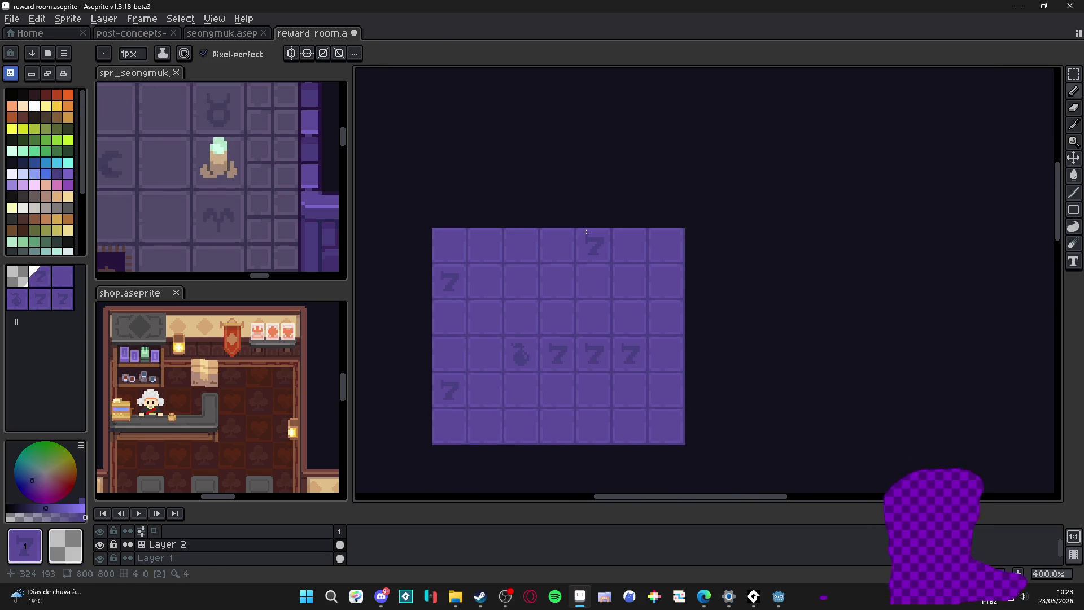
scroll(579, 252, down, 1)
scroll(543, 235, down, 1)
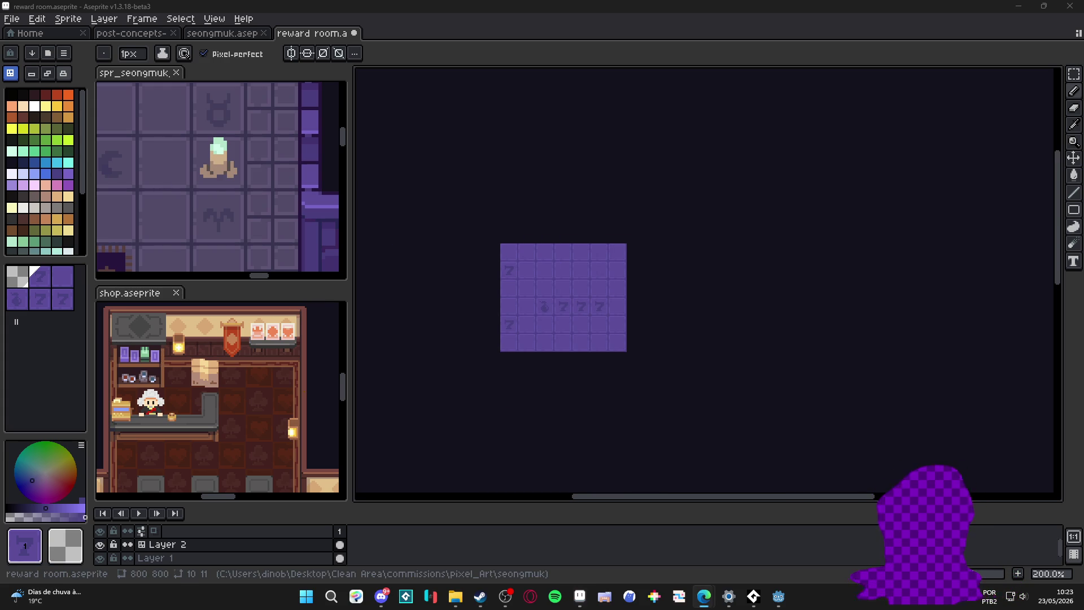
Step: Pick the orange palette colour and resize the timeline panel
click(67, 117)
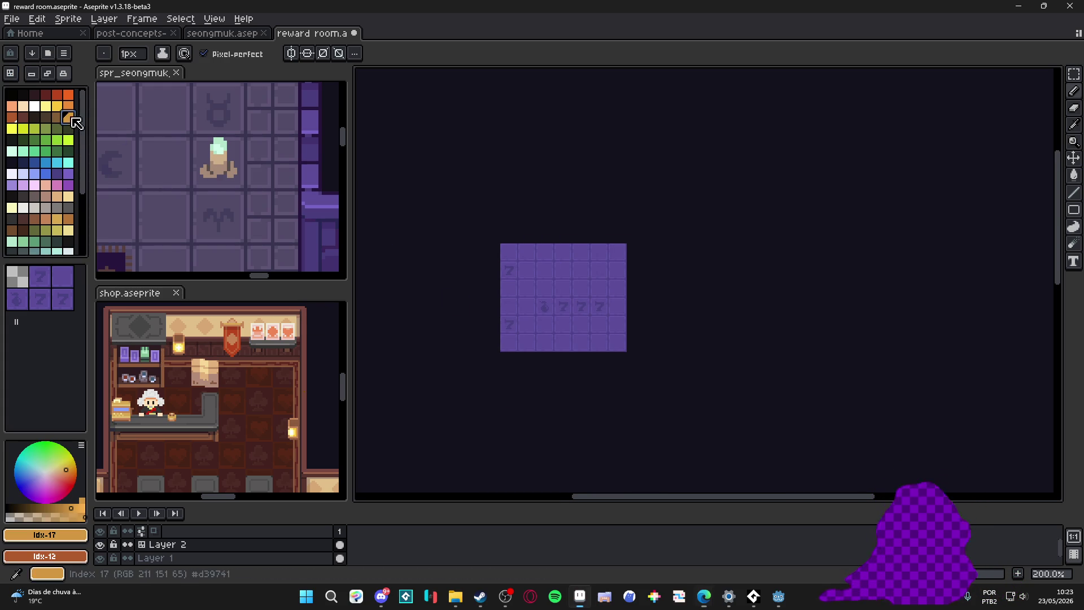
scroll(544, 250, up, 2)
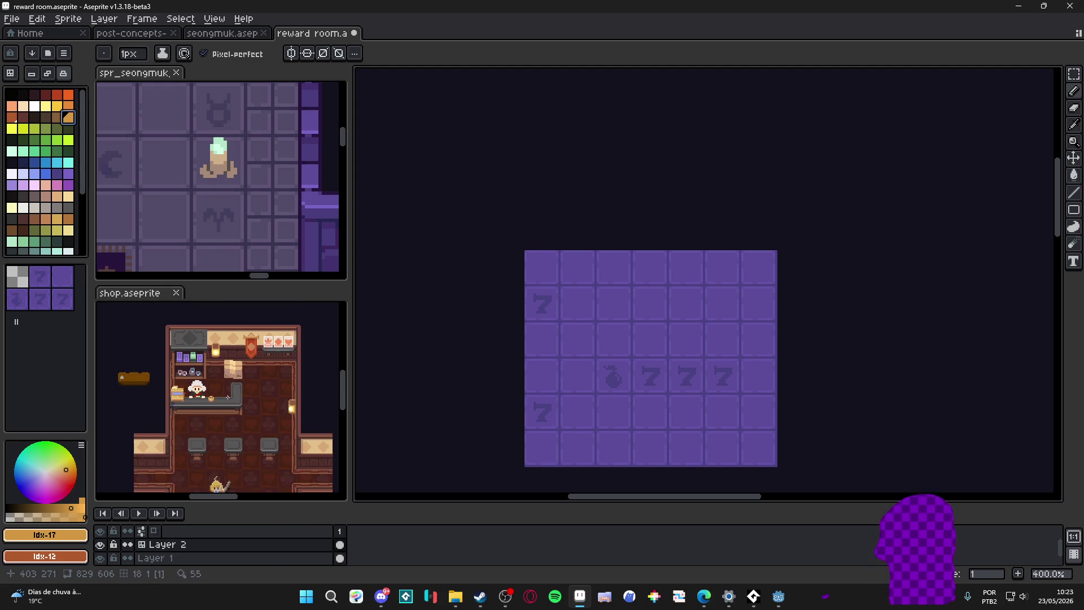
mouse_move(269, 503)
mouse_down()
mouse_move(269, 413)
mouse_move(269, 520)
mouse_up()
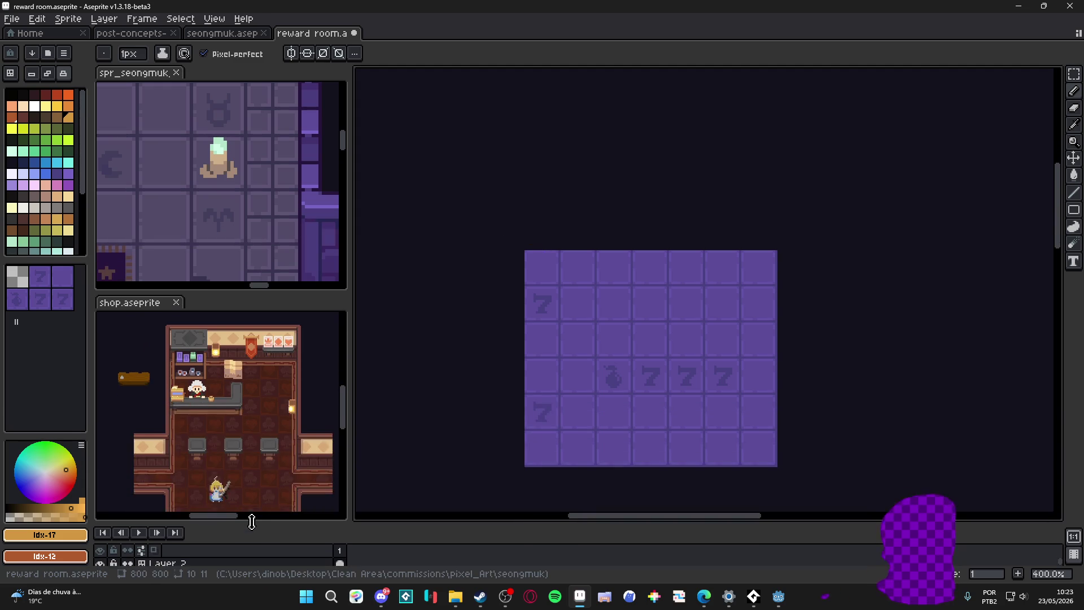
scroll(217, 437, up, 3)
scroll(218, 436, up, 1)
Step: Marquee-select and copy the sword-wielding character from shop.aseprite
key(m)
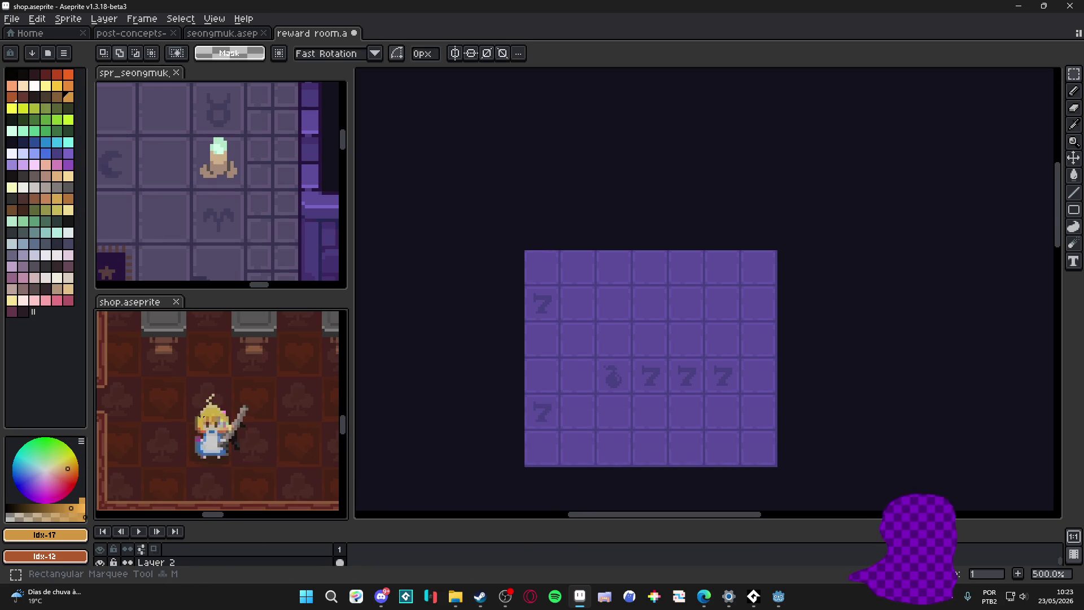
mouse_move(169, 388)
mouse_down()
mouse_move(229, 417)
mouse_move(280, 490)
mouse_up()
key(ctrl+d)
scroll(613, 396, up, 1)
key(v)
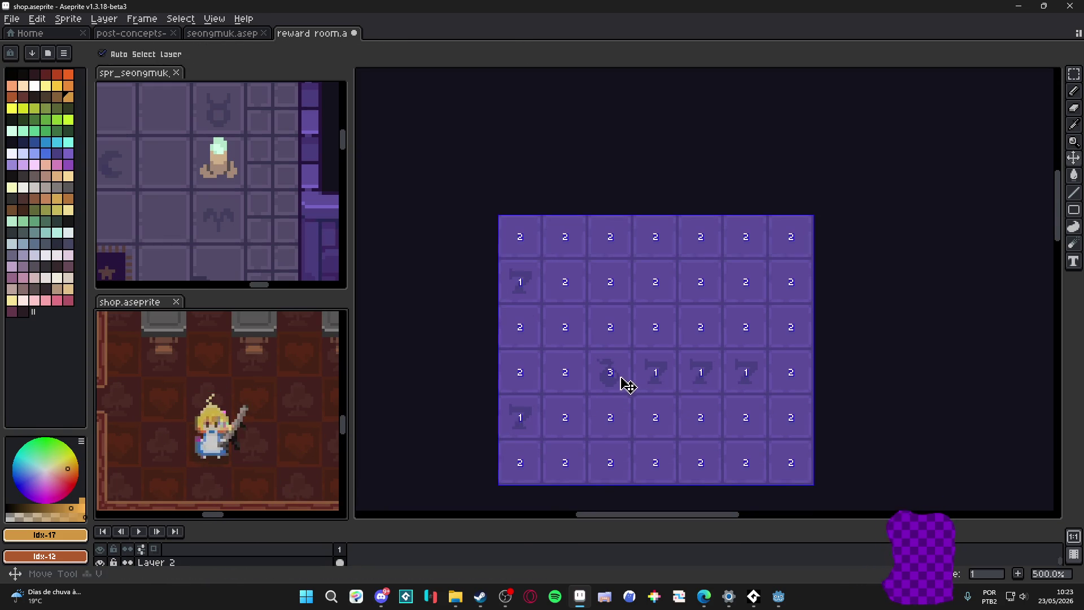
Step: Paste the character onto a new reward-room layer, placed on the floor beside the bomb
drag(327, 522, 300, 482)
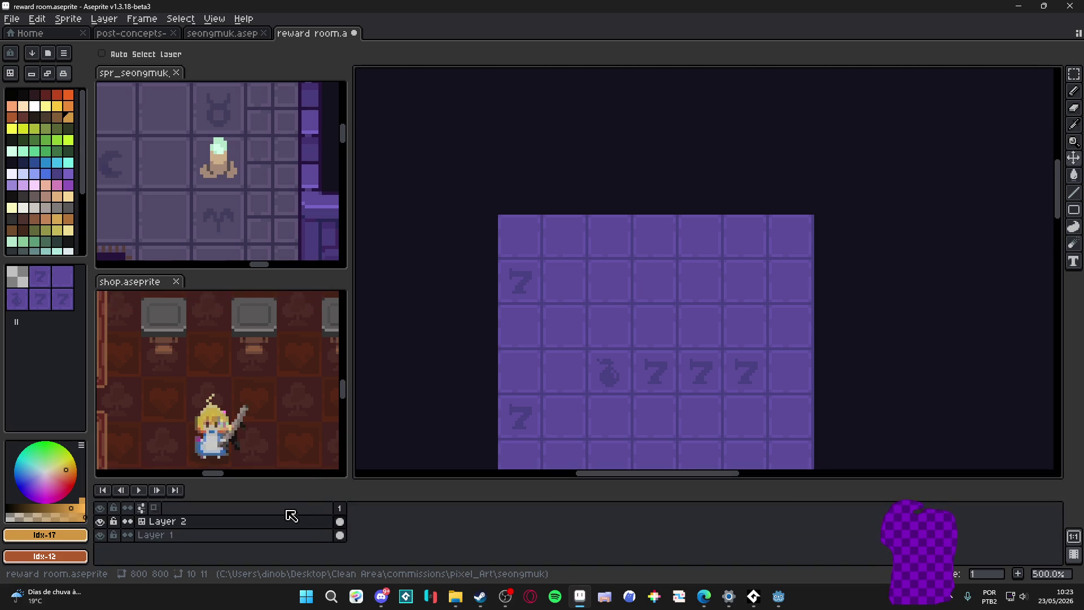
key(shift+n)
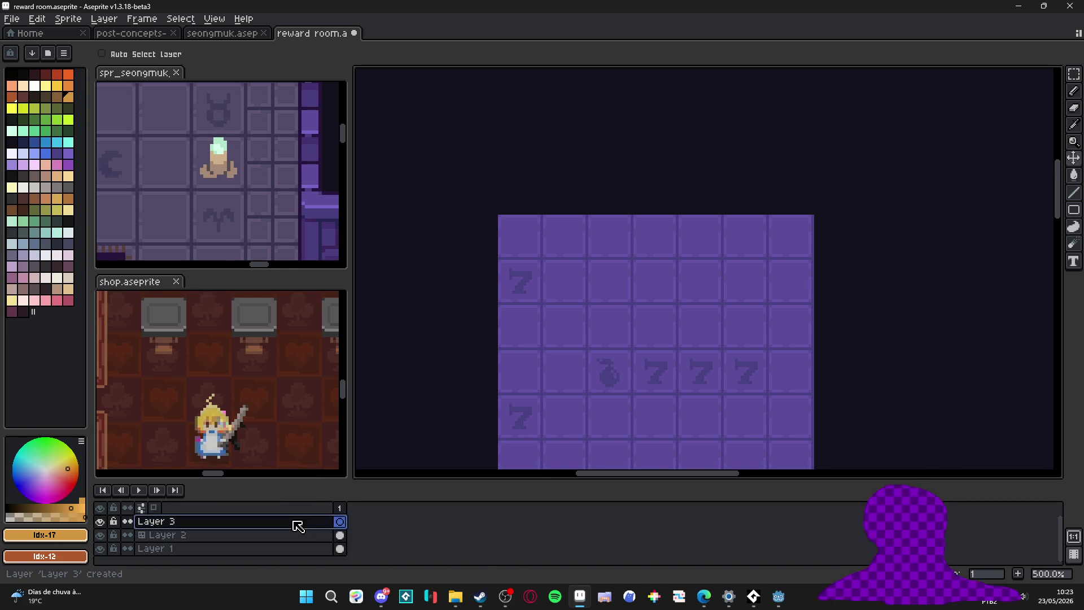
key(ctrl+v)
drag(865, 241, 624, 373)
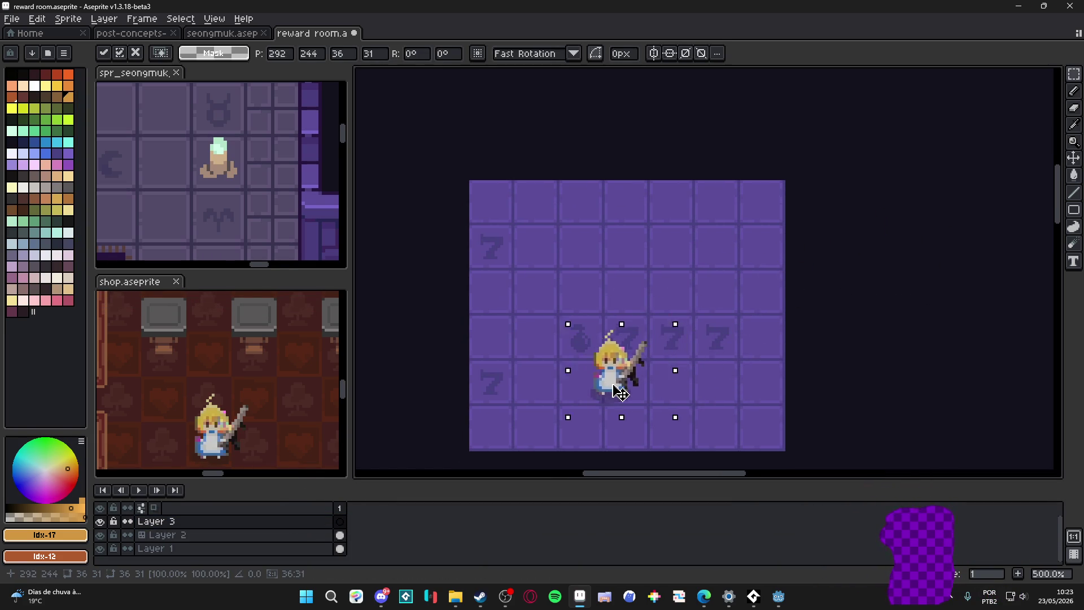
key(Return)
scroll(675, 365, down, 2)
scroll(675, 364, right, 2)
scroll(624, 341, down, 1)
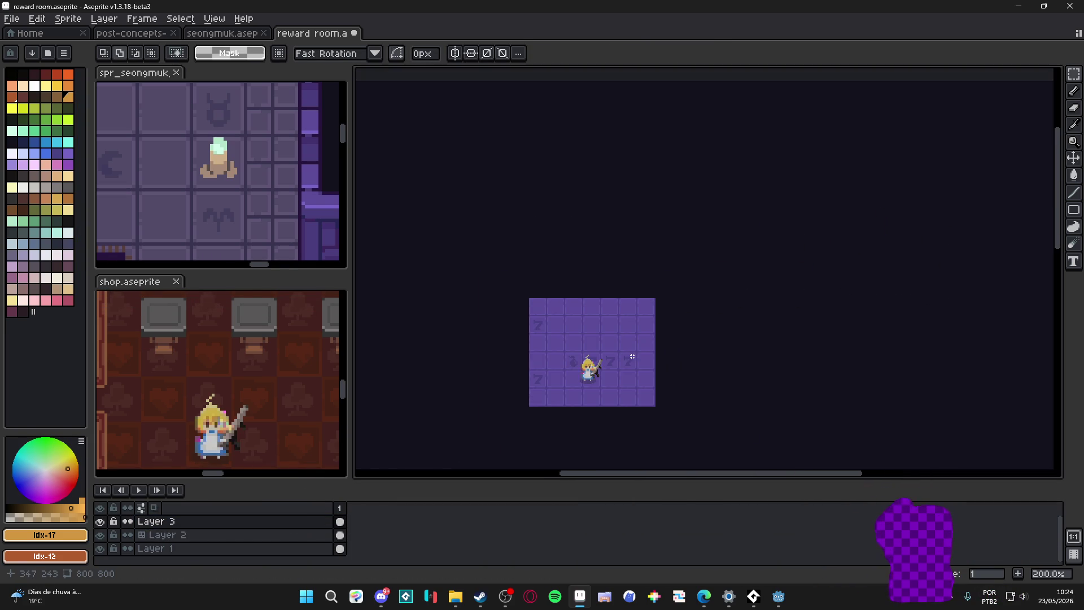
scroll(605, 335, up, 1)
scroll(514, 341, right, 1)
Step: Select the floor layer, then the character's new layer in the timeline
key(v)
ctrl+click(515, 341)
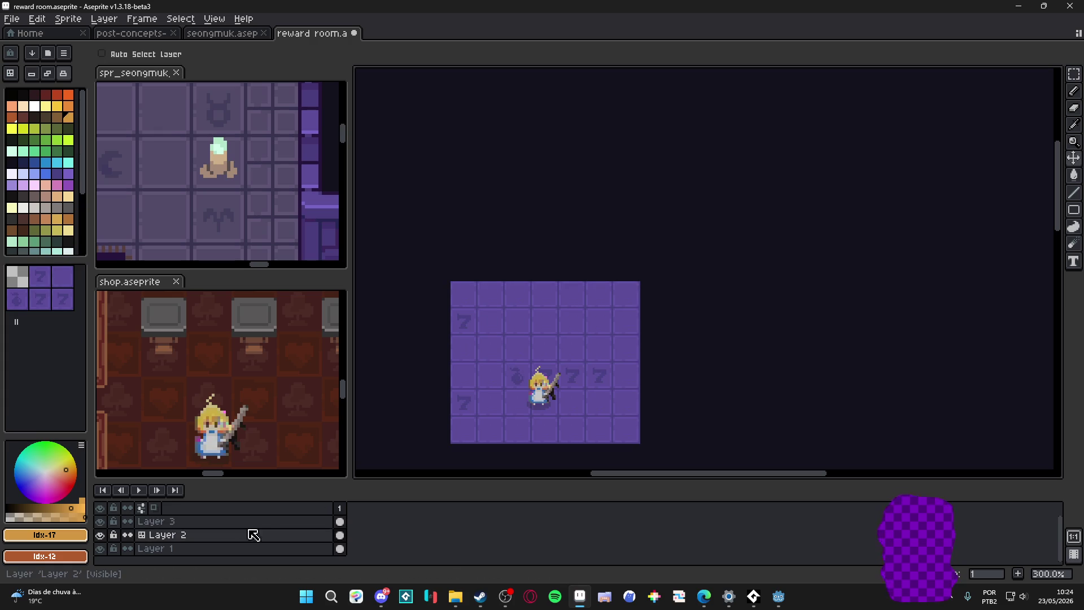
click(106, 535)
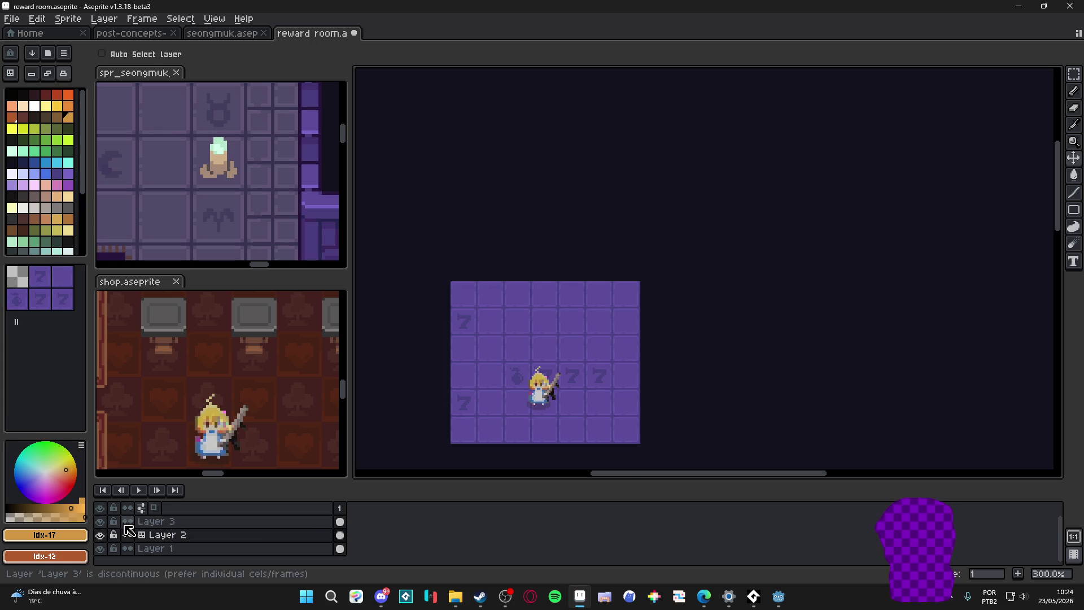
click(161, 522)
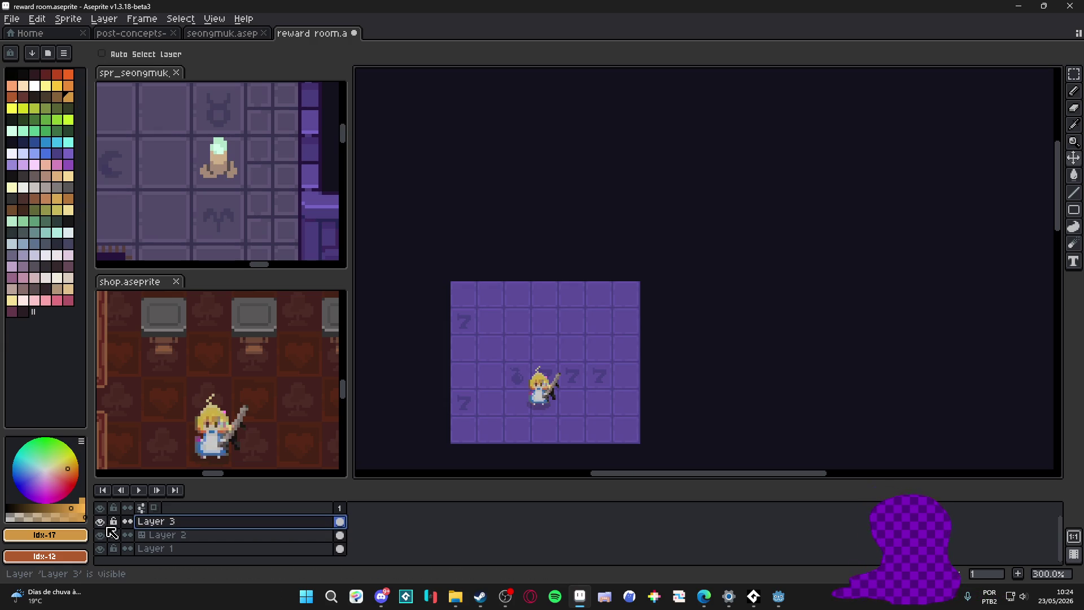
Step: Rename the character layer to 'player', correcting an extra letter
double_click(196, 524)
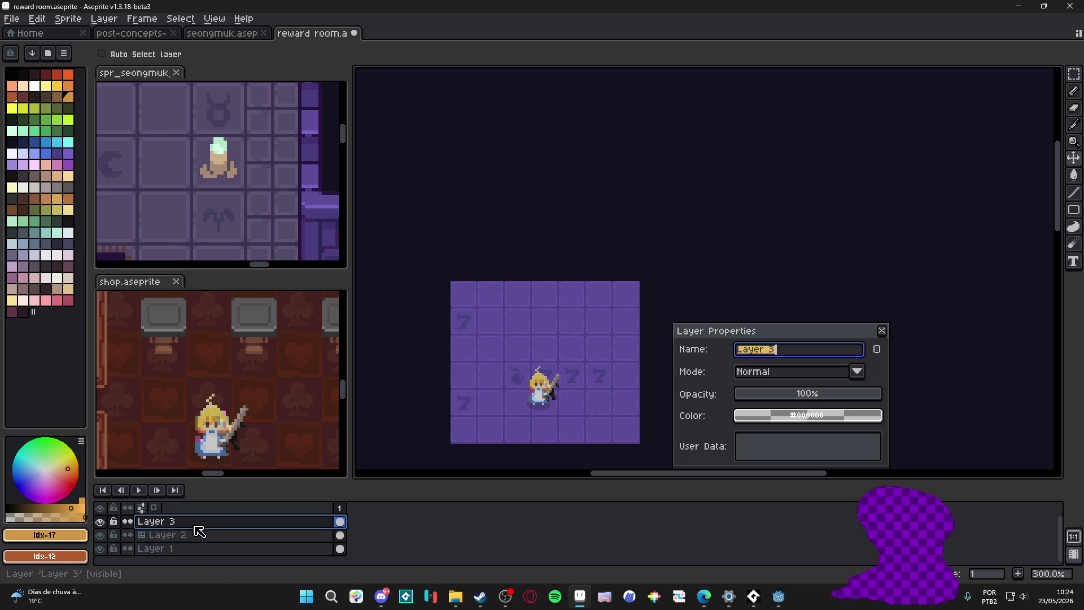
text(Pls)
key(Return)
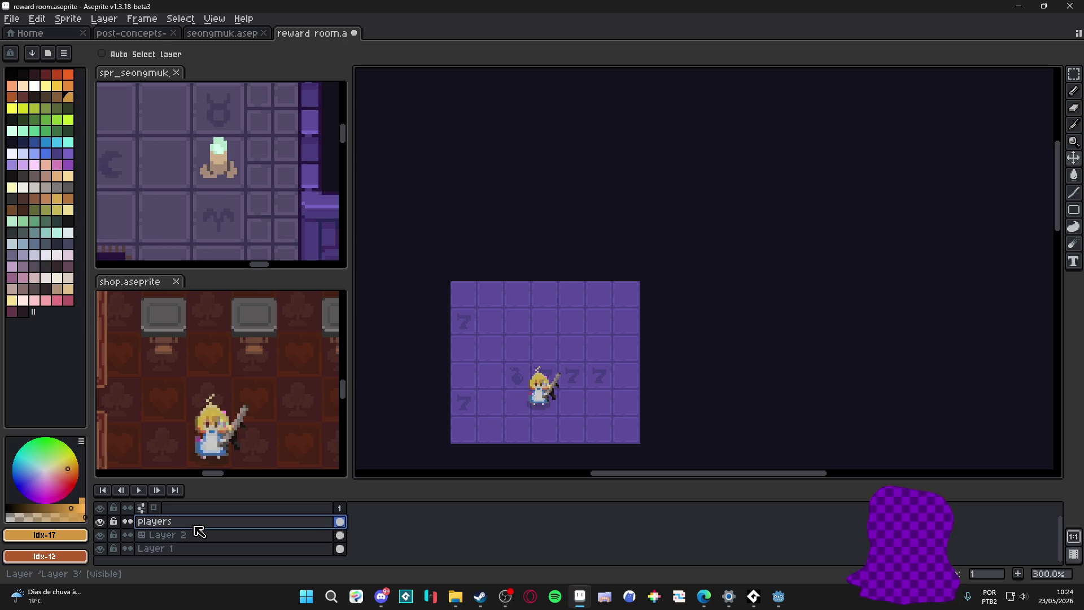
double_click(196, 526)
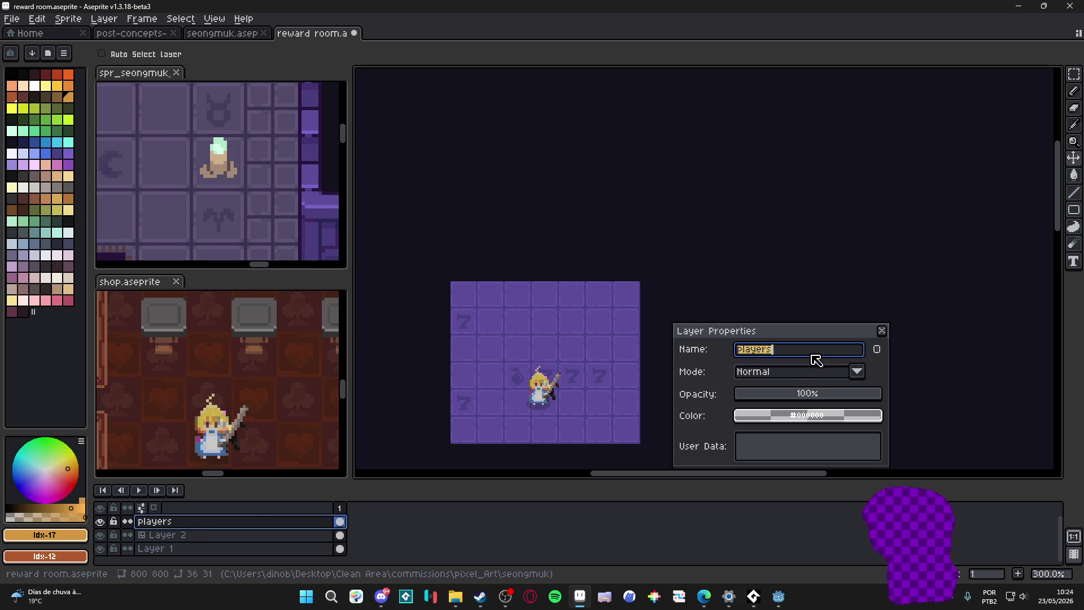
key(End)
key(BackSpace)
click(881, 332)
Step: Add a new top layer and name it 'wall'
key(shift+n)
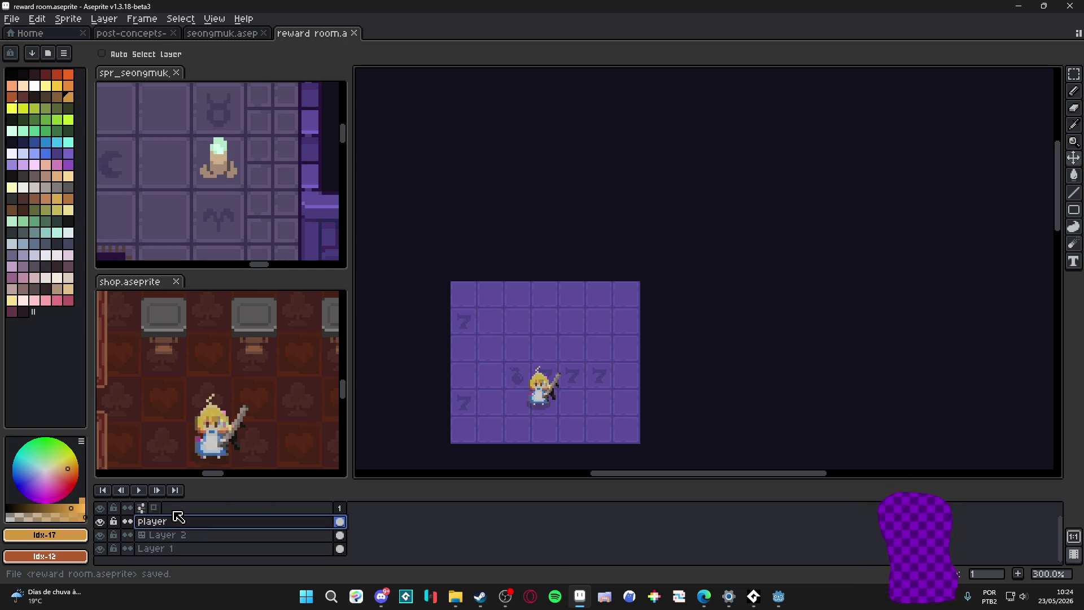
double_click(174, 520)
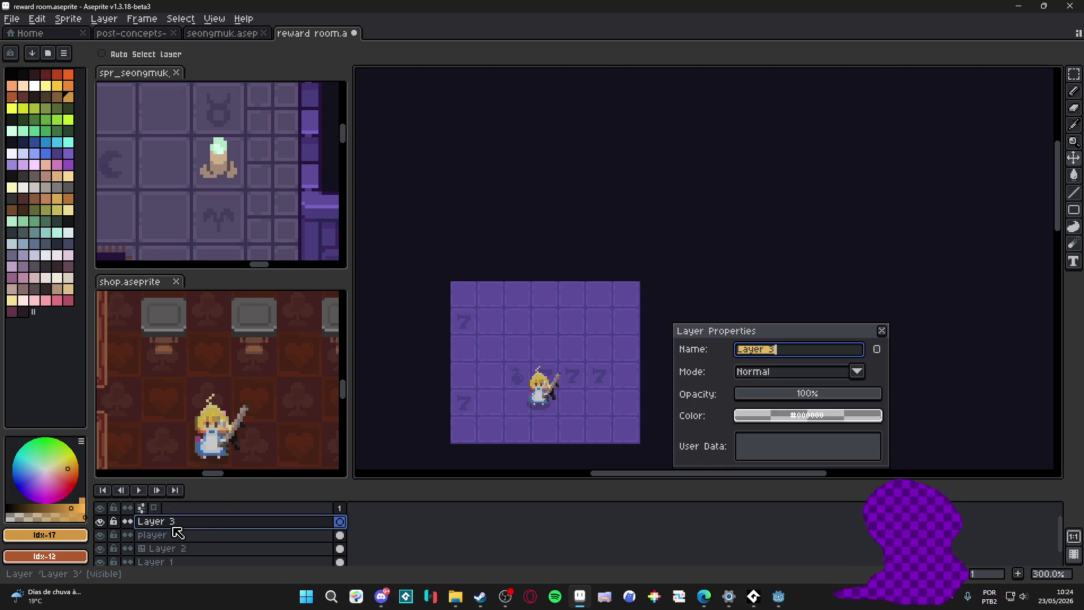
text(wall)
key(Return)
Step: Rename the tilemap layer to 'floor'
click(181, 547)
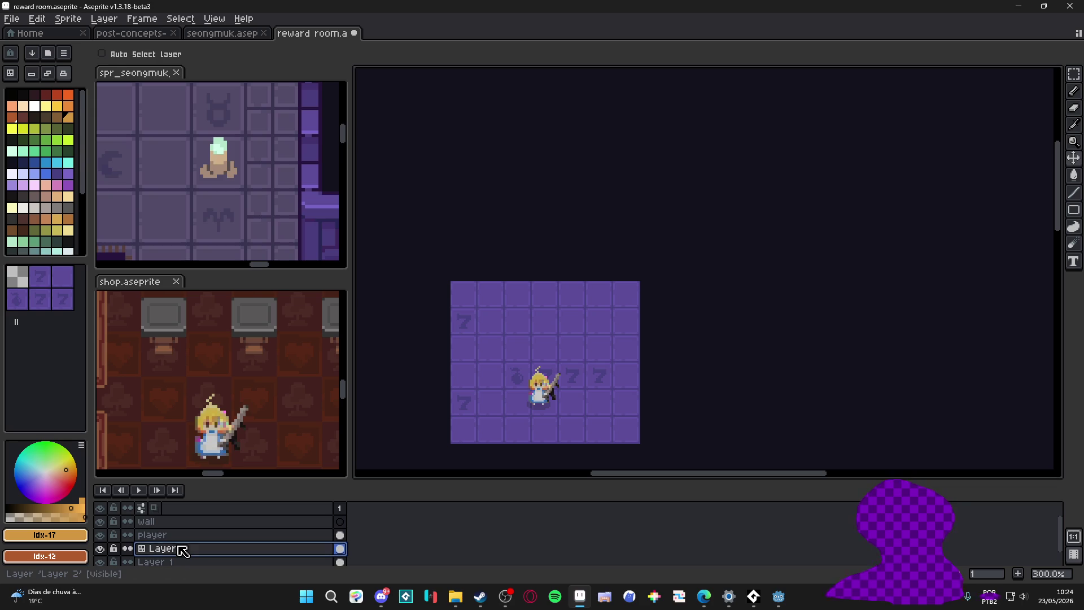
double_click(181, 547)
text(floor)
key(Return)
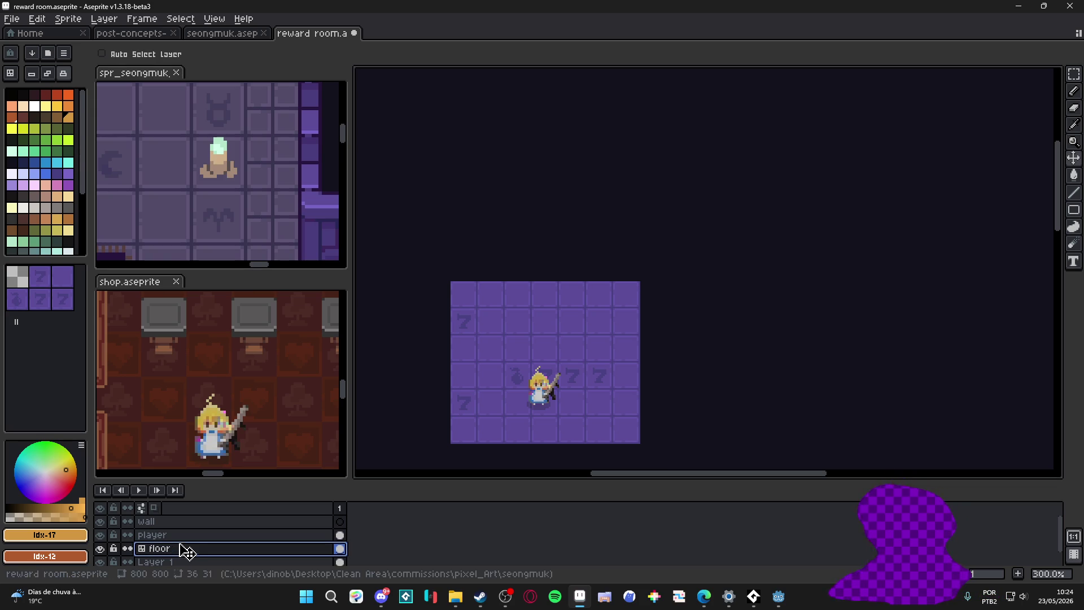
key(b)
scroll(485, 270, up, 1)
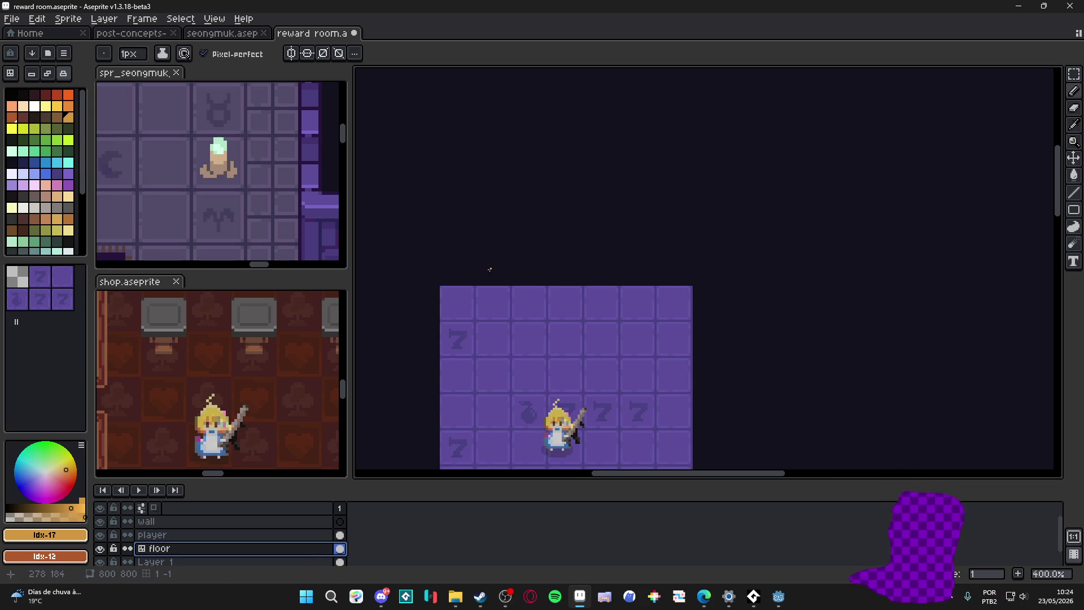
Step: Fill a tall selected strip above the floor's left side with orange
key(m)
scroll(491, 269, up, 1)
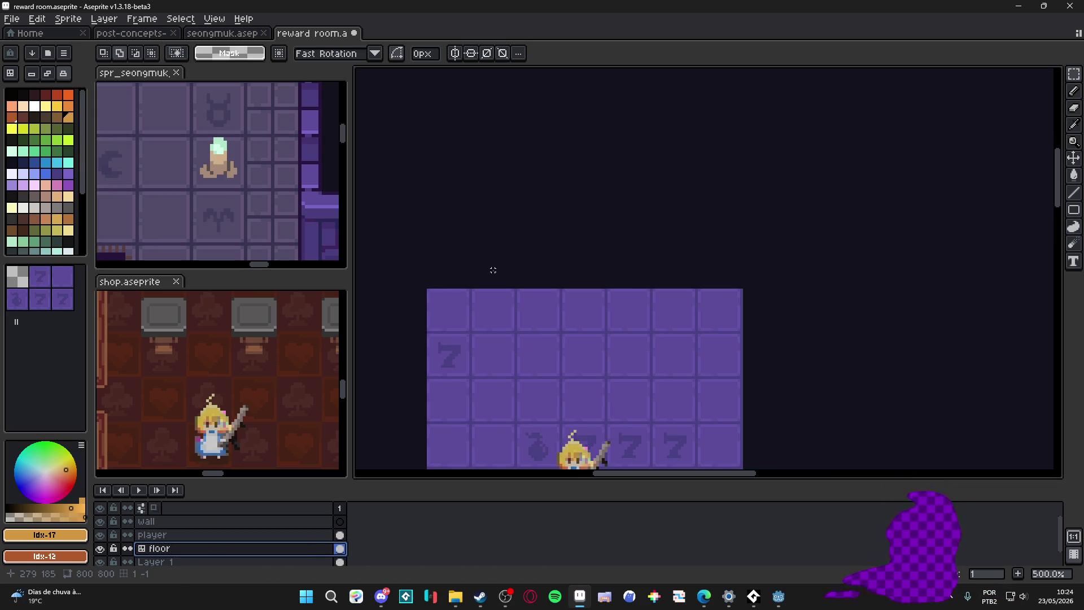
drag(492, 269, 496, 217)
key(g)
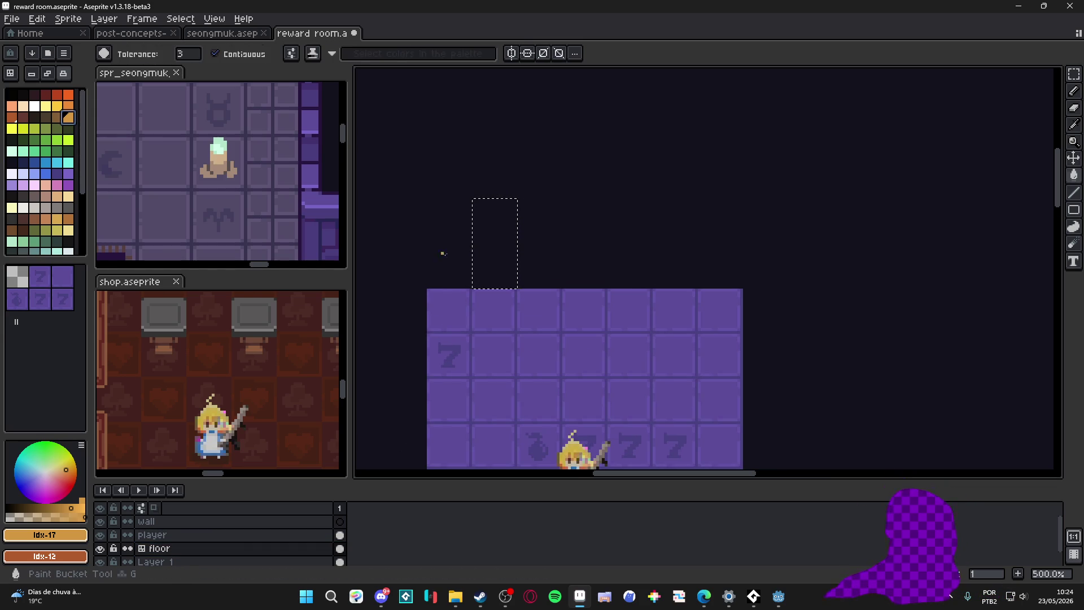
click(492, 253)
scroll(494, 253, down, 1)
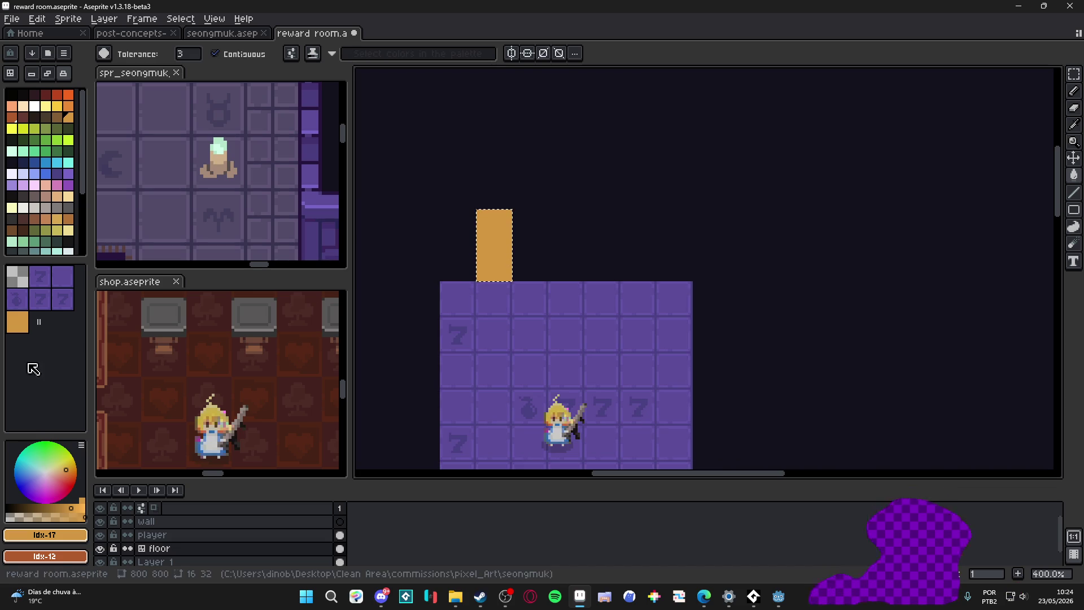
Step: In tile mode, widen the orange wall block to the right with the orange tile
key(b)
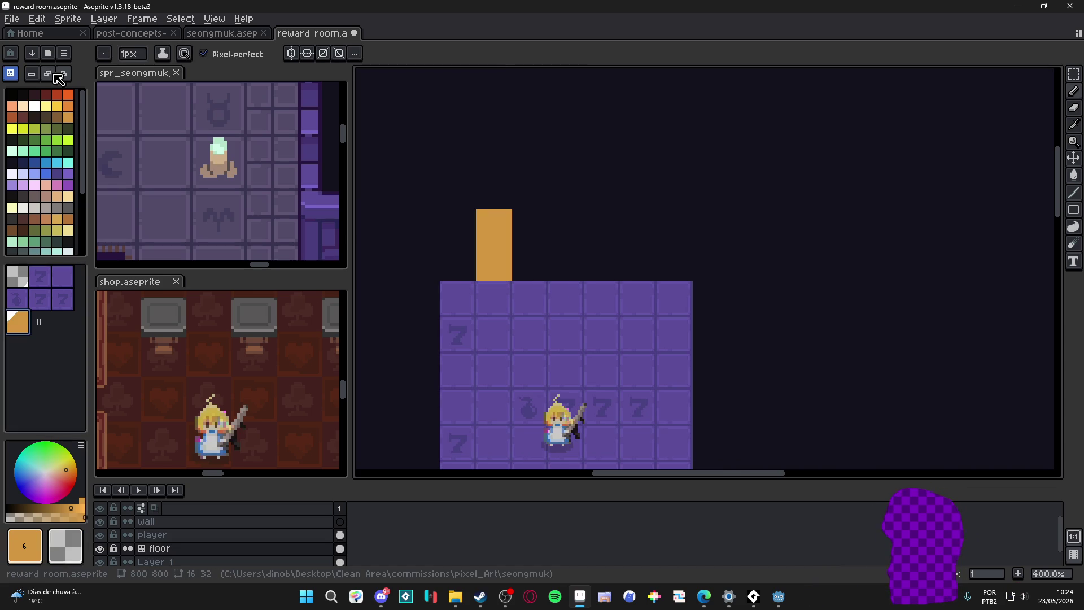
key(Tab)
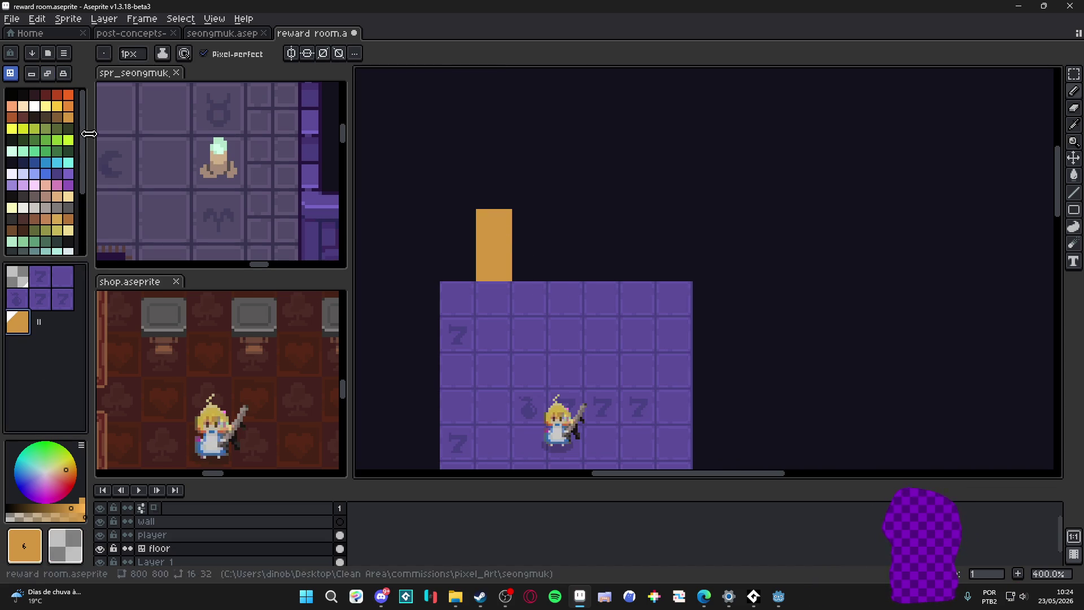
click(528, 227)
click(531, 256)
drag(532, 257, 642, 256)
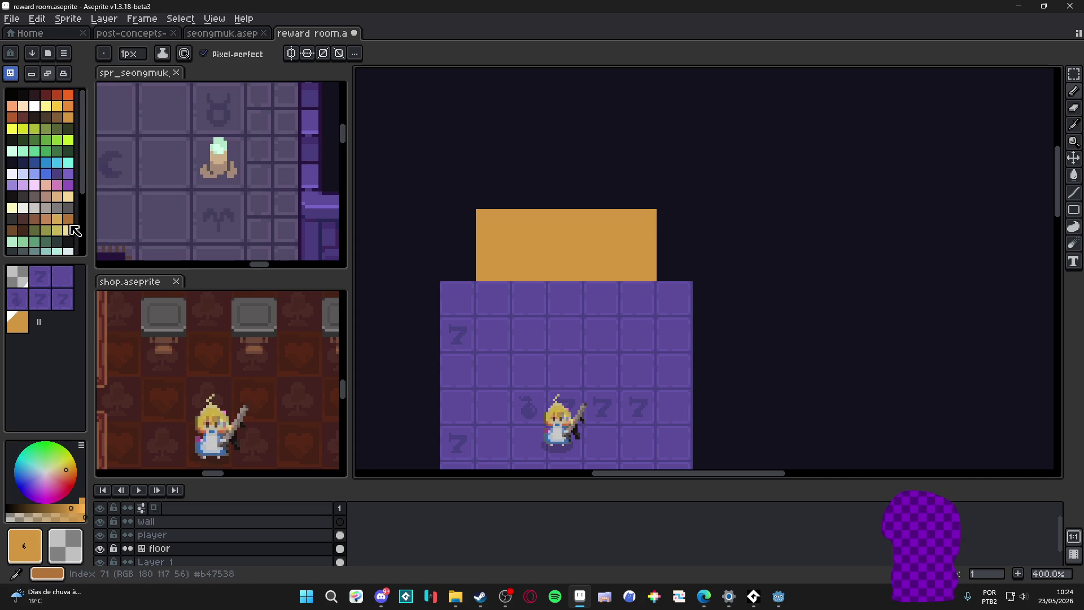
Step: Draw a short dark brown mortar mark on the wall
click(68, 219)
scroll(487, 237, up, 1)
drag(481, 243, 490, 243)
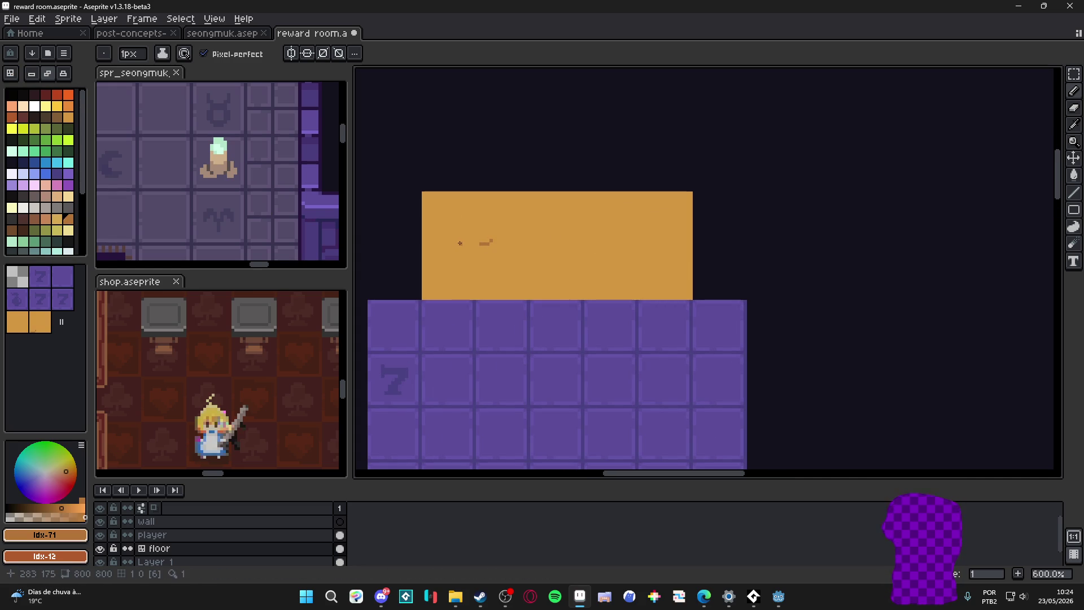
Step: Place an orange wall tile at the left end of the wall row
click(44, 333)
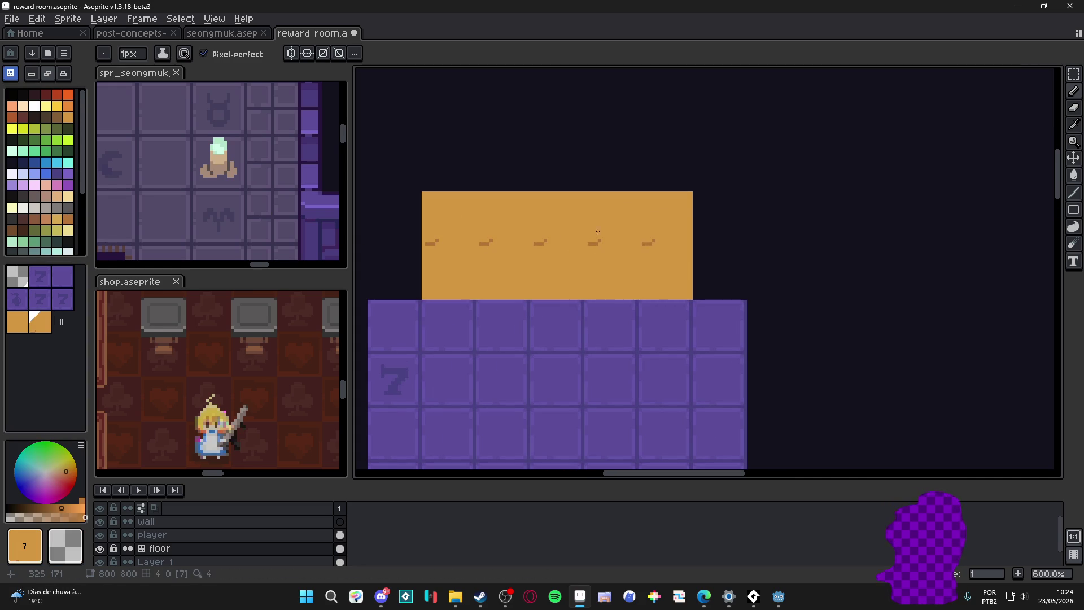
scroll(598, 230, down, 3)
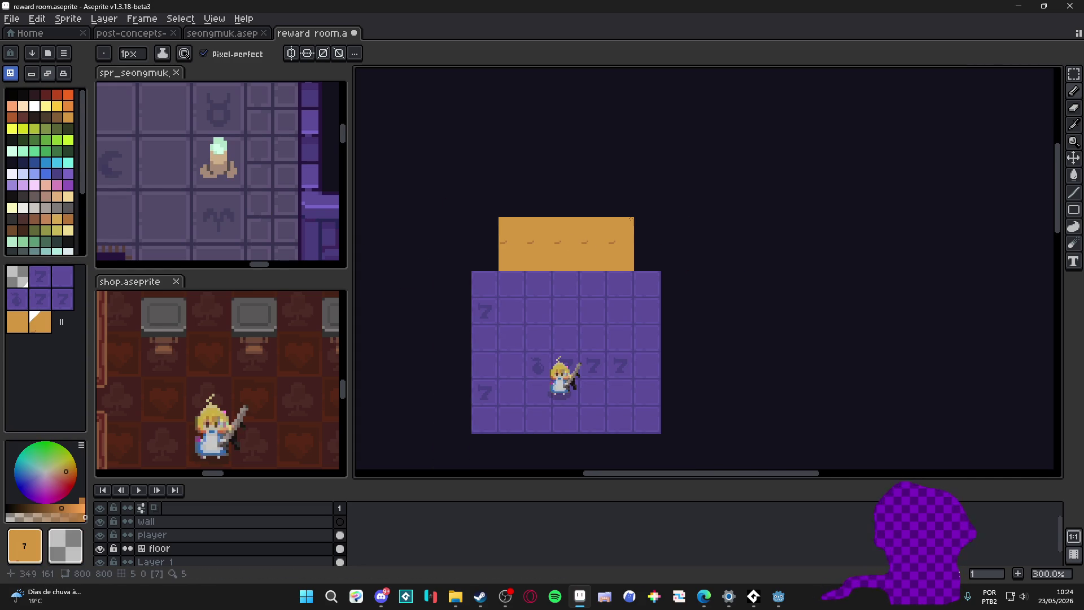
click(56, 106)
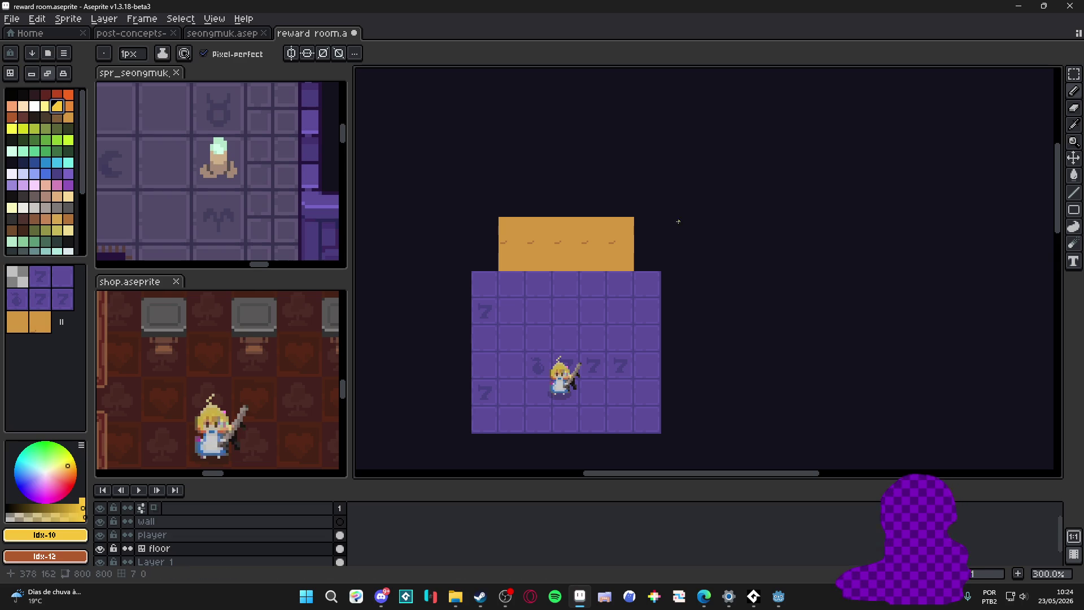
scroll(584, 275, up, 1)
scroll(525, 254, up, 2)
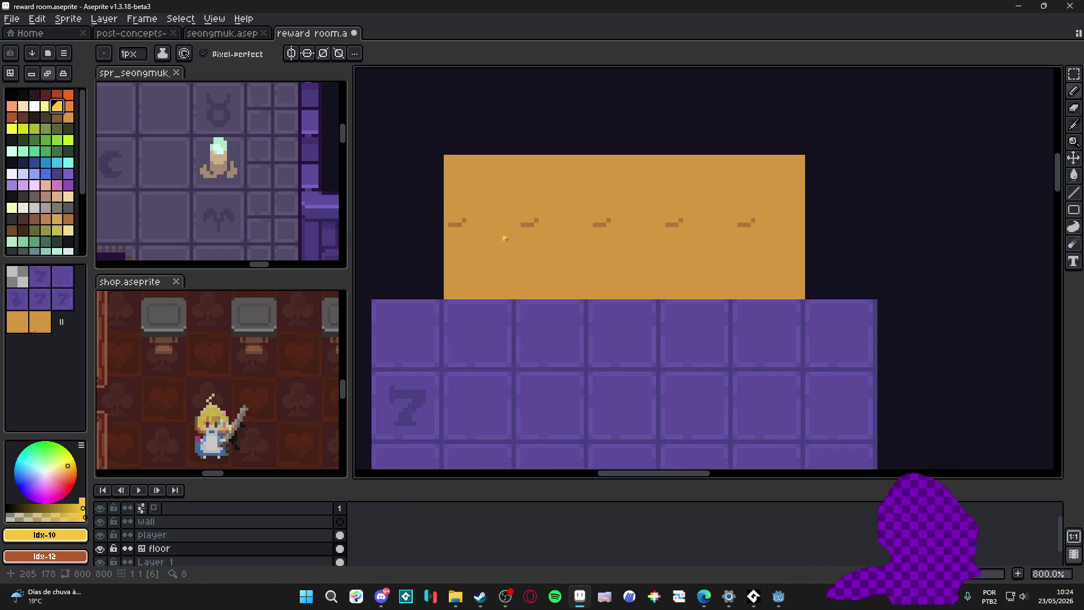
scroll(517, 257, down, 5)
scroll(516, 256, up, 4)
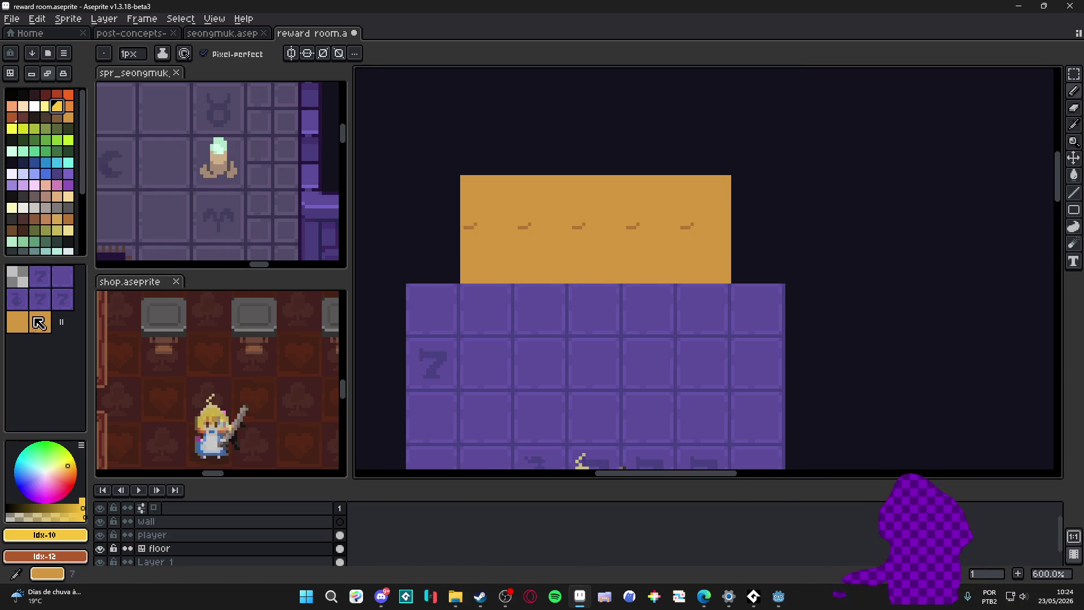
click(18, 322)
click(433, 257)
click(432, 204)
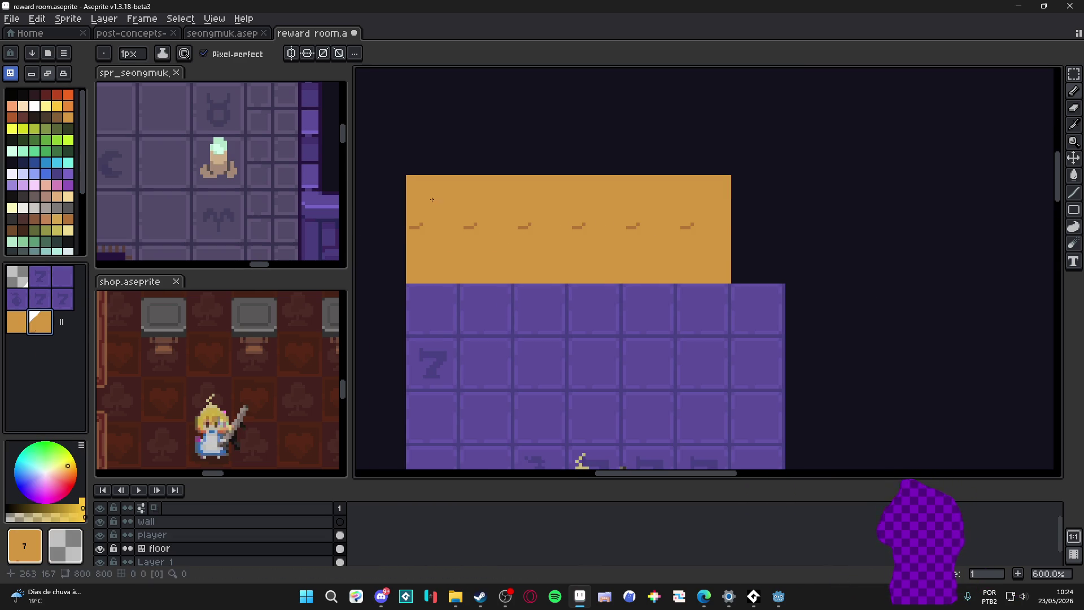
Step: Fill the remaining left and right wall spots so the marked wall spans the floor's width
click(40, 322)
click(764, 203)
click(17, 322)
click(758, 256)
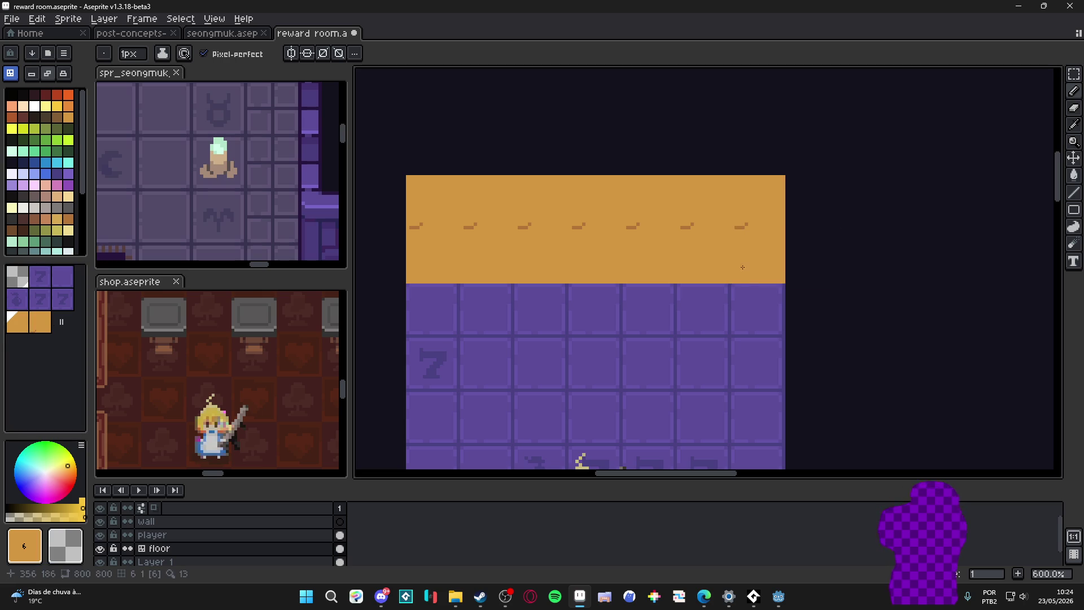
scroll(584, 255, down, 3)
scroll(584, 255, up, 1)
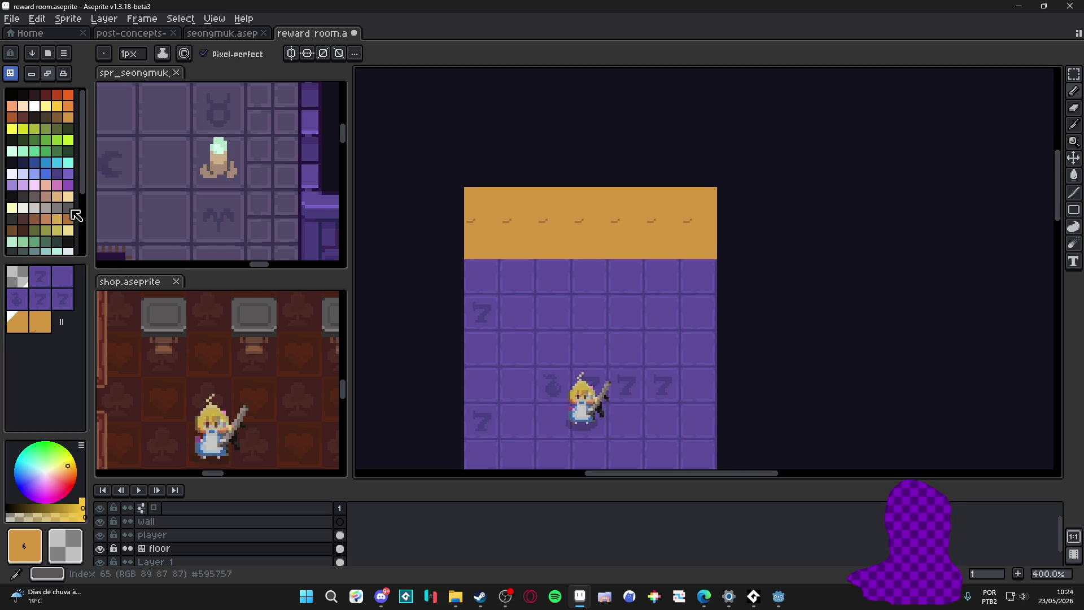
Step: Draw a horizontal #b47538 mortar line across the upper wall and show the grid
key(Tab)
scroll(533, 216, up, 3)
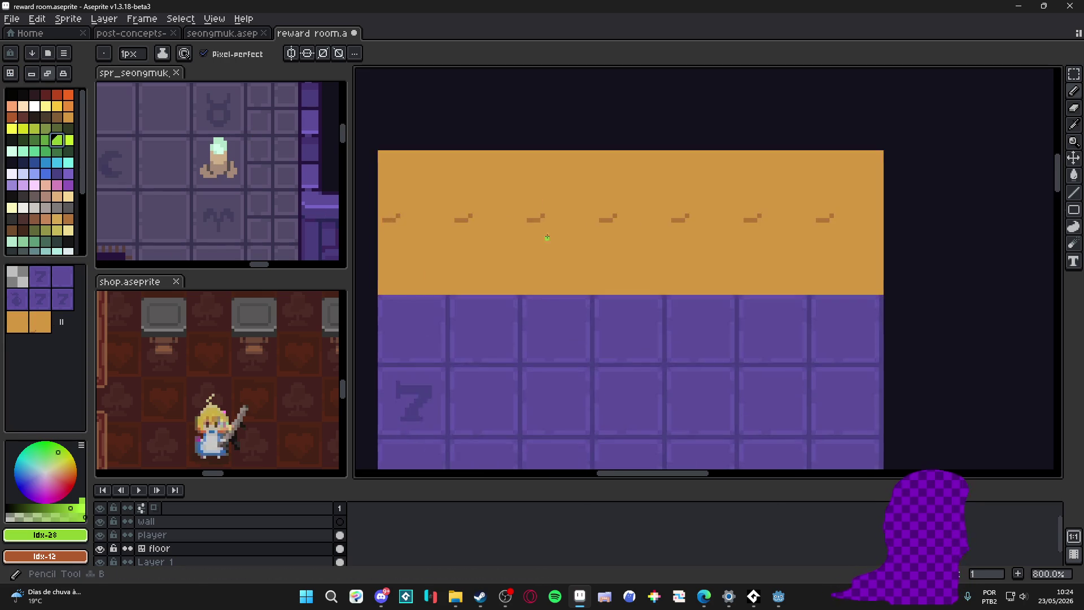
scroll(534, 217, up, 3)
alt+click(530, 217)
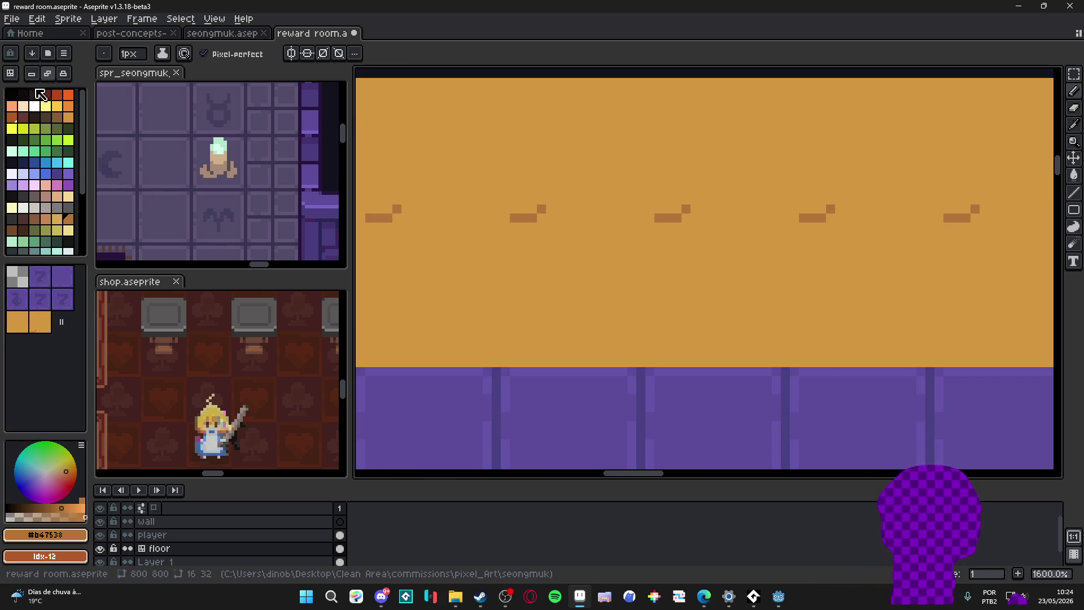
click(586, 136)
drag(526, 219, 693, 216)
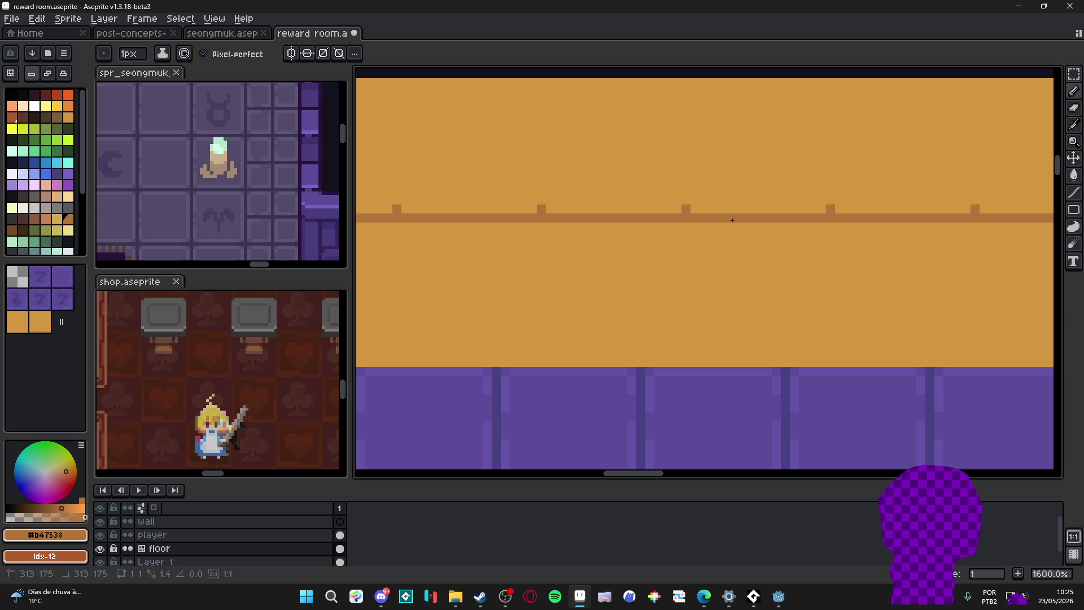
alt+click(698, 210)
scroll(671, 216, down, 3)
alt+click(465, 247)
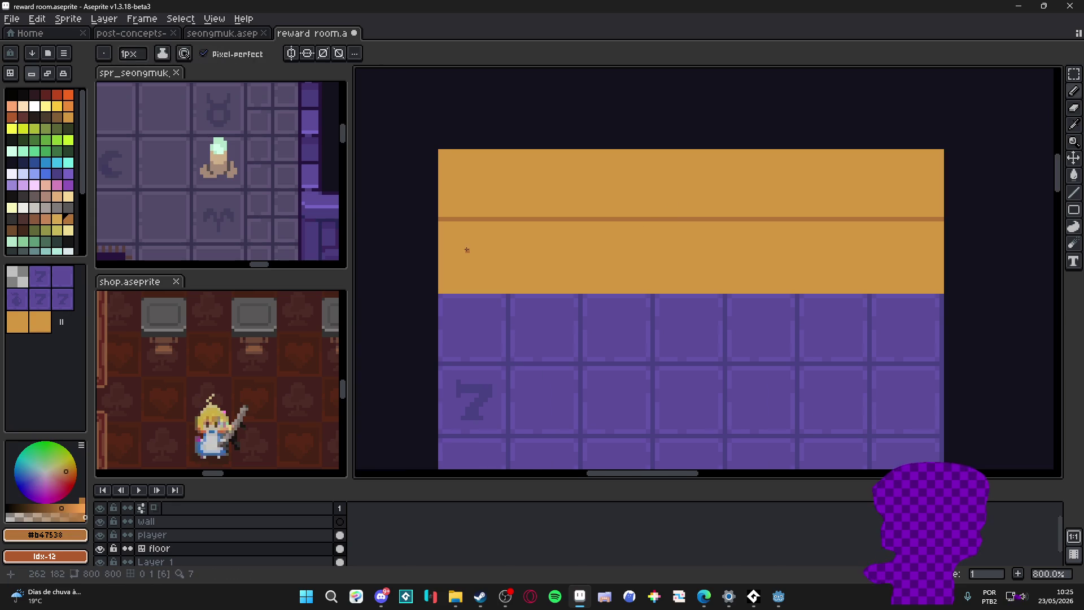
scroll(465, 246, up, 2)
key(ctrl+apostrophe)
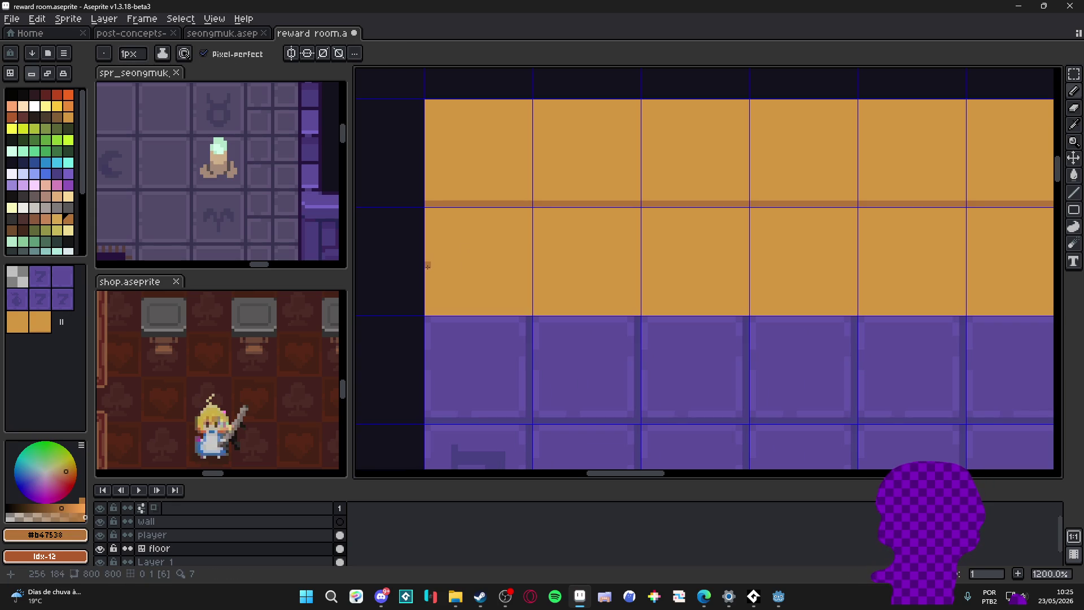
Step: Draw horizontal mortar lines across the lower wall rows
drag(857, 265, 743, 282)
shift+click(742, 282)
scroll(729, 280, up, 2)
scroll(484, 239, left, 2)
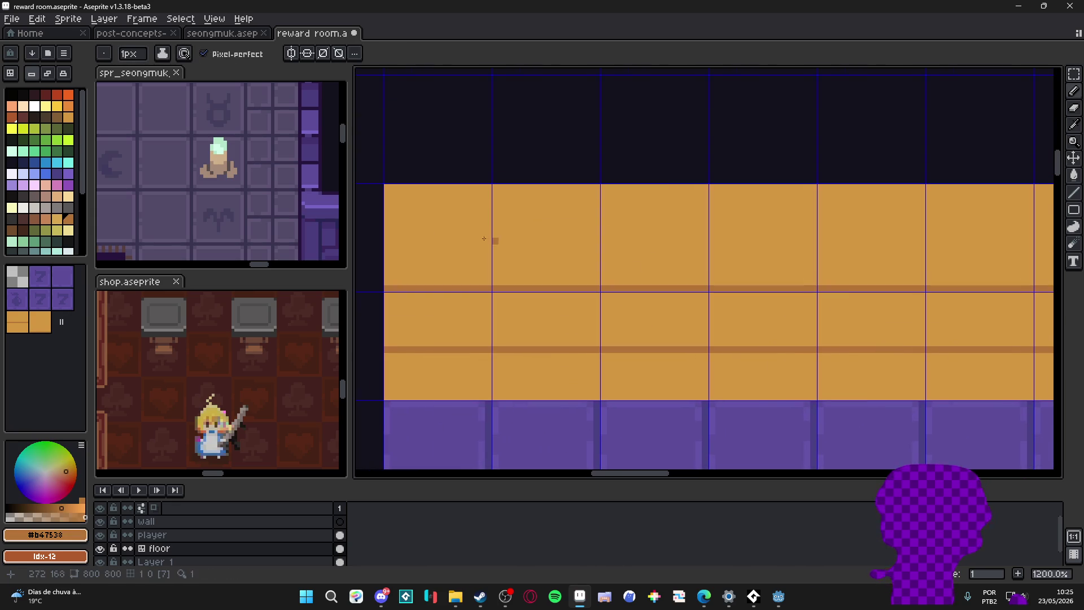
click(392, 233)
shift+click(747, 234)
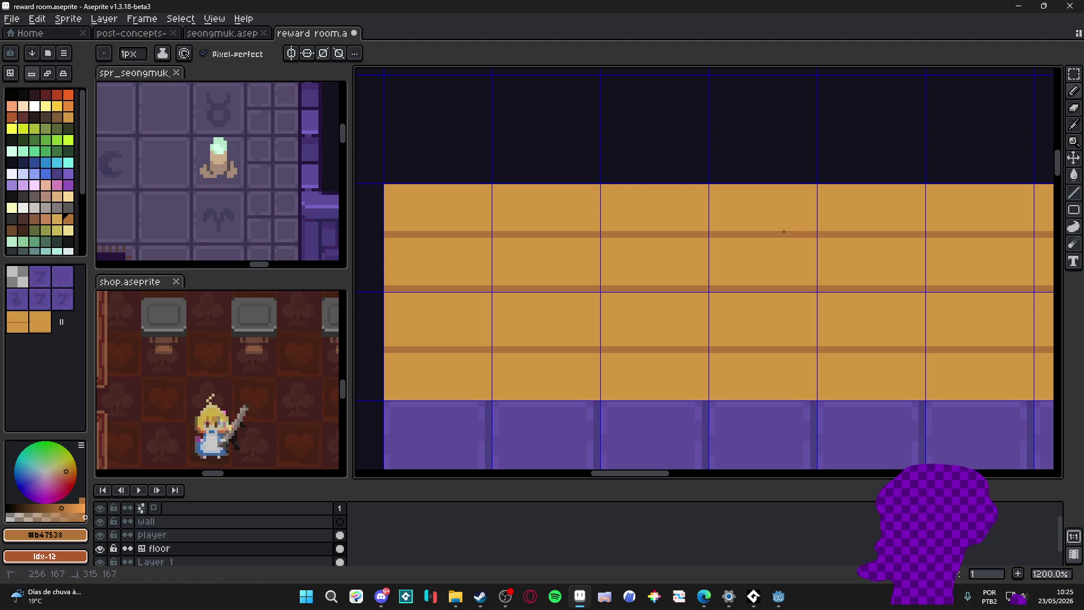
Step: Add staggered vertical brick joints in each row and the bottom mortar line
drag(651, 241, 653, 279)
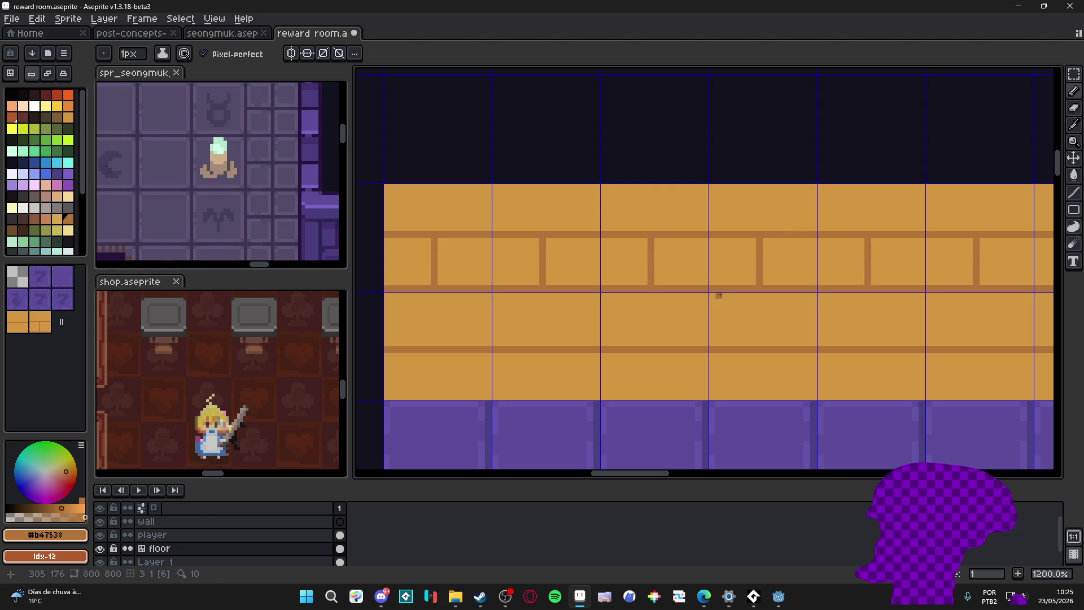
shift+click(715, 352)
drag(657, 356, 653, 398)
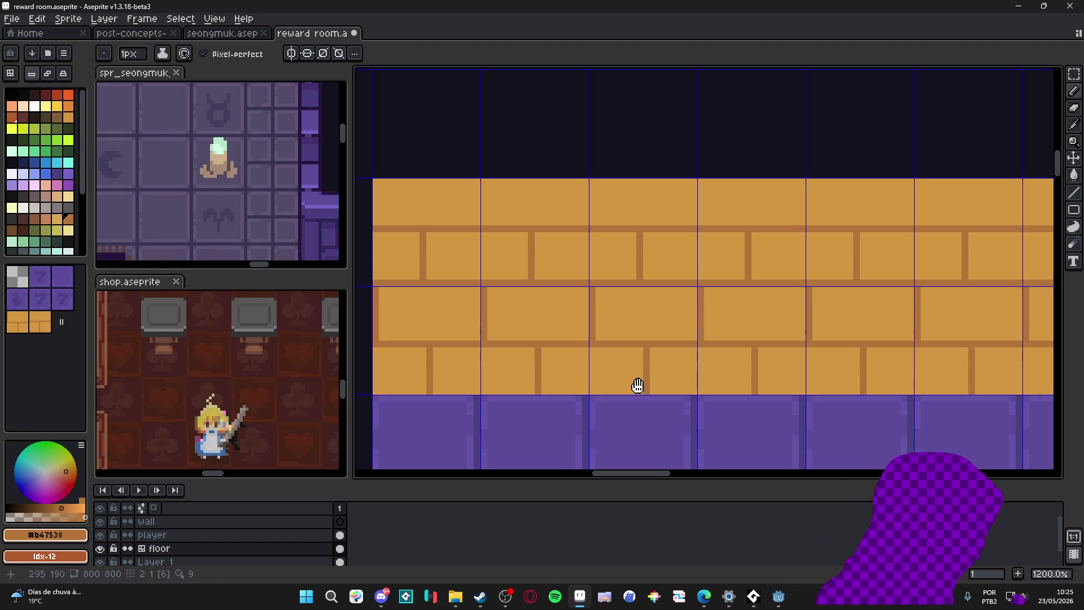
scroll(636, 382, down, 2)
scroll(626, 358, up, 2)
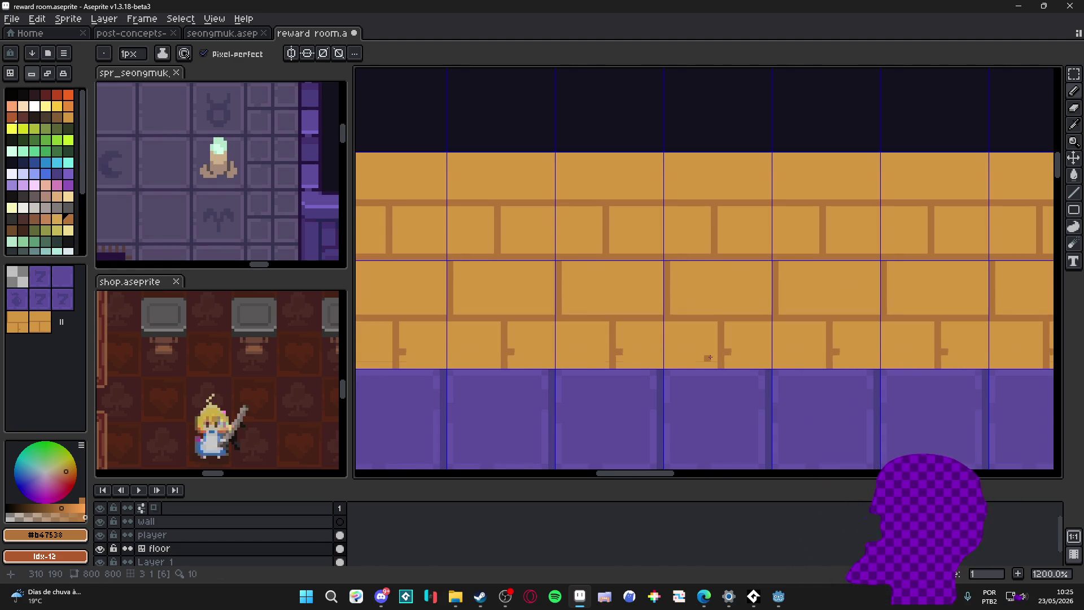
drag(706, 357, 794, 352)
alt+click(751, 368)
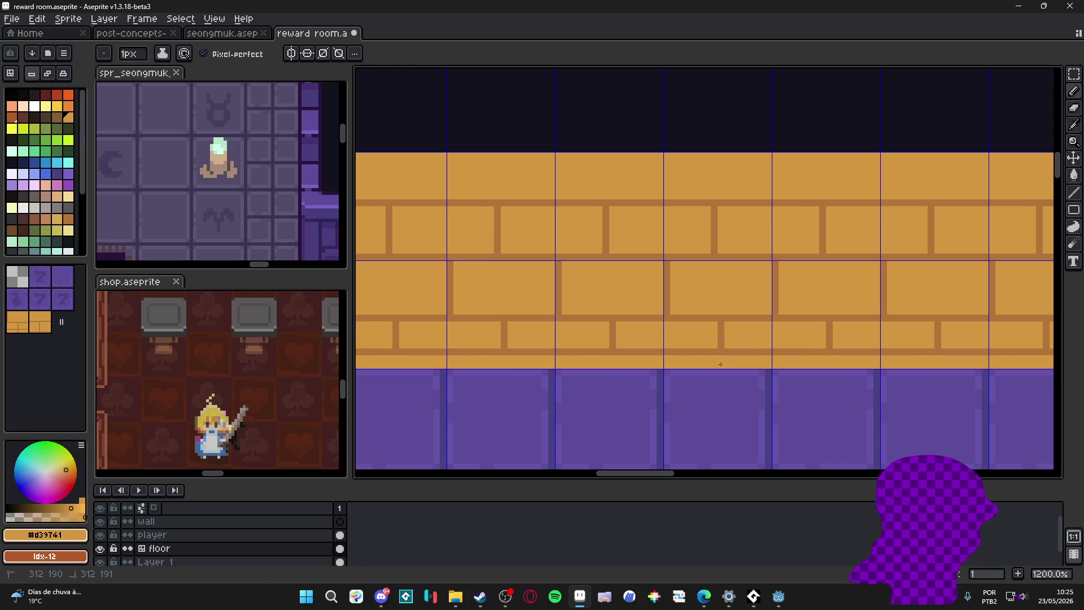
scroll(686, 361, down, 3)
key(Tab)
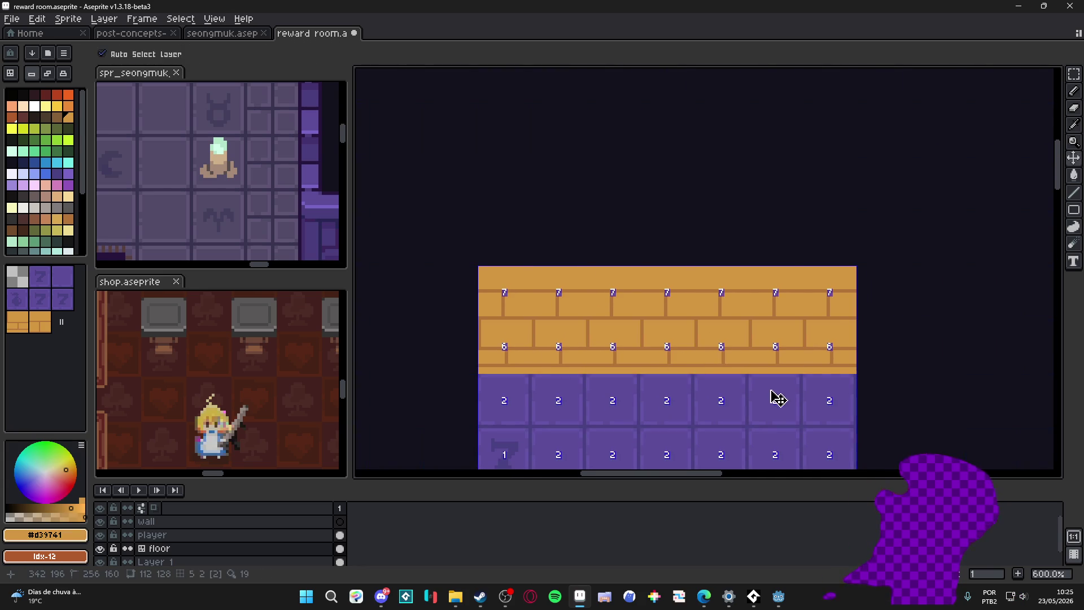
key(Tab)
drag(519, 359, 504, 338)
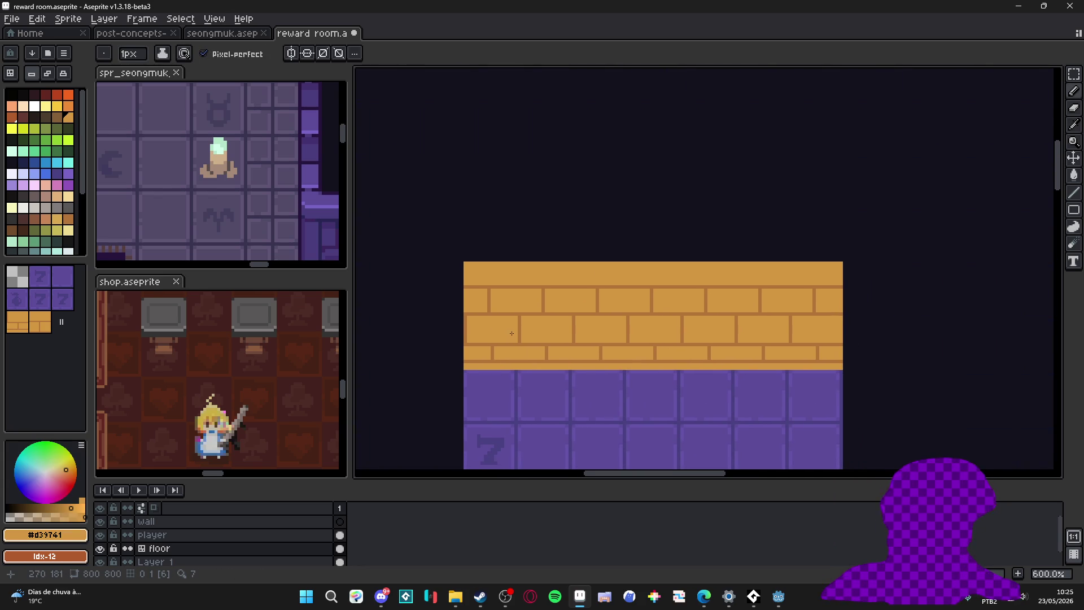
scroll(559, 287, up, 1)
alt+click(534, 290)
shift+click(883, 286)
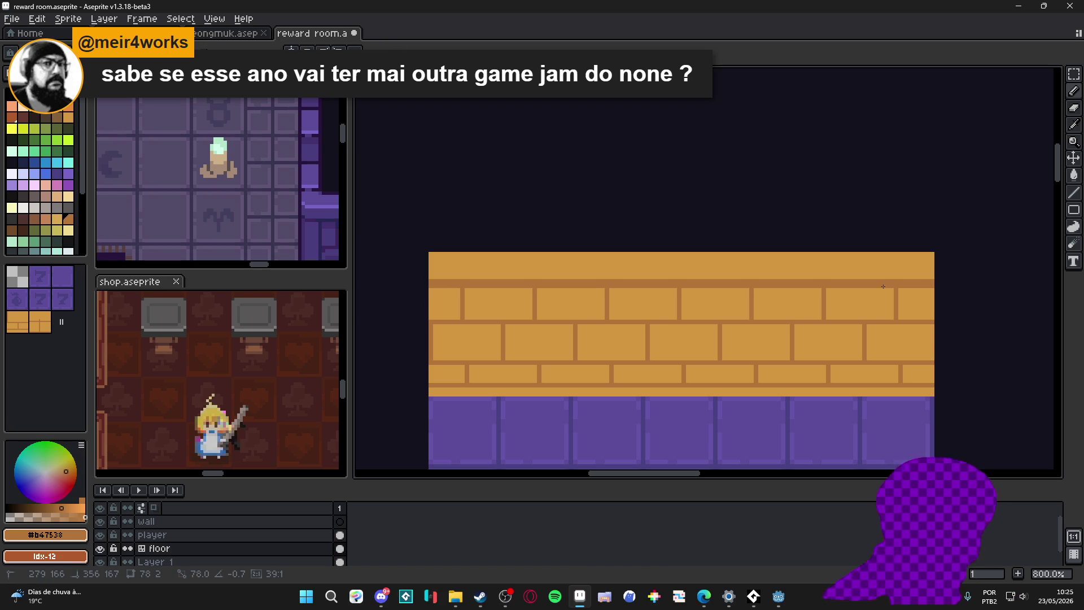
alt+click(895, 280)
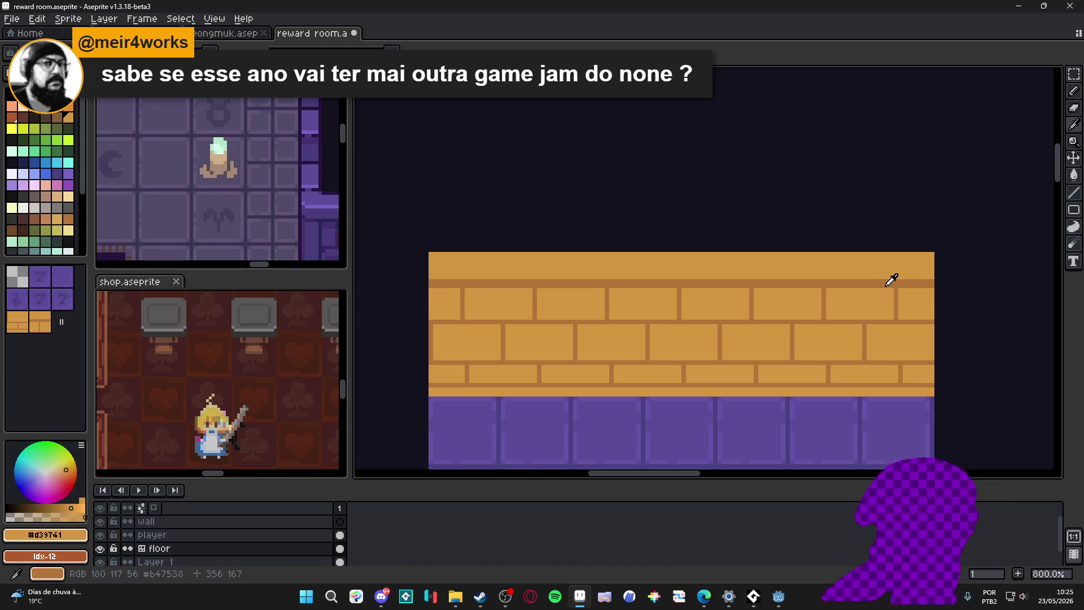
drag(897, 286, 828, 285)
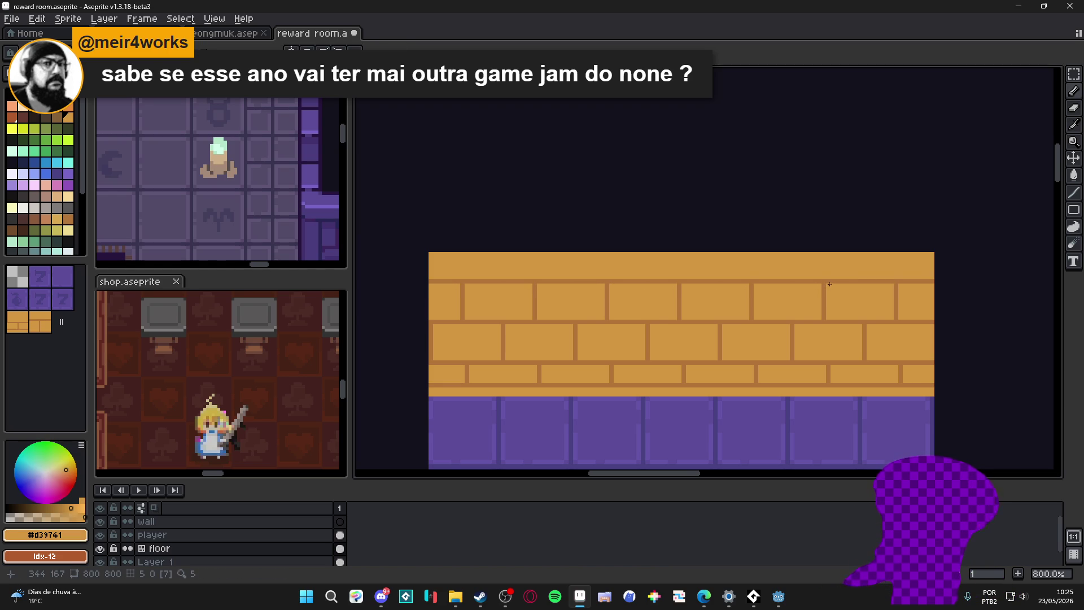
scroll(733, 307, up, 1)
alt+click(615, 315)
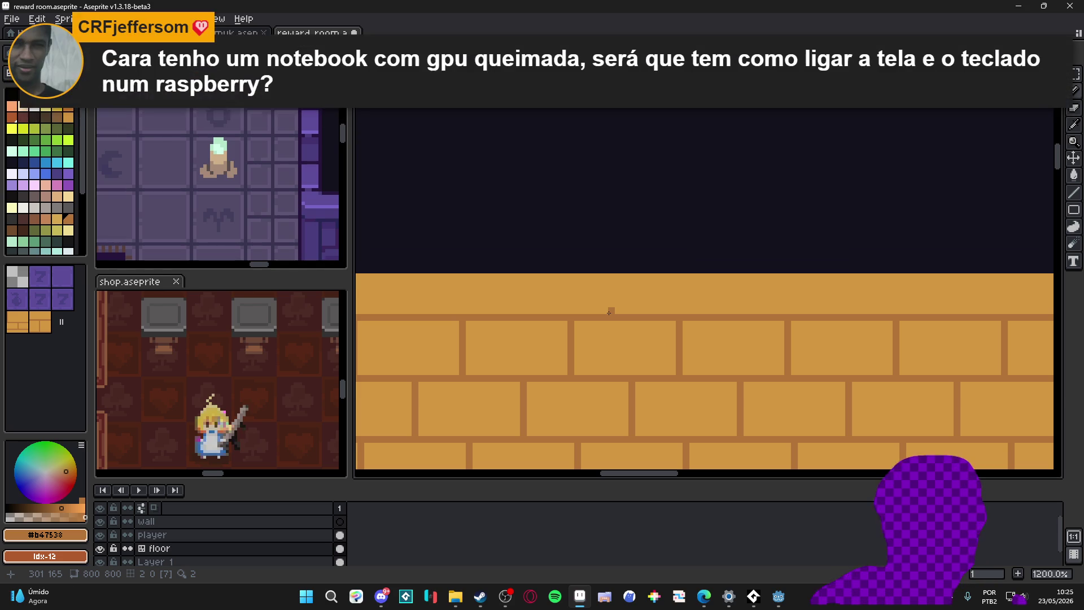
scroll(609, 312, down, 1)
scroll(543, 328, down, 2)
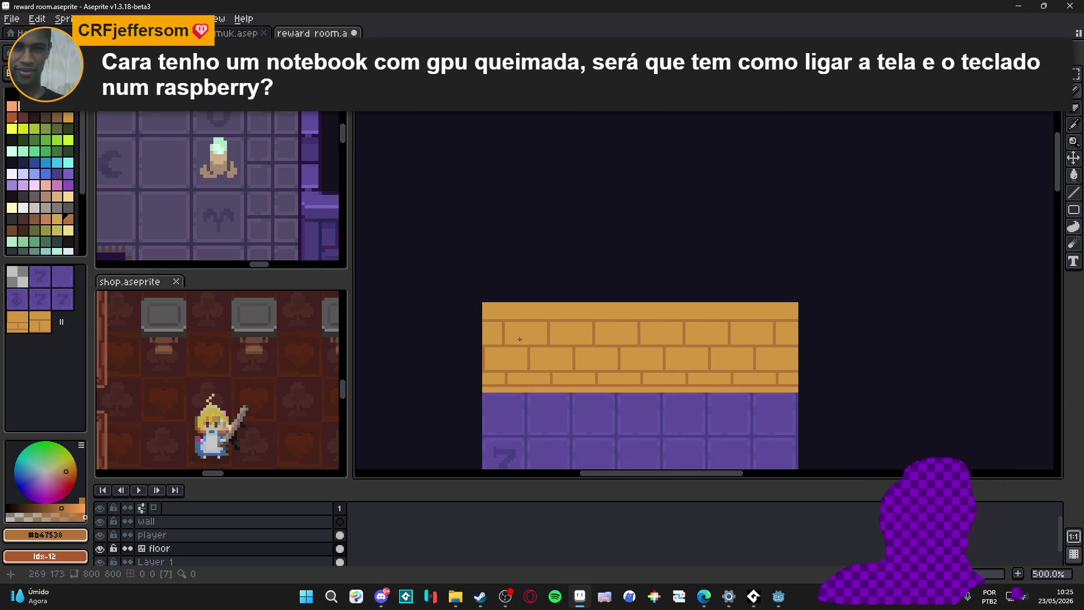
scroll(547, 330, up, 2)
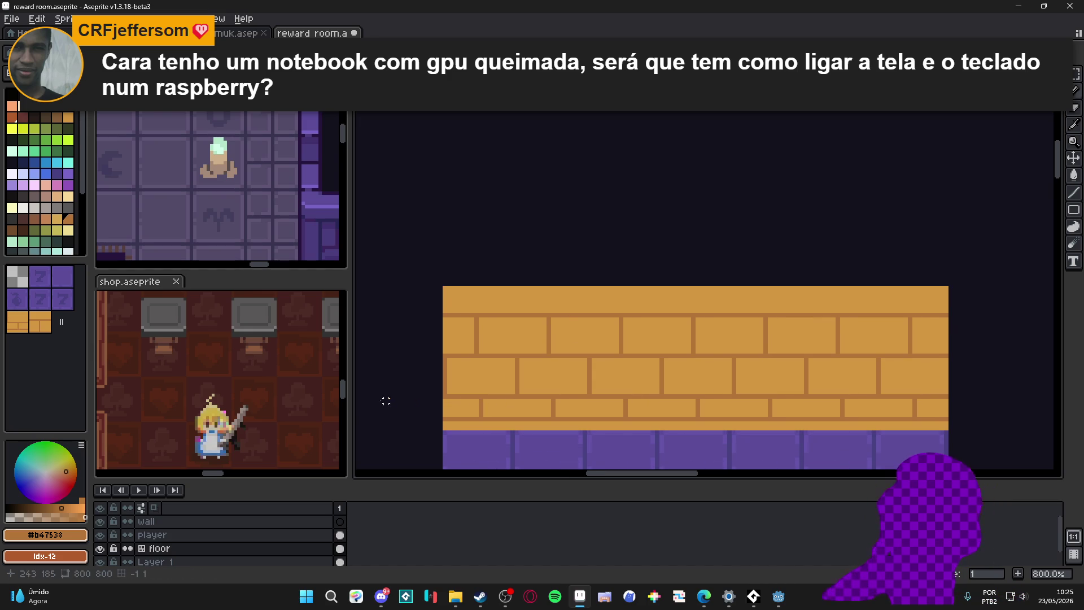
scroll(467, 387, right, 1)
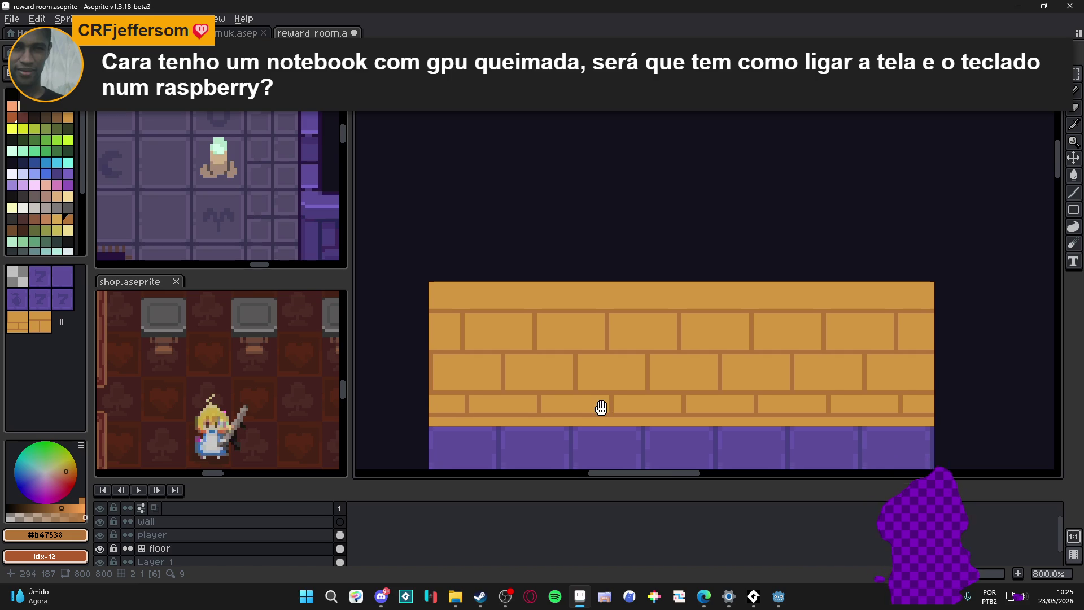
scroll(600, 399, right, 1)
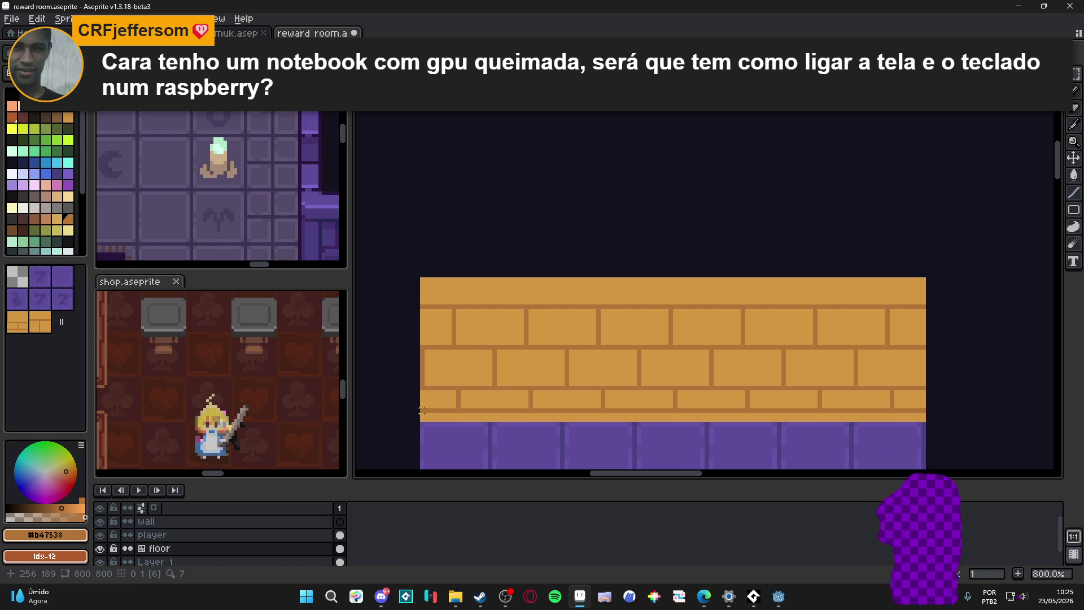
Step: Move the selected brick wall up a few pixels and paint the gap below in #d39741 tan
drag(421, 410, 928, 302)
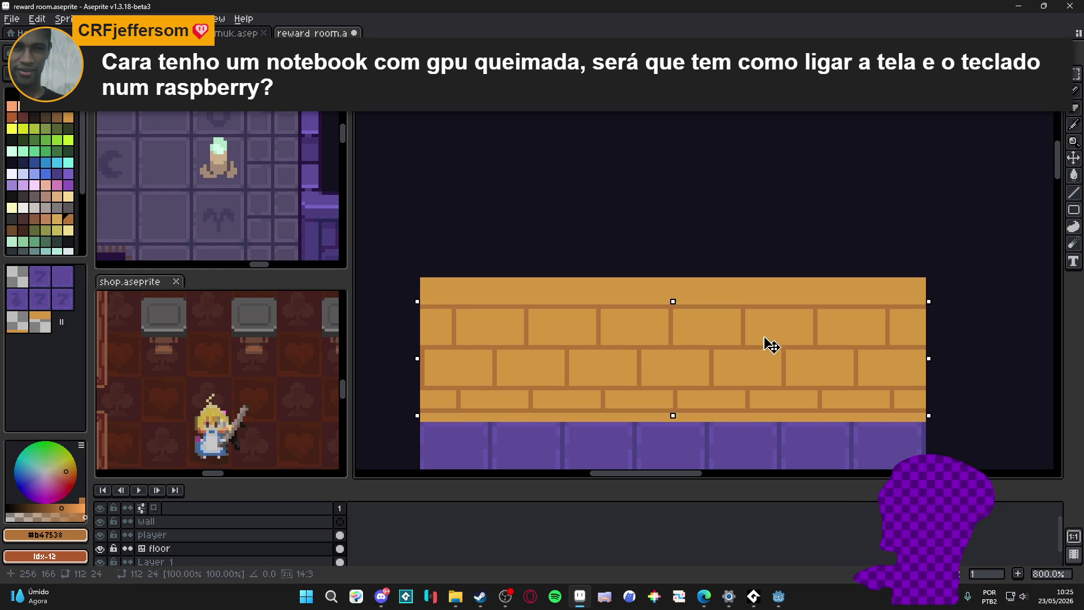
drag(764, 336, 764, 329)
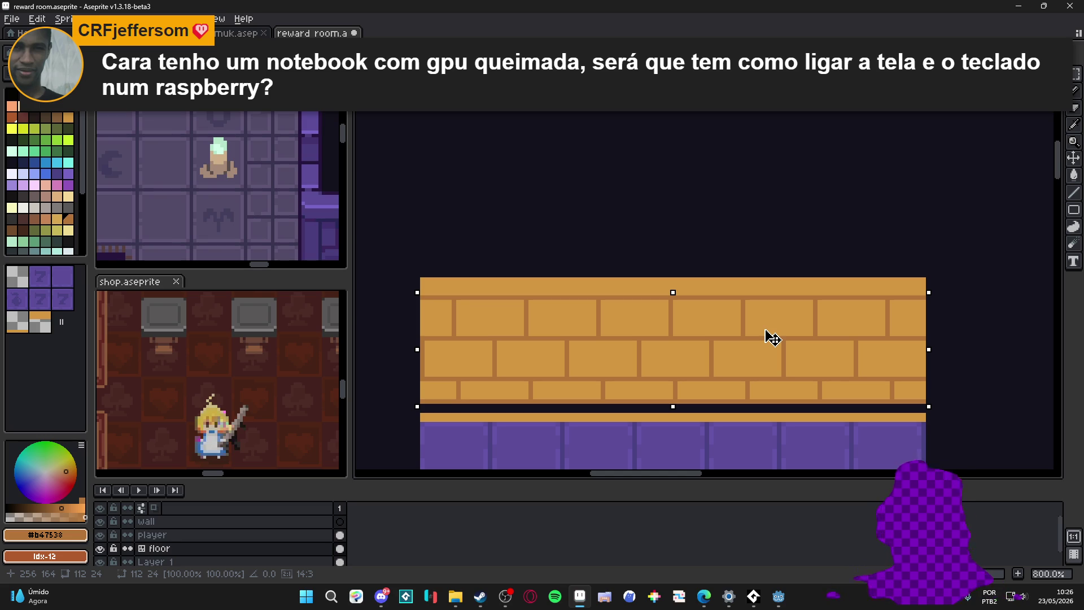
key(Return)
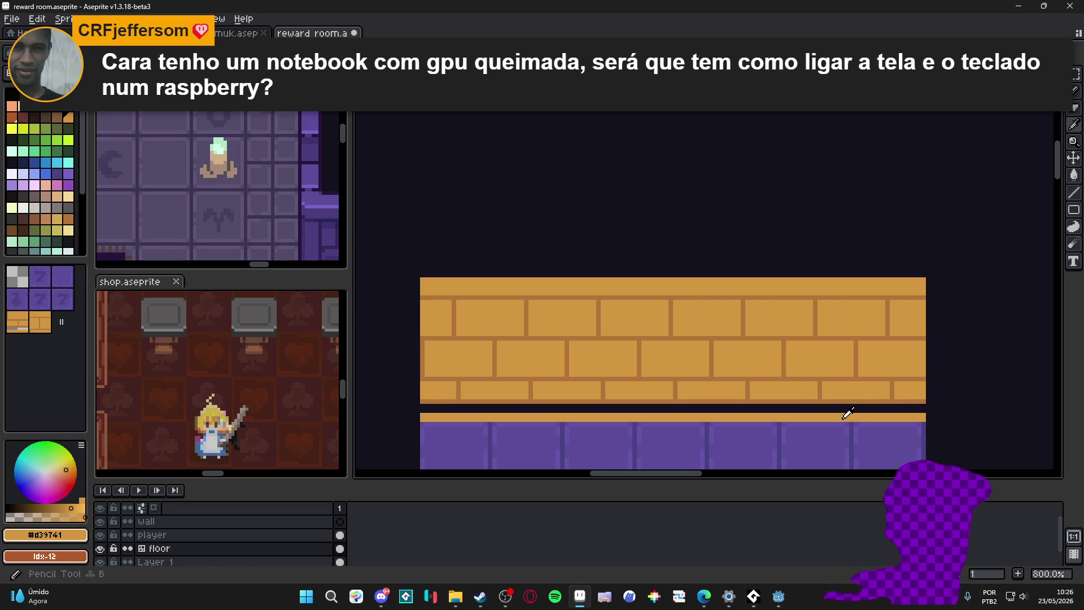
key(b)
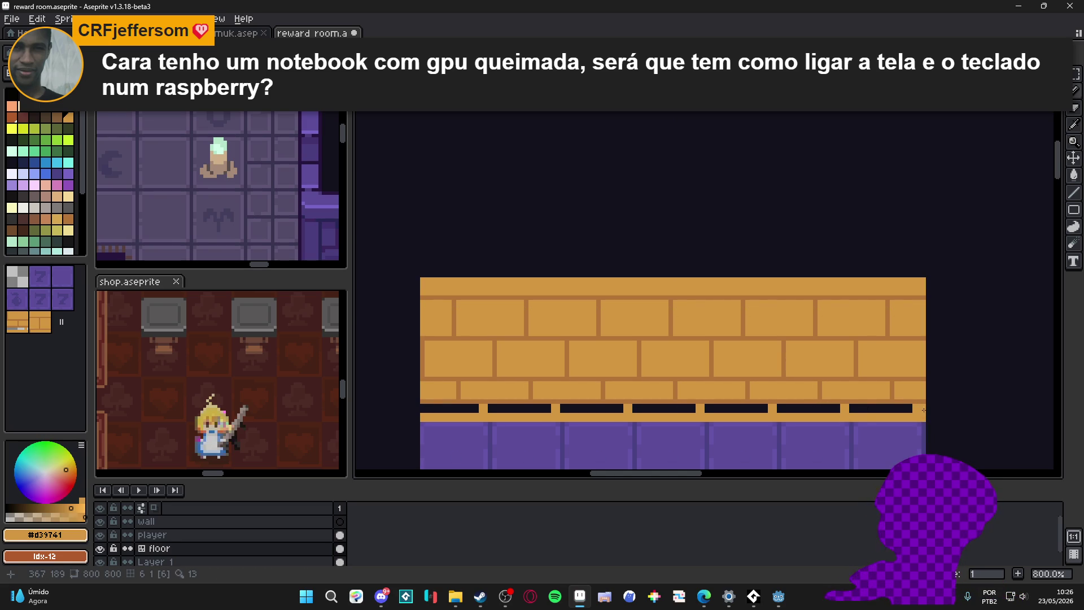
drag(480, 408, 698, 417)
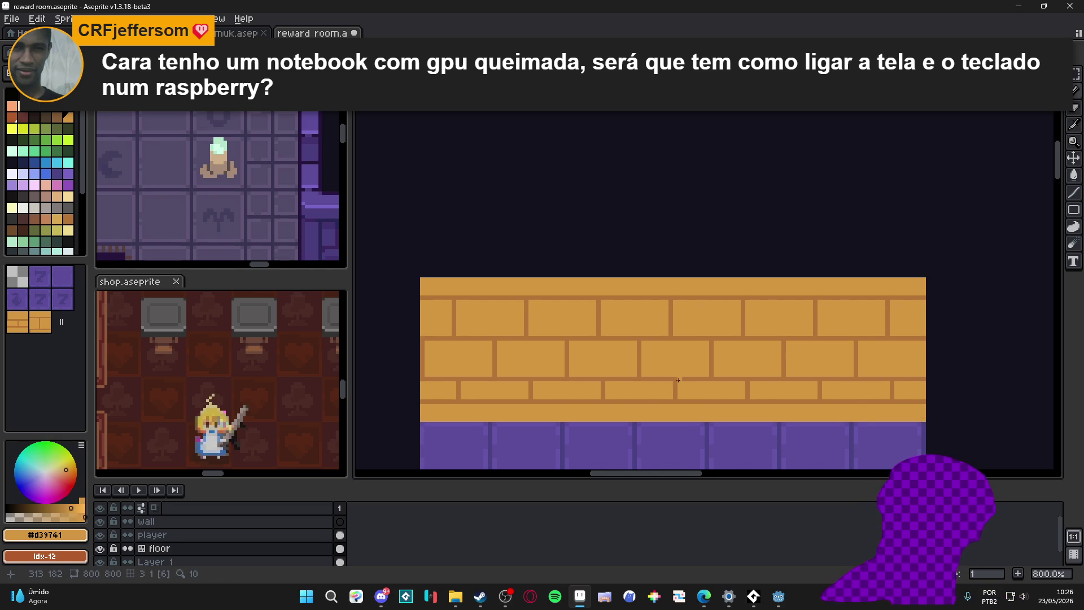
scroll(661, 383, down, 1)
scroll(593, 390, down, 1)
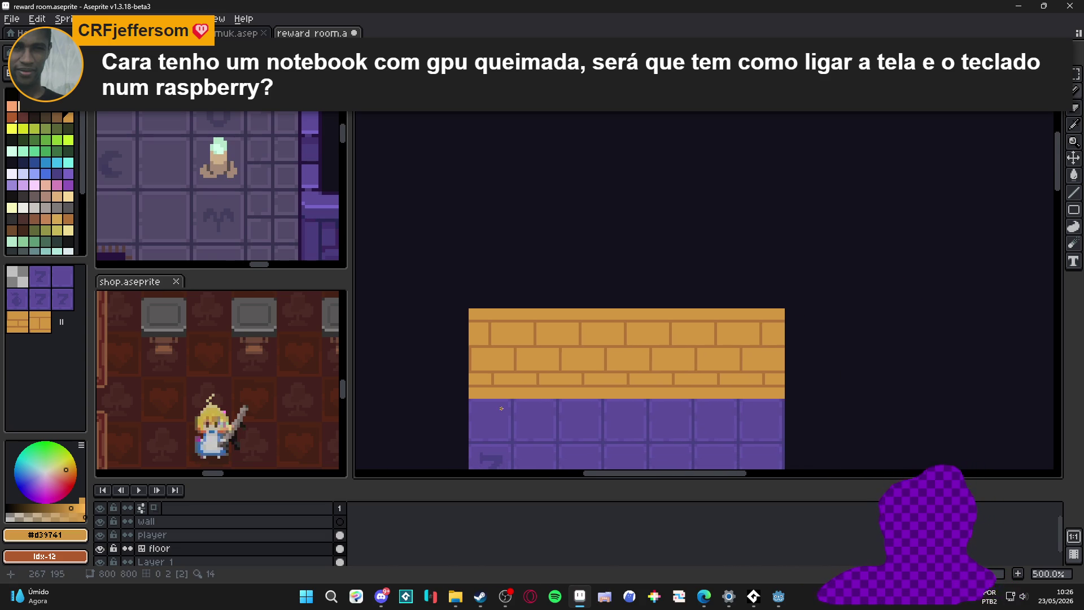
scroll(508, 402, up, 2)
scroll(555, 391, down, 1)
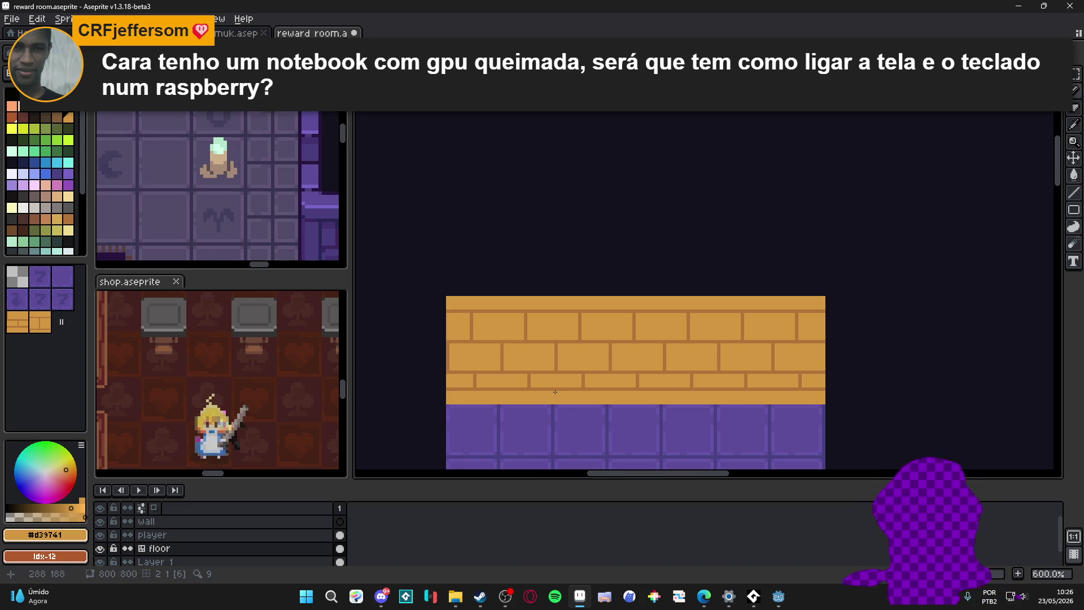
scroll(549, 395, up, 1)
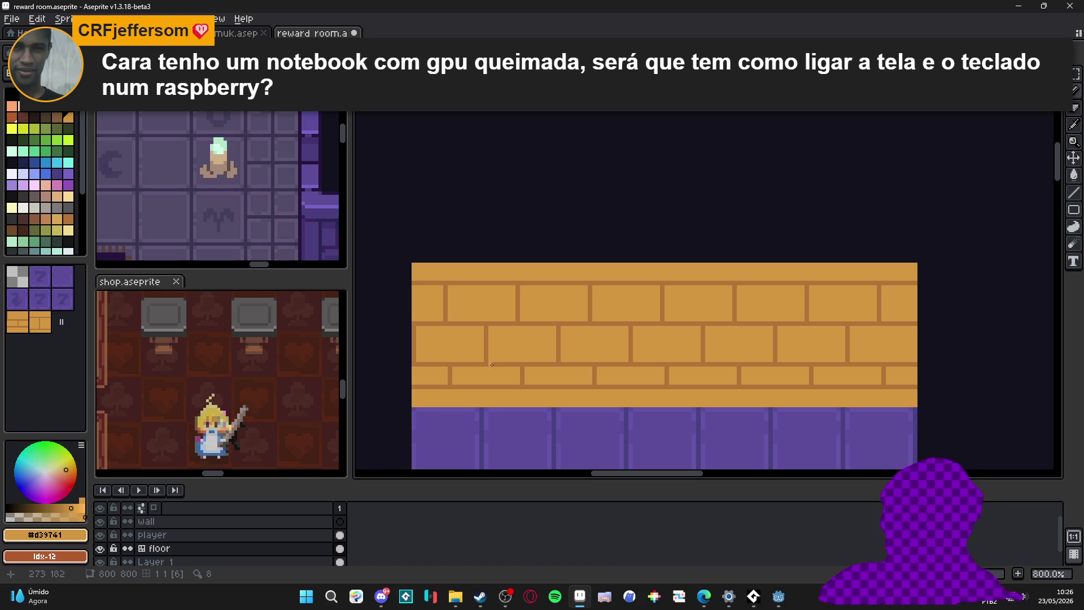
scroll(455, 286, up, 1)
scroll(455, 286, down, 1)
Step: Draw a pale yellow highlight line along the wall's top edge, redoing it in a paler shade
key(ctrl+apostrophe)
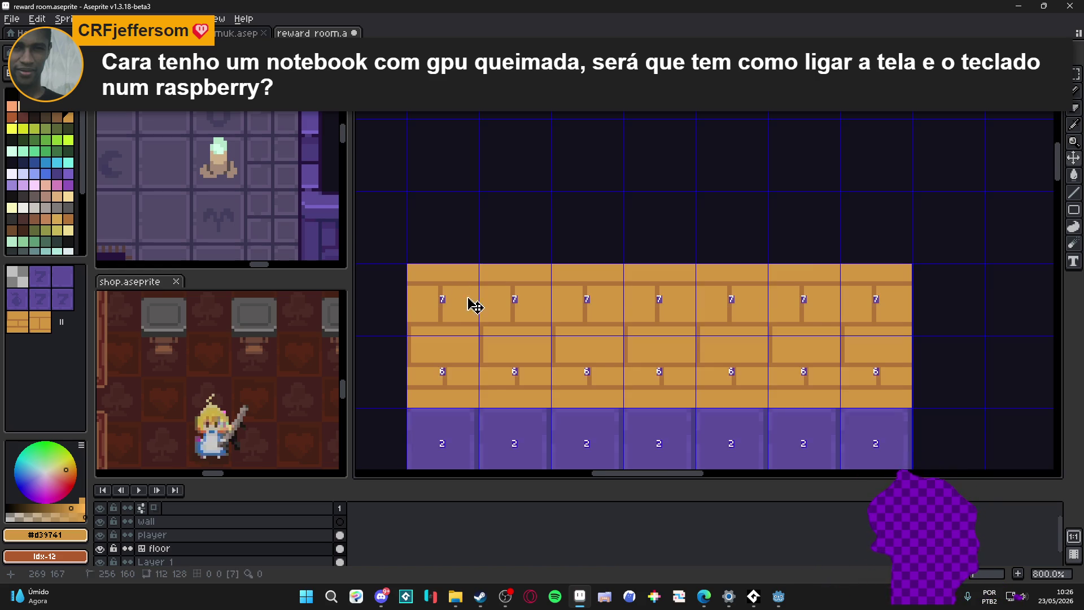
scroll(415, 271, up, 2)
click(44, 119)
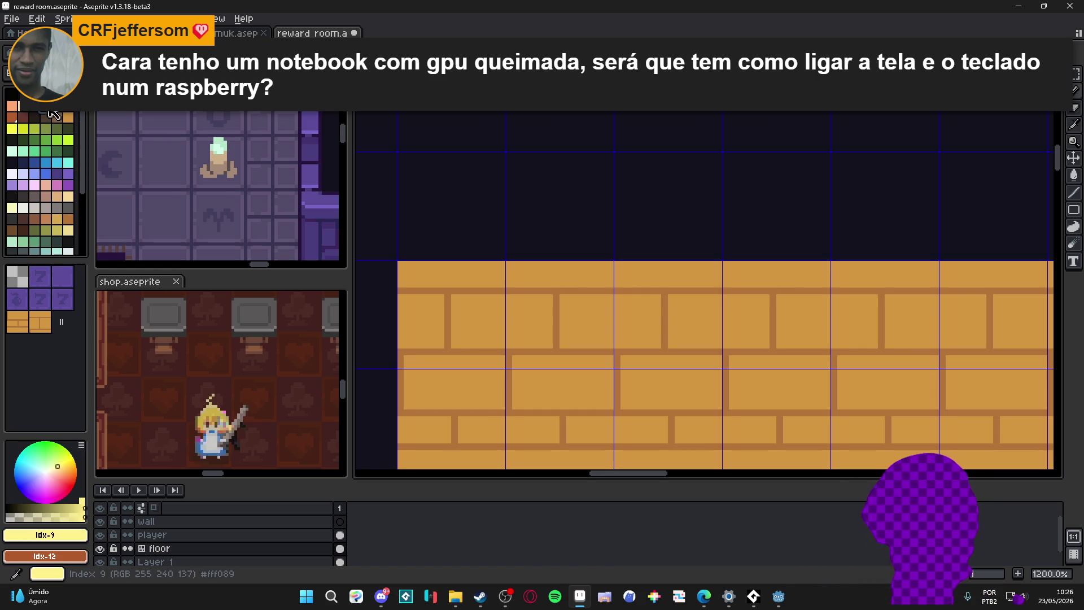
shift+click(404, 266)
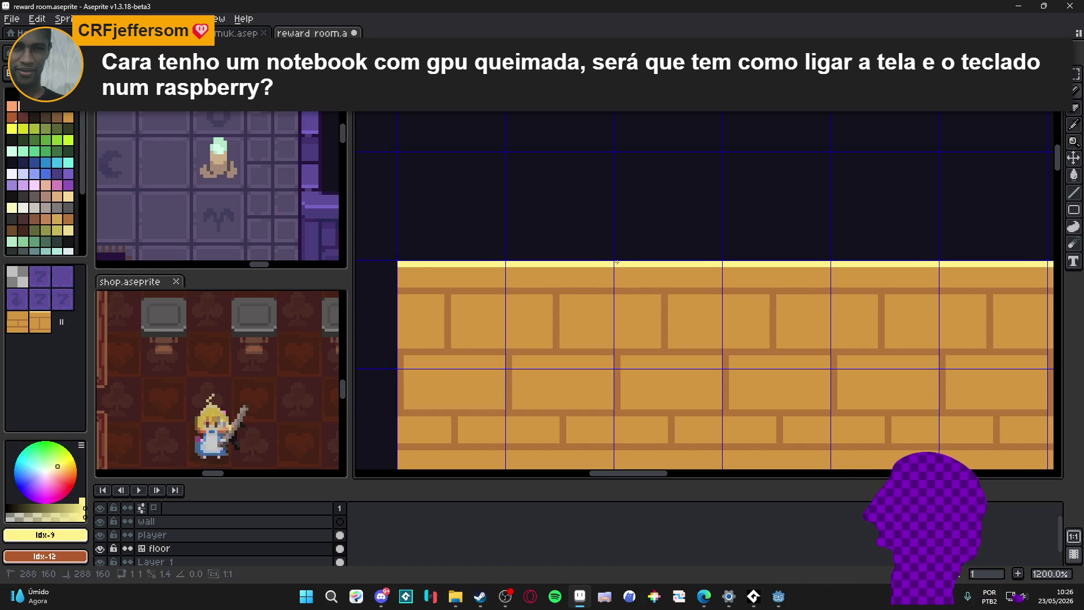
scroll(509, 272, down, 2)
key(ctrl+z)
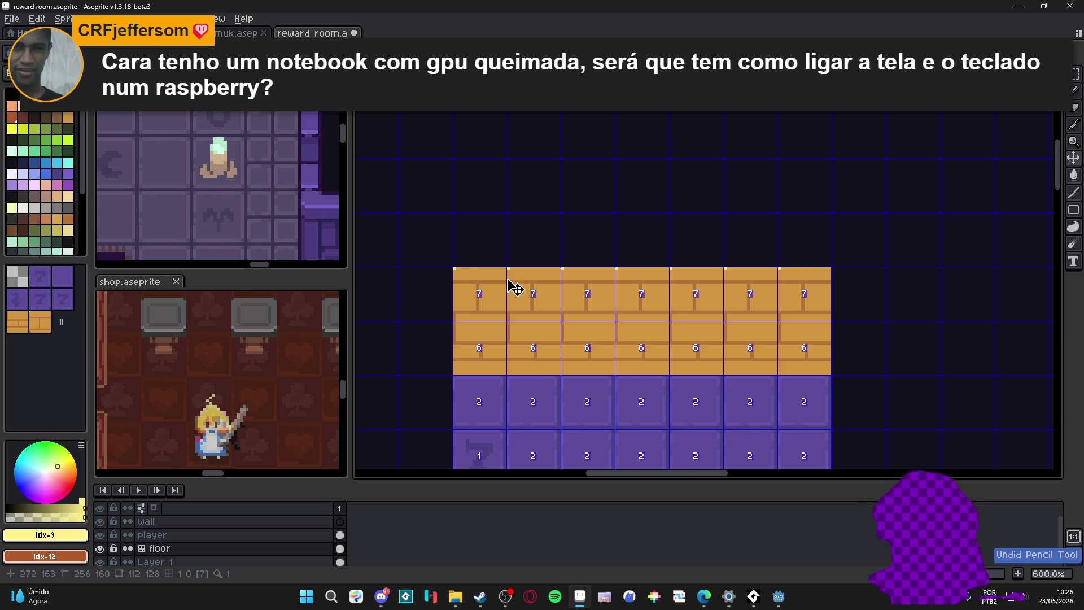
scroll(509, 286, up, 2)
alt+click(480, 274)
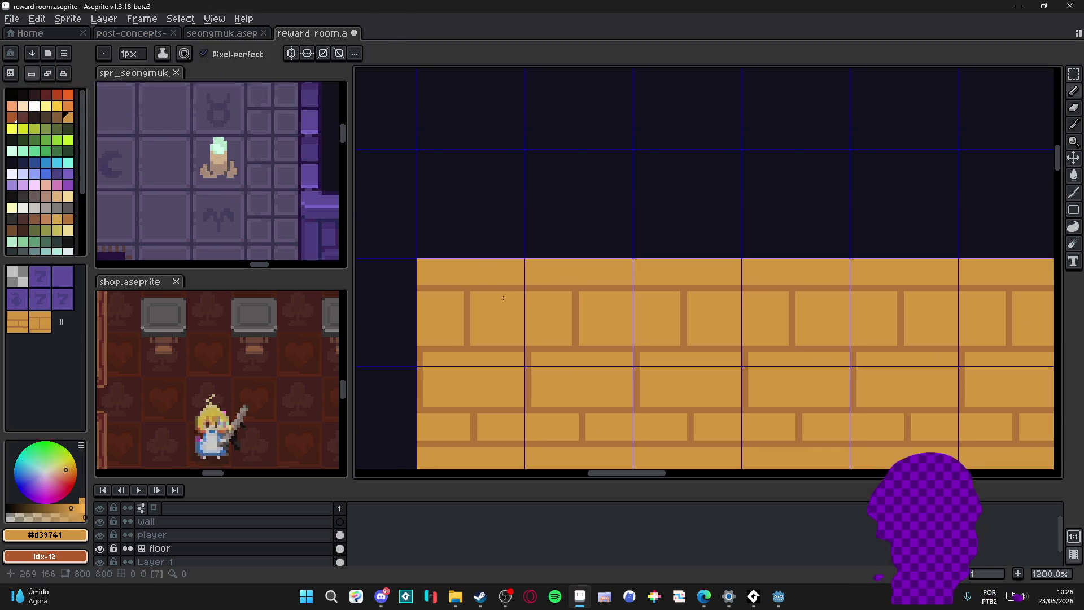
key(alt)
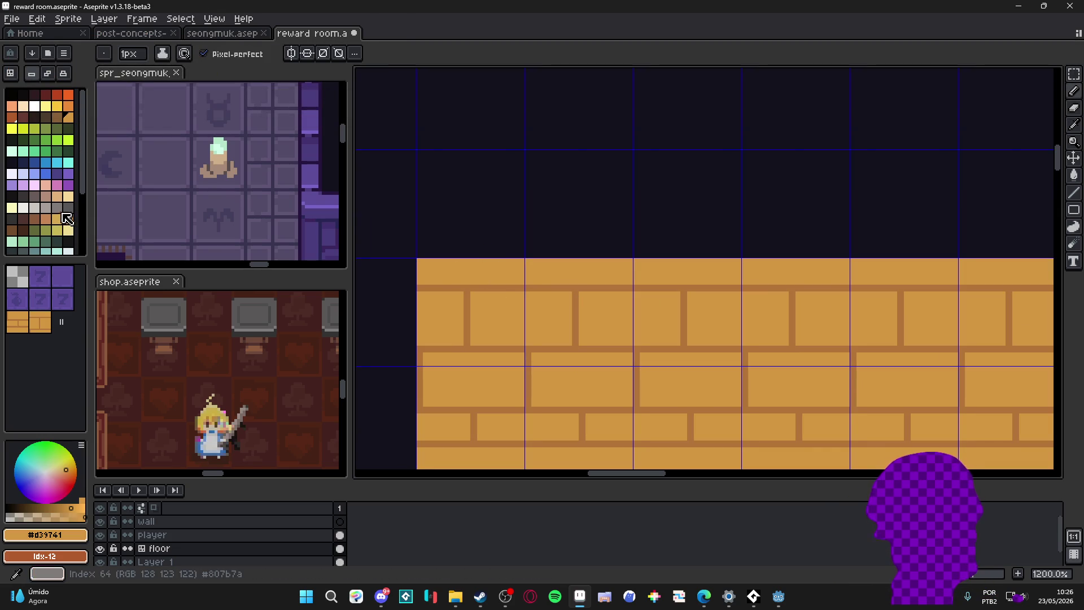
click(69, 196)
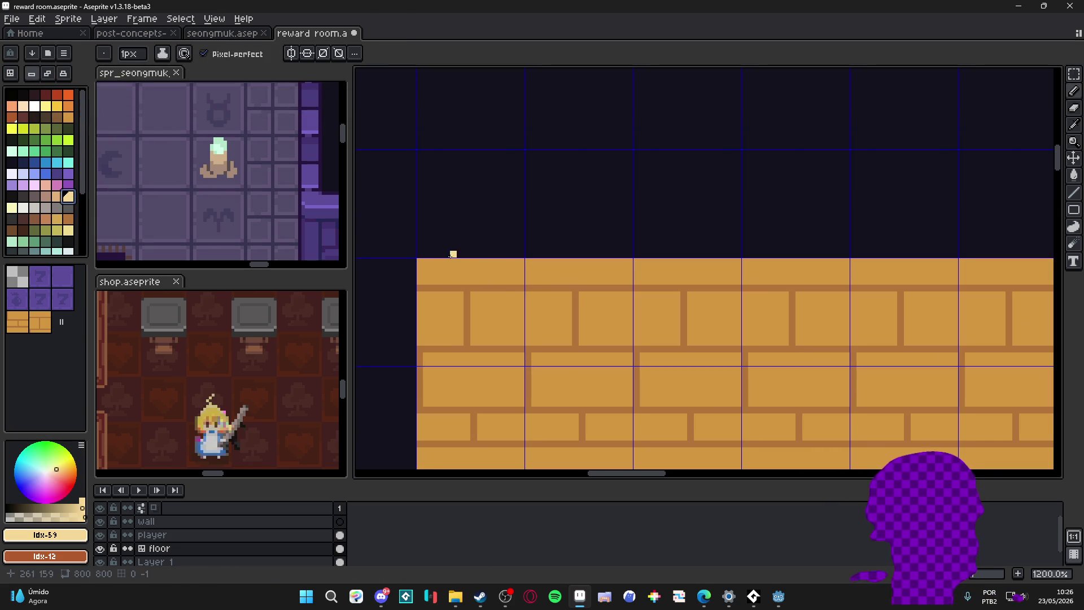
shift+click(419, 261)
scroll(582, 294, up, 1)
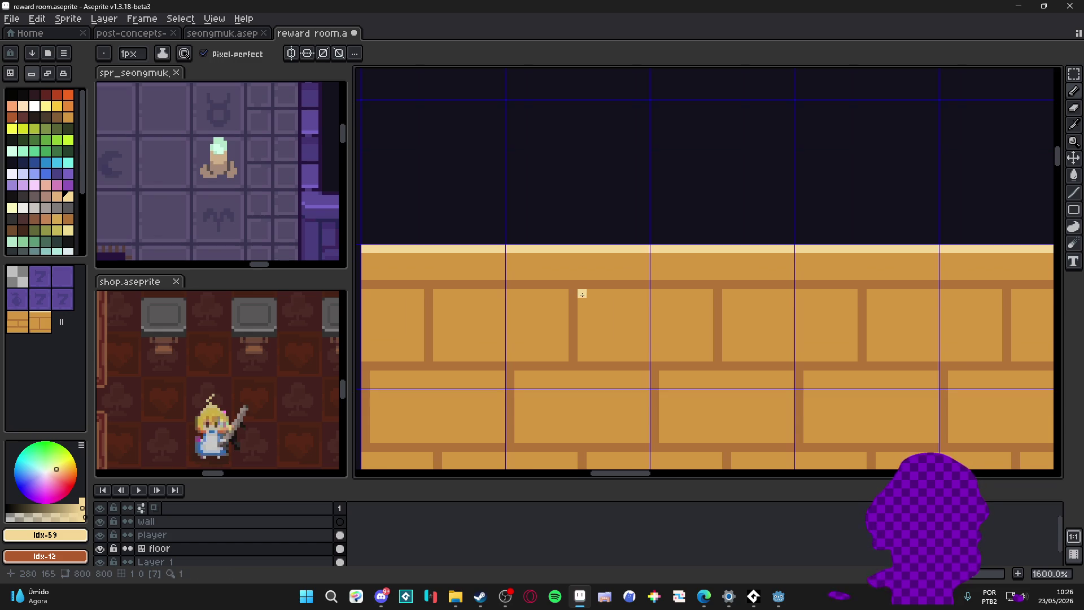
Step: Add light strips atop the second-row bricks and trim them with darker #d39741 pixels
drag(582, 295, 703, 295)
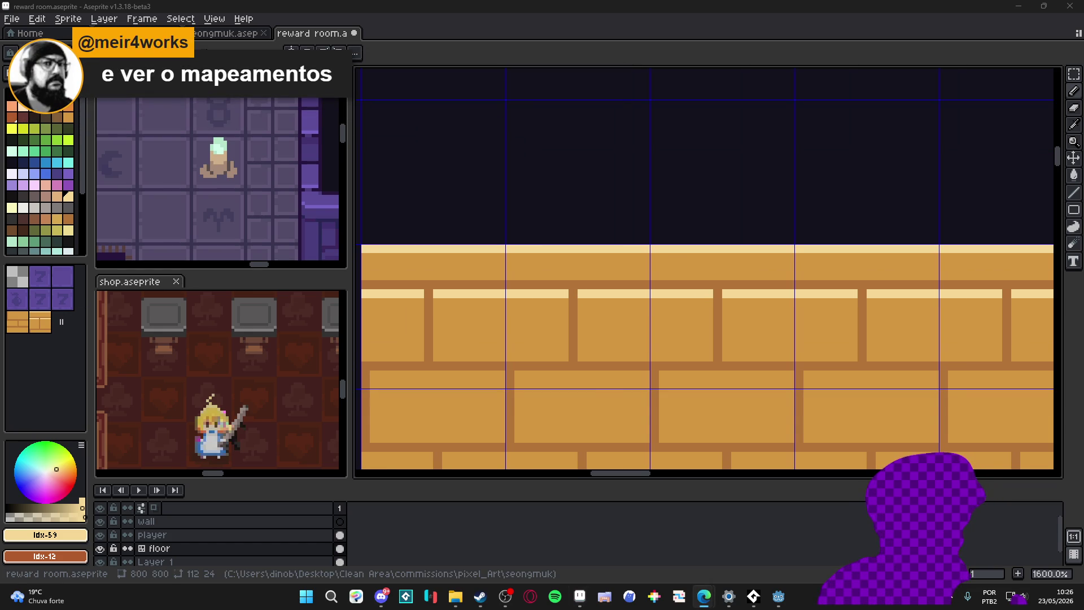
scroll(582, 317, up, 2)
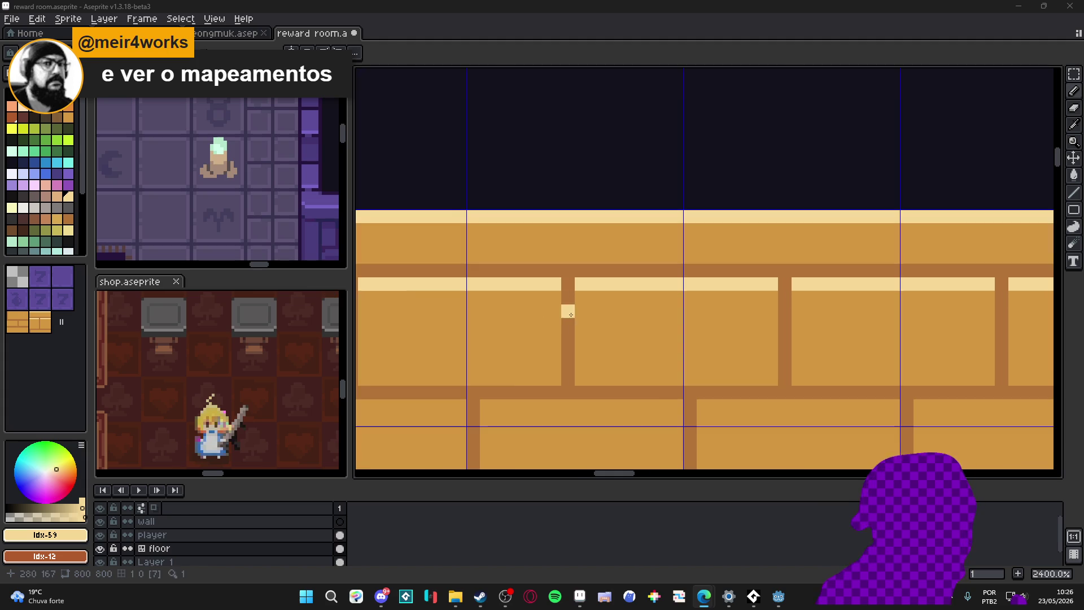
alt+click(554, 308)
mouse_move(555, 285)
mouse_down()
mouse_move(536, 286)
mouse_move(622, 272)
mouse_up()
scroll(671, 288, left, 3)
scroll(520, 310, down, 2)
scroll(520, 310, left, 2)
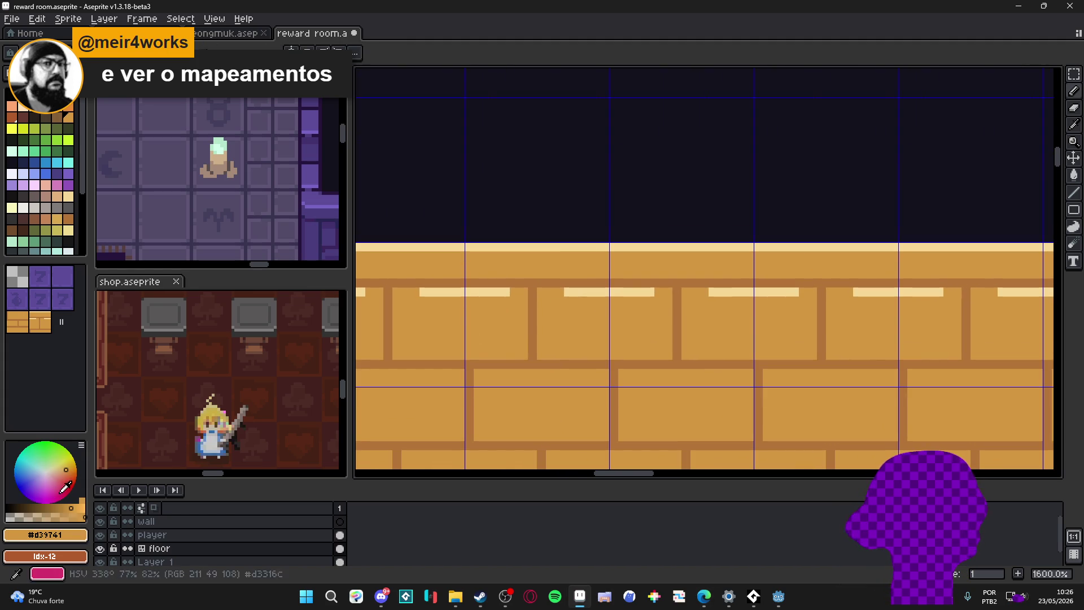
Step: Try a light tan fill on the bricks, undo it, and pan along the wall
key(g)
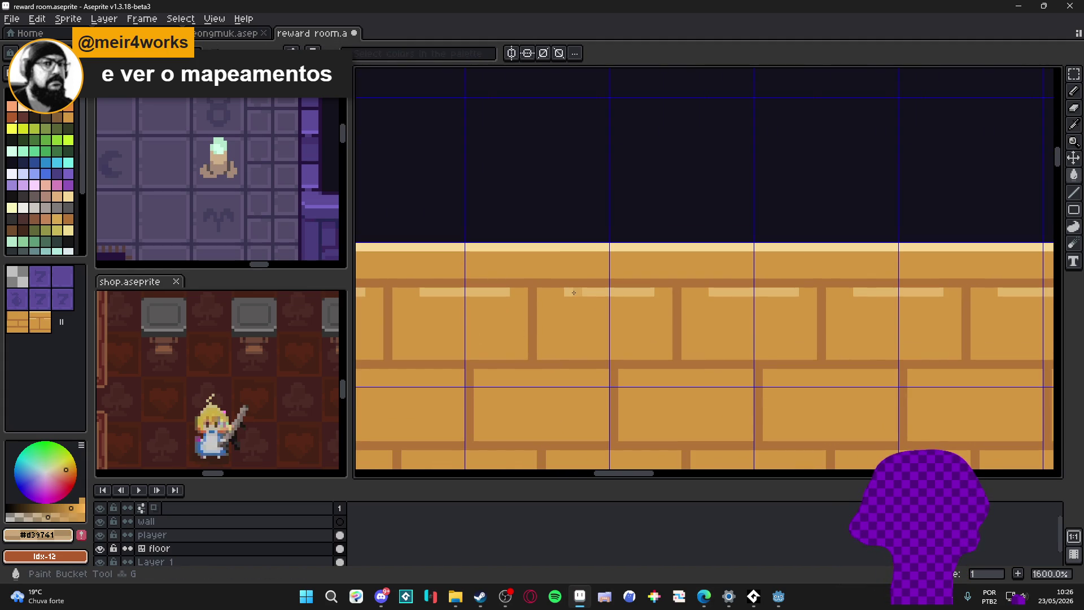
scroll(573, 292, down, 2)
scroll(598, 329, up, 2)
alt+click(669, 298)
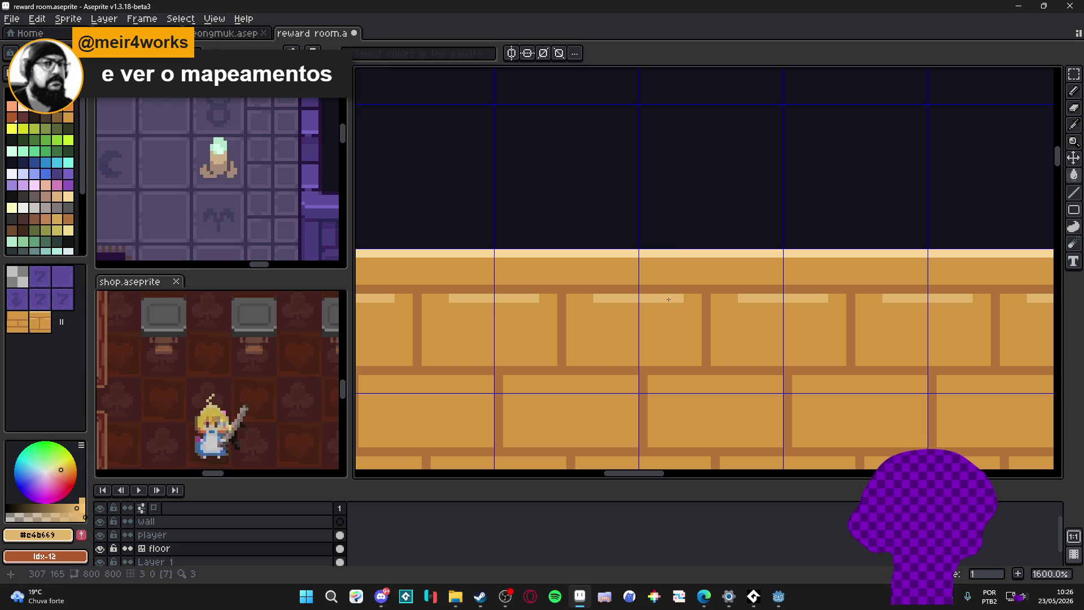
click(686, 298)
key(ctrl+z)
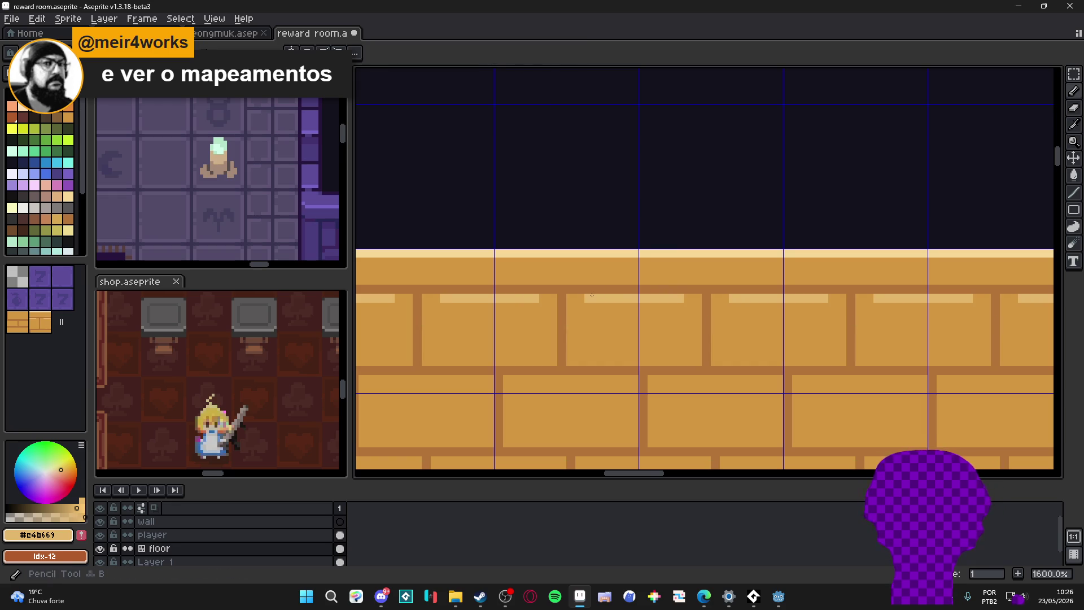
drag(649, 344, 623, 319)
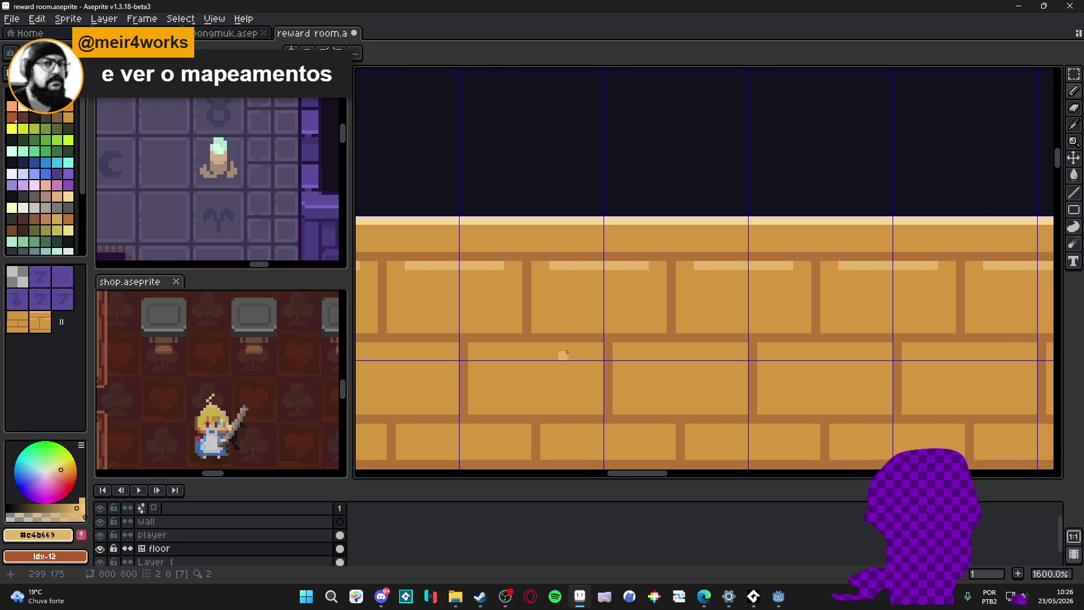
drag(567, 355, 575, 340)
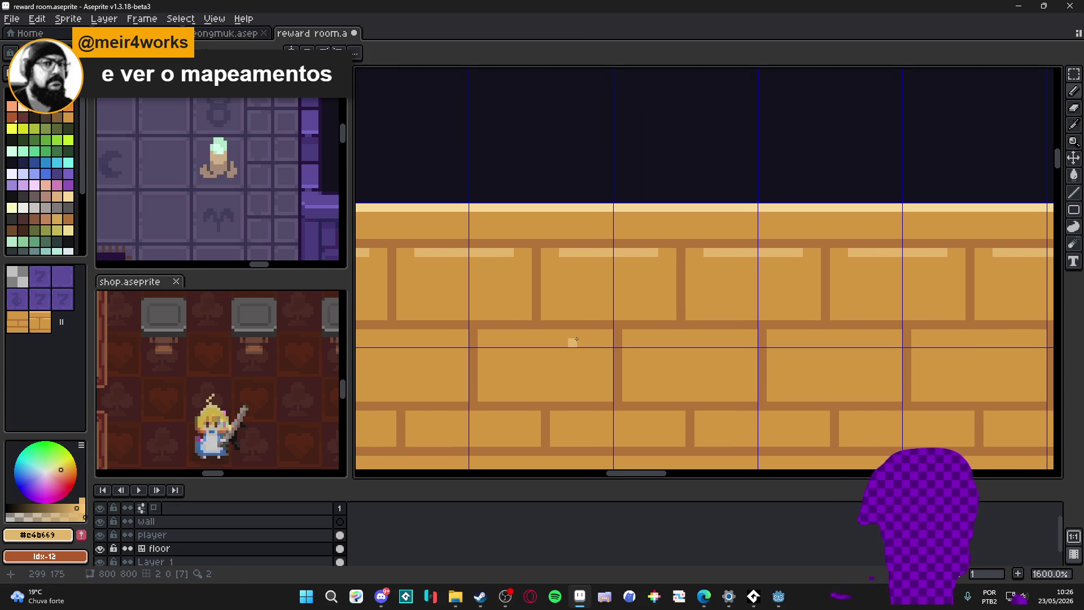
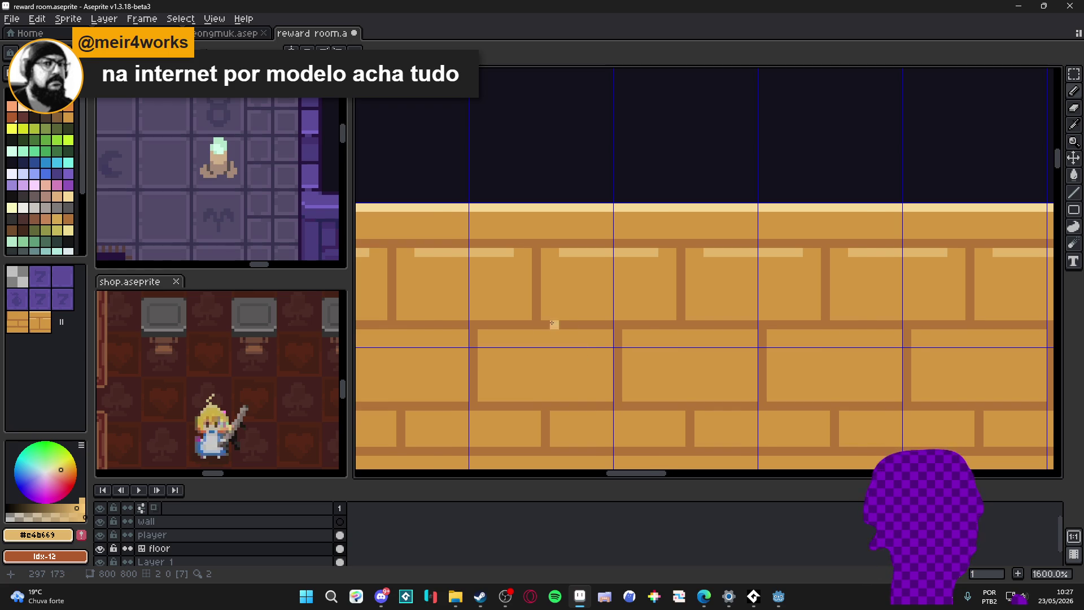
scroll(554, 325, up, 2)
Step: Pick a dark brown and paint shadows under the bricks with a continuous dark bottom mortar line
drag(478, 339, 643, 339)
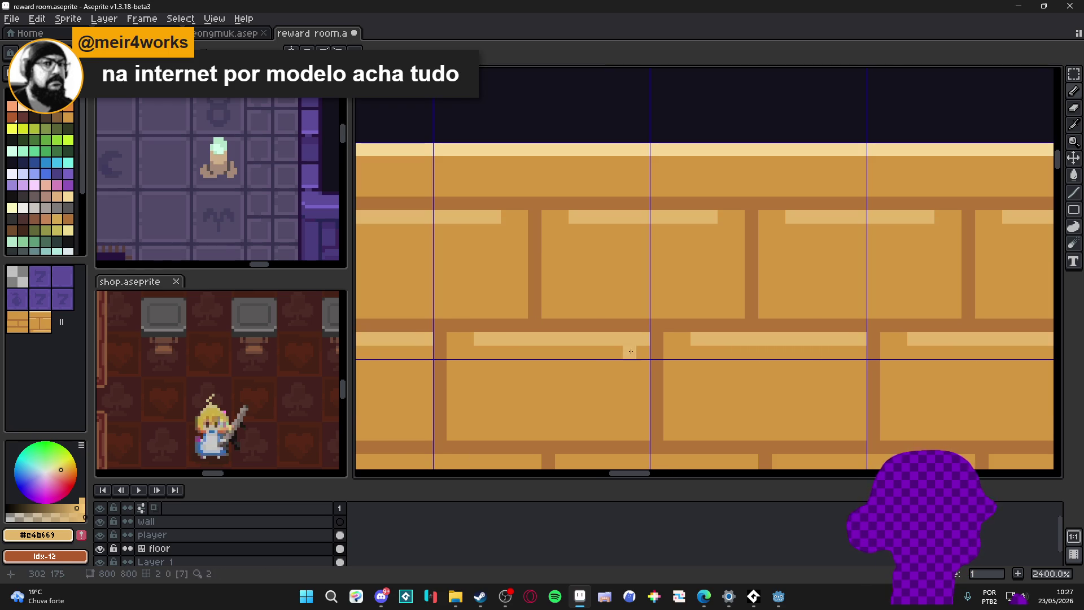
scroll(546, 367, down, 4)
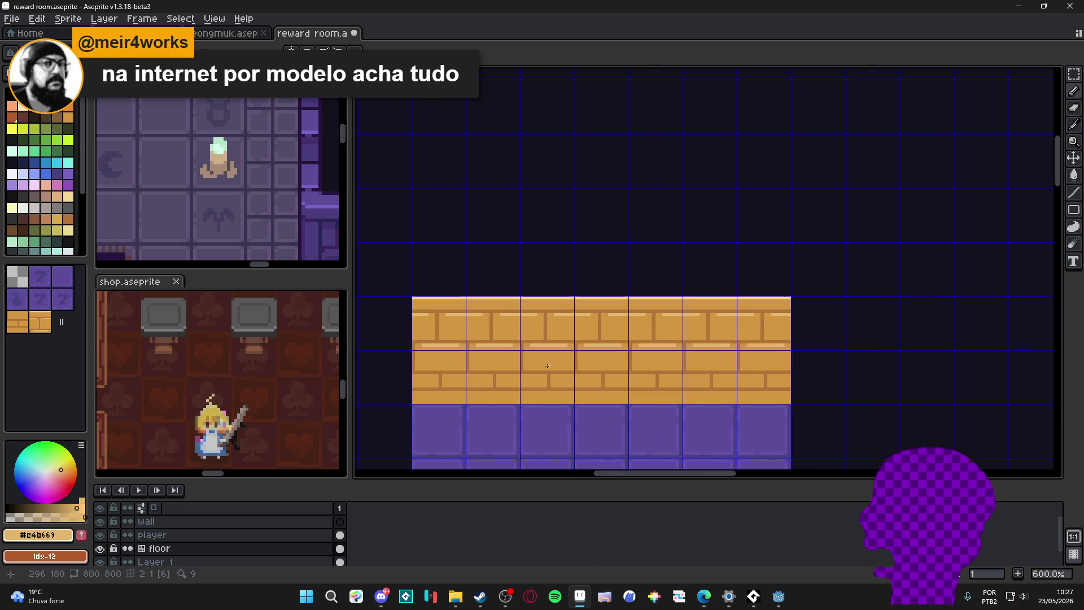
scroll(547, 367, up, 4)
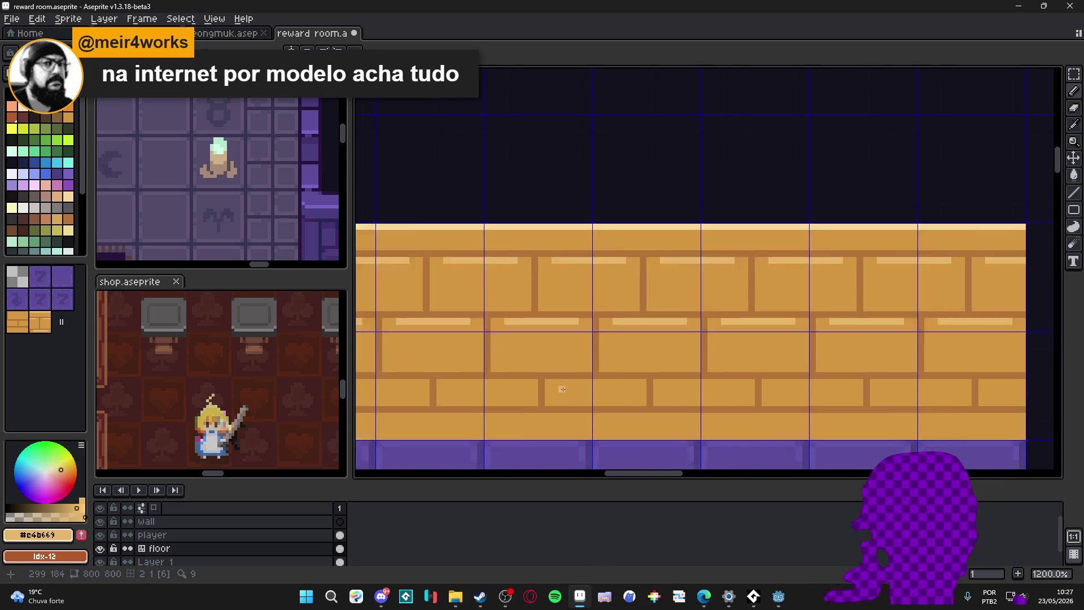
alt+click(551, 397)
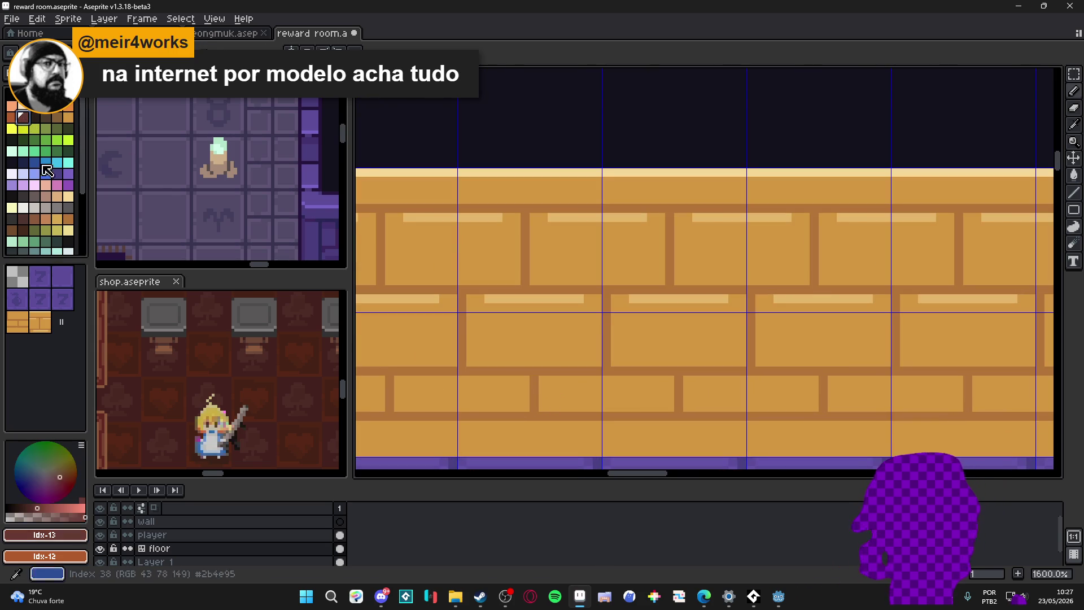
click(68, 219)
click(49, 223)
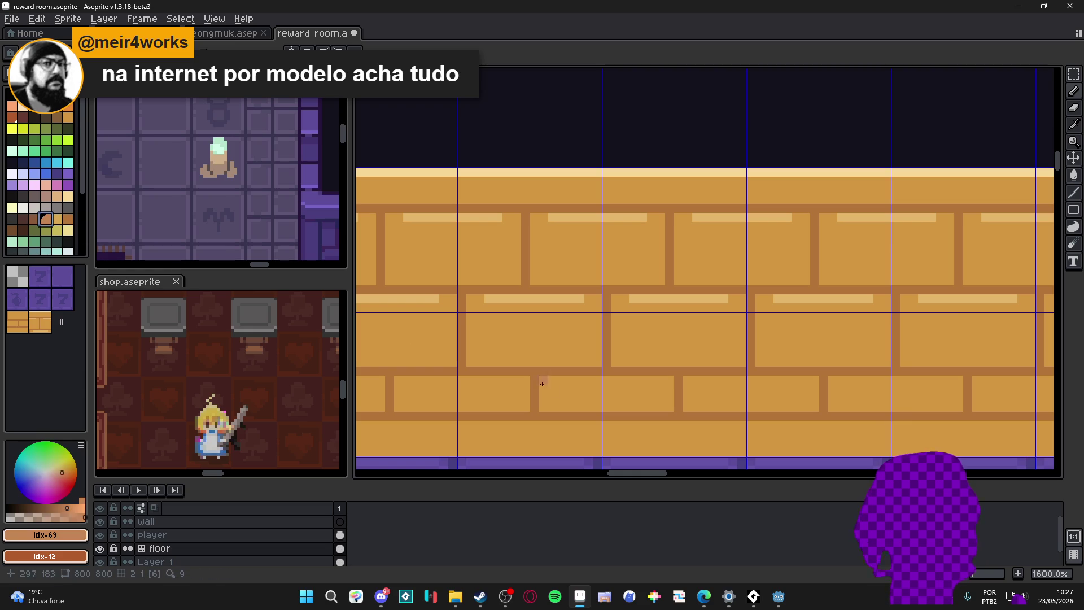
click(36, 221)
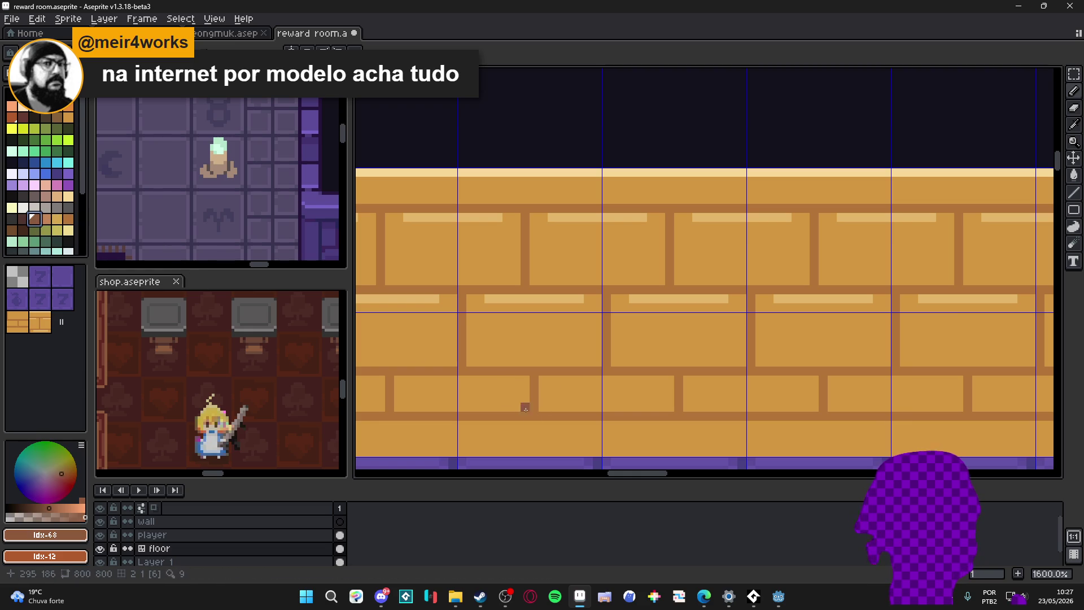
mouse_move(566, 416)
mouse_down()
mouse_move(513, 416)
mouse_move(534, 391)
mouse_move(534, 421)
mouse_move(534, 372)
mouse_move(460, 370)
mouse_move(627, 366)
mouse_up()
drag(414, 416, 511, 416)
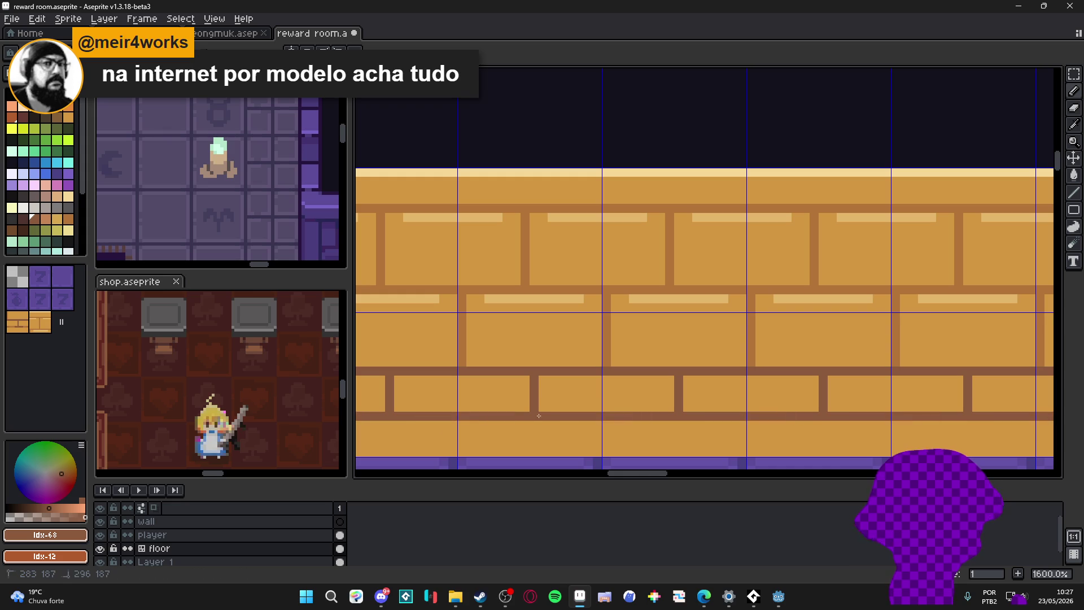
alt+click(480, 344)
click(403, 383)
Step: Fill the bottom brick row darker brown and preview the whole room with F7
mouse_move(412, 390)
mouse_down()
mouse_move(412, 405)
mouse_move(397, 401)
mouse_move(513, 382)
mouse_up()
alt+click(464, 362)
scroll(517, 382, down, 1)
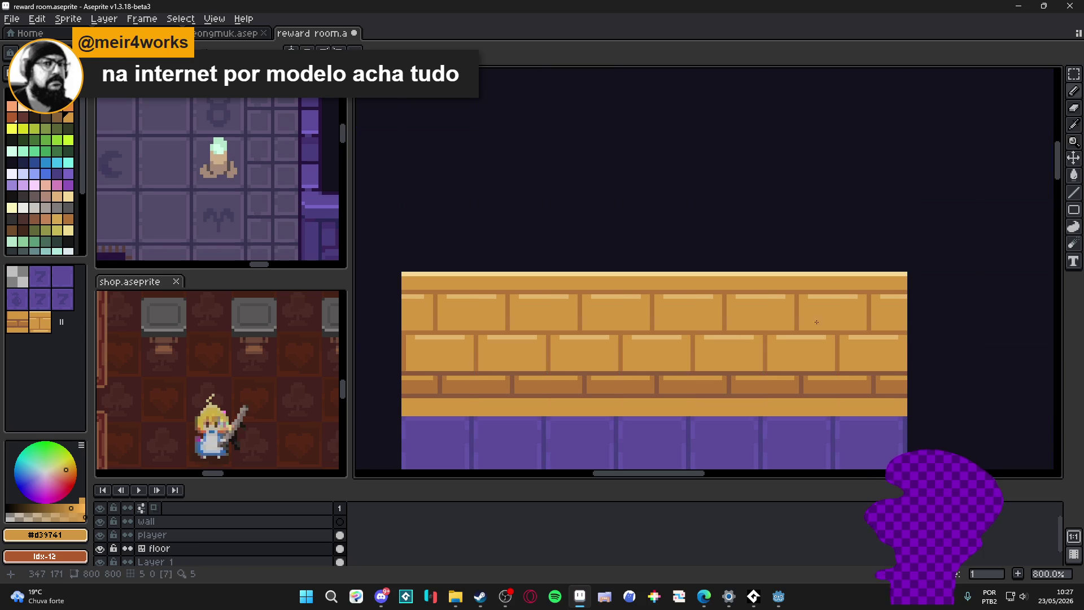
key(F7)
scroll(856, 262, up, 2)
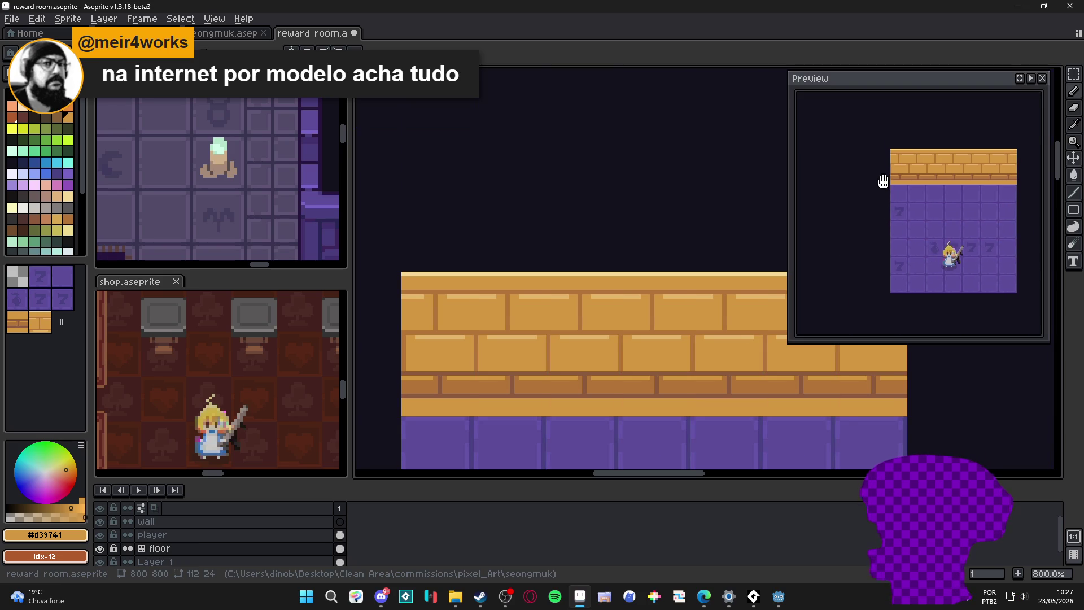
scroll(885, 184, up, 1)
scroll(522, 305, up, 1)
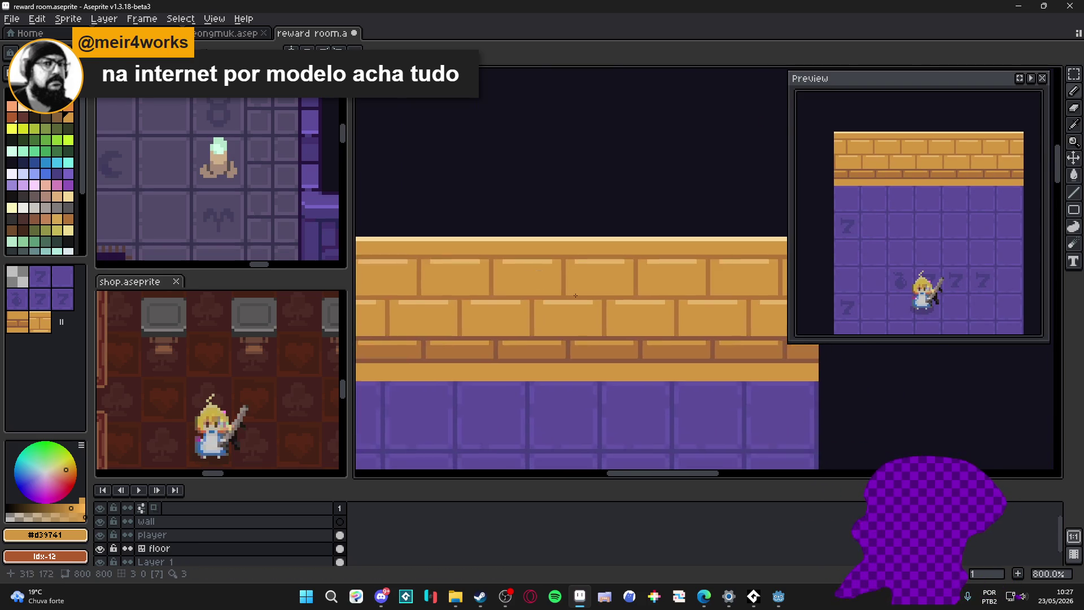
scroll(522, 305, up, 1)
scroll(522, 306, up, 1)
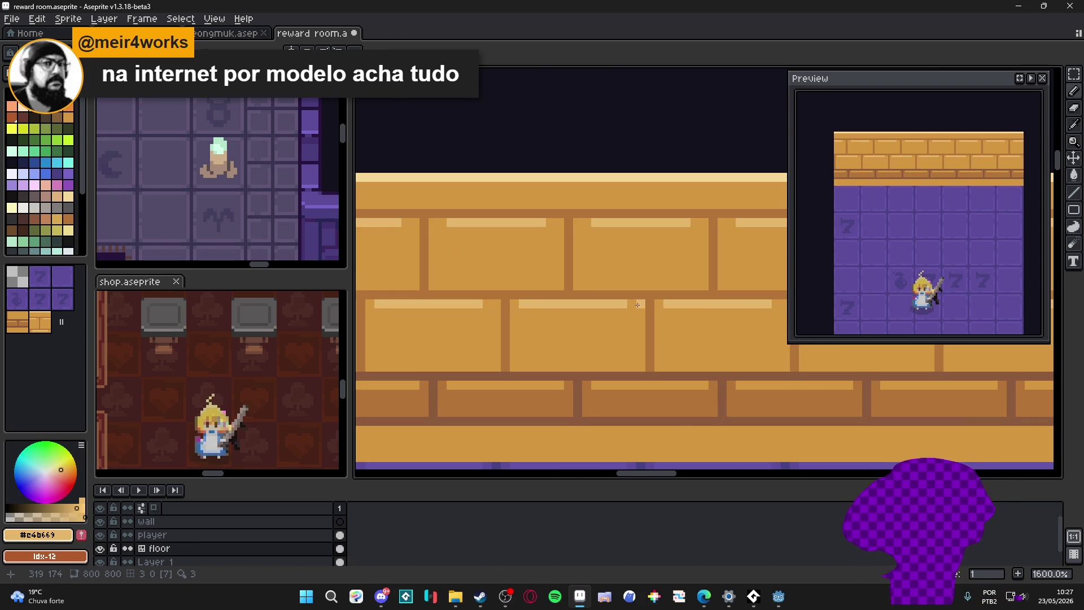
Step: Sample browns from the wall and redraw the top brick row's shading, undoing a bad stroke
drag(581, 229, 601, 243)
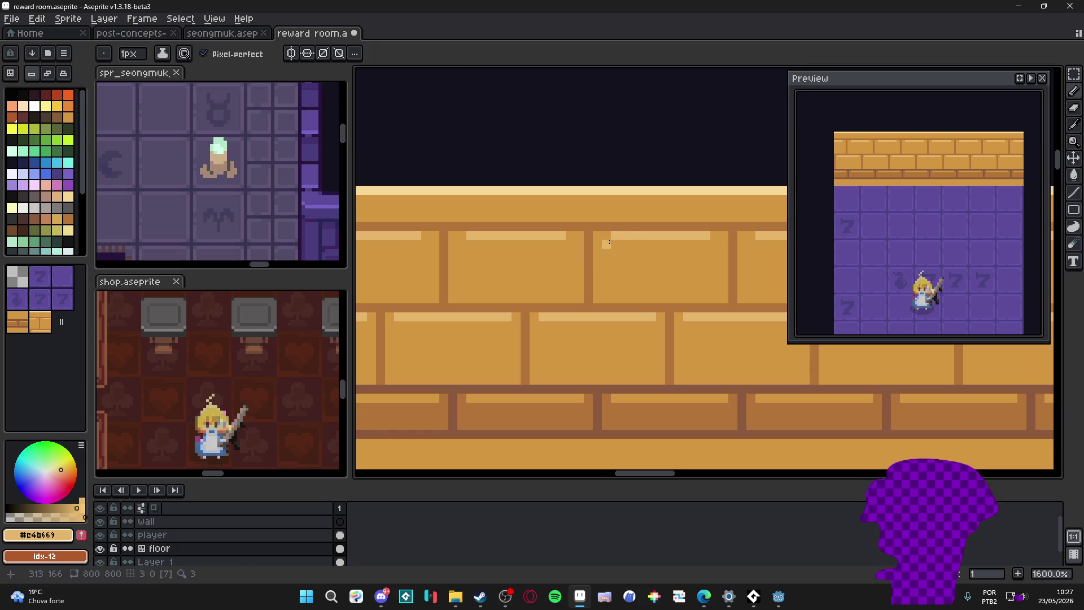
click(607, 235)
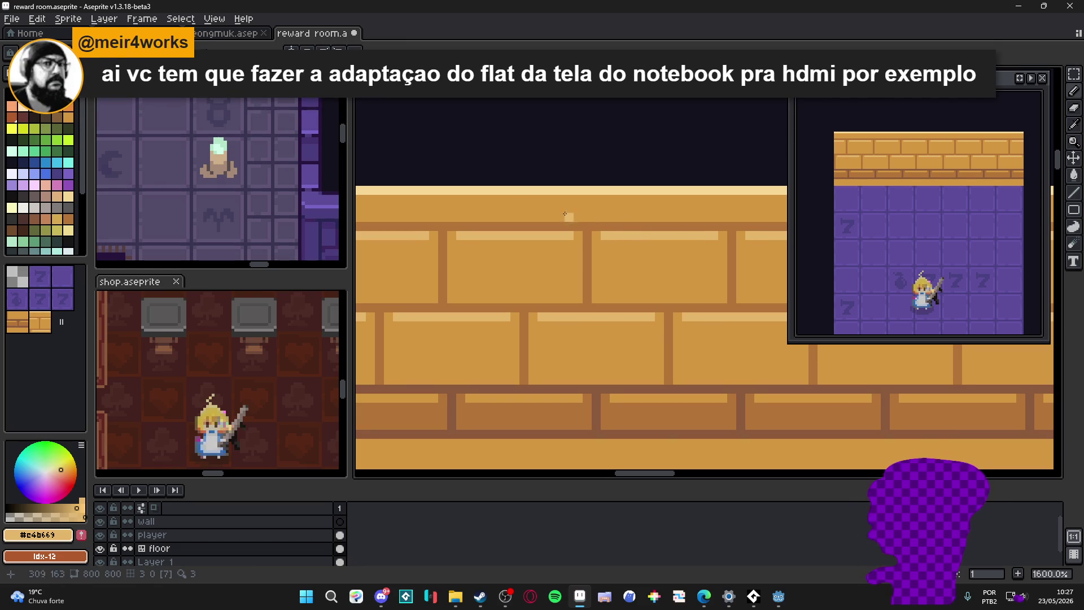
scroll(473, 199, down, 1)
scroll(472, 199, up, 1)
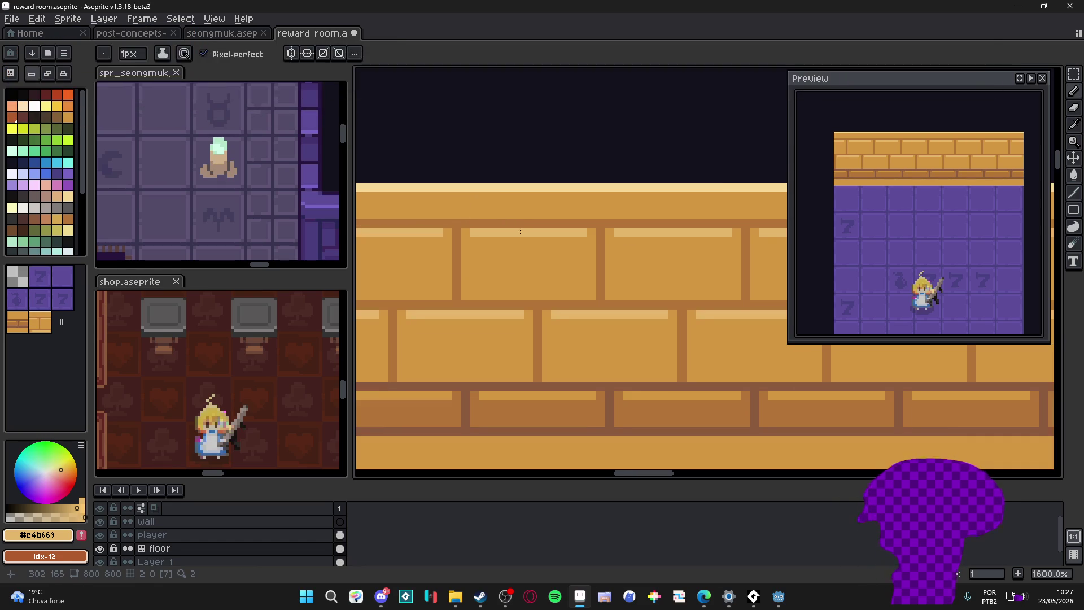
click(517, 226)
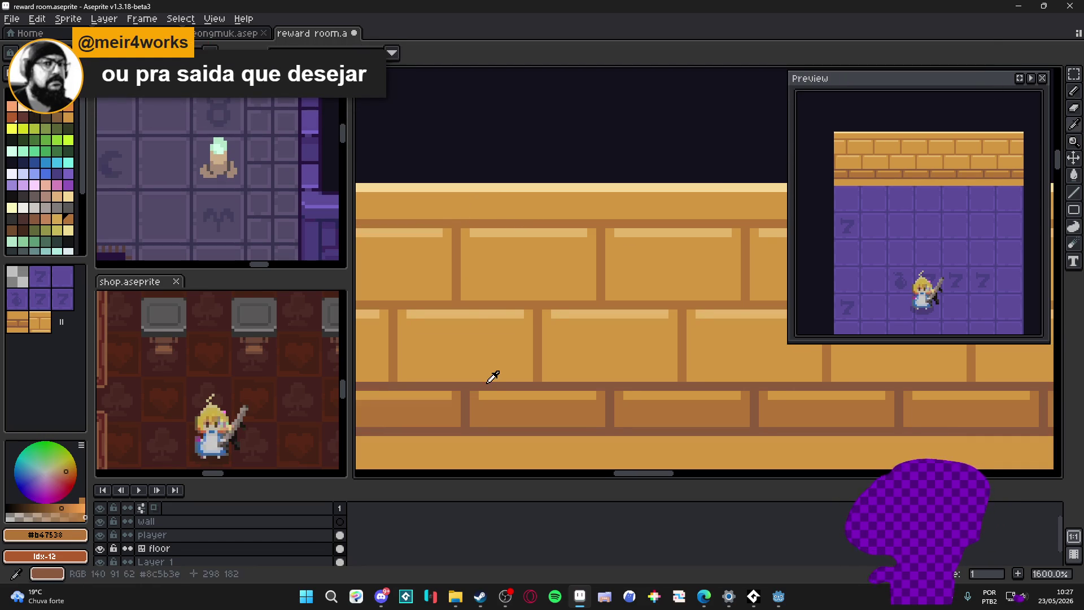
click(438, 231)
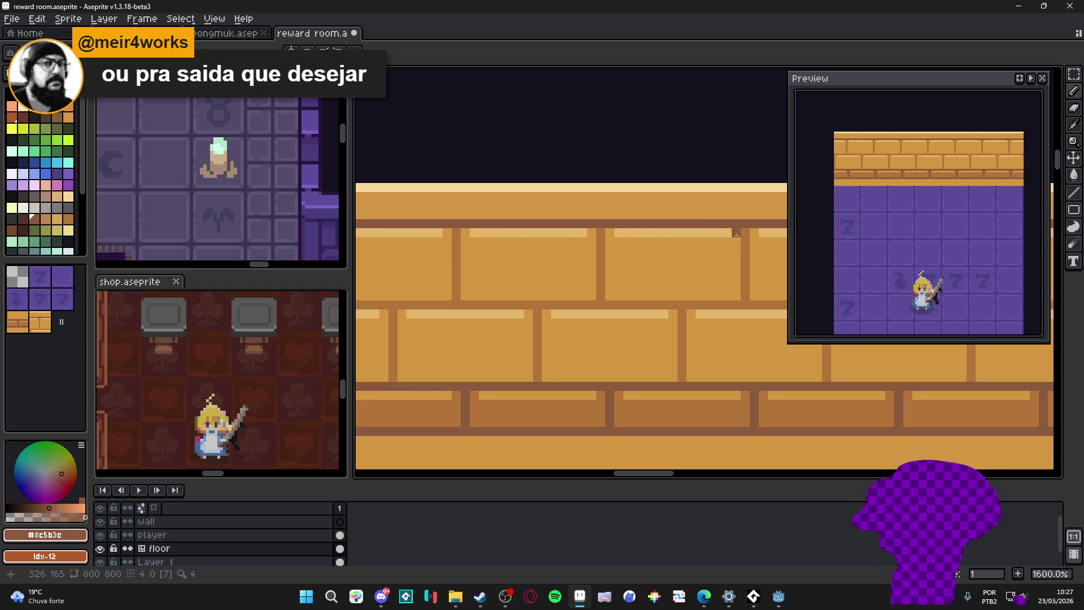
drag(736, 242, 632, 236)
key(ctrl+z)
key(ctrl+z)
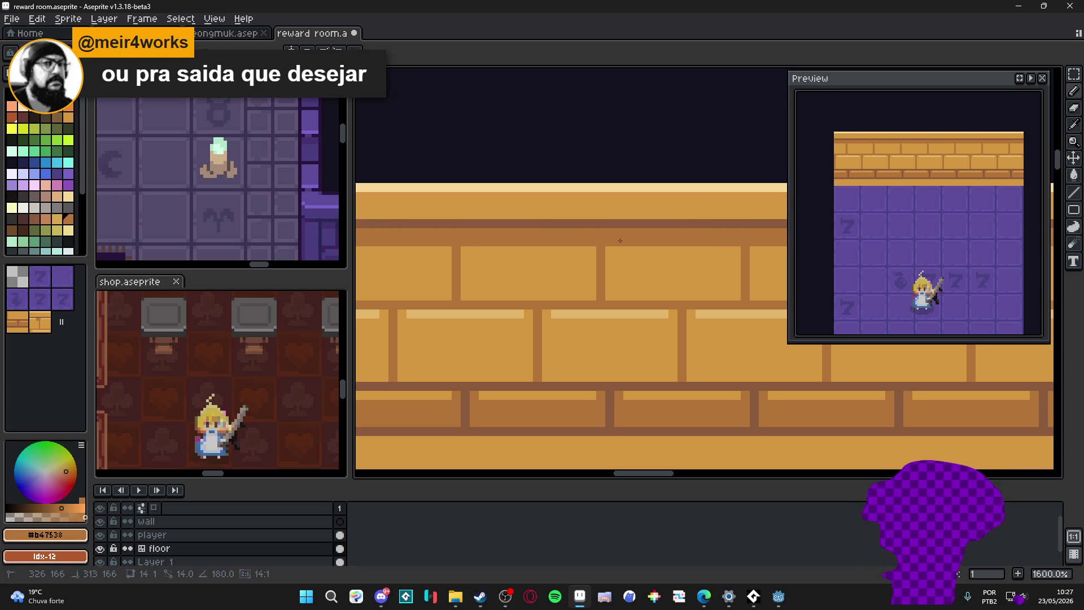
Step: Pick the light orange and a dark brown for retouching the top brick row
alt+click(640, 269)
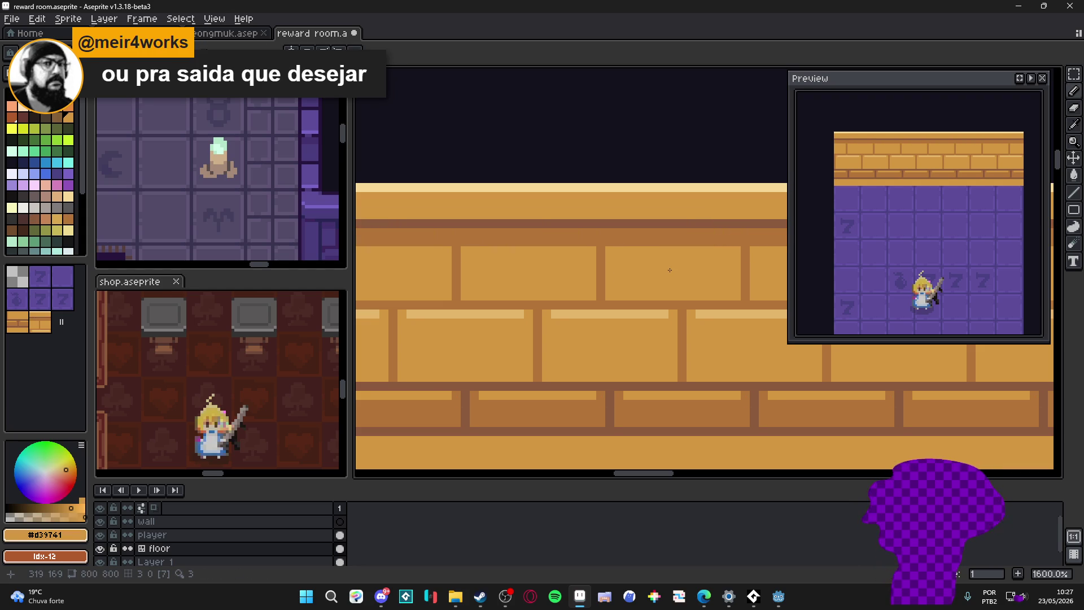
scroll(669, 270, right, 1)
scroll(593, 253, down, 1)
scroll(581, 292, down, 1)
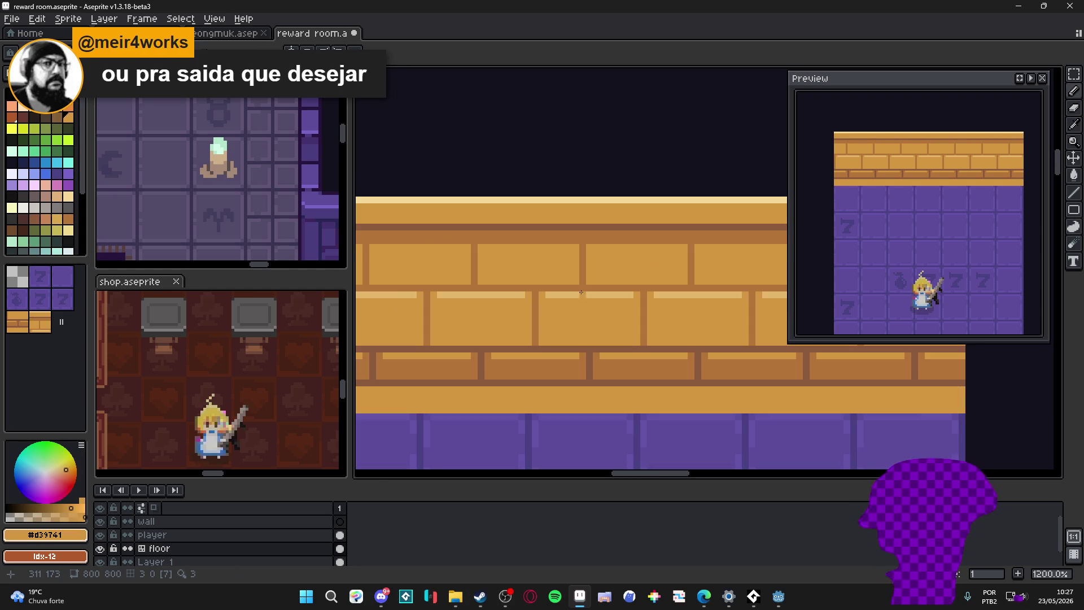
scroll(622, 293, up, 1)
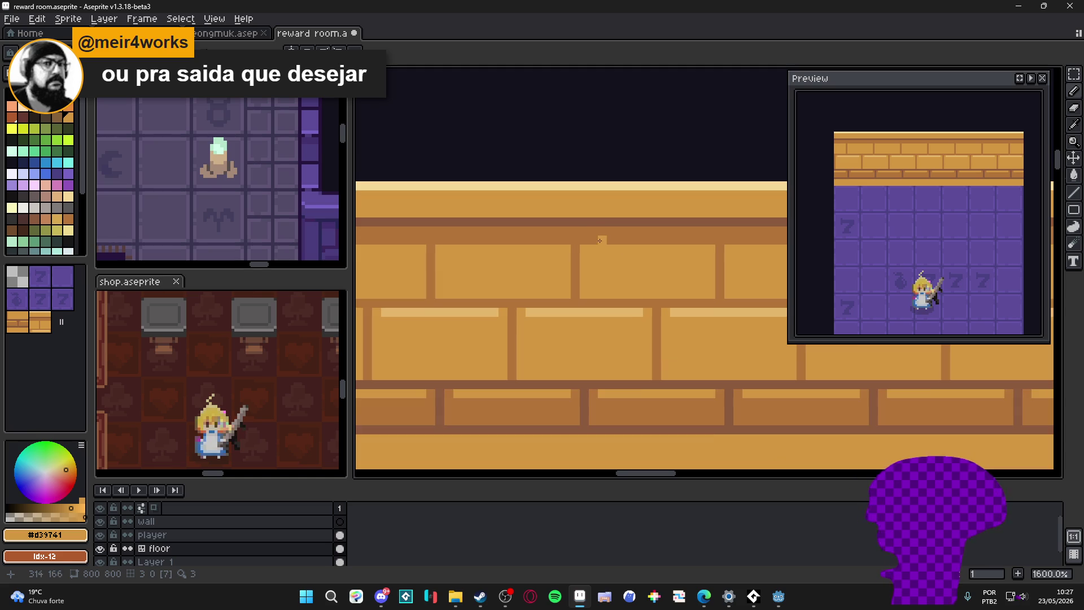
alt+click(587, 224)
scroll(576, 240, down, 2)
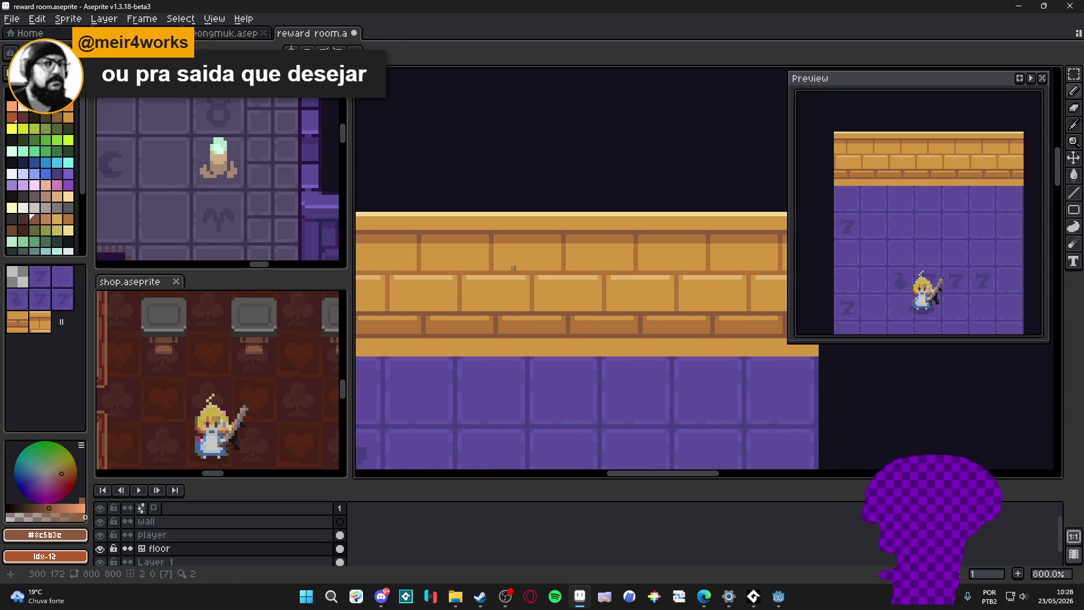
scroll(568, 240, up, 1)
drag(467, 279, 476, 265)
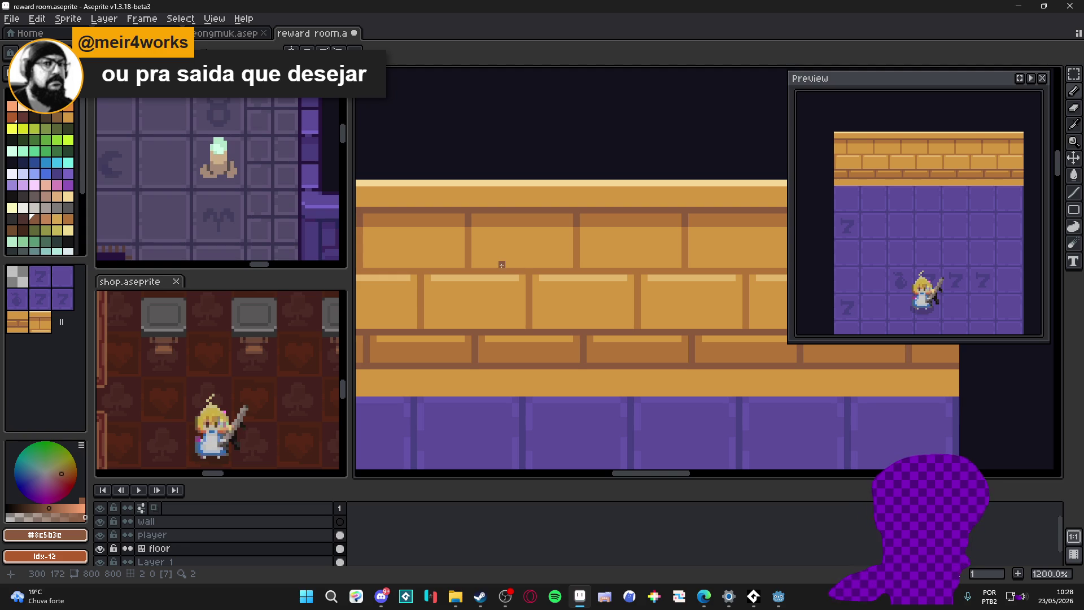
scroll(543, 252, up, 1)
Step: Sample wall browns and draw a dark mortar line across the middle bricks
alt+click(585, 261)
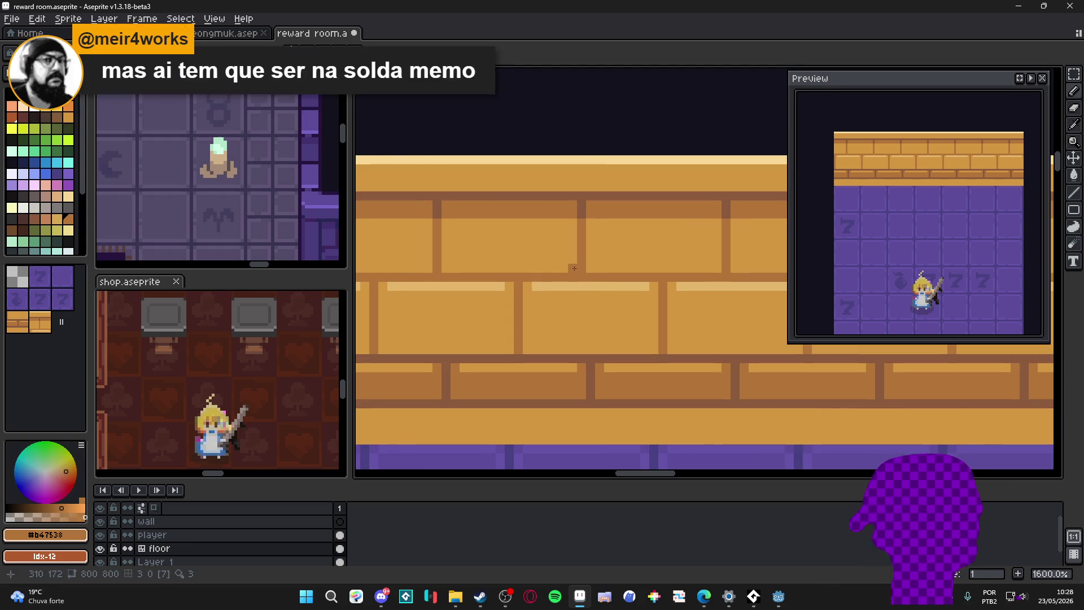
scroll(501, 340, down, 1)
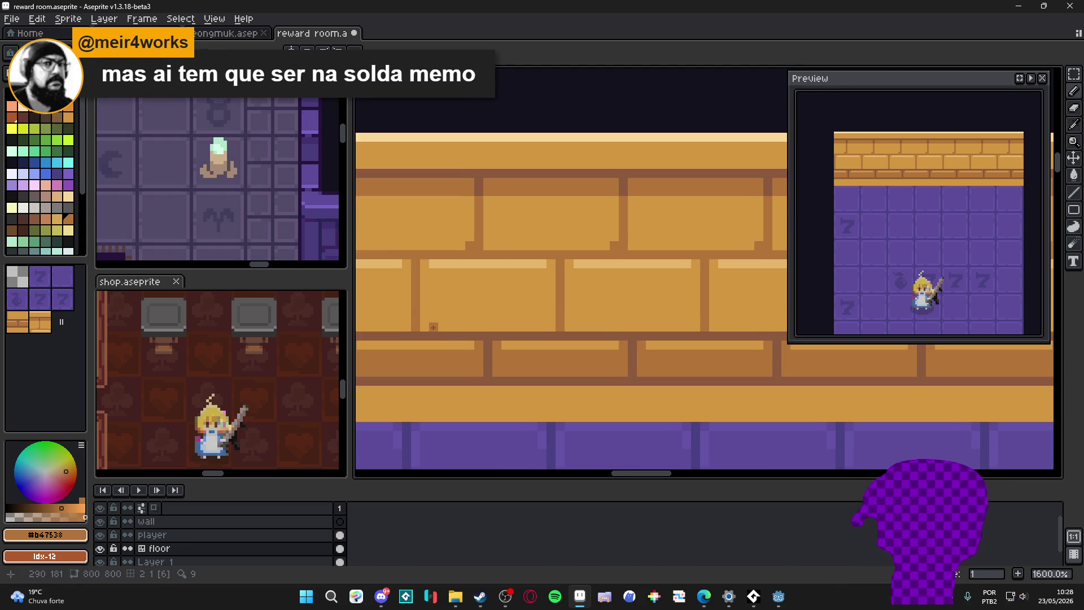
scroll(586, 308, down, 1)
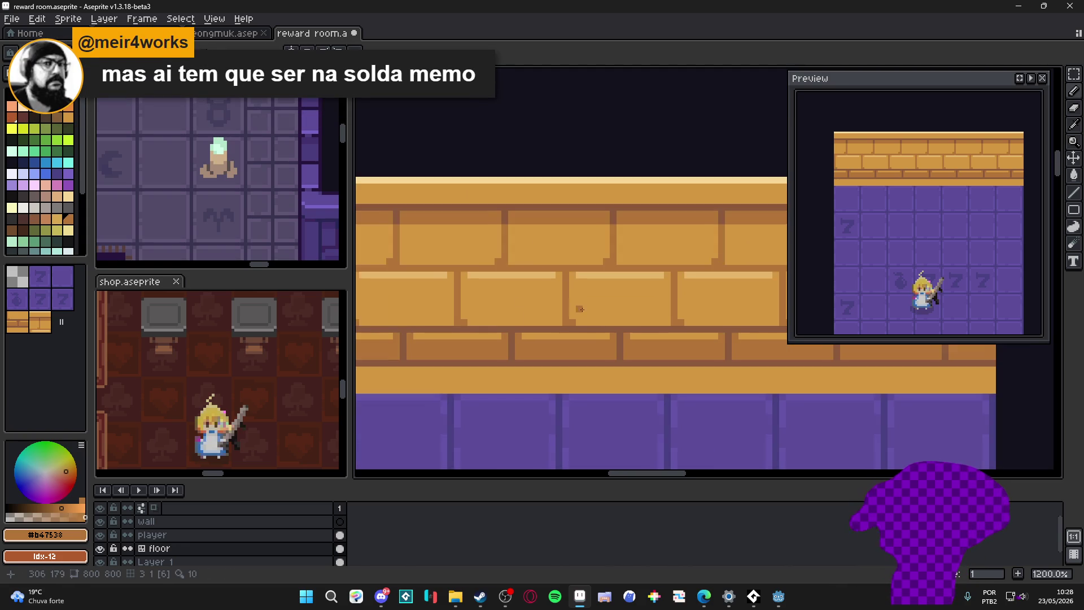
scroll(514, 296, down, 1)
scroll(552, 307, down, 1)
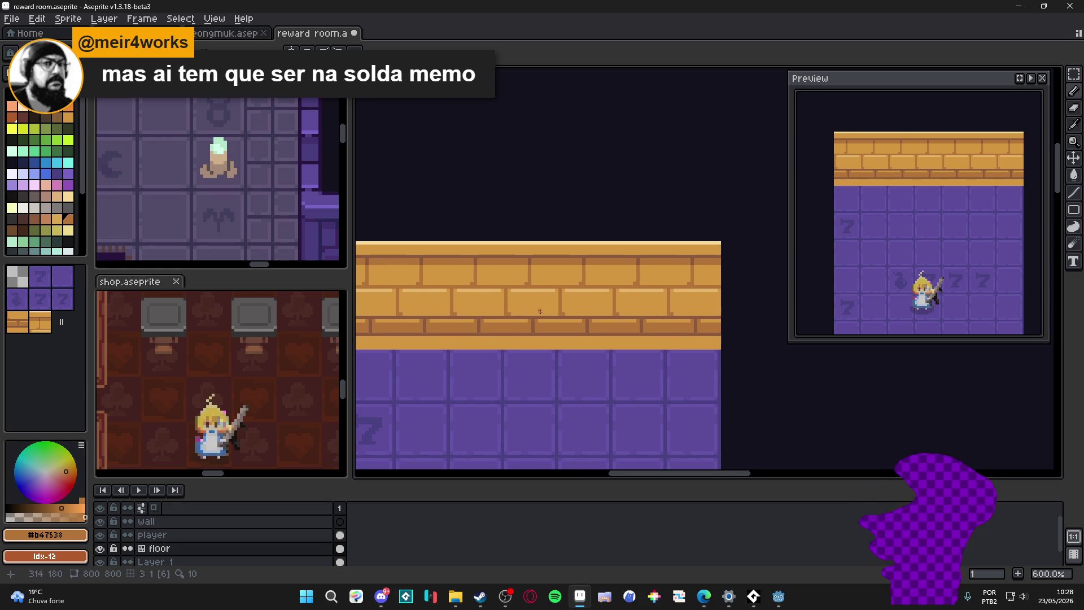
scroll(546, 325, up, 1)
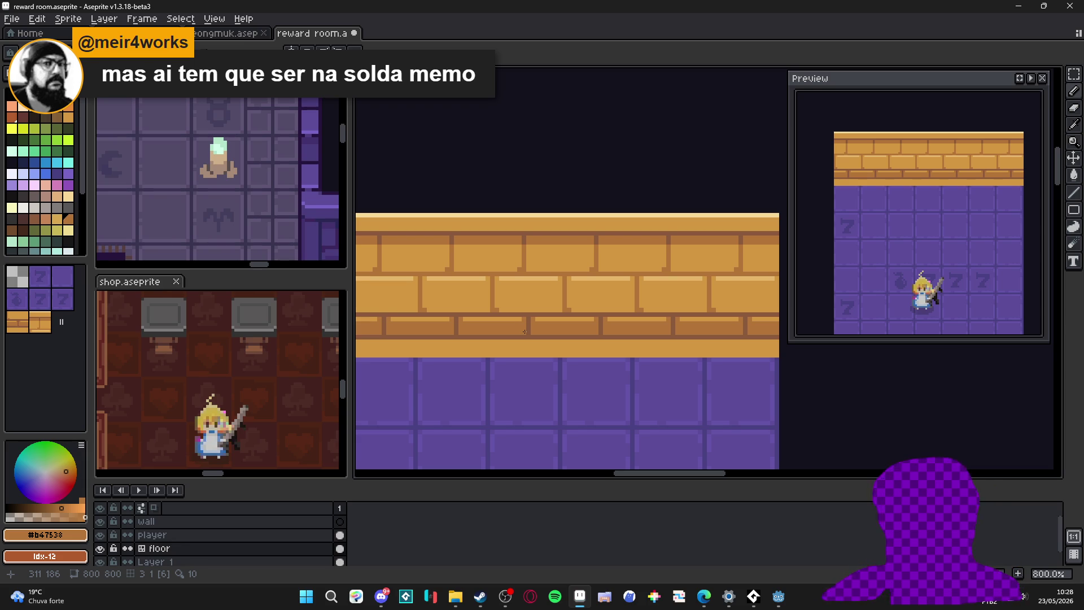
scroll(555, 384, down, 3)
scroll(472, 367, up, 1)
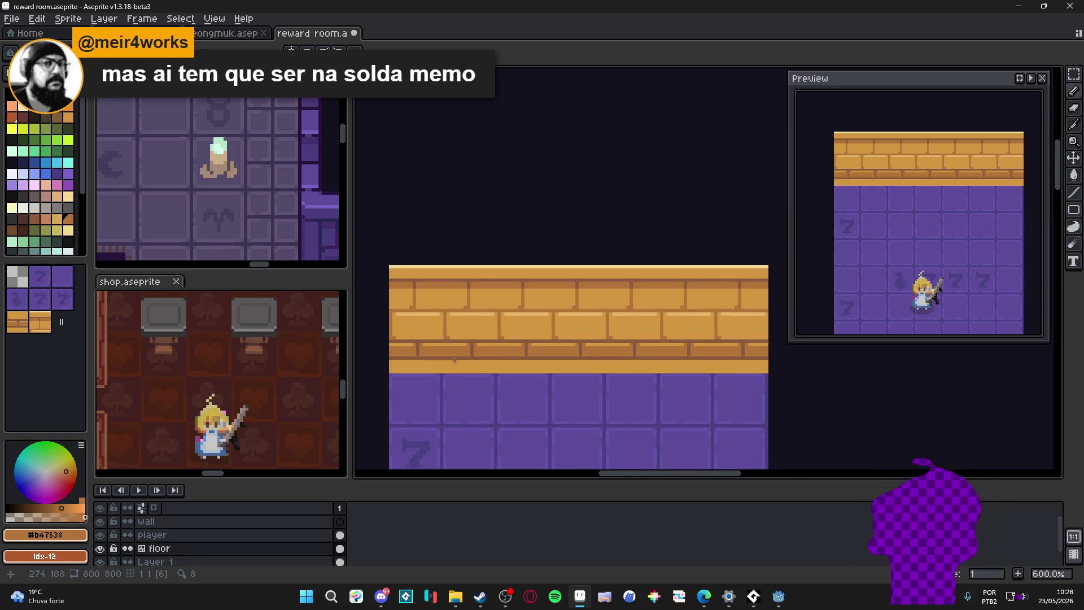
scroll(475, 365, up, 1)
alt+click(501, 290)
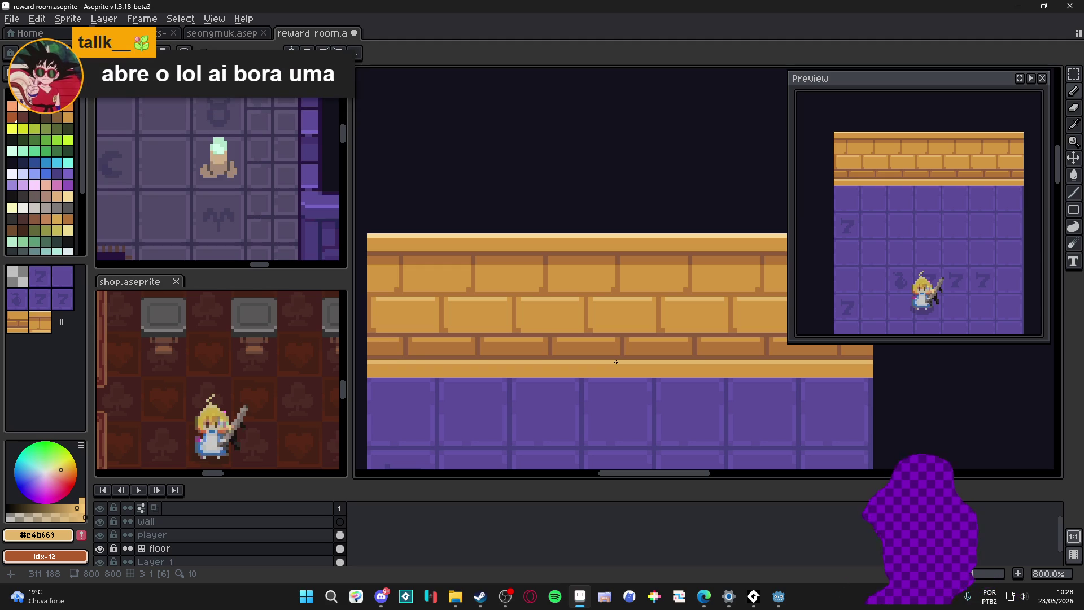
scroll(614, 361, down, 1)
scroll(613, 362, down, 1)
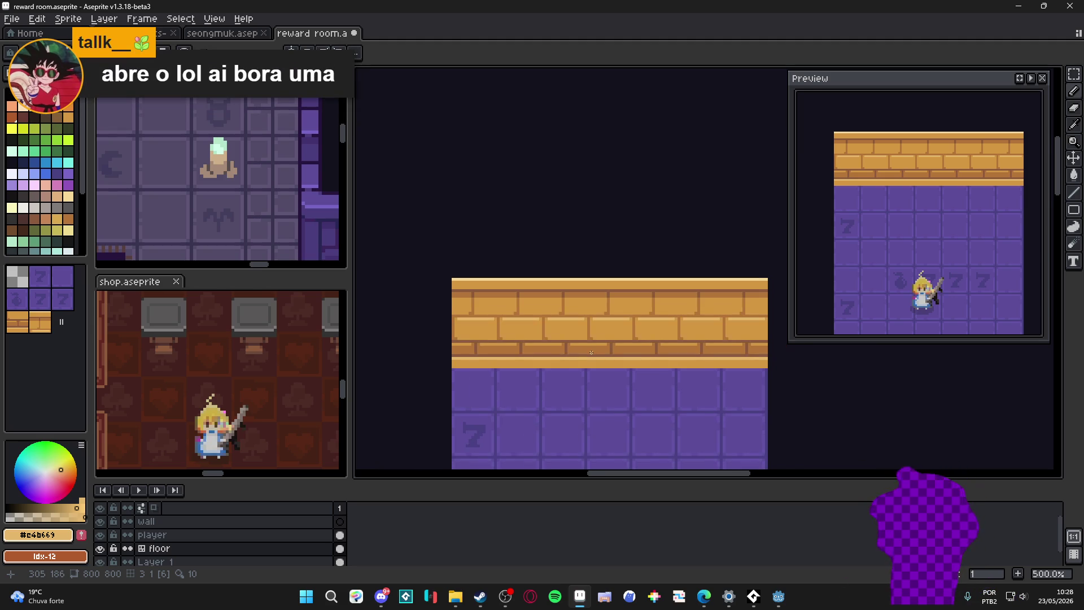
scroll(565, 349, up, 2)
alt+click(565, 349)
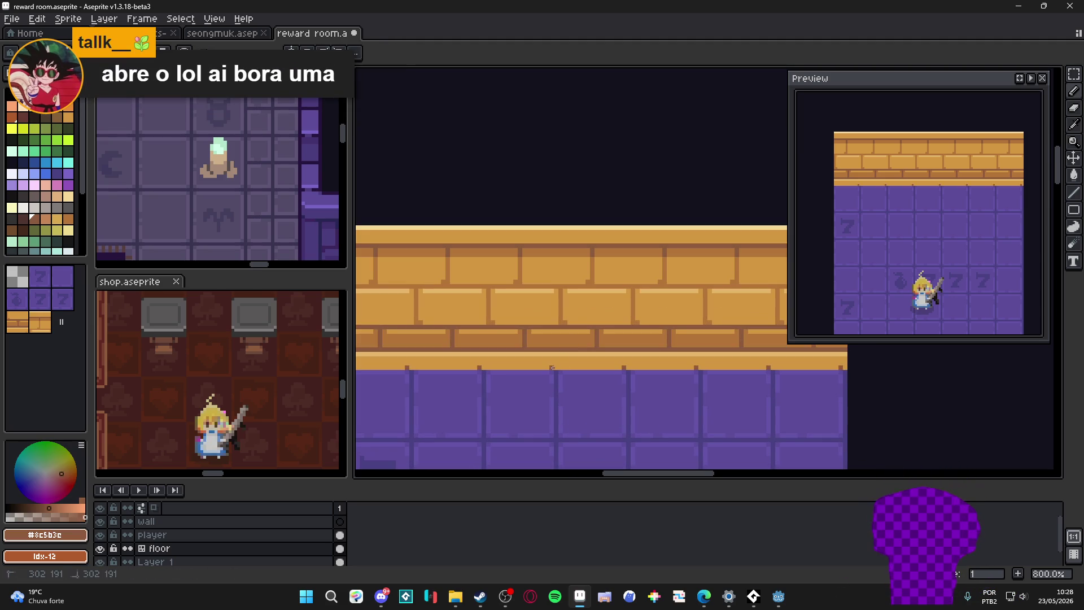
drag(551, 366, 684, 367)
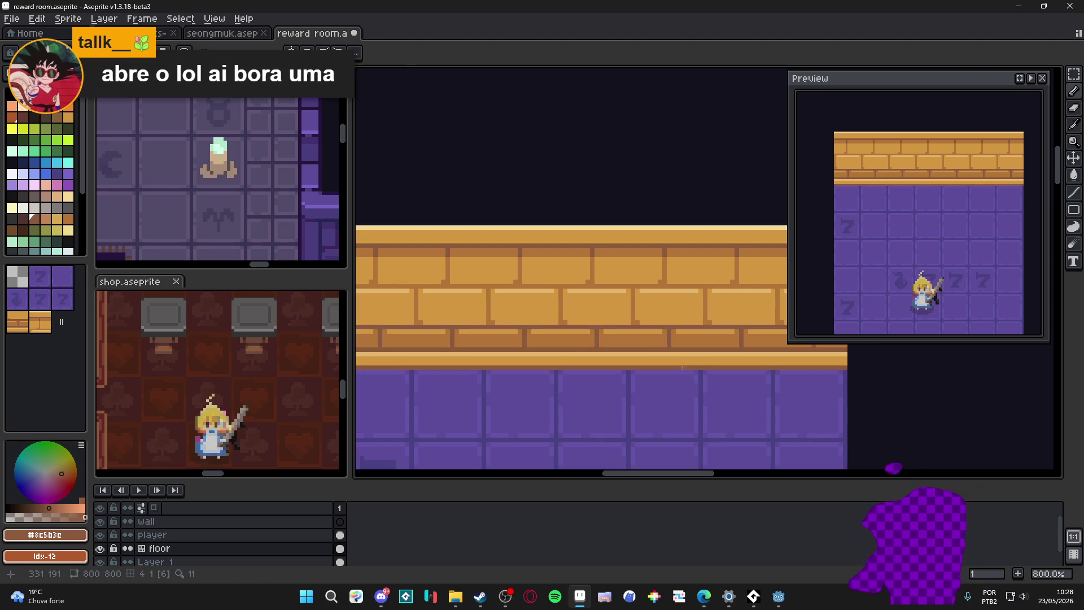
scroll(581, 349, down, 1)
scroll(581, 342, up, 1)
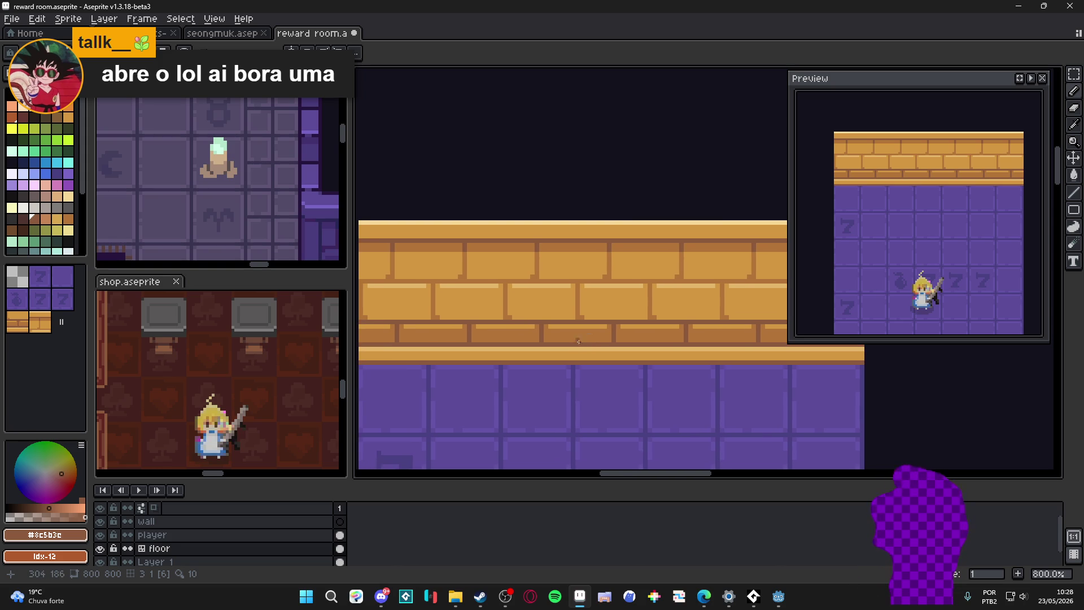
mouse_move(487, 303)
mouse_down()
mouse_move(534, 300)
mouse_move(529, 294)
mouse_up()
scroll(539, 301, down, 1)
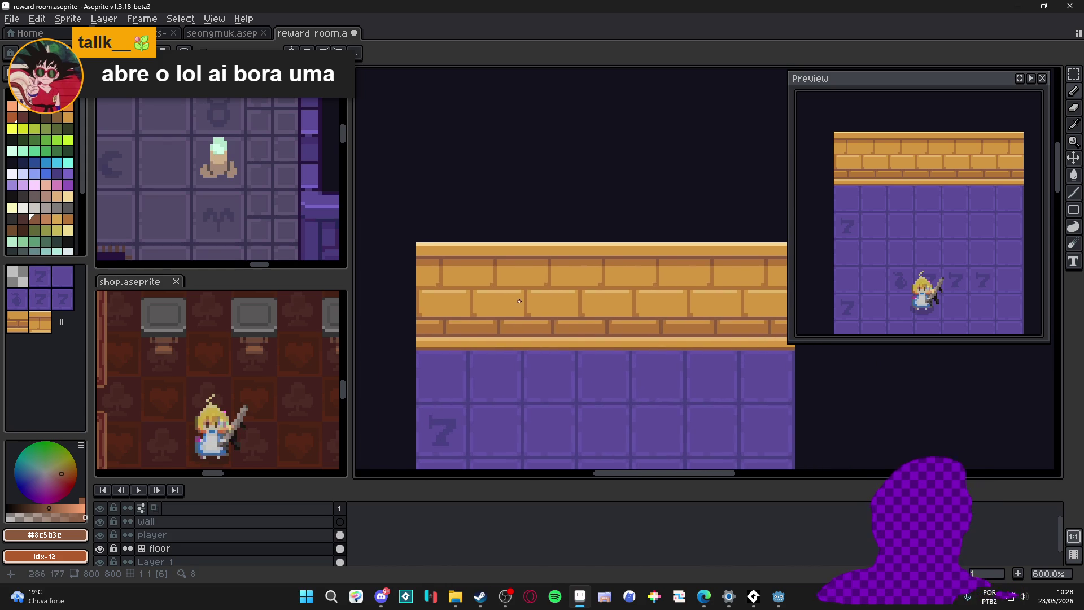
scroll(521, 335, up, 3)
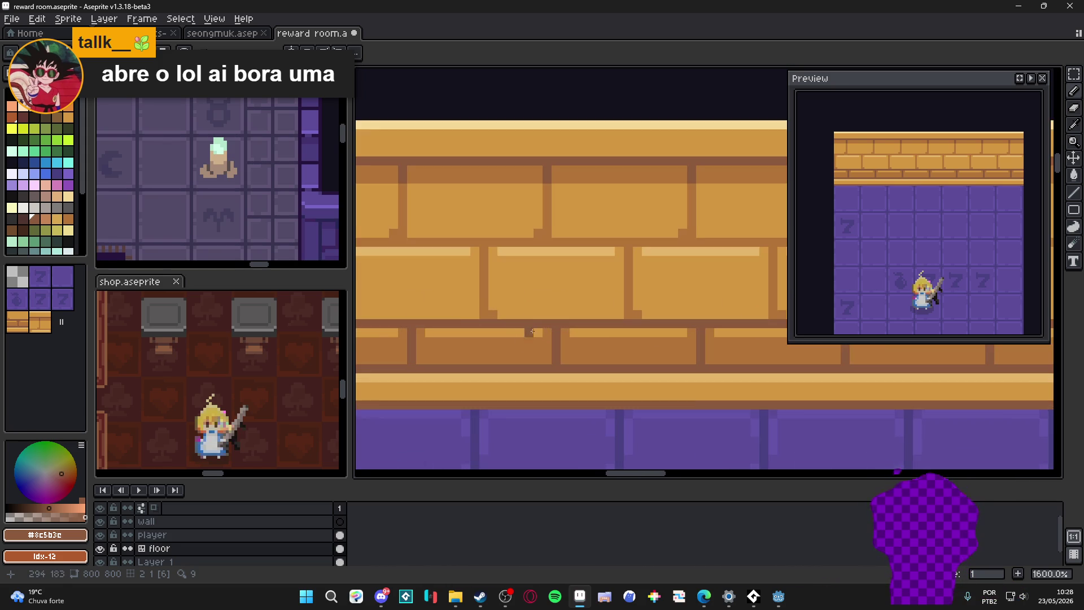
alt+click(522, 335)
Step: Tint the middle brick row salmon, undo a stray fill, and add a dark corner mortar pixel
drag(522, 336, 589, 349)
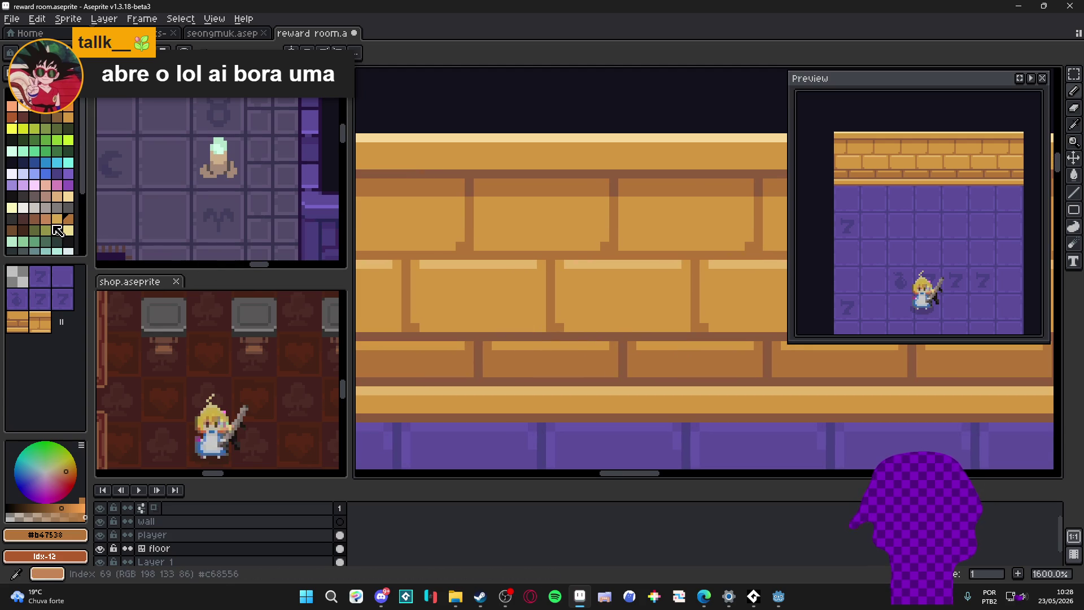
drag(501, 292, 520, 301)
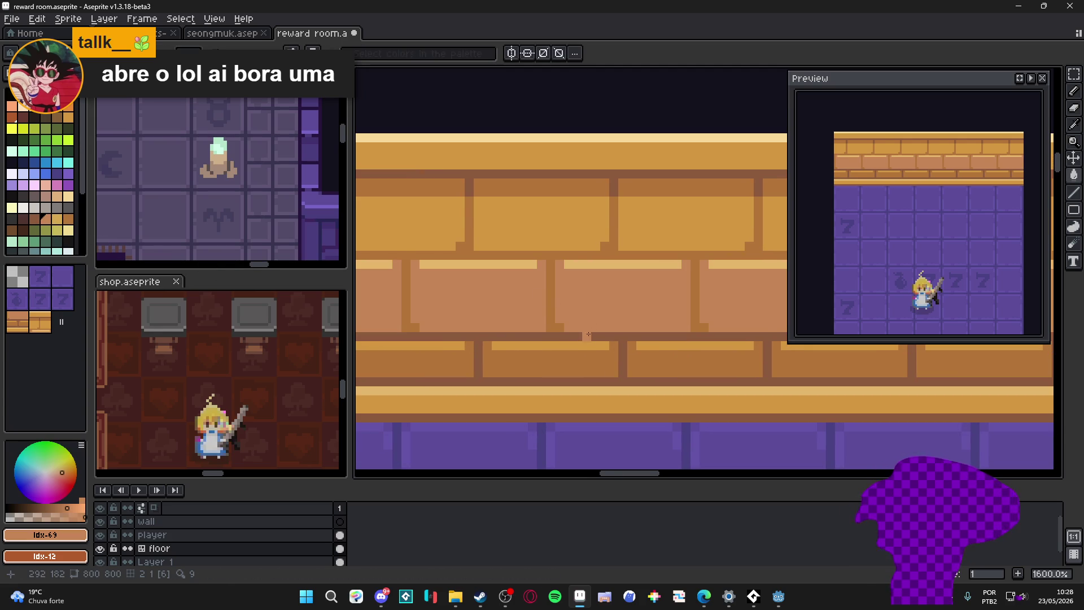
scroll(543, 297, up, 2)
click(564, 336)
key(ctrl+z)
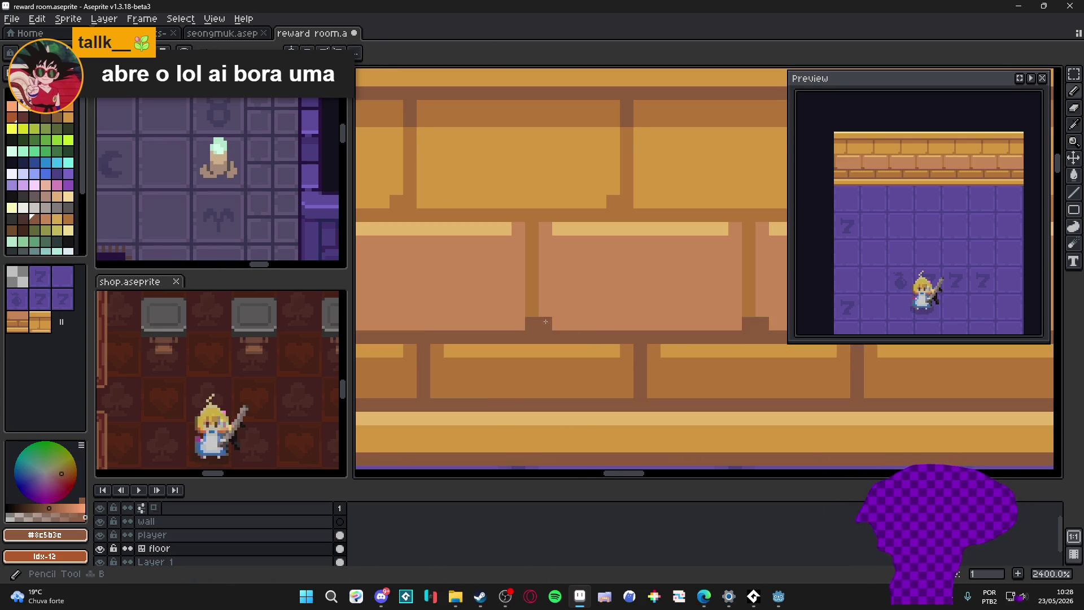
scroll(564, 327, down, 1)
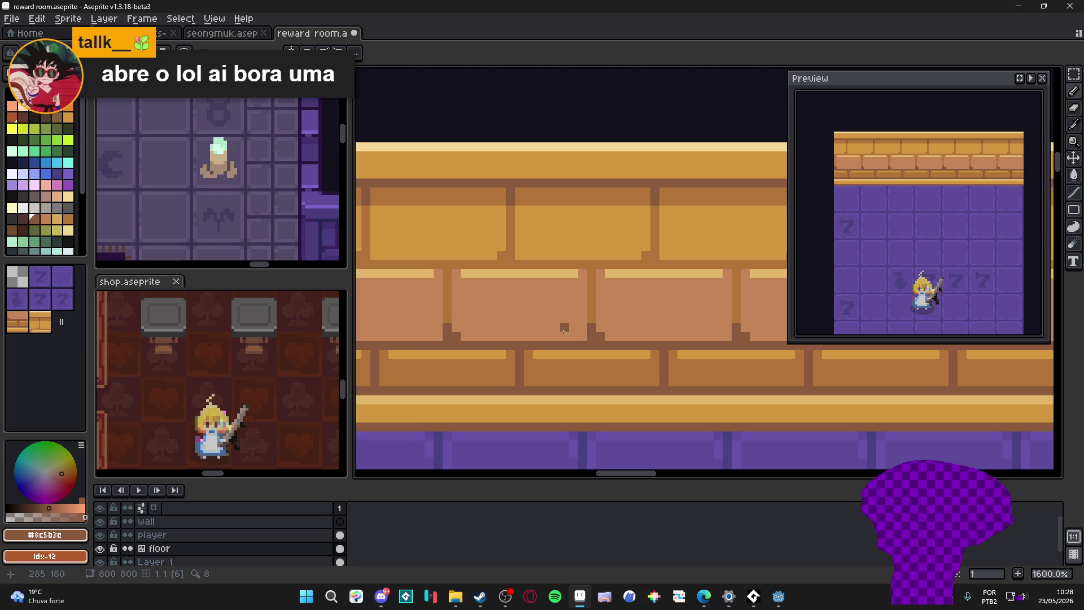
click(446, 264)
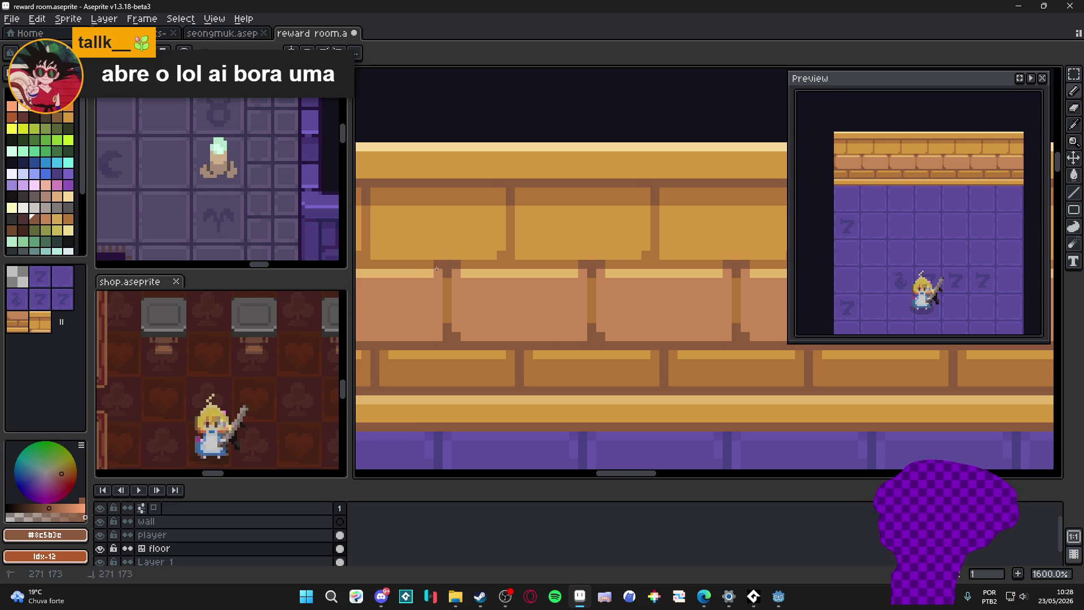
scroll(457, 273, down, 1)
scroll(483, 277, down, 3)
scroll(483, 279, down, 1)
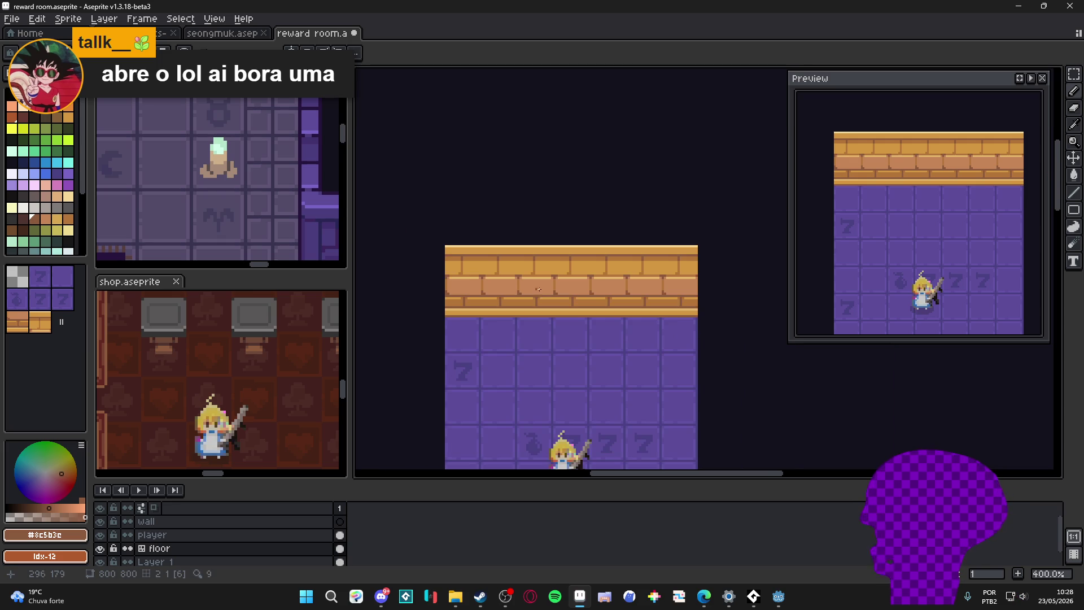
scroll(508, 286, up, 1)
scroll(536, 295, up, 1)
scroll(535, 295, up, 2)
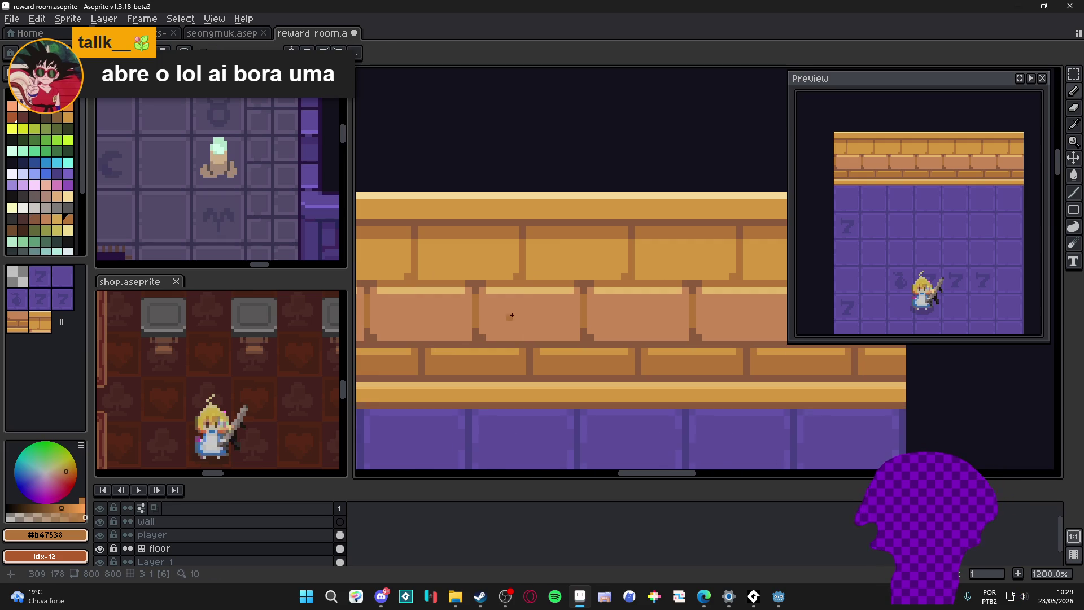
alt+click(560, 257)
Step: Draw widened 45° #d39741 highlight strokes diagonally across each middle brick
click(504, 312)
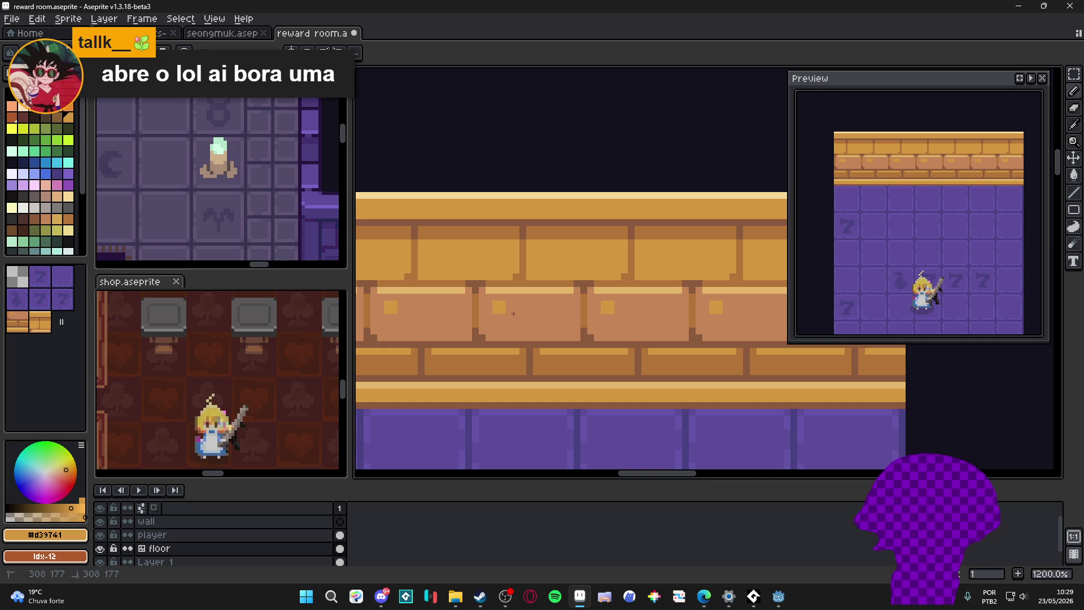
drag(504, 312, 523, 315)
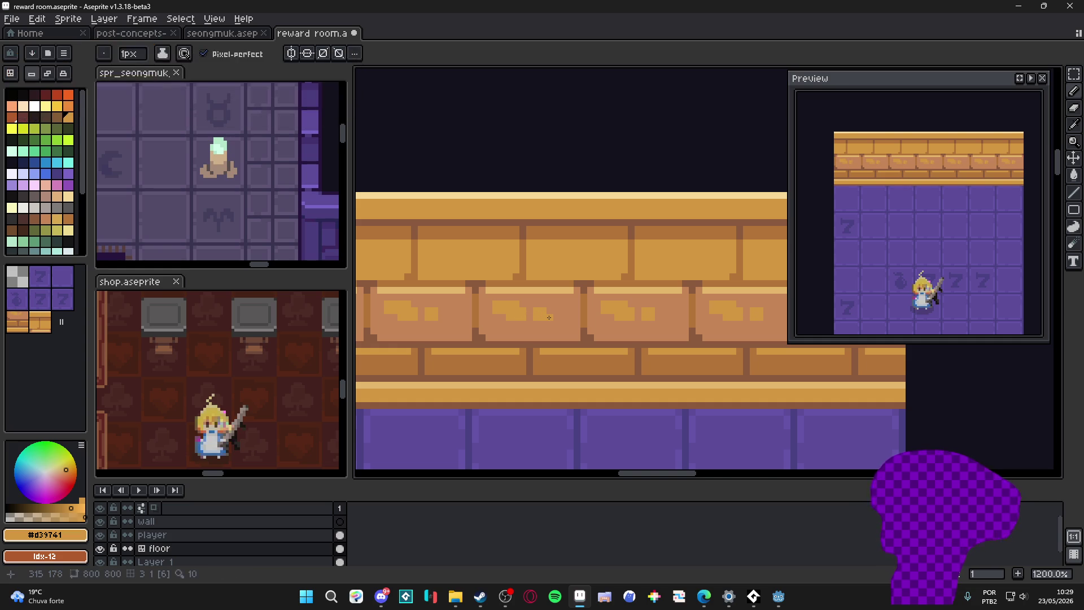
key(ctrl+z)
key(ctrl+z)
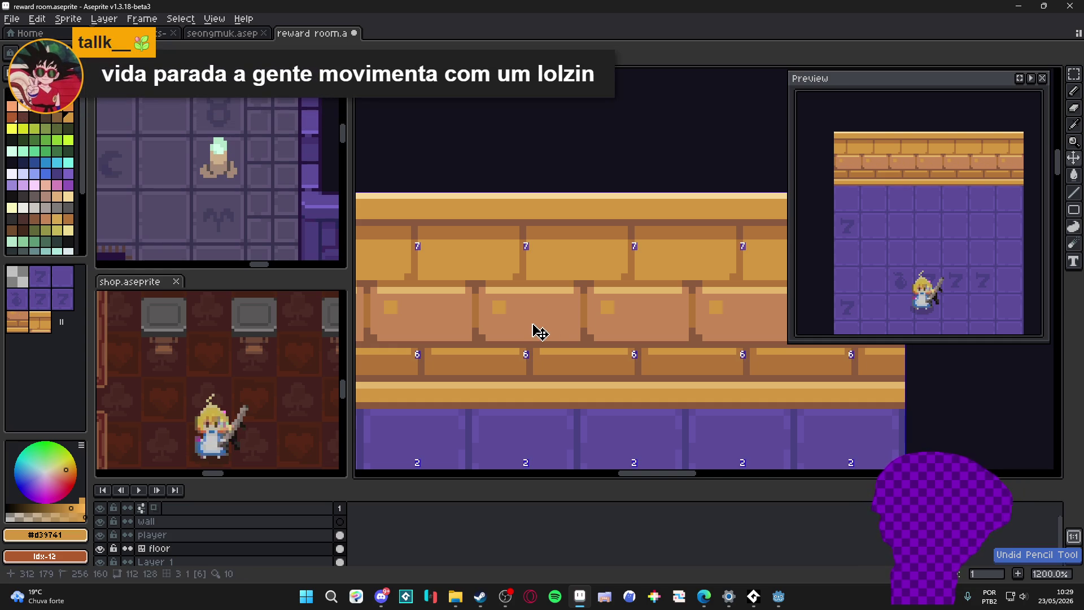
scroll(535, 318, up, 1)
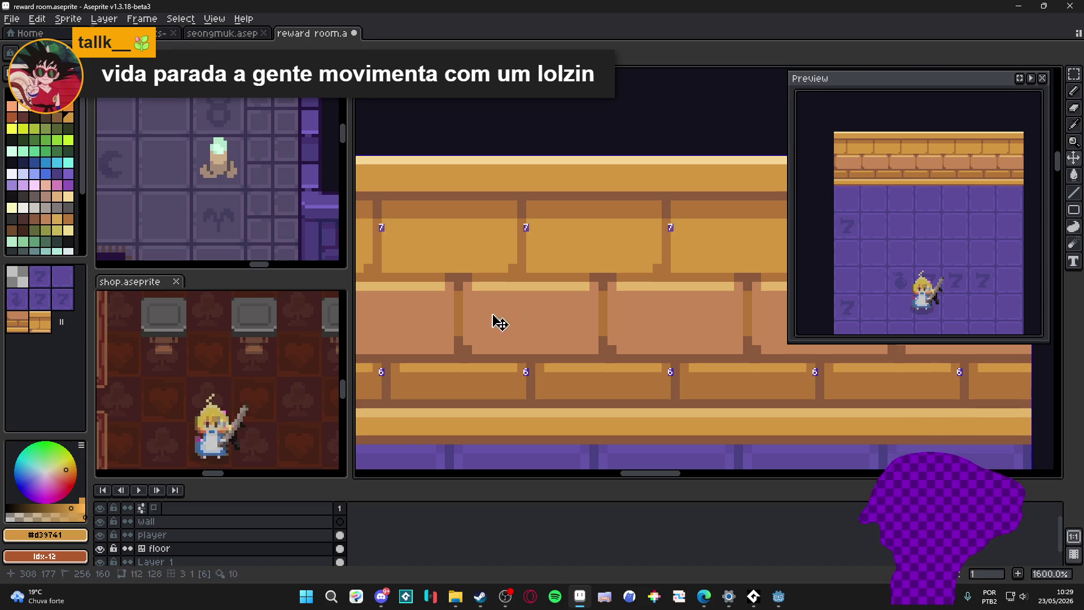
drag(491, 313, 530, 349)
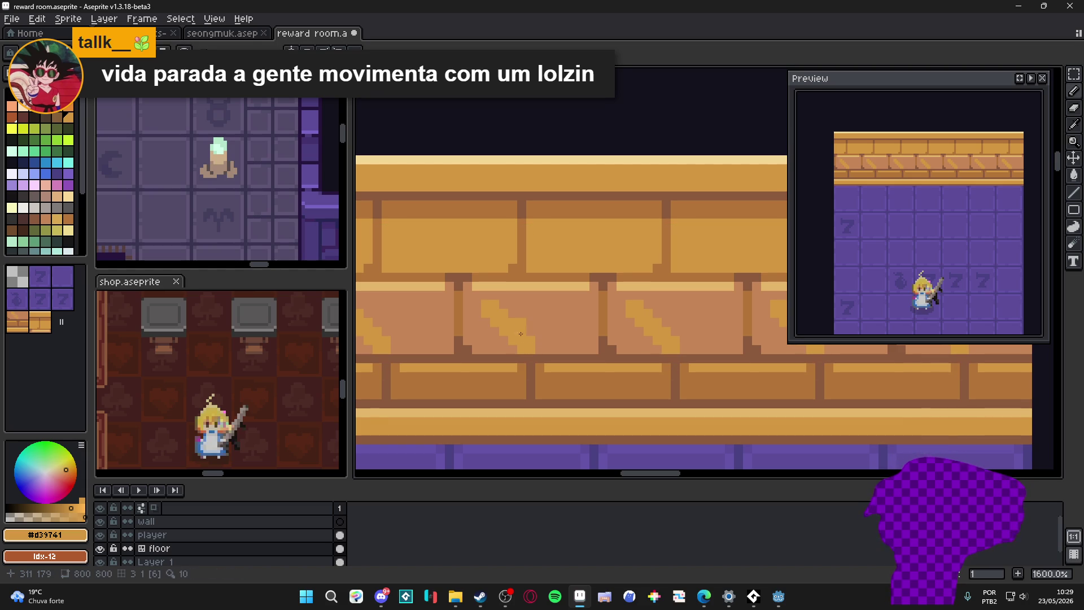
drag(505, 313, 549, 349)
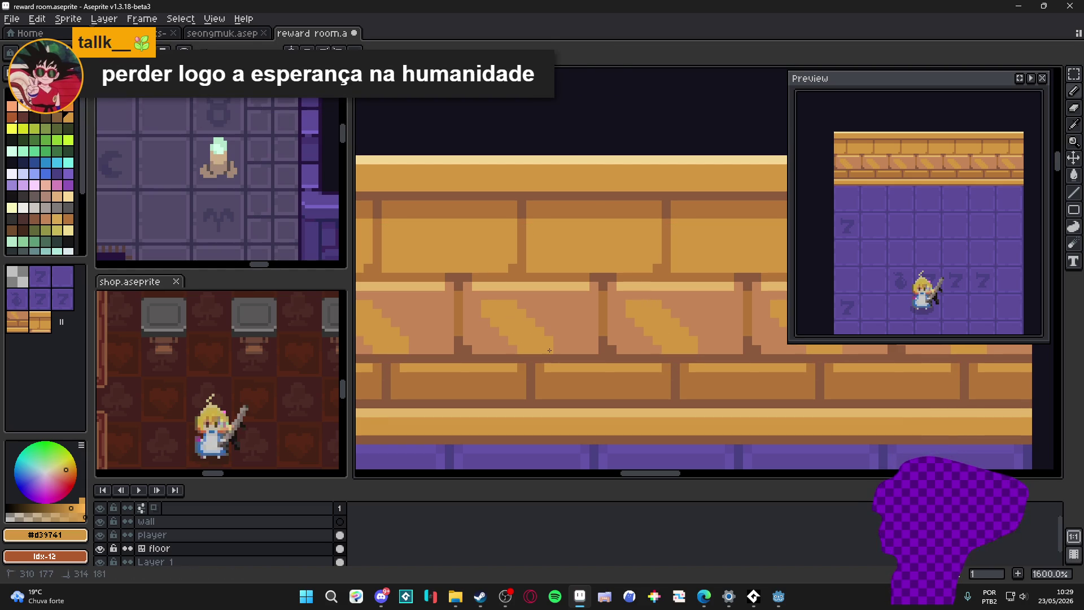
drag(550, 302, 591, 347)
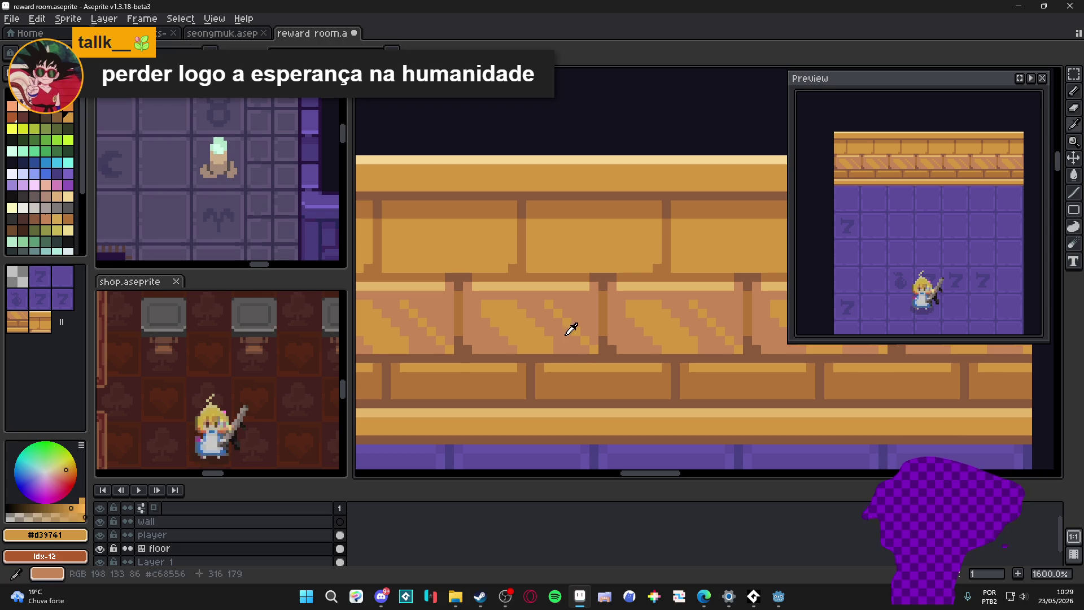
Step: Sample the salmon #c68556 and draw darker diagonal streaks on the lower bricks
alt+click(555, 376)
drag(555, 376, 602, 388)
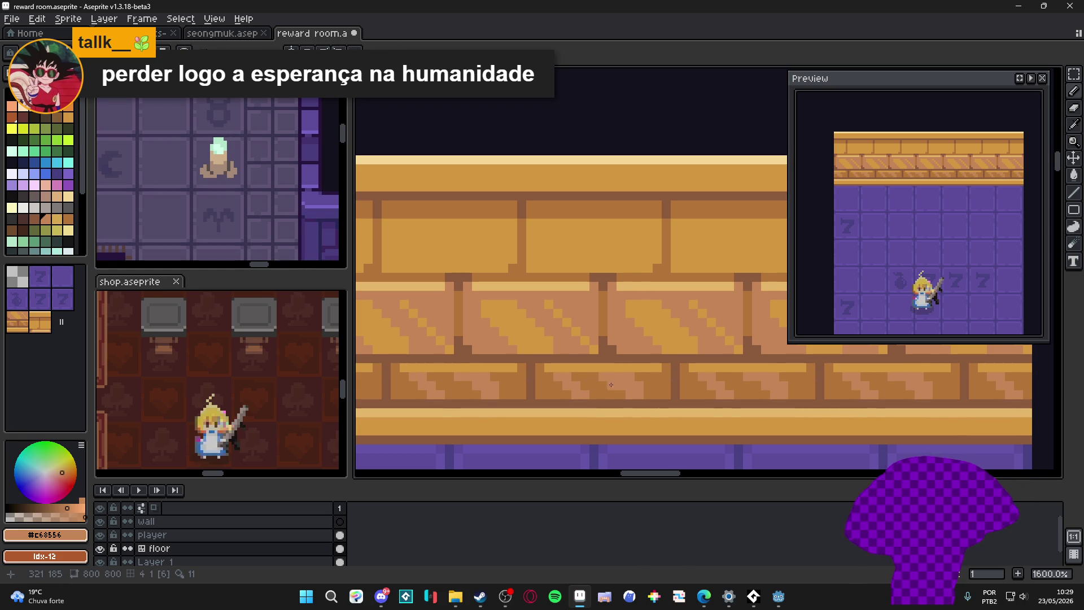
scroll(516, 349, up, 1)
scroll(517, 349, up, 2)
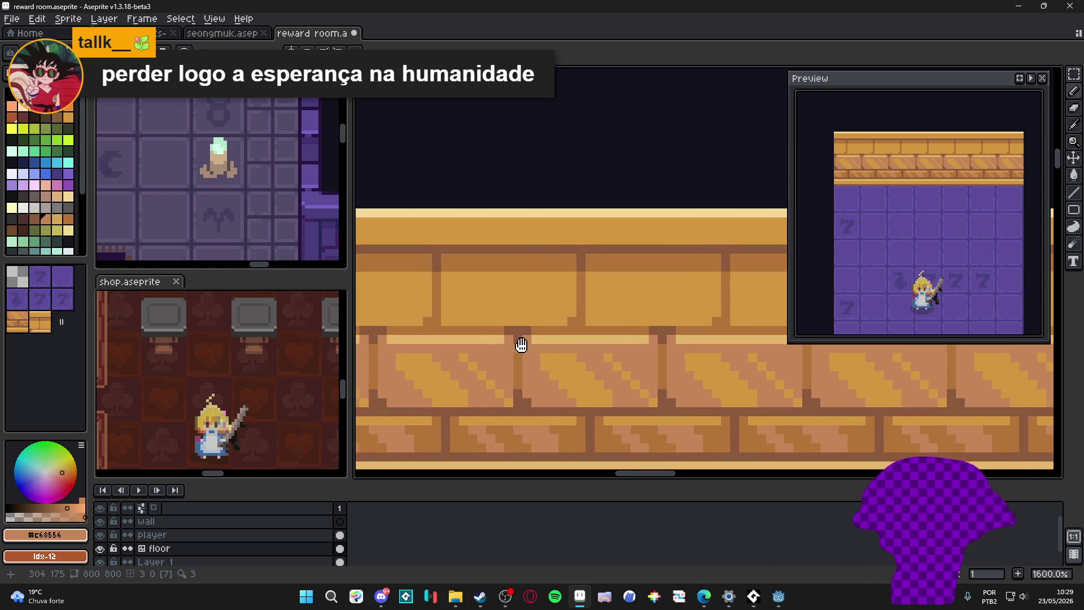
scroll(517, 349, up, 2)
Step: Draw wider gold diagonal highlights on the upper wall bricks and save the file
alt+click(544, 258)
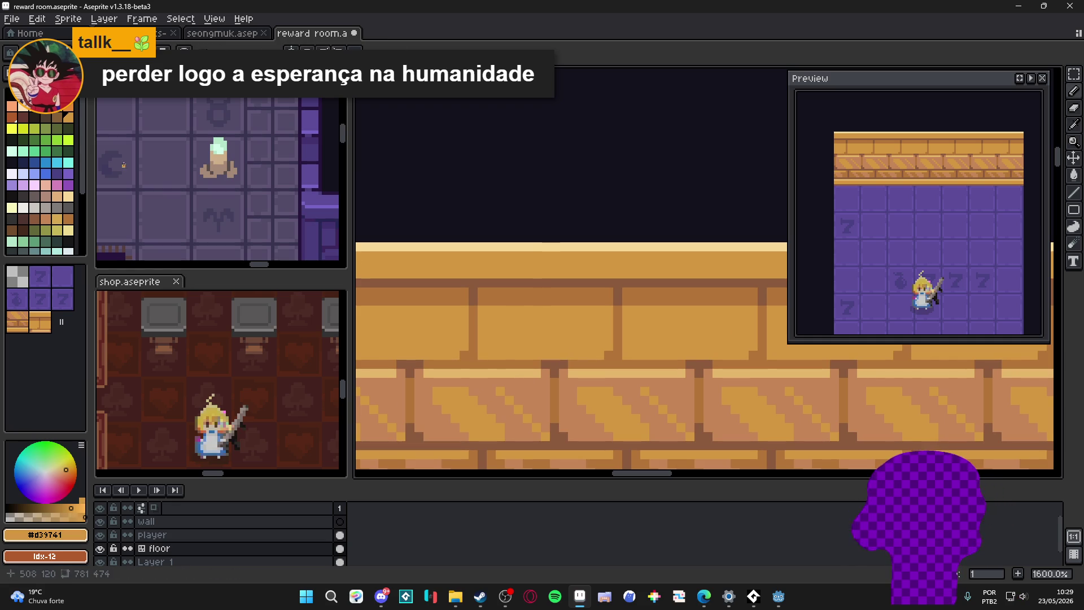
click(57, 222)
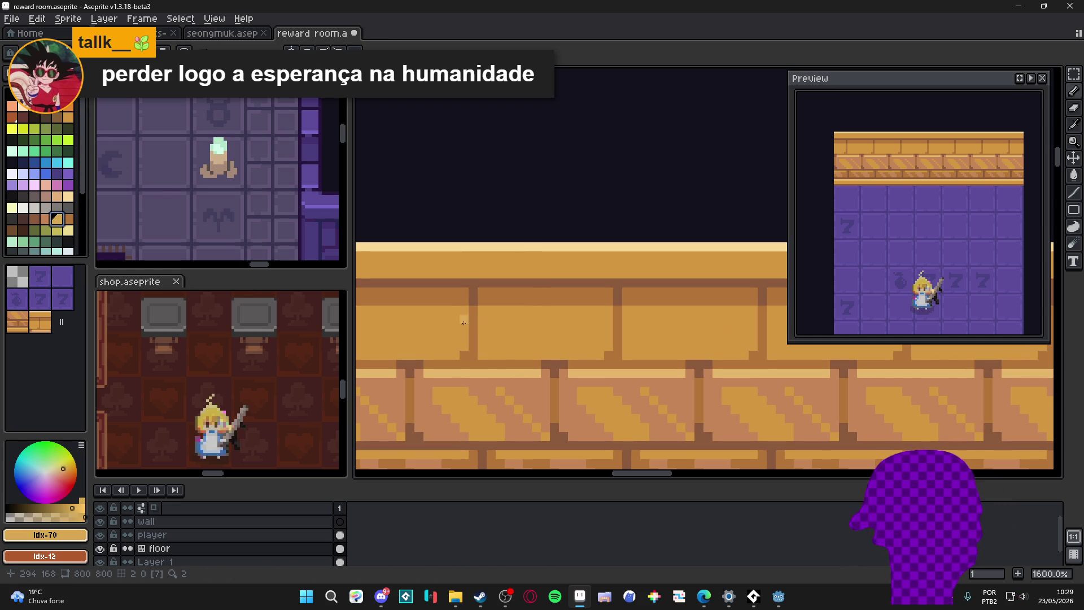
drag(511, 318, 542, 354)
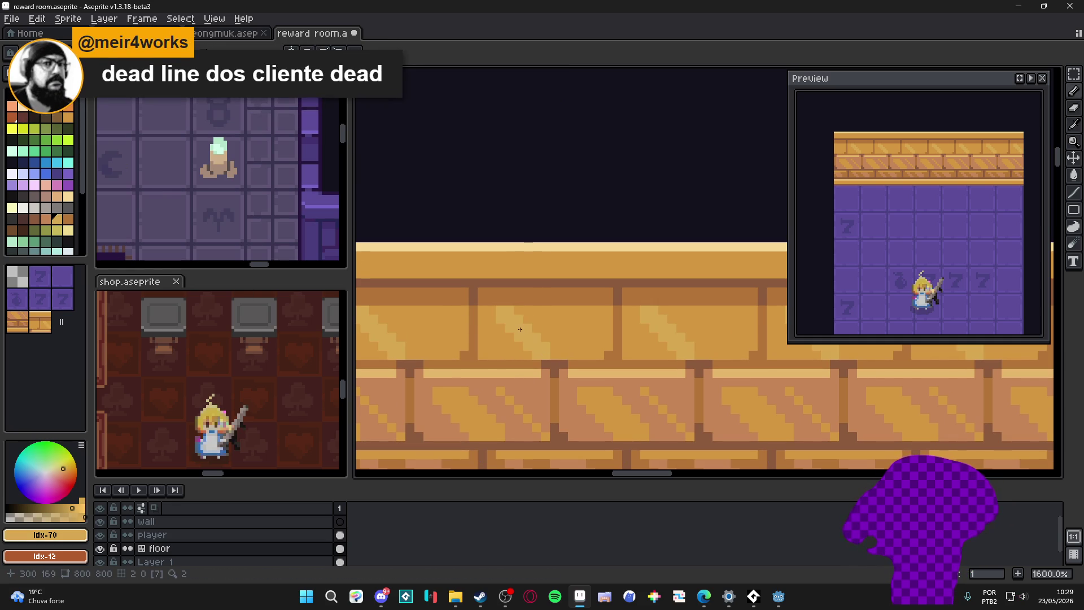
drag(520, 311, 565, 350)
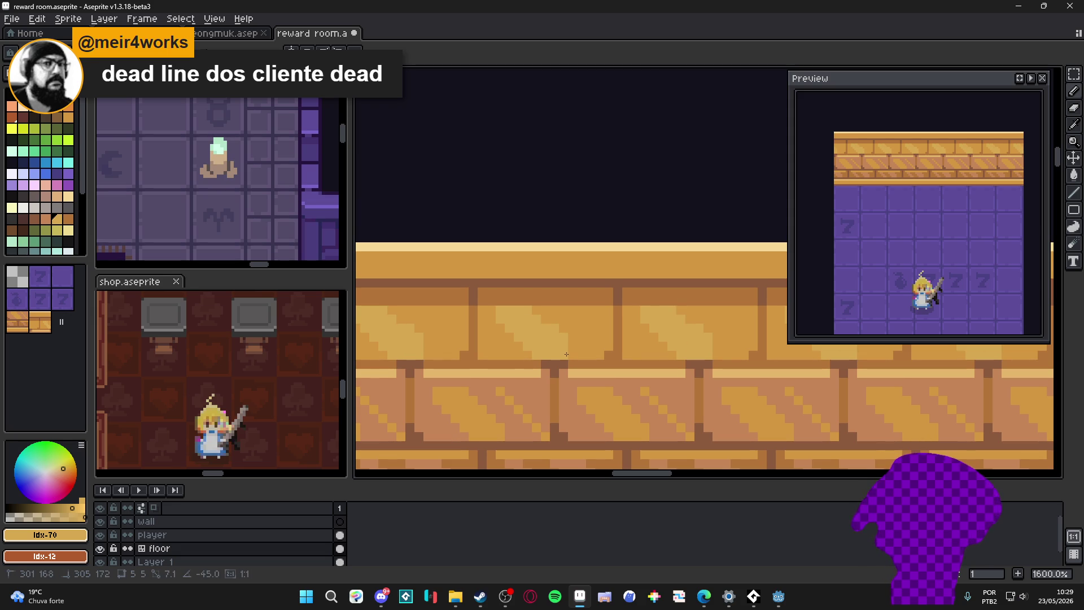
mouse_move(565, 354)
mouse_down()
mouse_move(556, 354)
mouse_move(571, 356)
mouse_up()
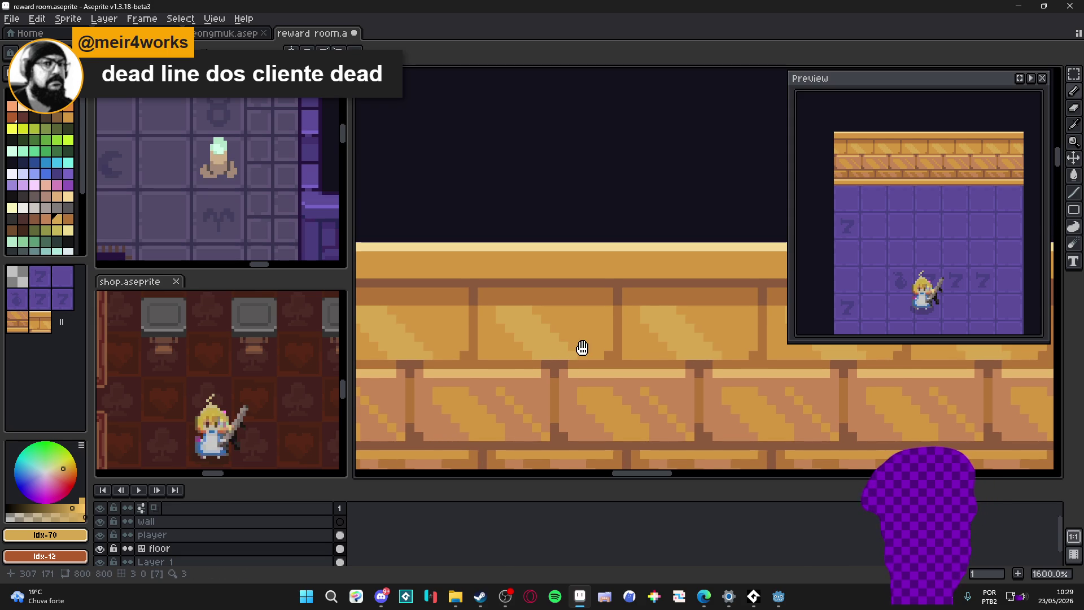
drag(582, 348, 583, 347)
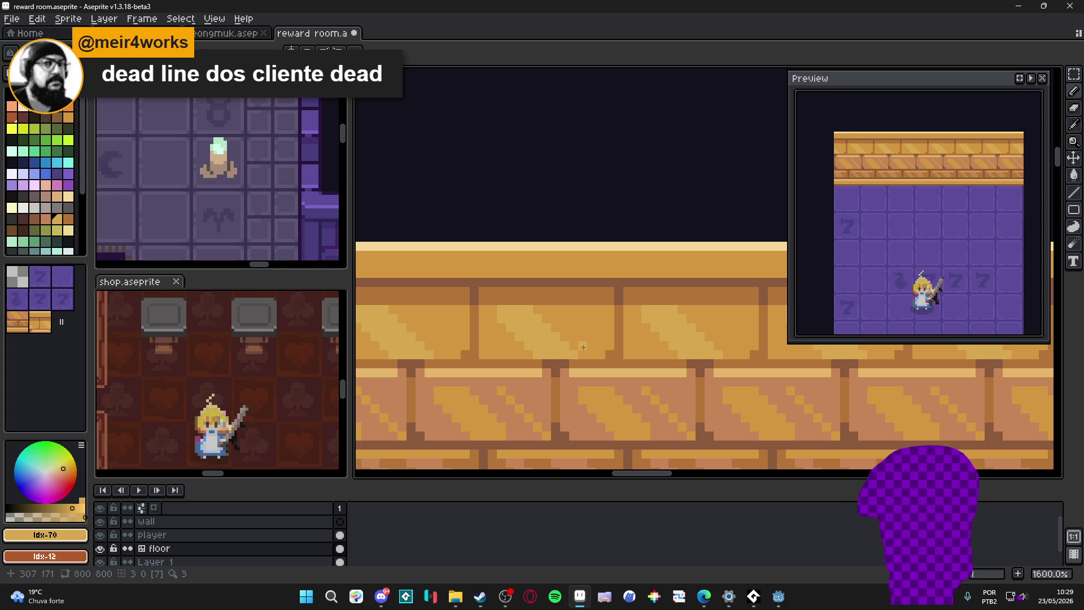
scroll(582, 348, down, 1)
key(ctrl+s)
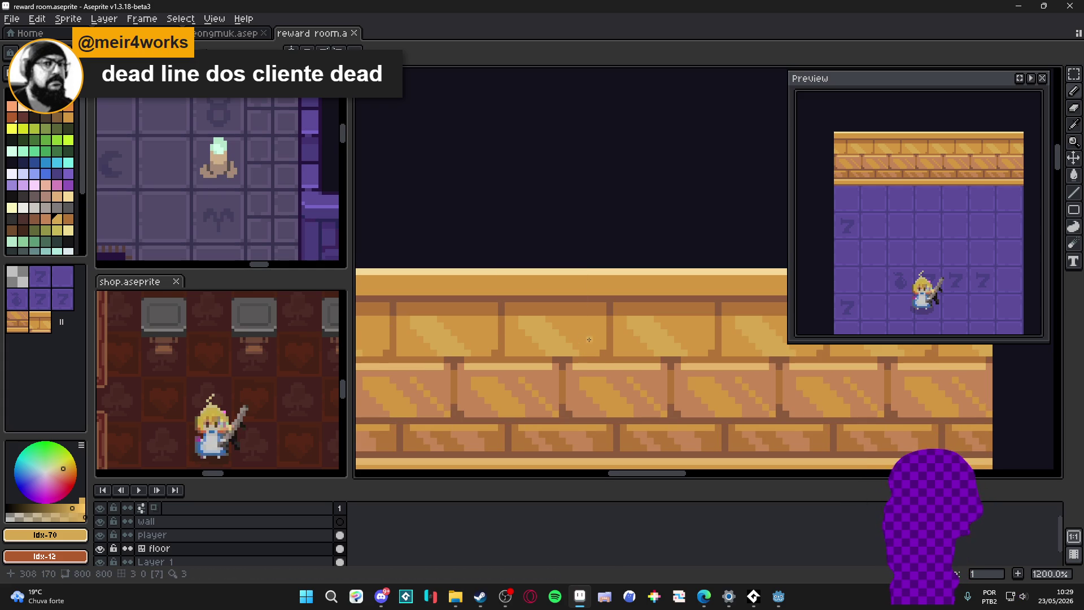
scroll(593, 336, up, 1)
scroll(593, 335, up, 2)
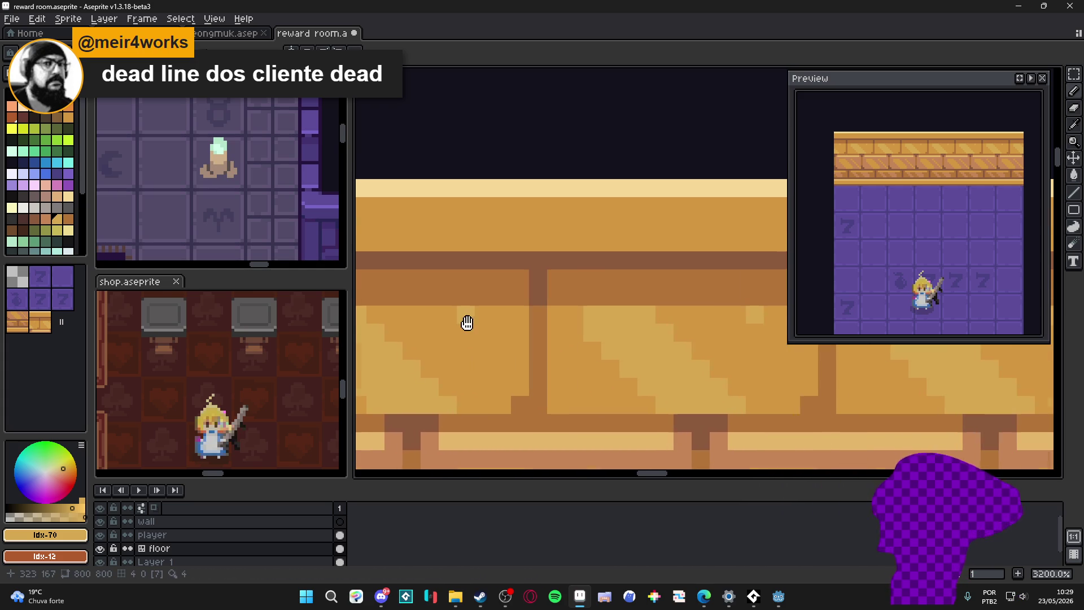
Step: Try a Paint Bucket fill of a brick region with #d39741, then undo the test
drag(471, 320, 499, 332)
key(g)
scroll(498, 333, down, 1)
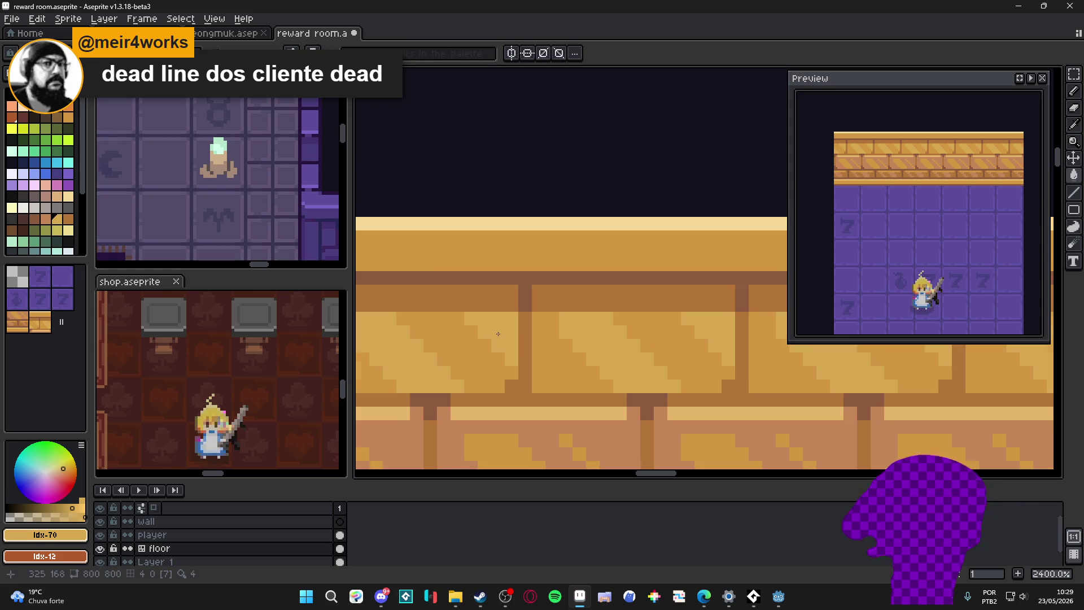
scroll(489, 341, down, 1)
scroll(487, 347, down, 1)
scroll(525, 358, down, 1)
scroll(532, 363, up, 3)
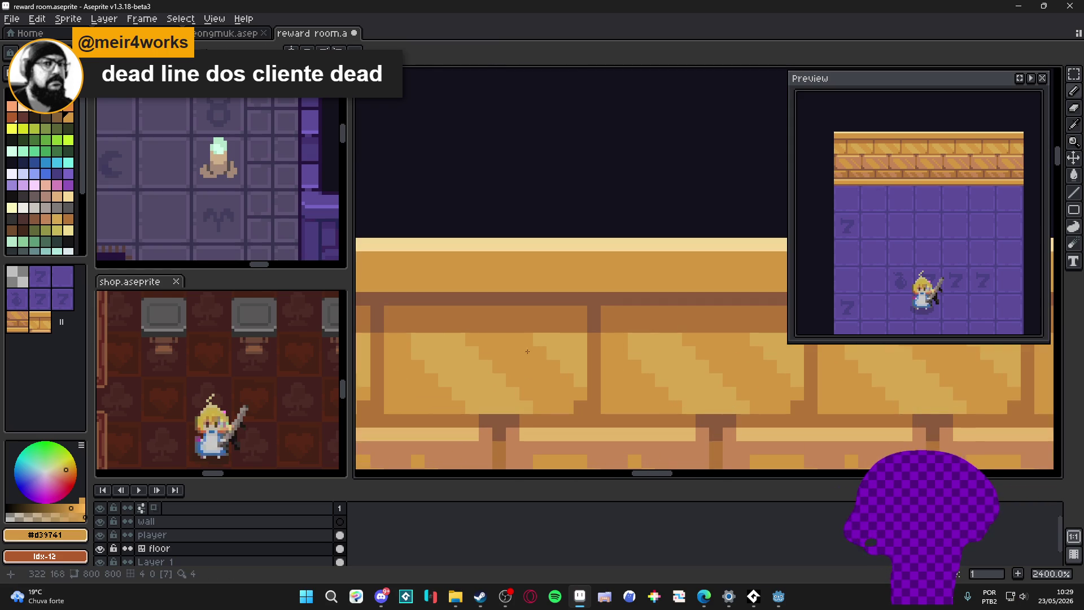
alt+click(513, 326)
click(510, 311)
key(g)
click(558, 322)
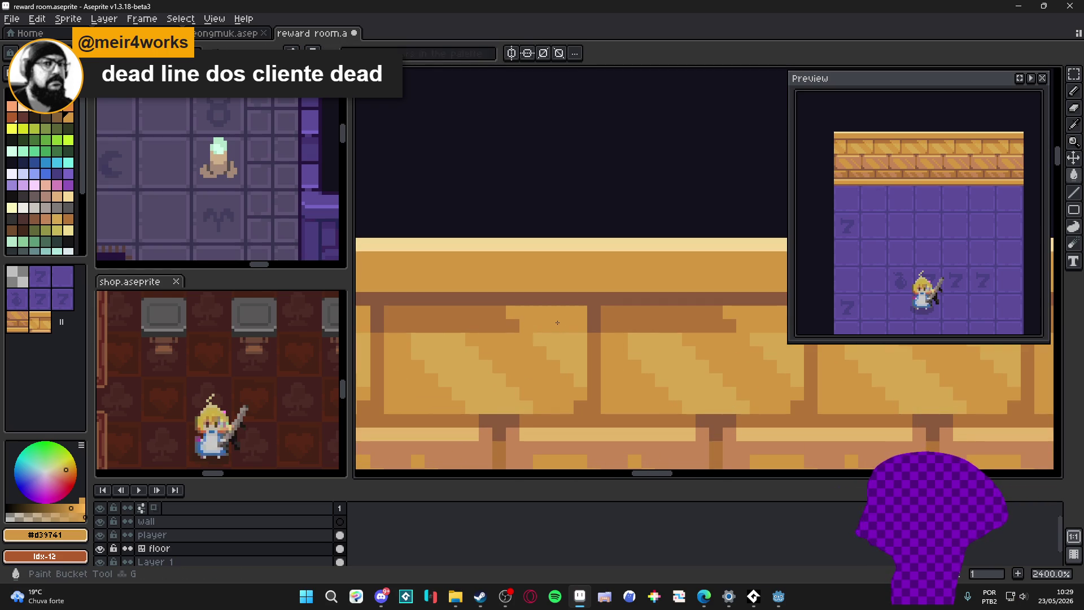
key(ctrl+z)
key(ctrl+z)
scroll(559, 331, down, 2)
scroll(543, 347, down, 2)
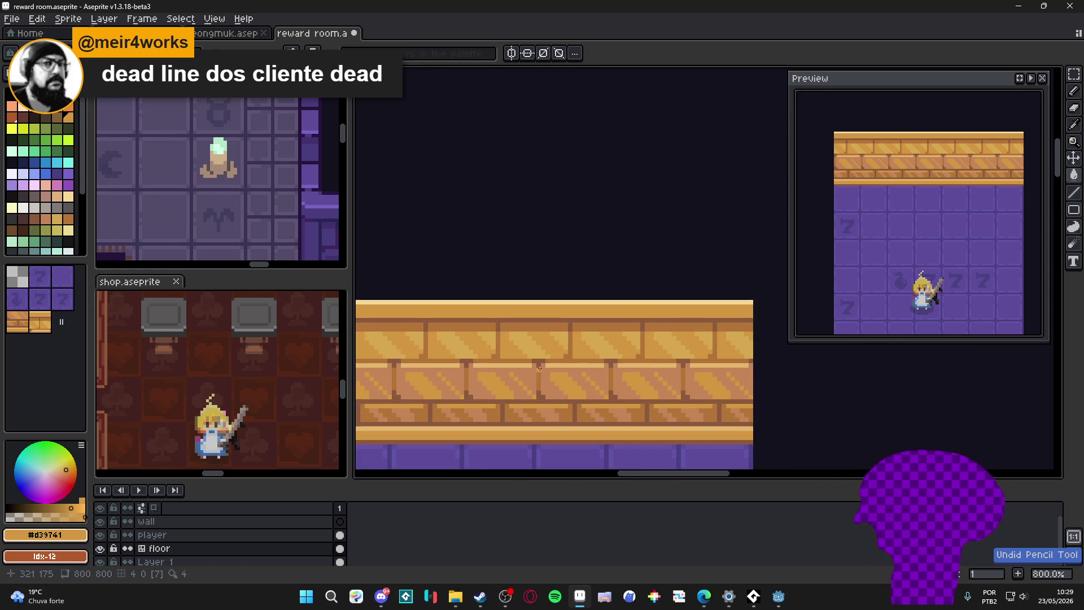
scroll(530, 358, down, 1)
scroll(529, 358, down, 1)
Step: Review the finished diagonal-highlight wall in the view and save the reward room file
drag(536, 392, 562, 398)
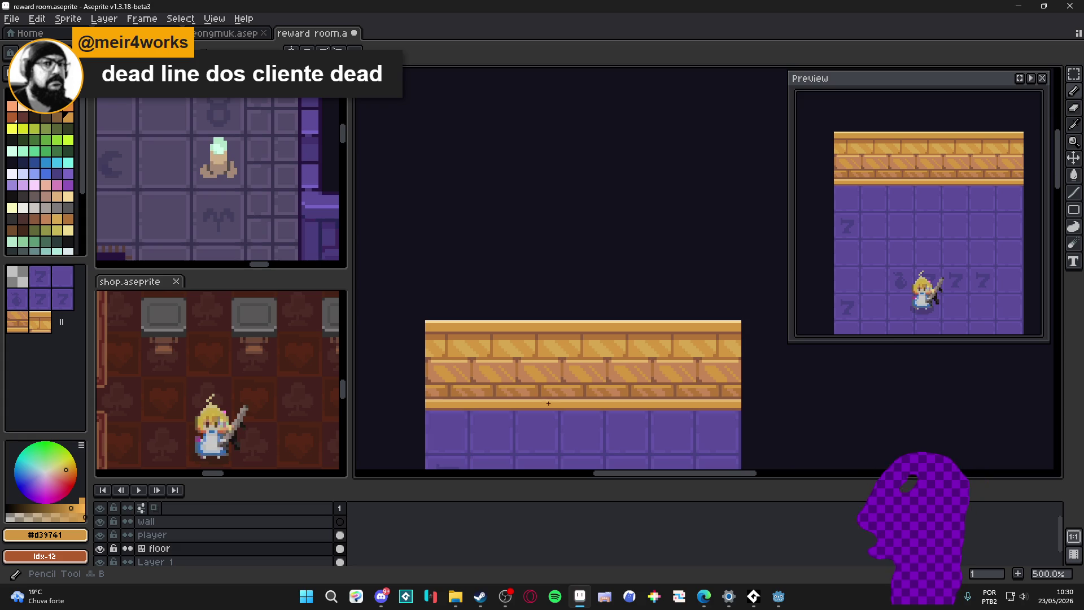
drag(511, 360, 495, 364)
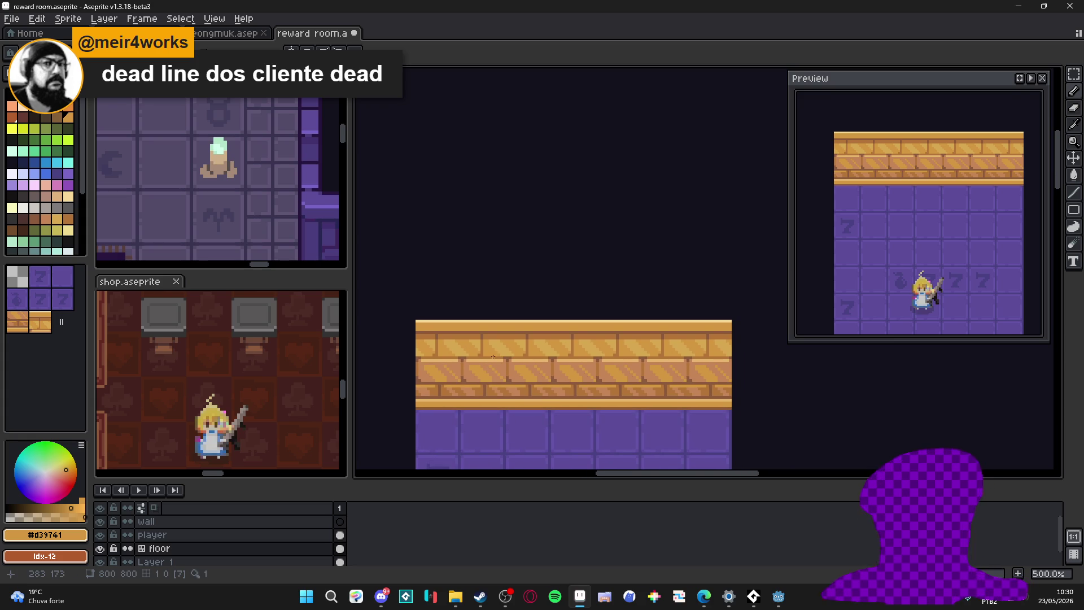
scroll(495, 347, down, 1)
scroll(526, 290, down, 1)
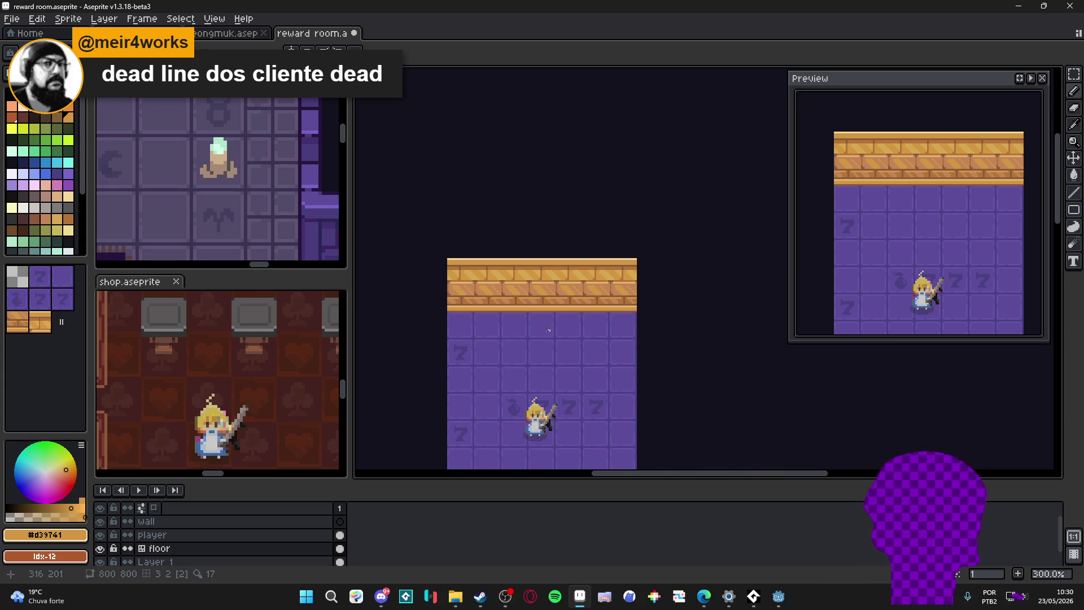
scroll(533, 288, up, 1)
scroll(527, 271, up, 1)
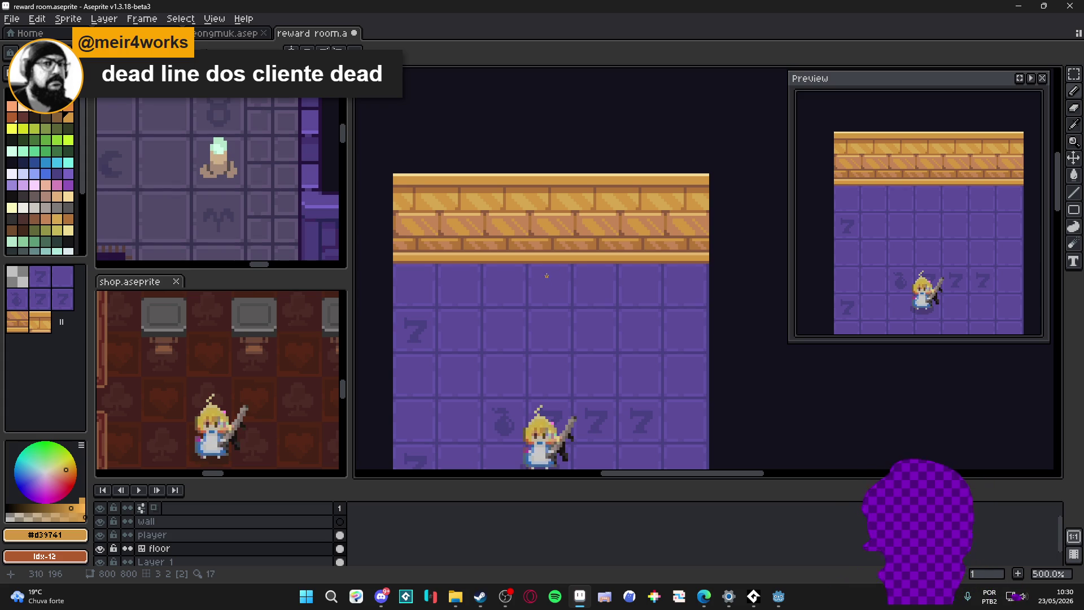
scroll(537, 280, down, 1)
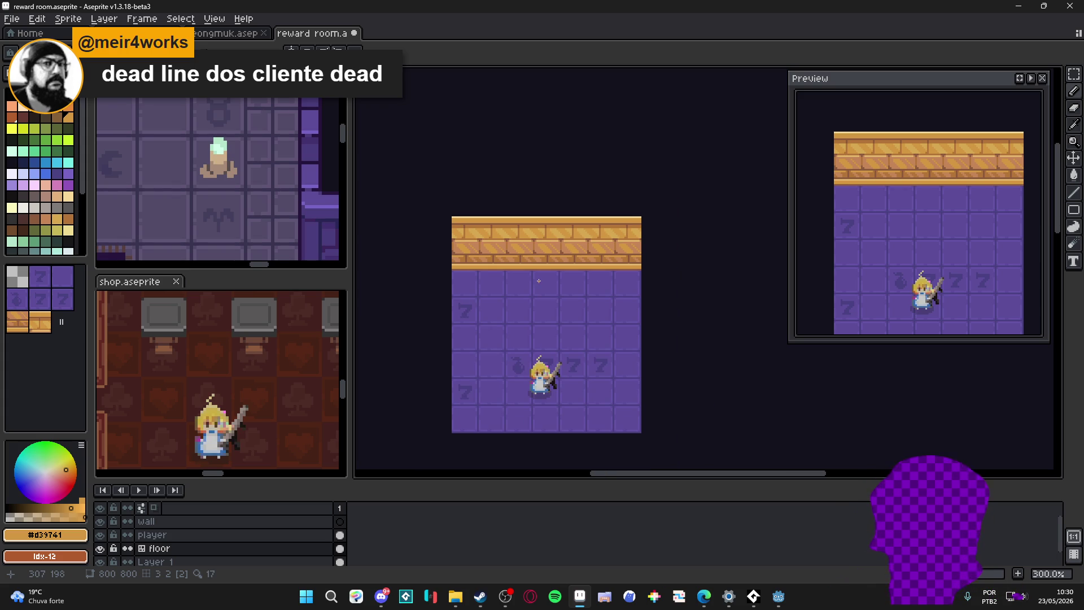
scroll(538, 280, up, 1)
scroll(537, 280, down, 1)
scroll(203, 330, down, 1)
scroll(202, 330, down, 1)
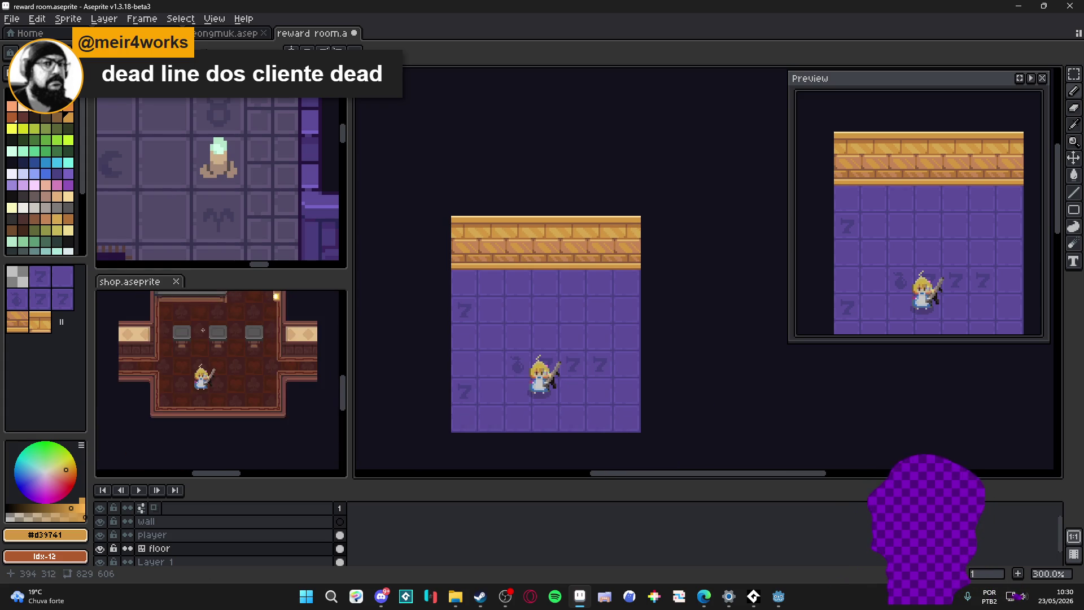
scroll(203, 329, up, 1)
scroll(220, 331, up, 1)
scroll(258, 333, up, 1)
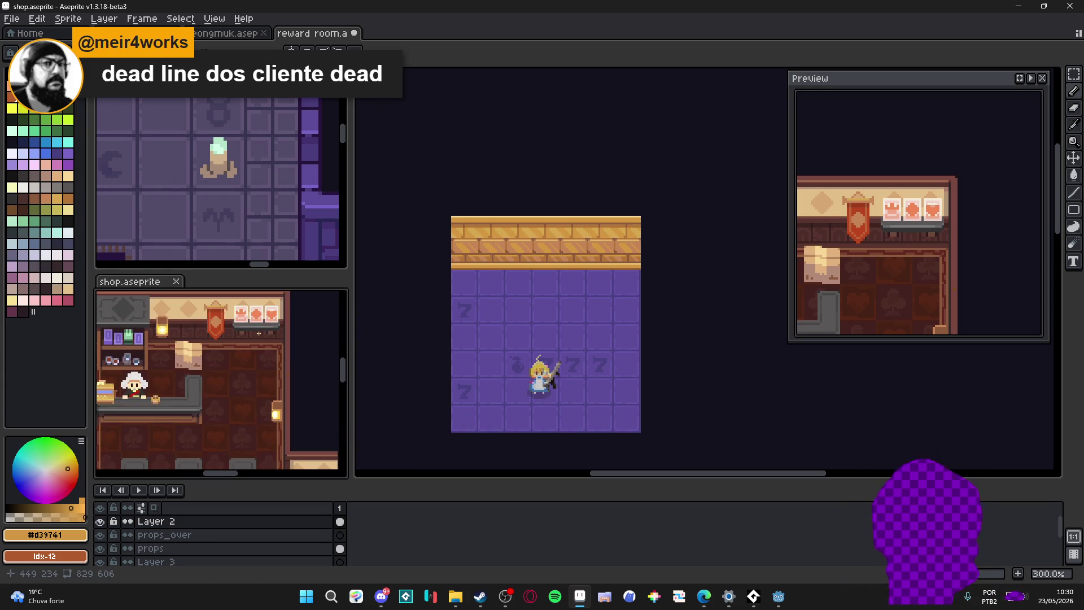
scroll(258, 333, down, 1)
scroll(261, 206, down, 2)
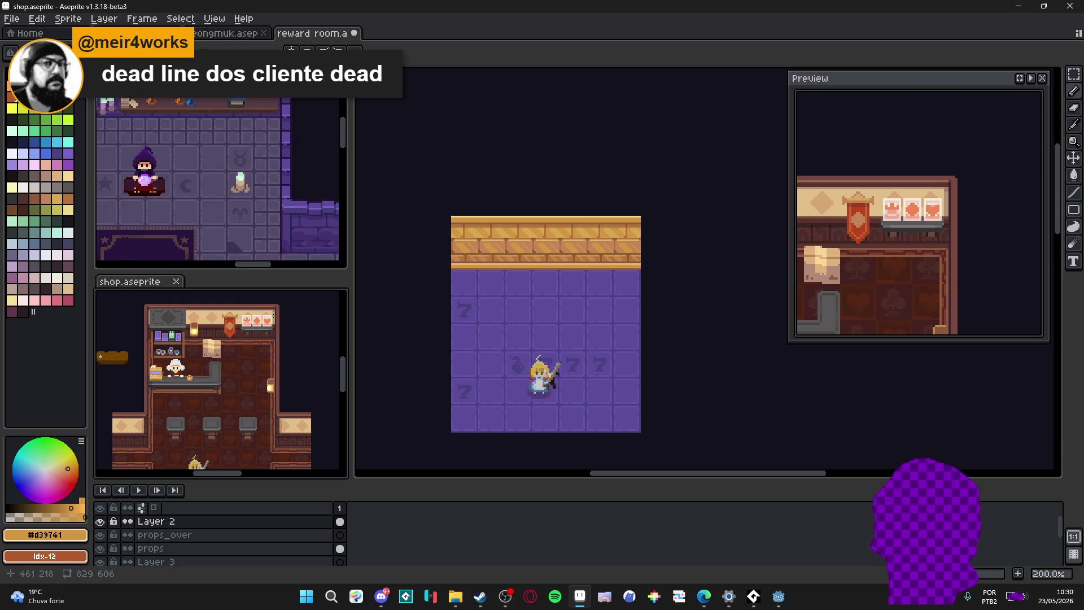
scroll(467, 284, up, 1)
scroll(467, 285, up, 1)
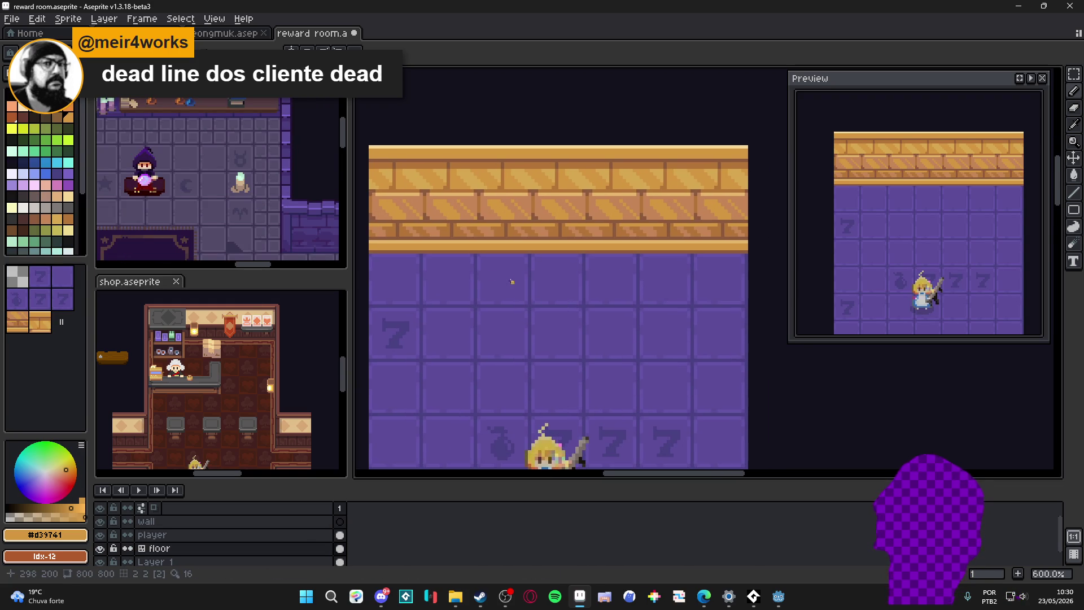
scroll(498, 288, down, 1)
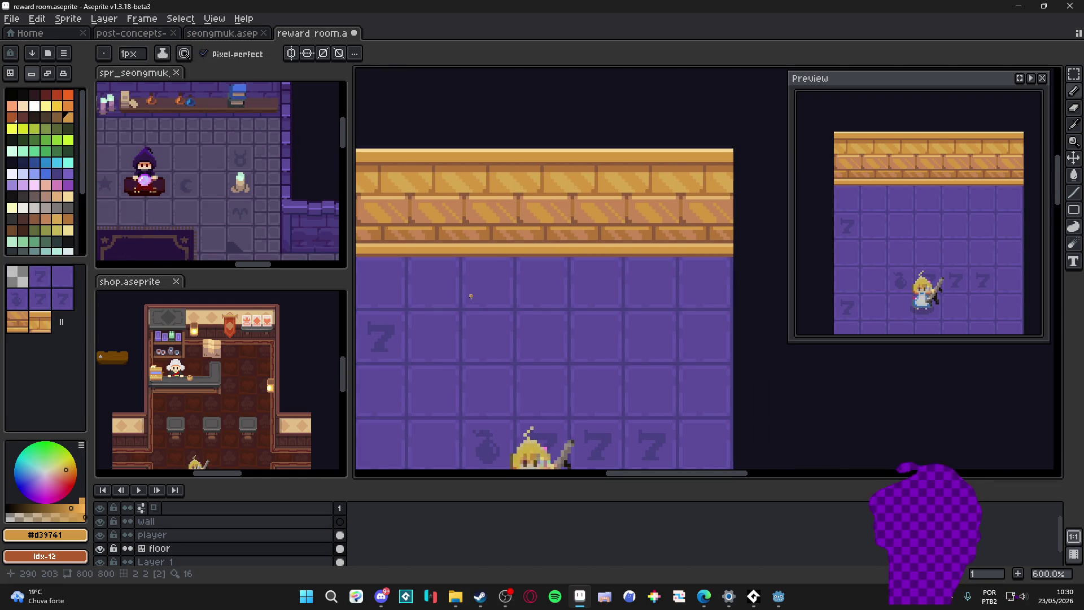
scroll(471, 298, down, 1)
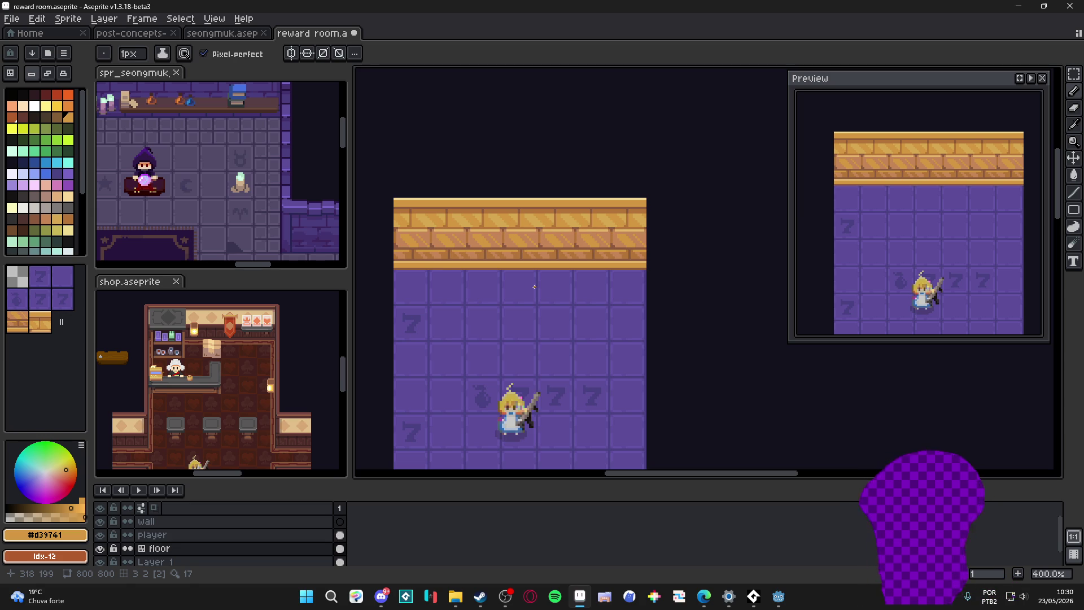
drag(489, 252, 494, 255)
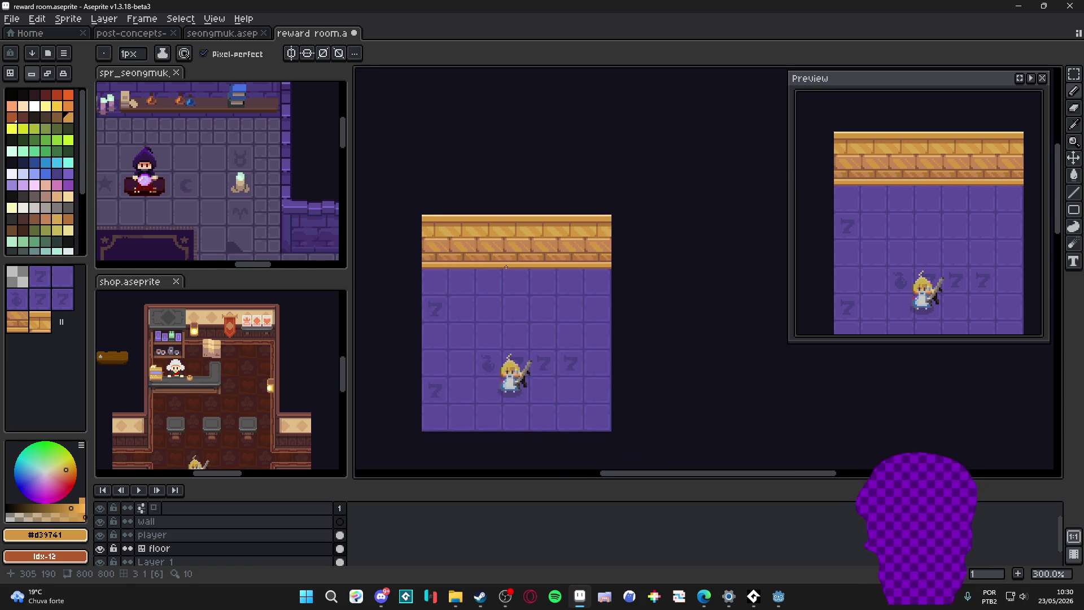
scroll(494, 254, down, 1)
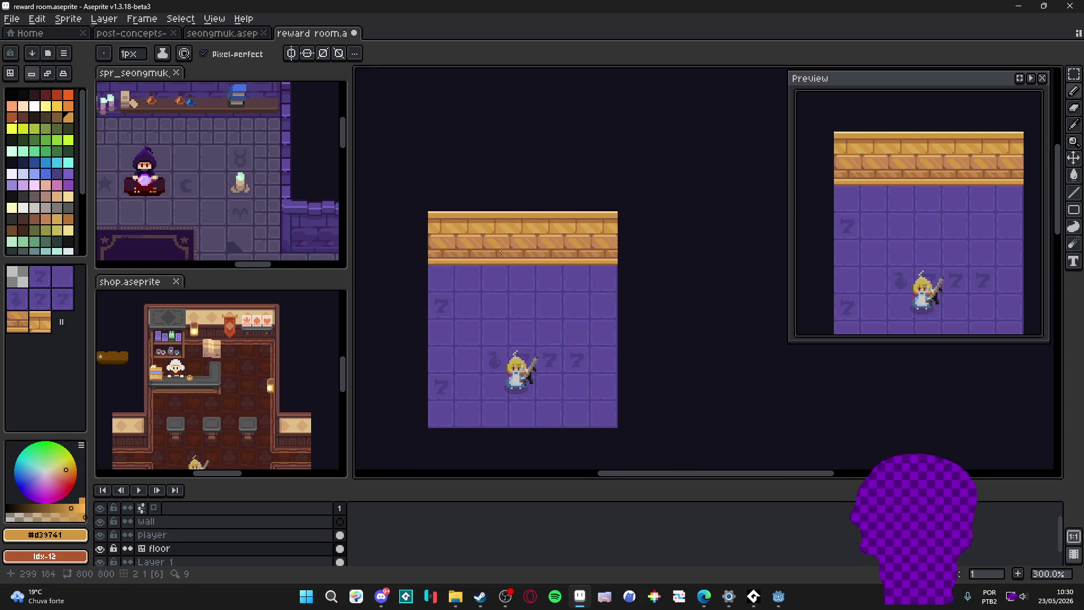
drag(501, 243, 509, 253)
scroll(494, 237, up, 1)
key(ctrl+s)
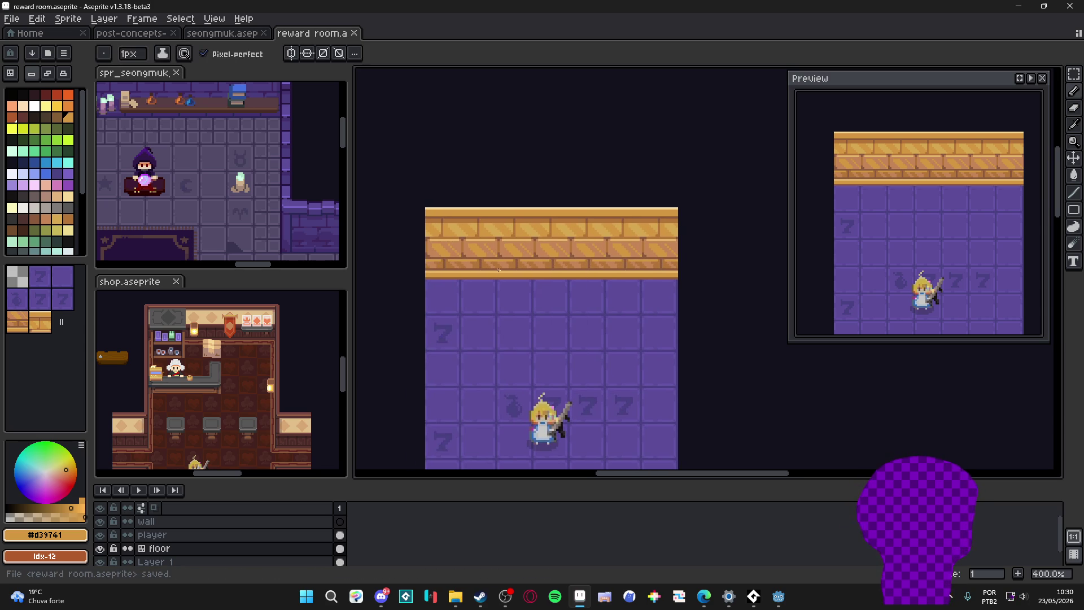
scroll(503, 254, up, 1)
scroll(500, 243, down, 2)
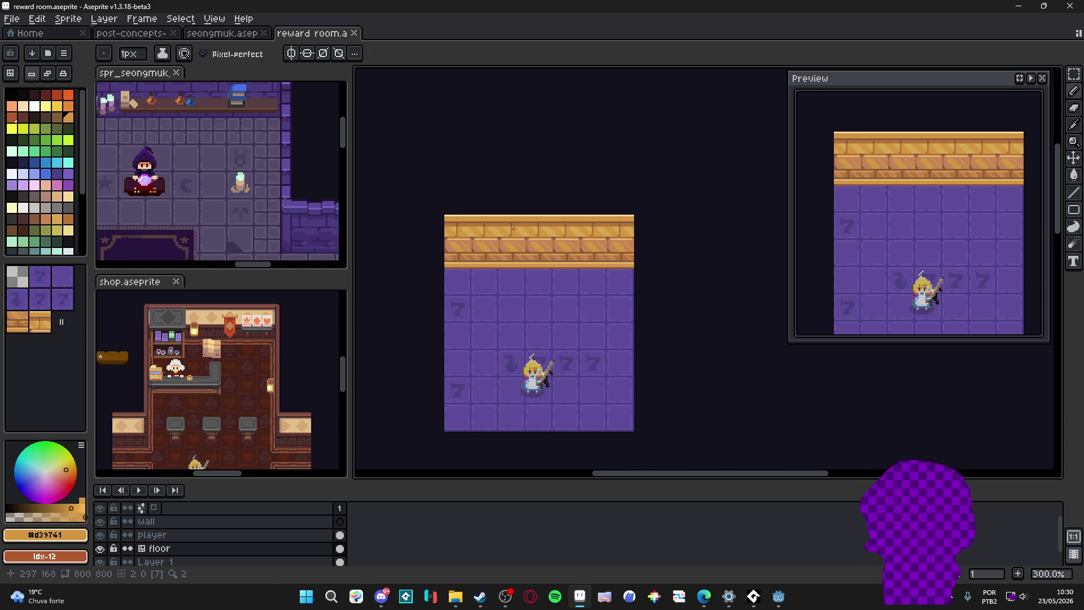
scroll(519, 225, up, 1)
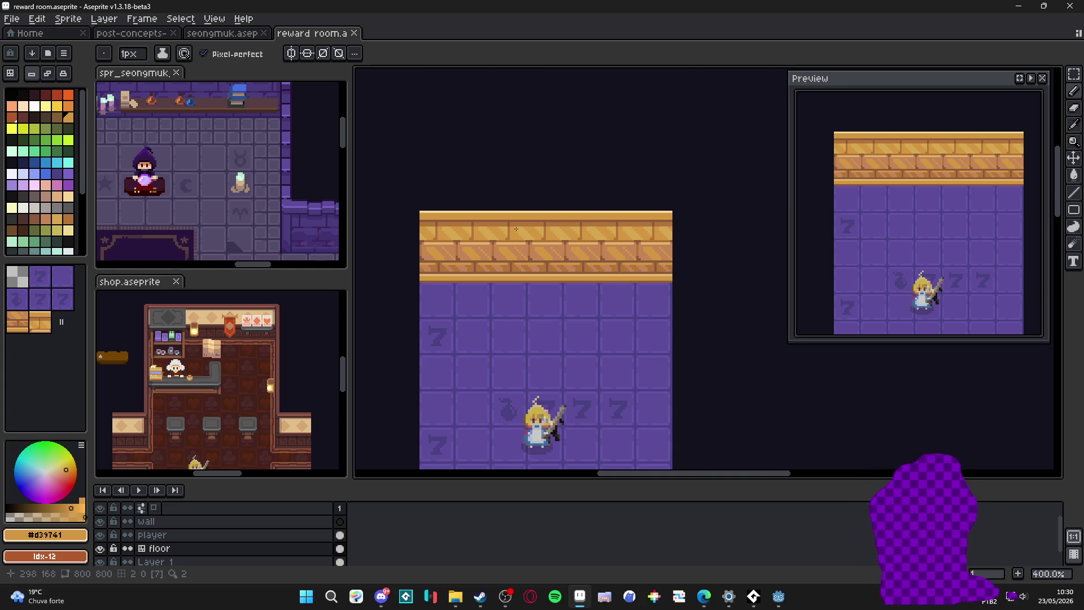
scroll(515, 228, up, 1)
scroll(514, 258, up, 1)
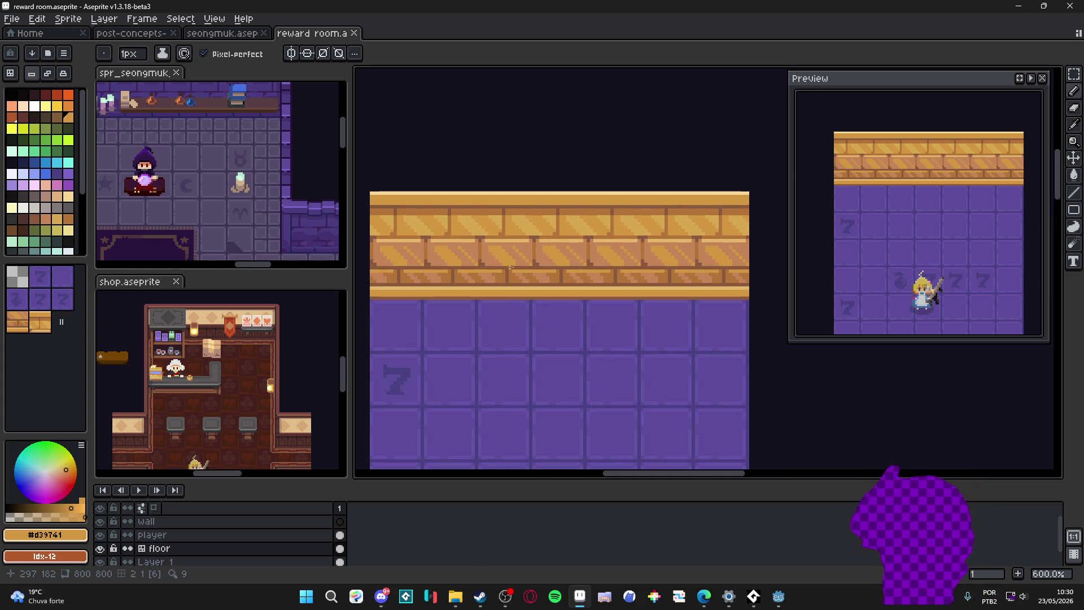
scroll(518, 264, down, 1)
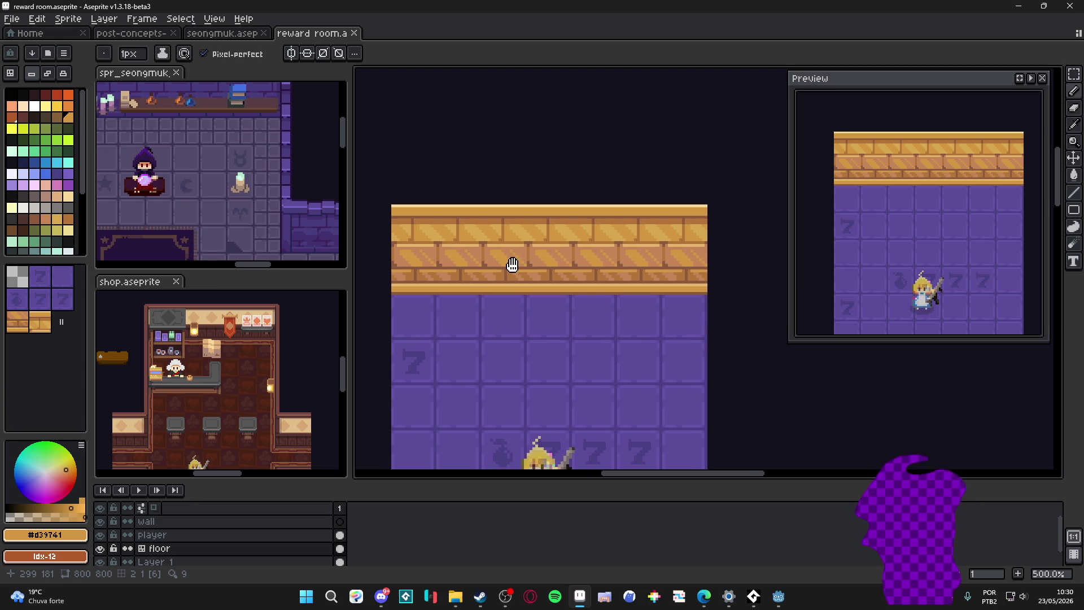
key(ctrl)
scroll(300, 218, down, 1)
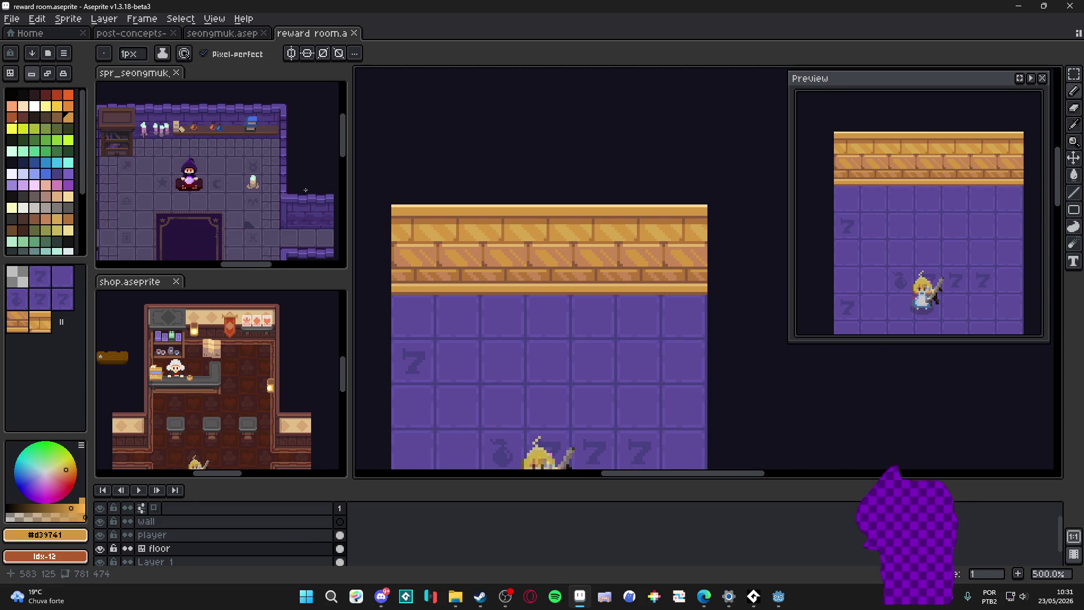
Step: Study the tileset and shop reference rooms, return to the reward room and show the tile grid
click(299, 218)
scroll(251, 118, up, 1)
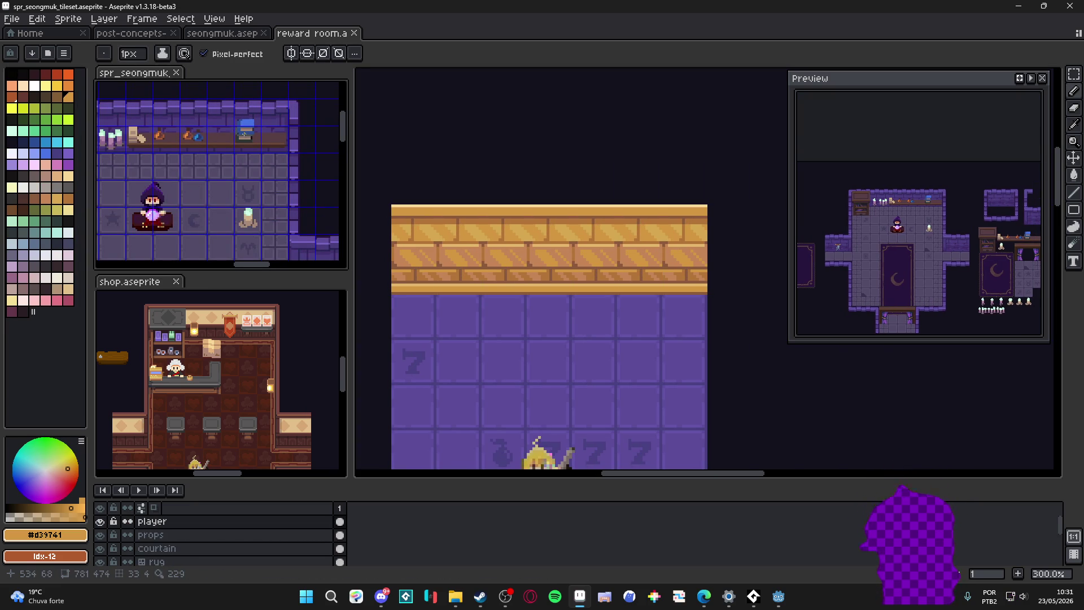
scroll(259, 138, down, 1)
scroll(261, 138, down, 1)
scroll(217, 173, up, 2)
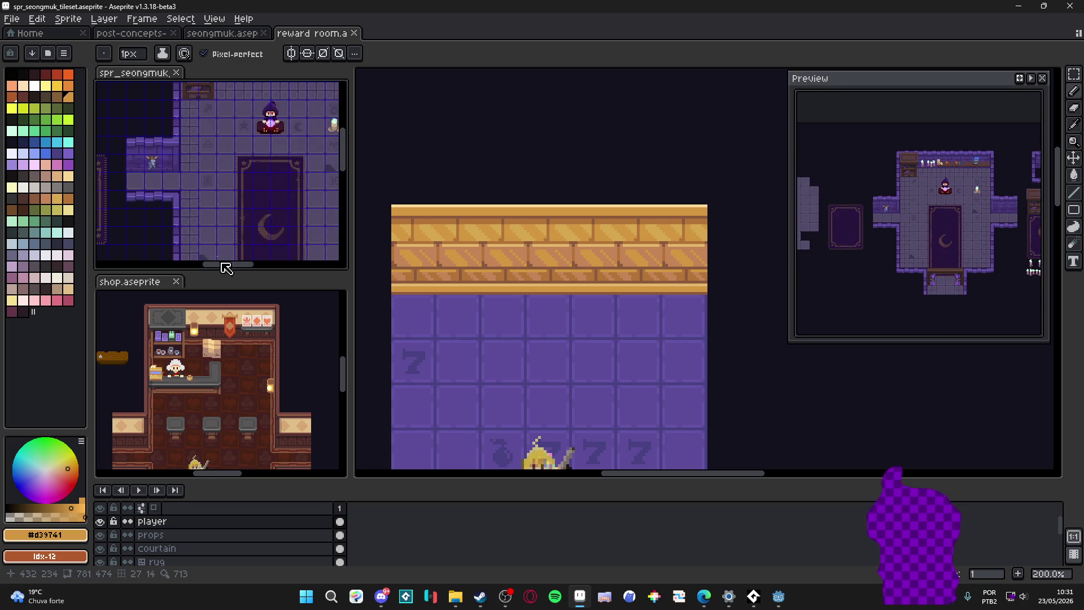
scroll(302, 376, up, 2)
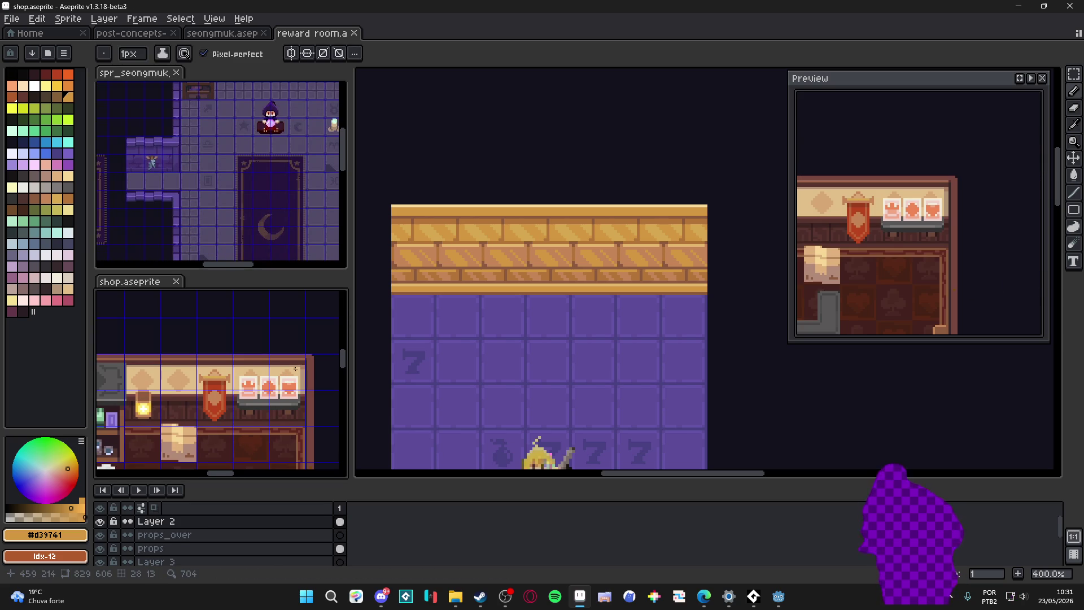
scroll(295, 369, down, 1)
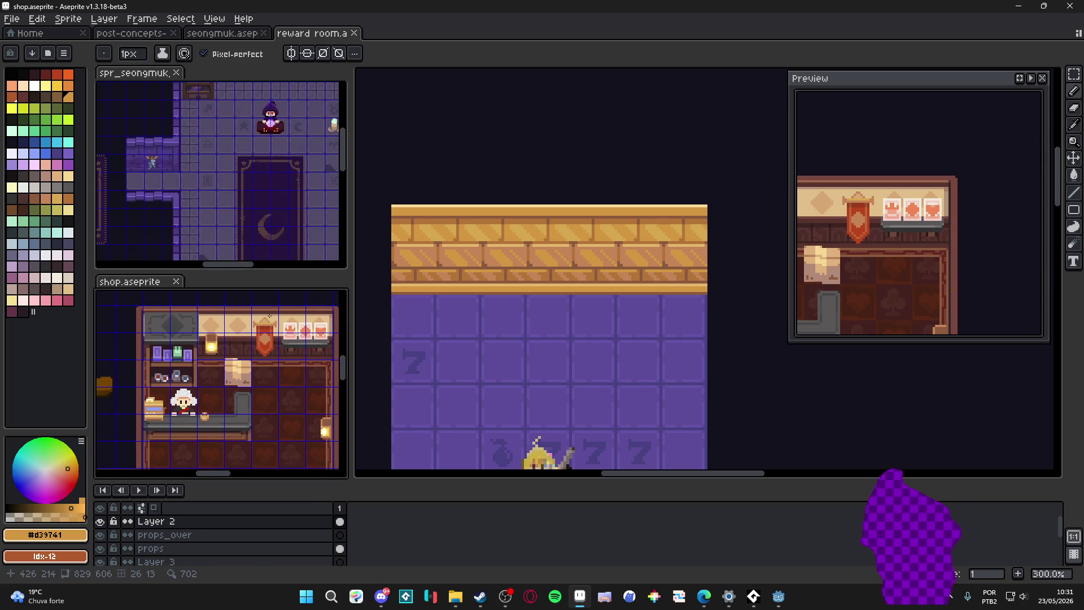
scroll(229, 379, down, 1)
scroll(248, 434, up, 1)
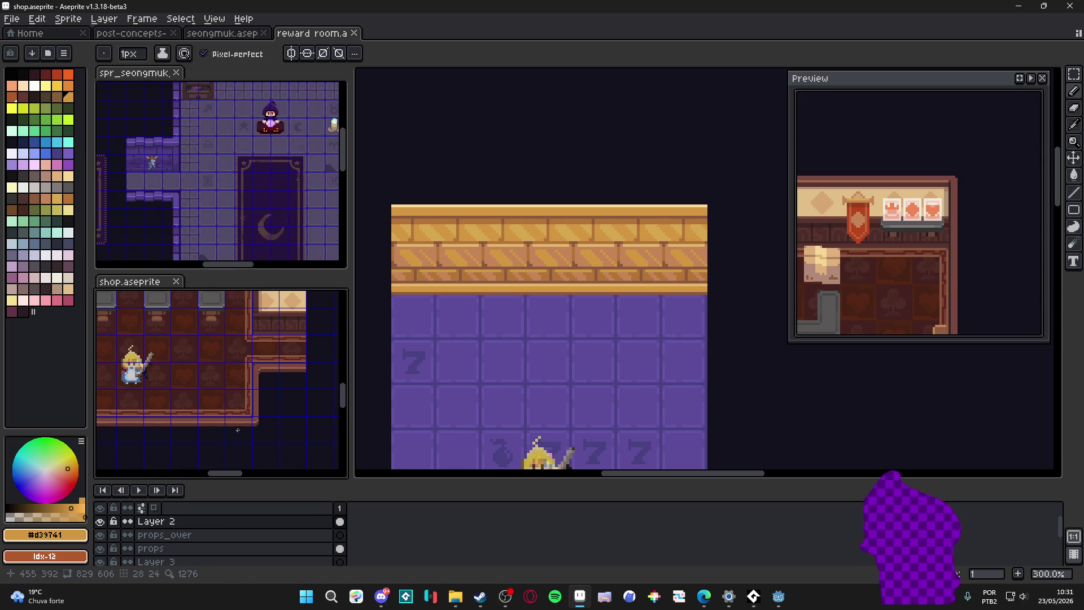
mouse_move(237, 339)
mouse_down()
mouse_move(242, 457)
mouse_move(254, 458)
mouse_up()
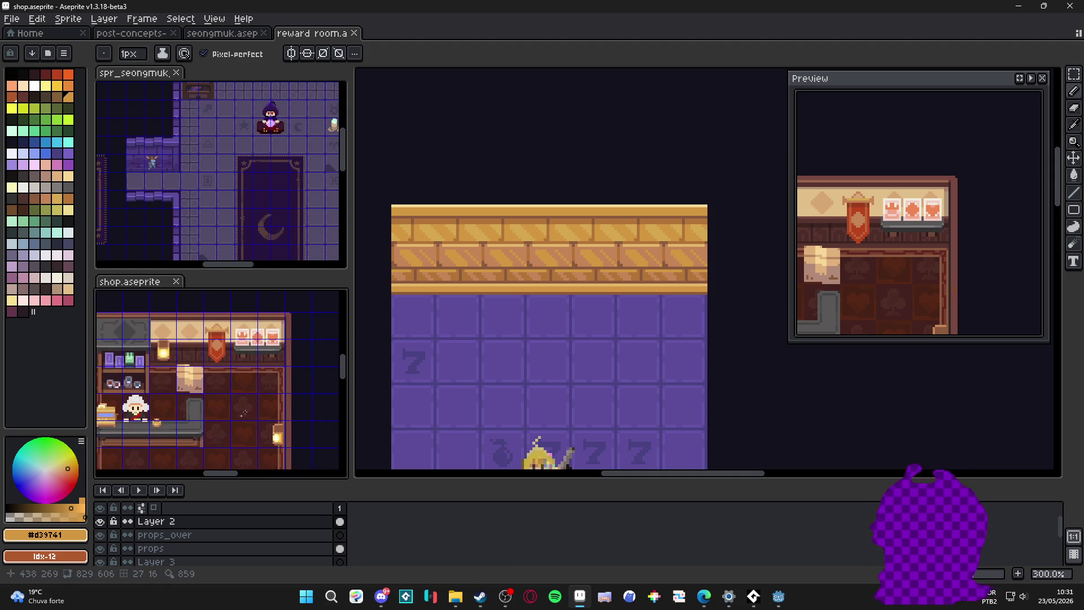
drag(495, 265, 511, 323)
key(ctrl+apostrophe)
scroll(424, 280, up, 1)
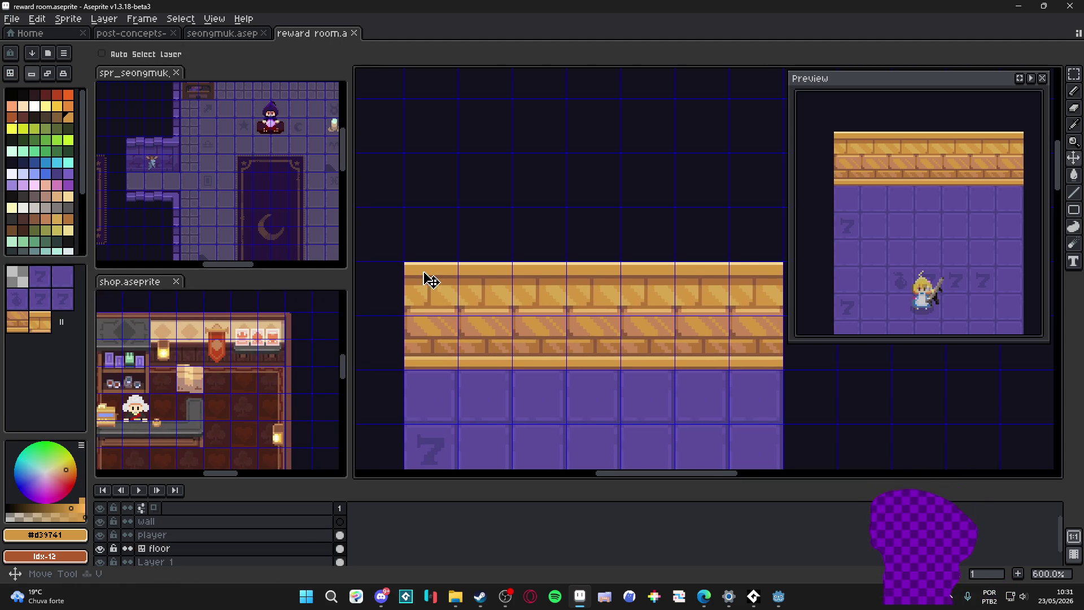
Step: Bring the wall's top-left corner into view with the Rectangular Marquee ready, glancing at the tileset reference
key(m)
drag(423, 280, 385, 265)
scroll(374, 252, up, 1)
scroll(366, 261, down, 1)
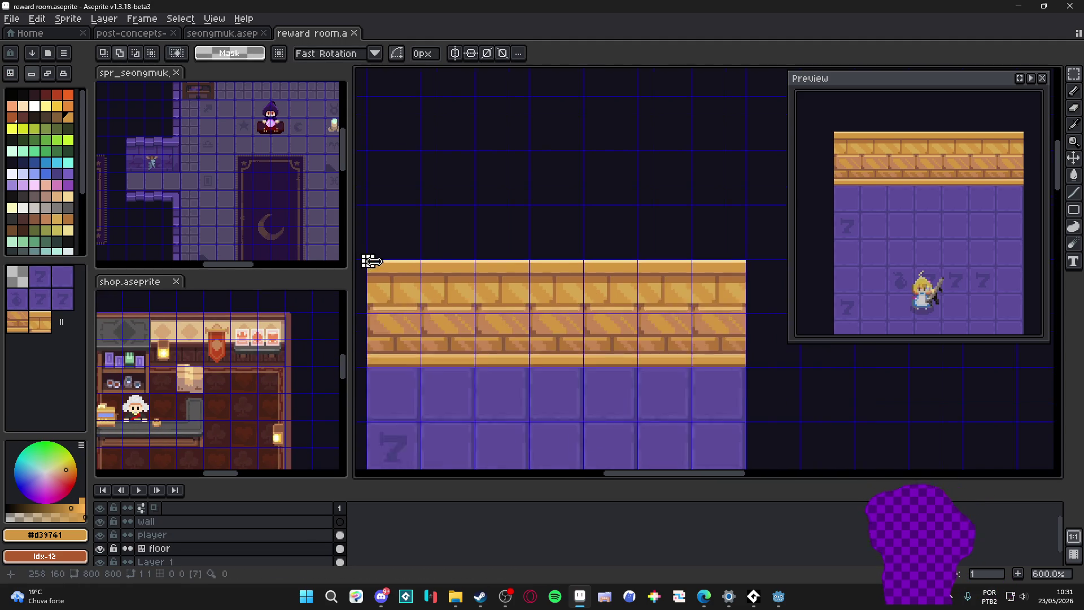
drag(673, 288, 737, 290)
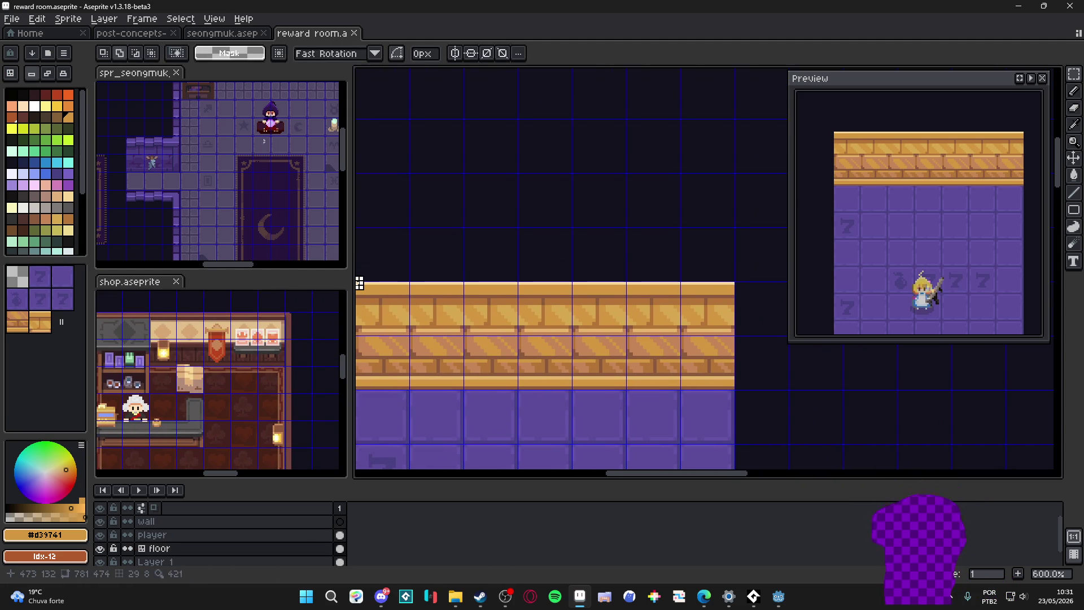
click(214, 127)
scroll(216, 144, up, 4)
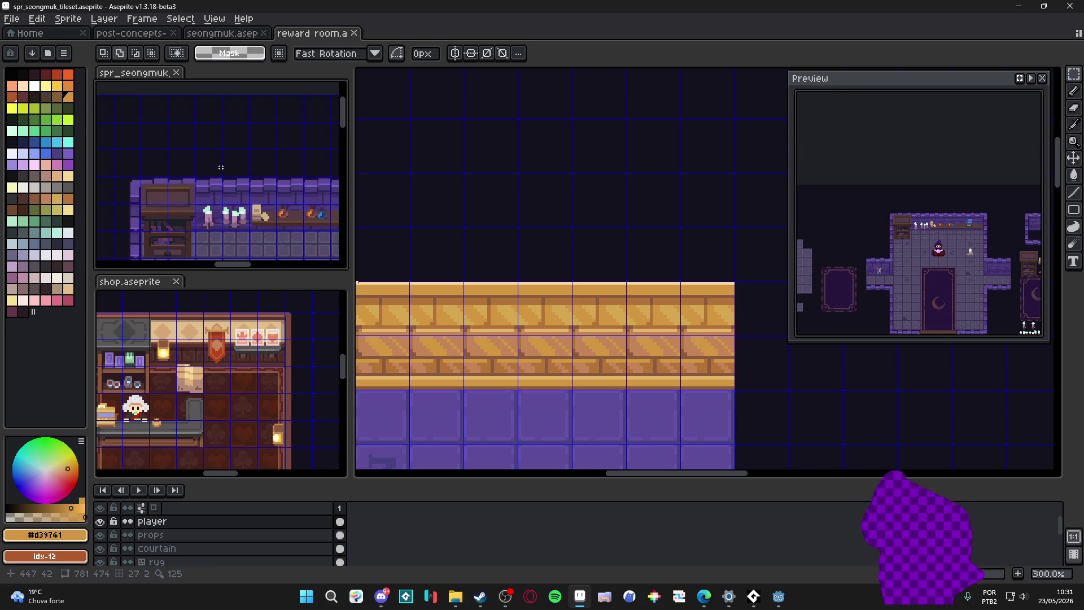
scroll(220, 166, down, 2)
scroll(220, 167, down, 2)
drag(466, 294, 516, 314)
scroll(574, 329, down, 1)
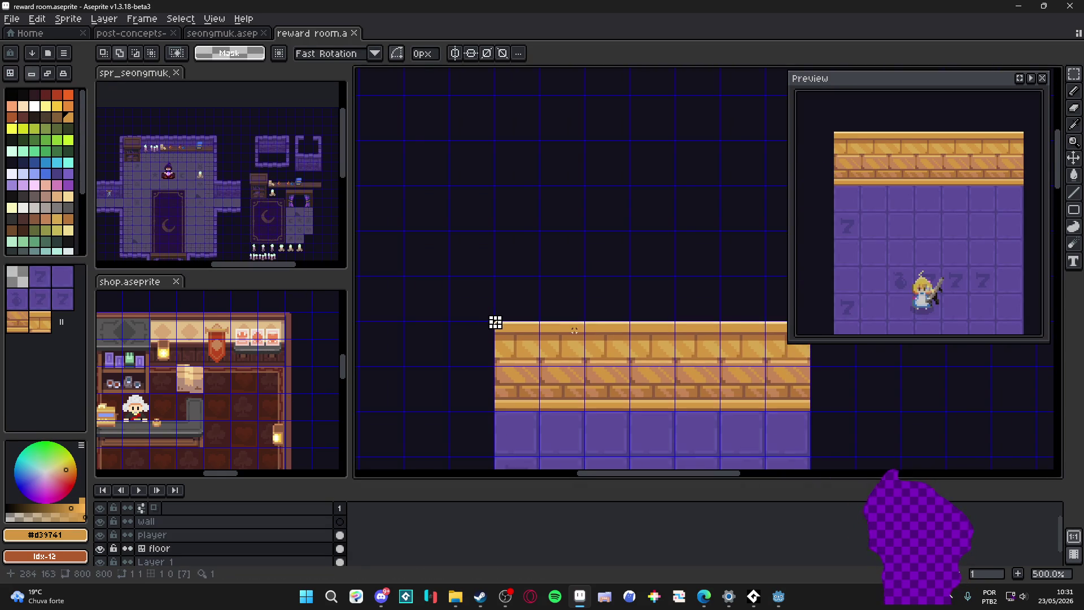
drag(574, 330, 490, 301)
scroll(417, 295, up, 2)
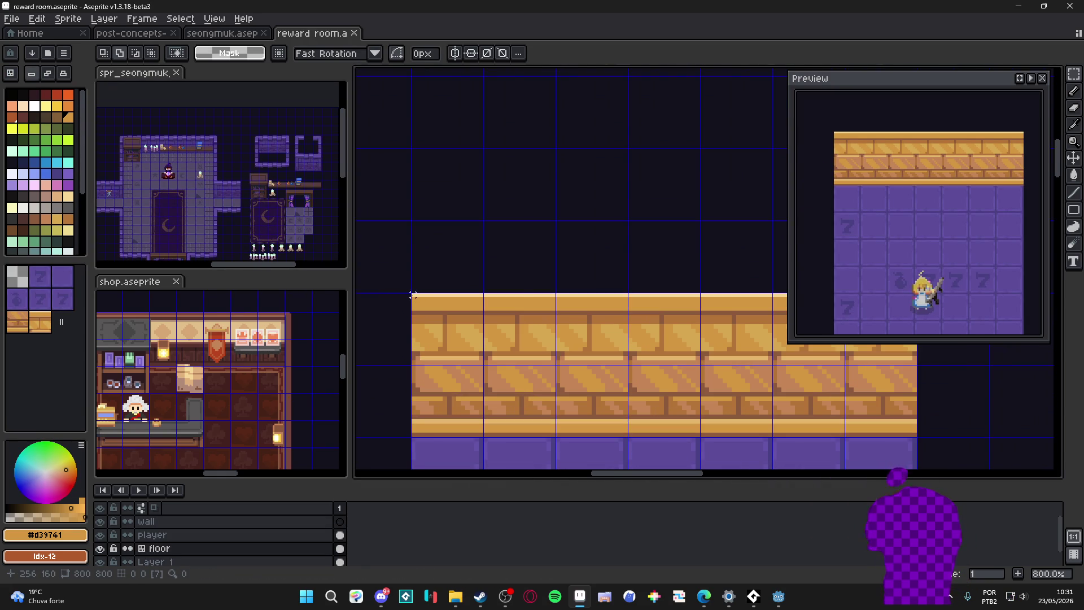
Step: Select the wall's top cap row and try moving it down, then cancel the move
drag(412, 295, 697, 315)
scroll(697, 314, right, 4)
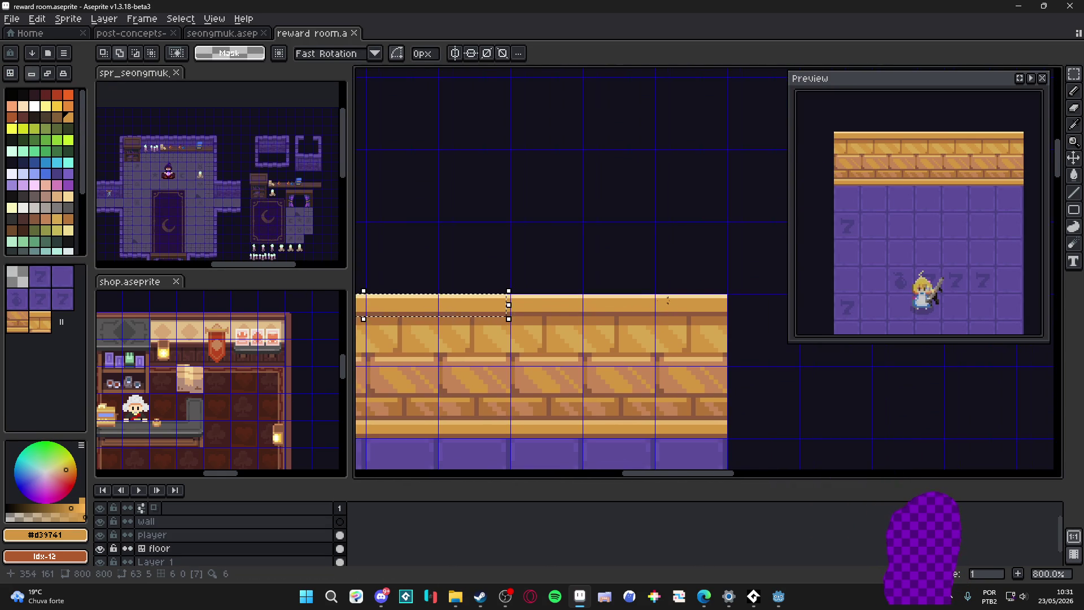
drag(508, 305, 728, 305)
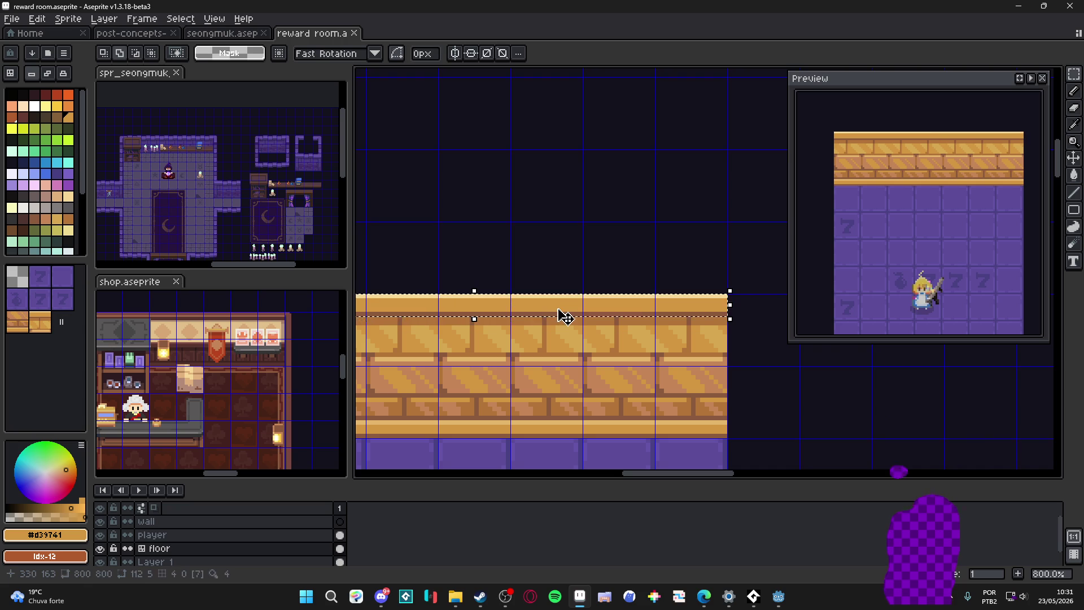
drag(562, 315, 566, 328)
key(Down)
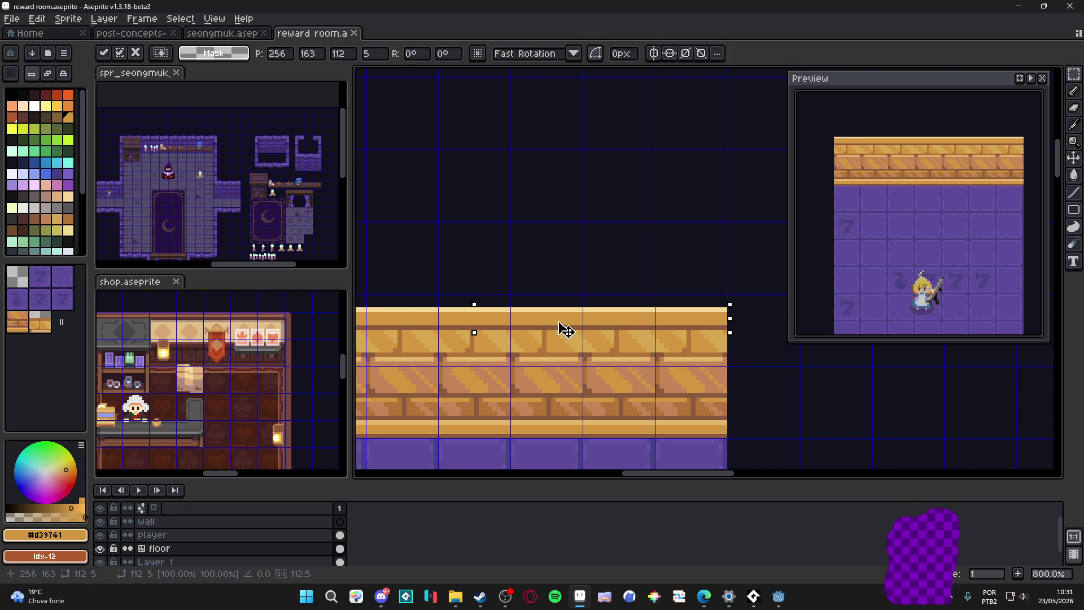
key(Escape)
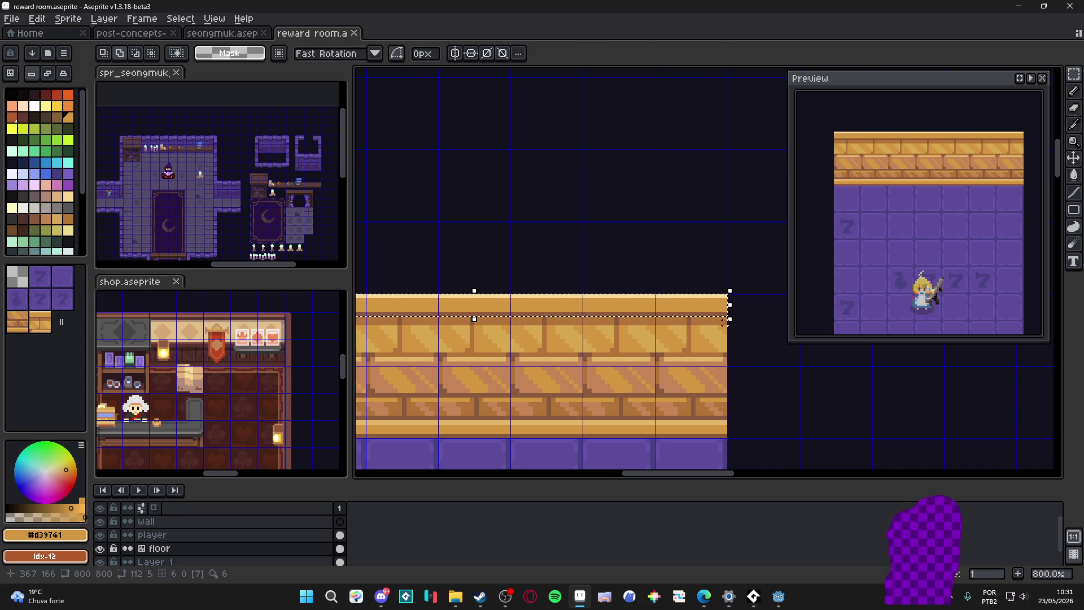
Step: Reselect the cap row, lower it by two pixels, commit and deselect
drag(725, 323, 357, 298)
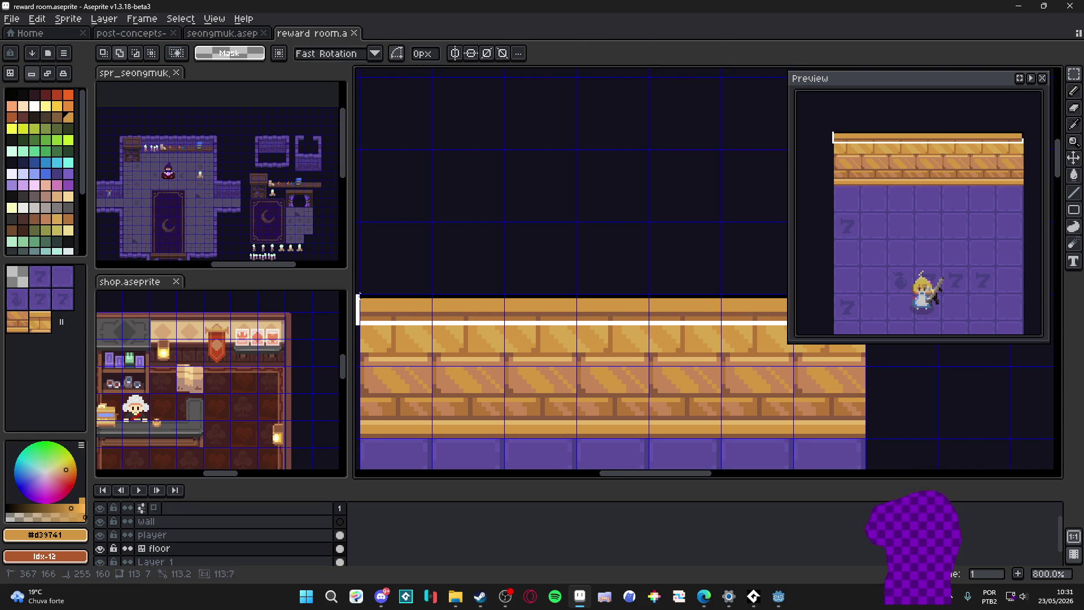
drag(544, 317, 539, 331)
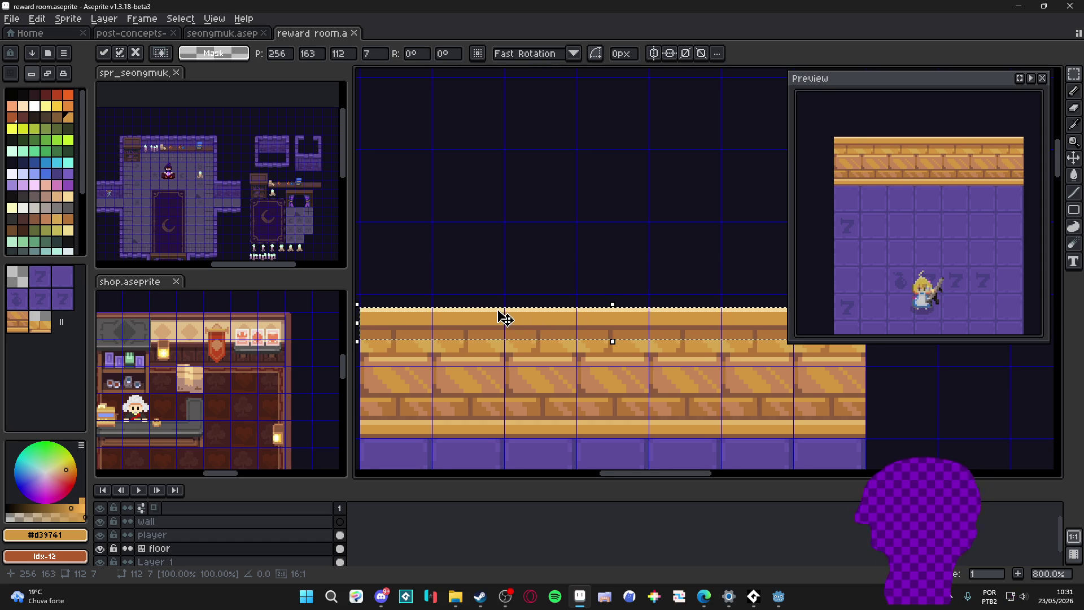
drag(500, 314, 513, 312)
key(ctrl+d)
scroll(495, 330, up, 2)
key(b)
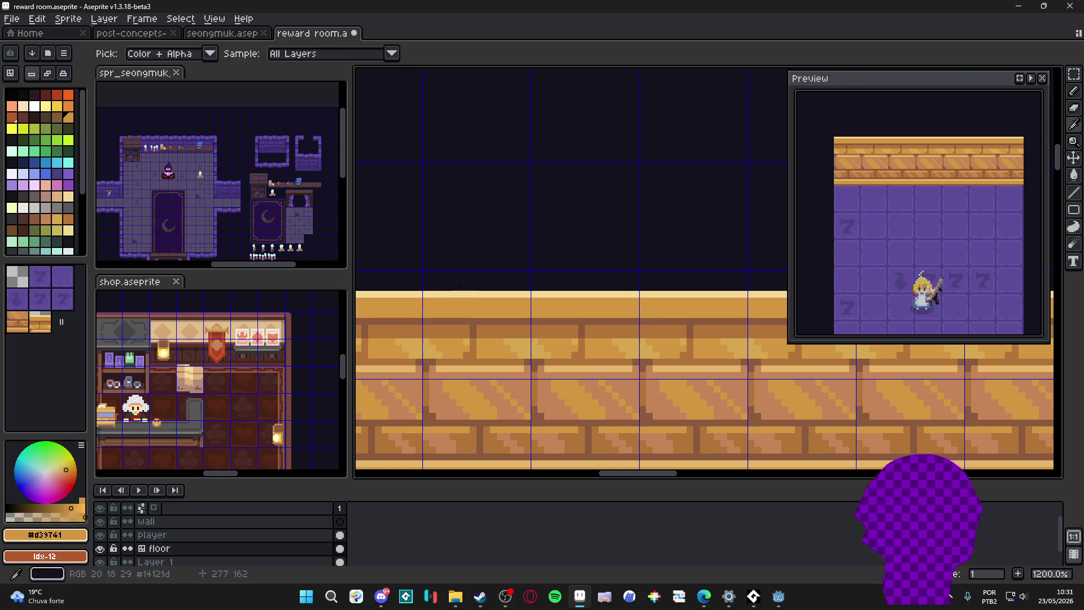
Step: Paint a pale-yellow 2px stripe along the top edge of the wall cap
alt+click(442, 294)
drag(438, 292, 465, 296)
alt+click(472, 311)
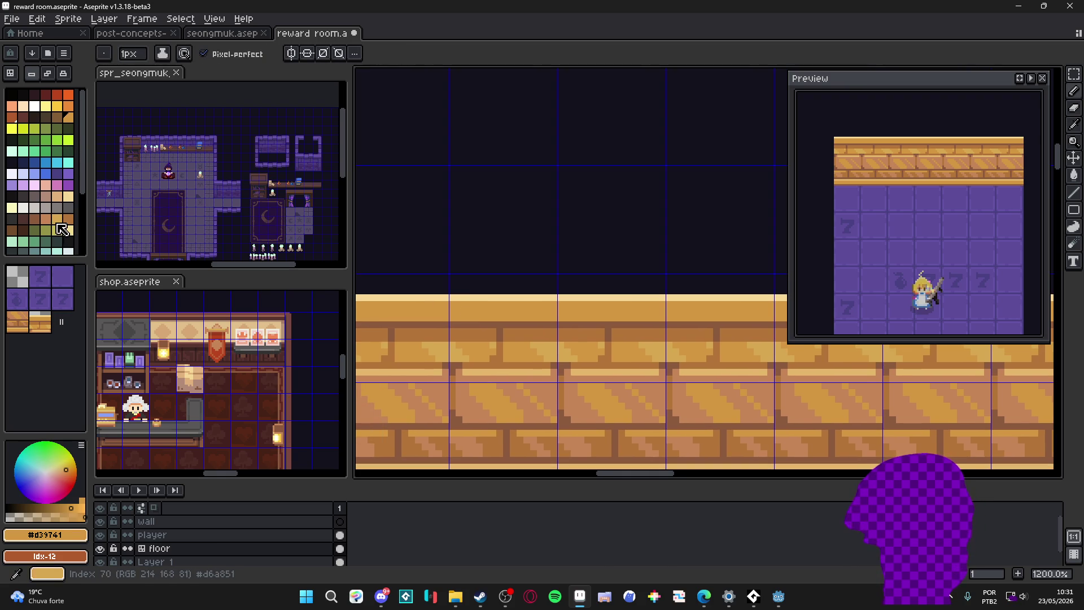
click(57, 223)
key(plus)
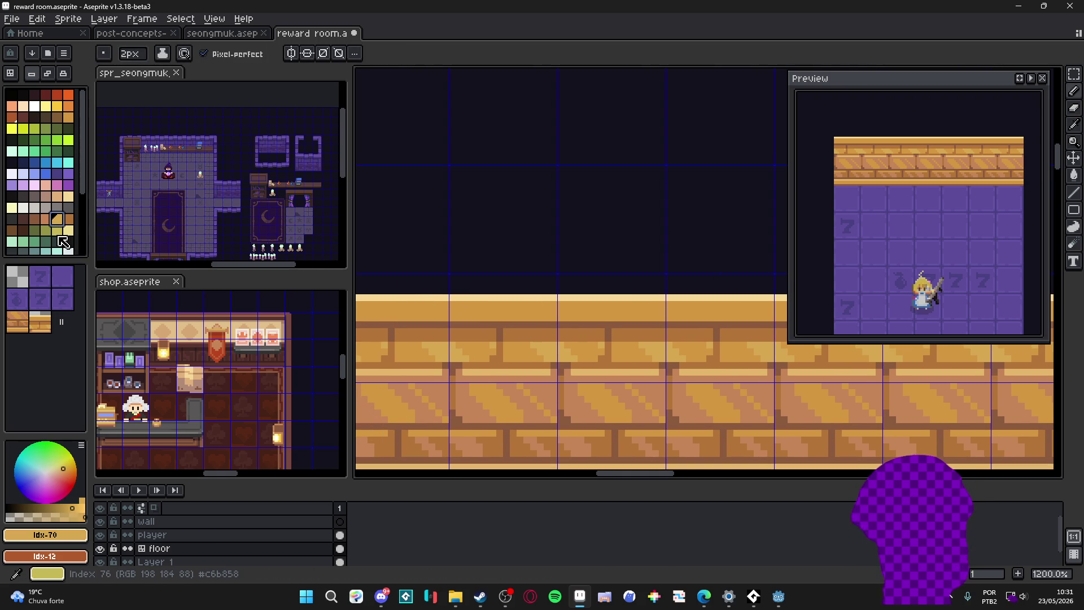
click(60, 237)
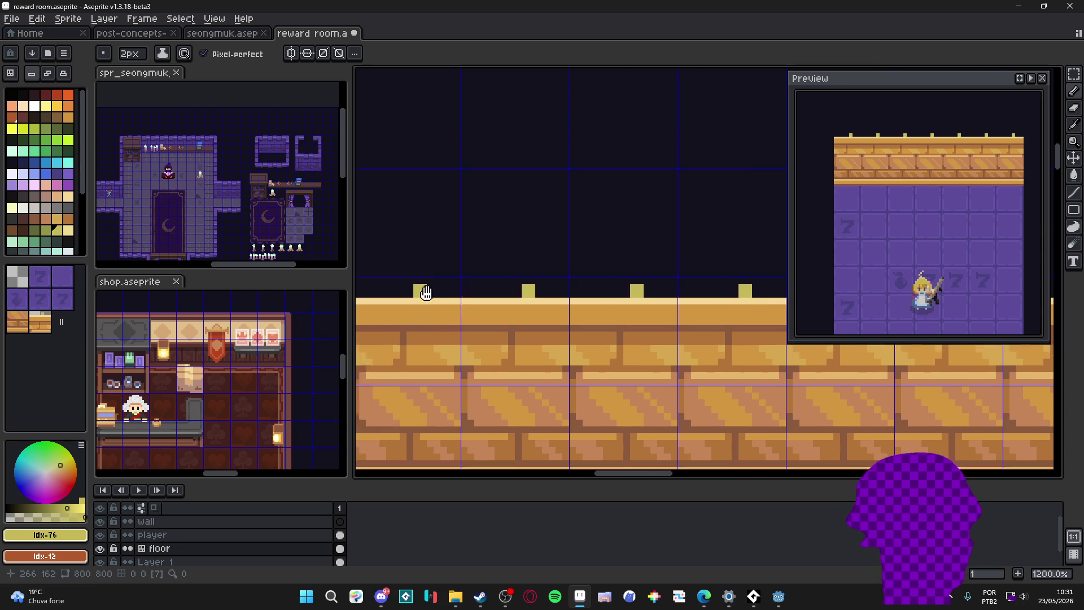
mouse_move(424, 291)
mouse_down()
mouse_move(656, 303)
mouse_move(554, 293)
mouse_up()
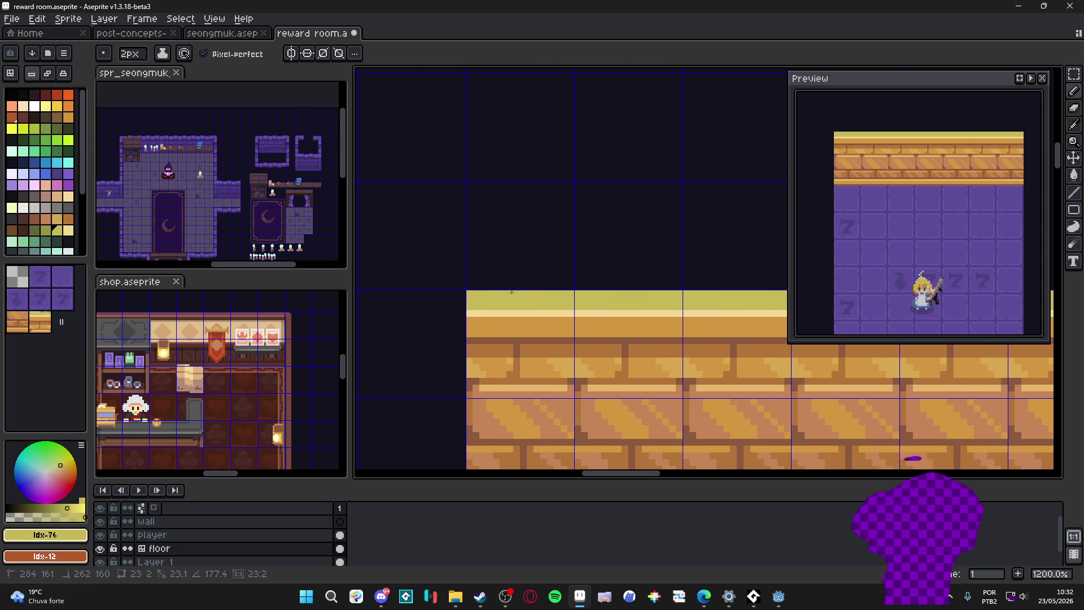
scroll(510, 292, down, 1)
scroll(492, 286, down, 2)
scroll(471, 280, down, 1)
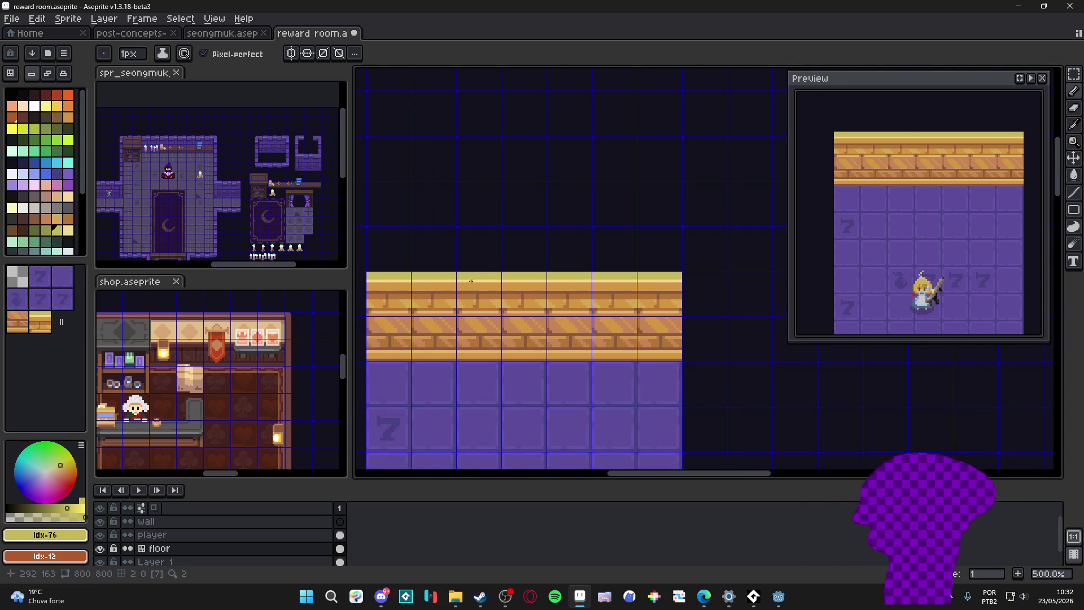
scroll(470, 280, down, 1)
scroll(449, 289, up, 2)
scroll(449, 288, down, 1)
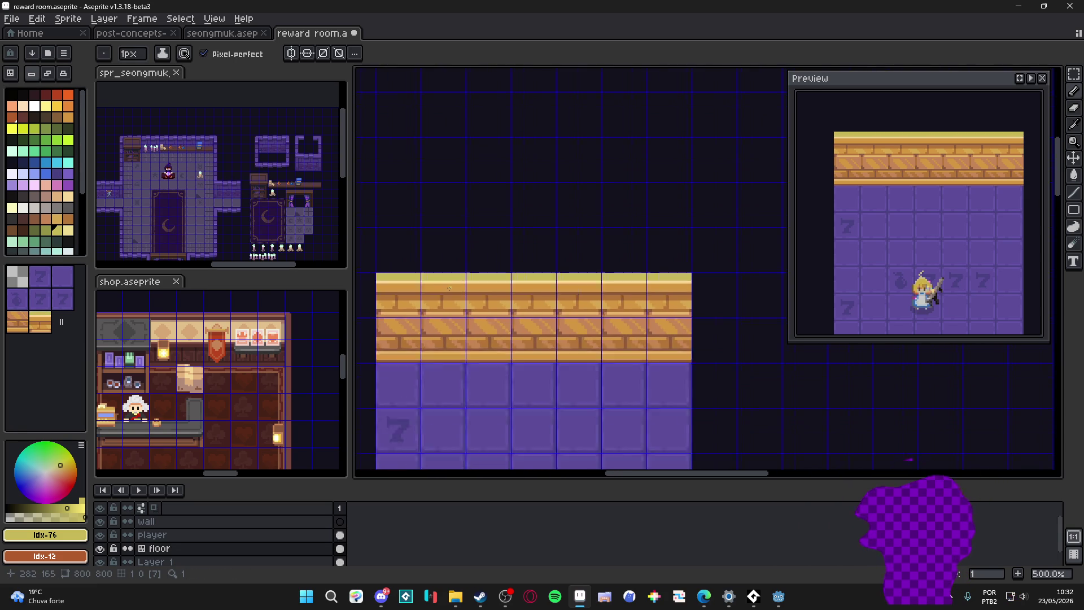